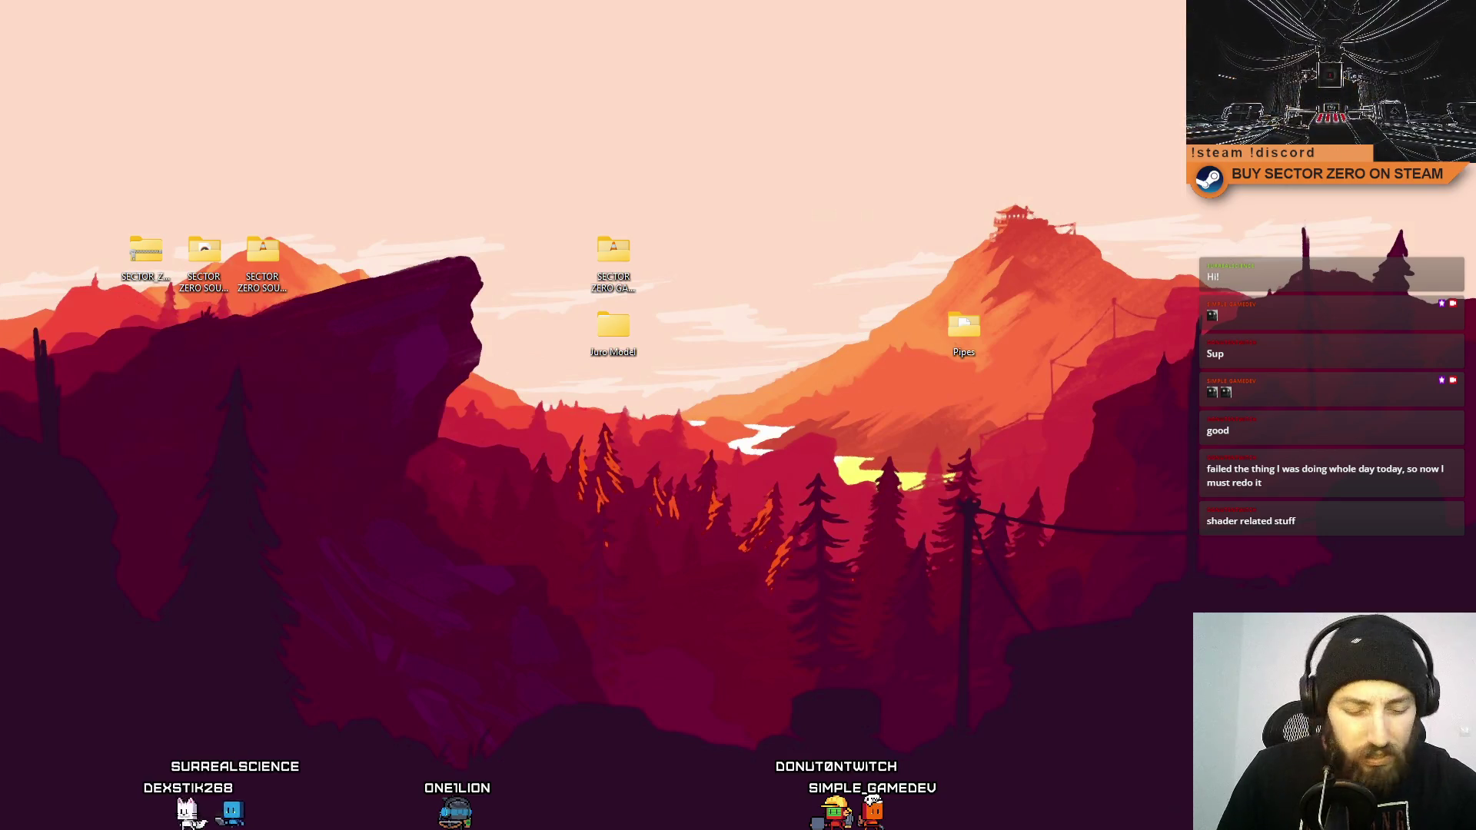
# Switch back to the Unity editor, where PrototypeScene_Integration is running in Play mode.
pyautogui.hotkey('alt', 'Tab')
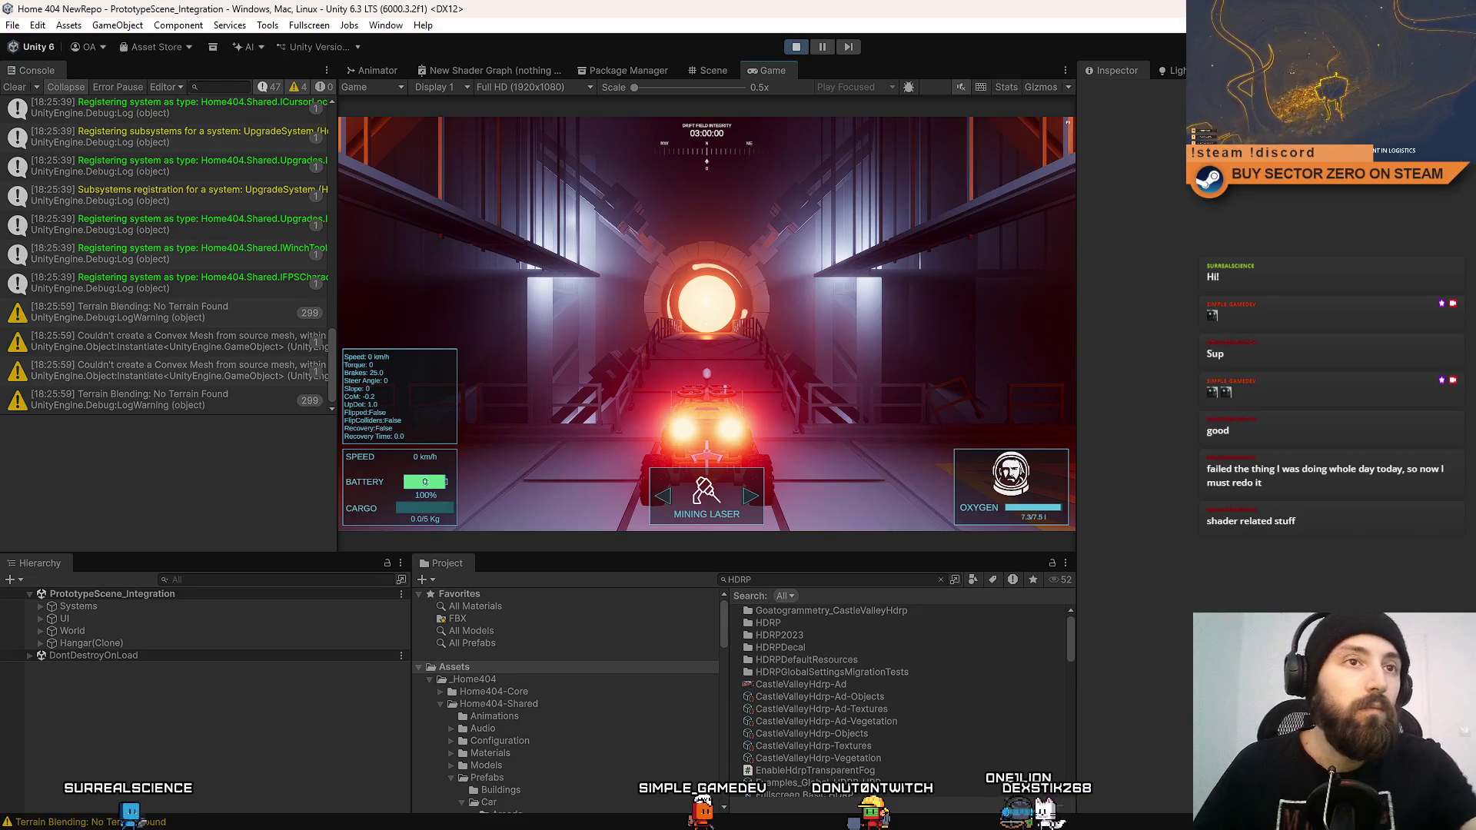
# Toggle the first-person and chase cameras, play fullscreen, and drive the rover toward the portal.
pyautogui.press('e')
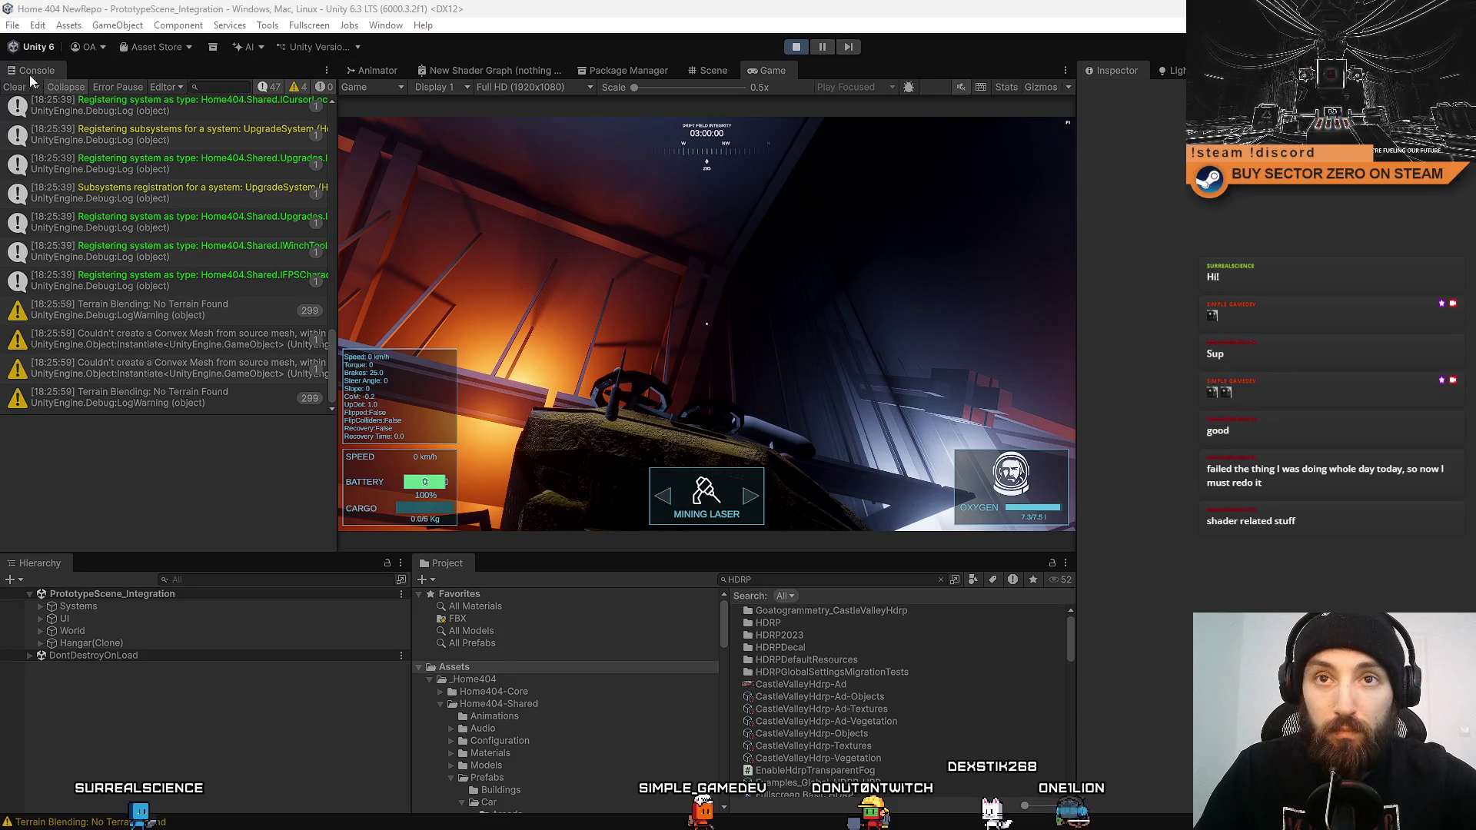
pyautogui.press('e')
pyautogui.press('F10')
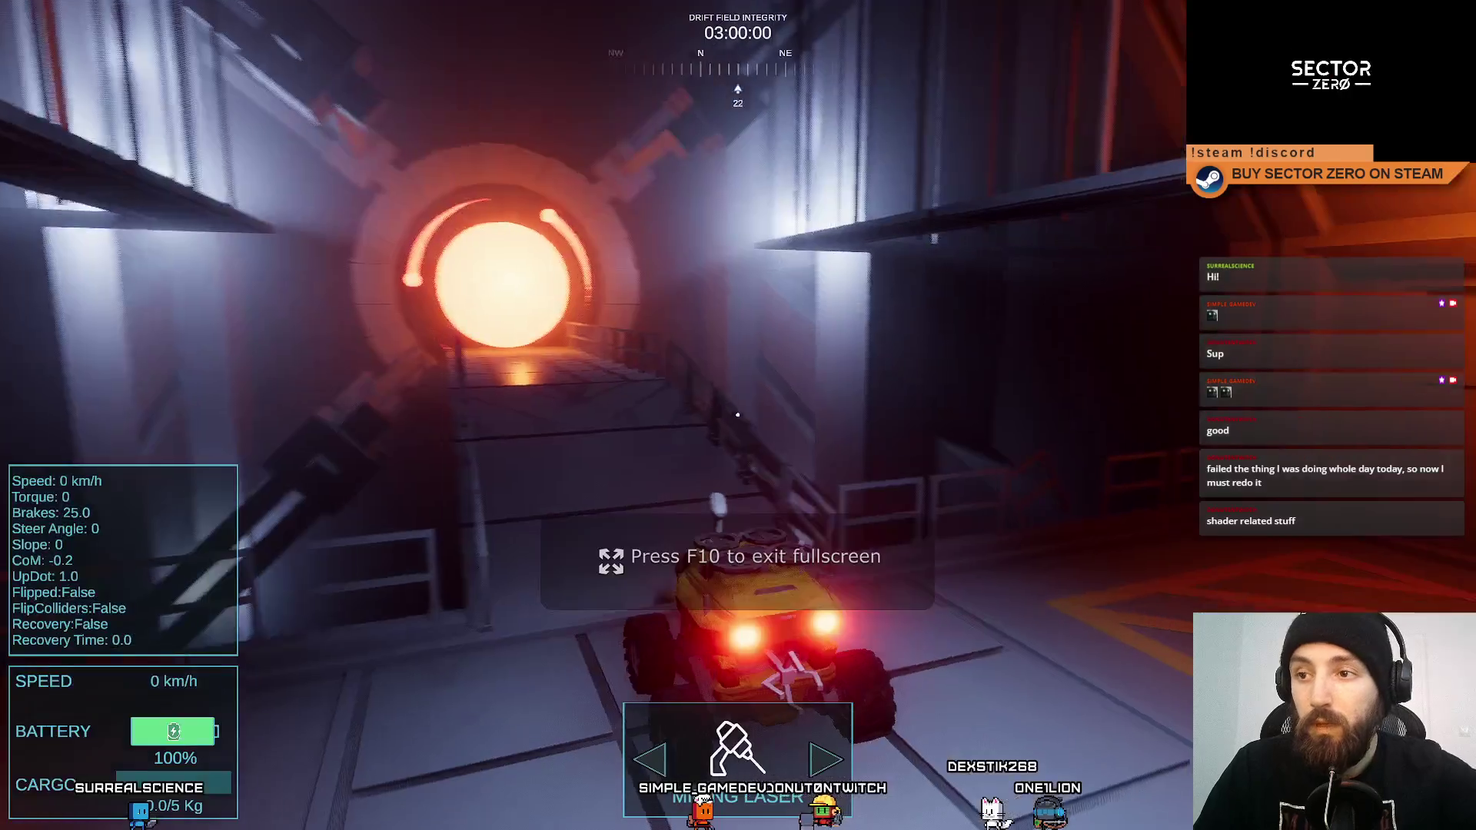
pyautogui.press('w')
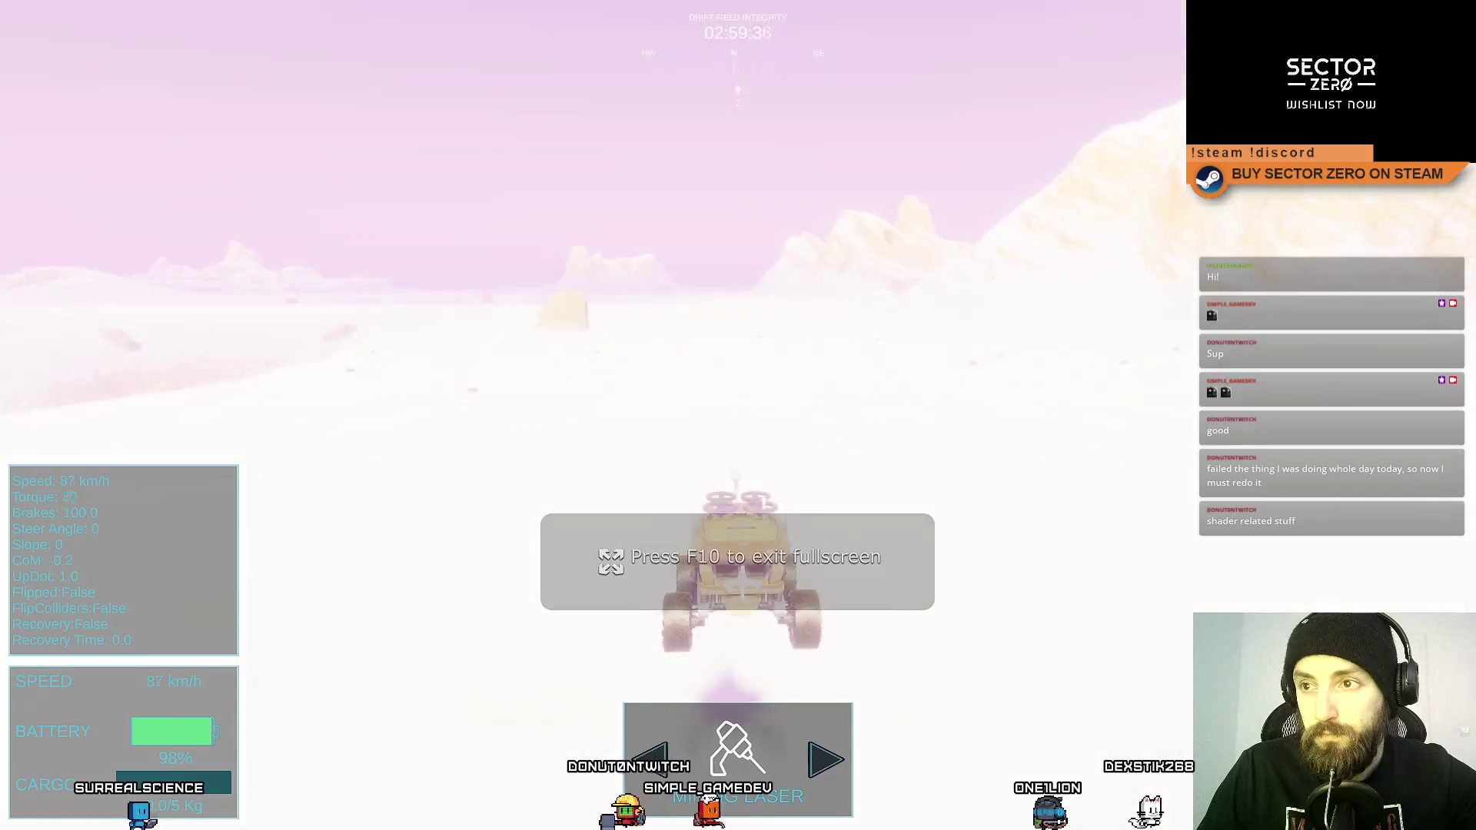
# Drive the rover left toward the mountain and then straight north at speed.
pyautogui.press('a')
pyautogui.press('w')
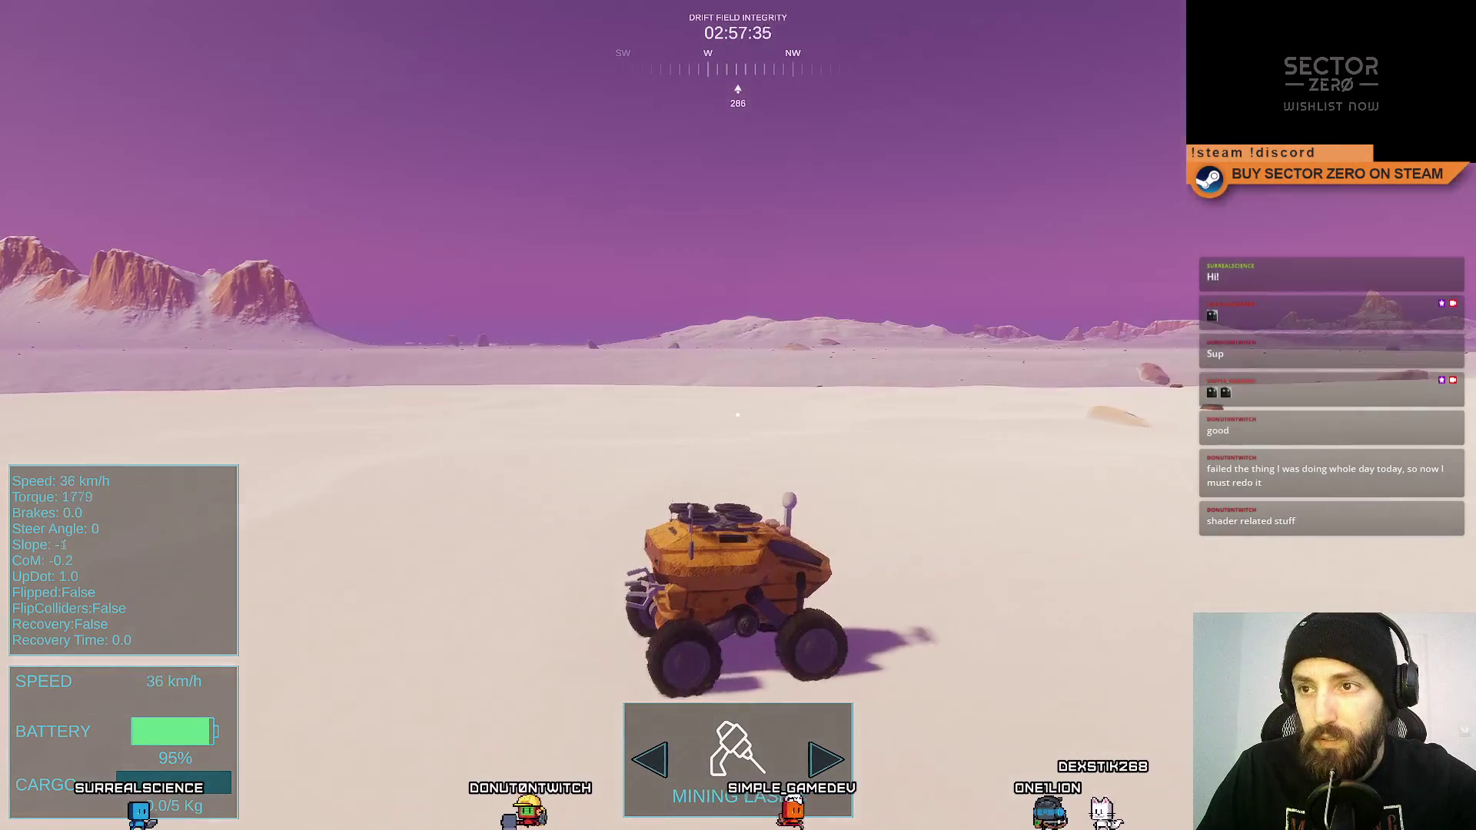
pyautogui.press('w')
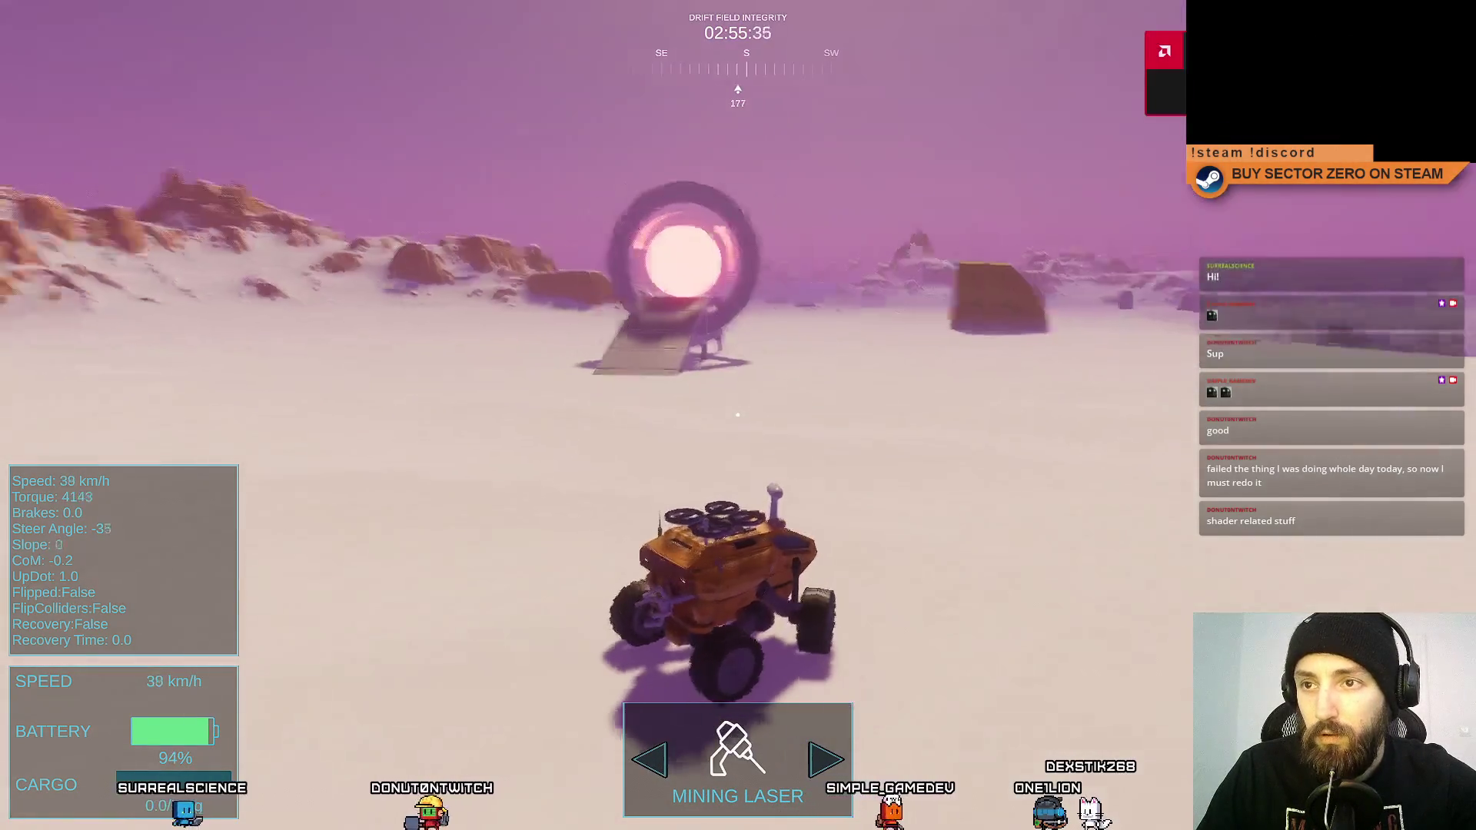
pyautogui.press('a')
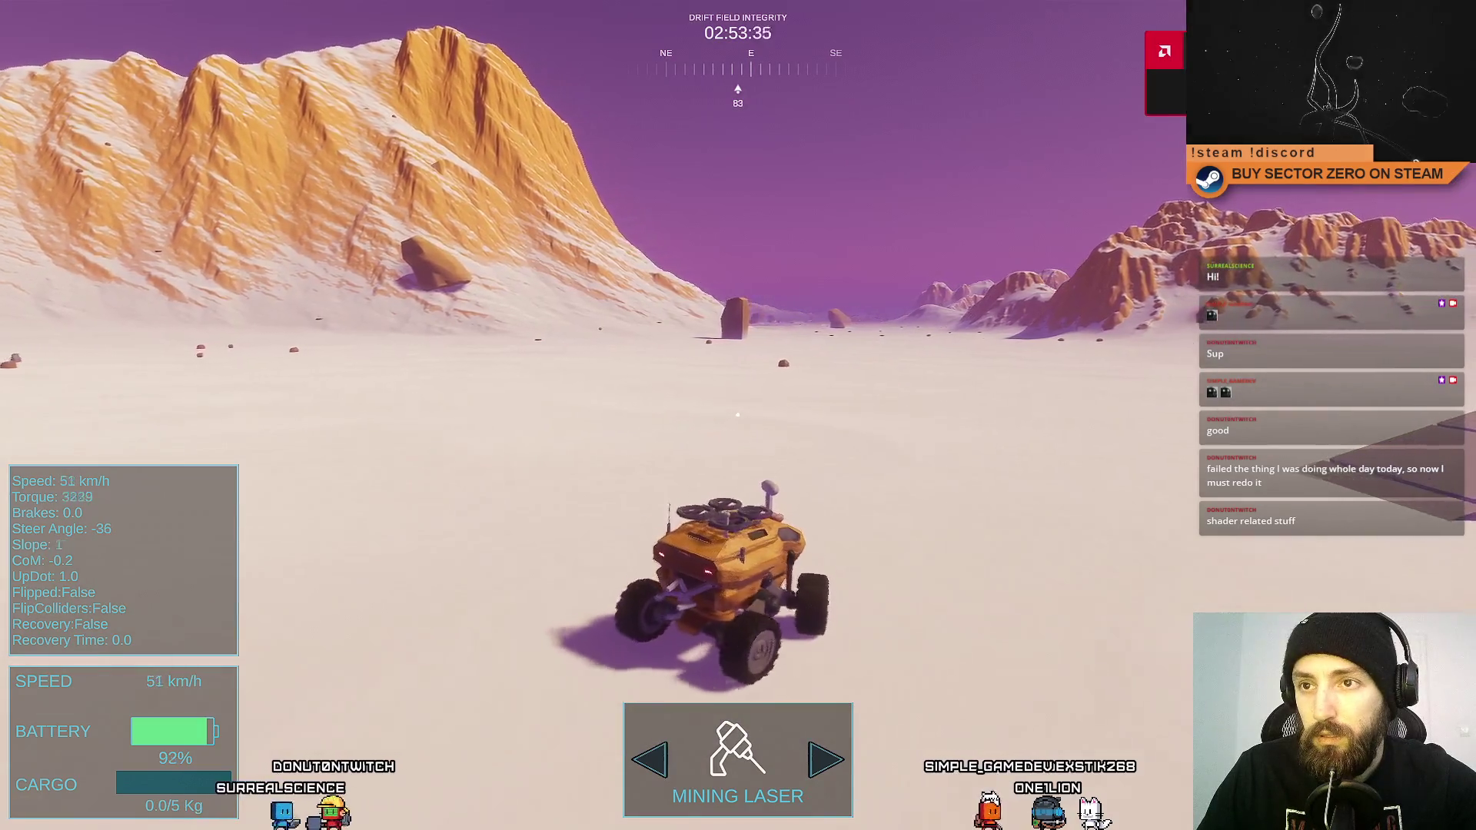
pyautogui.press('w')
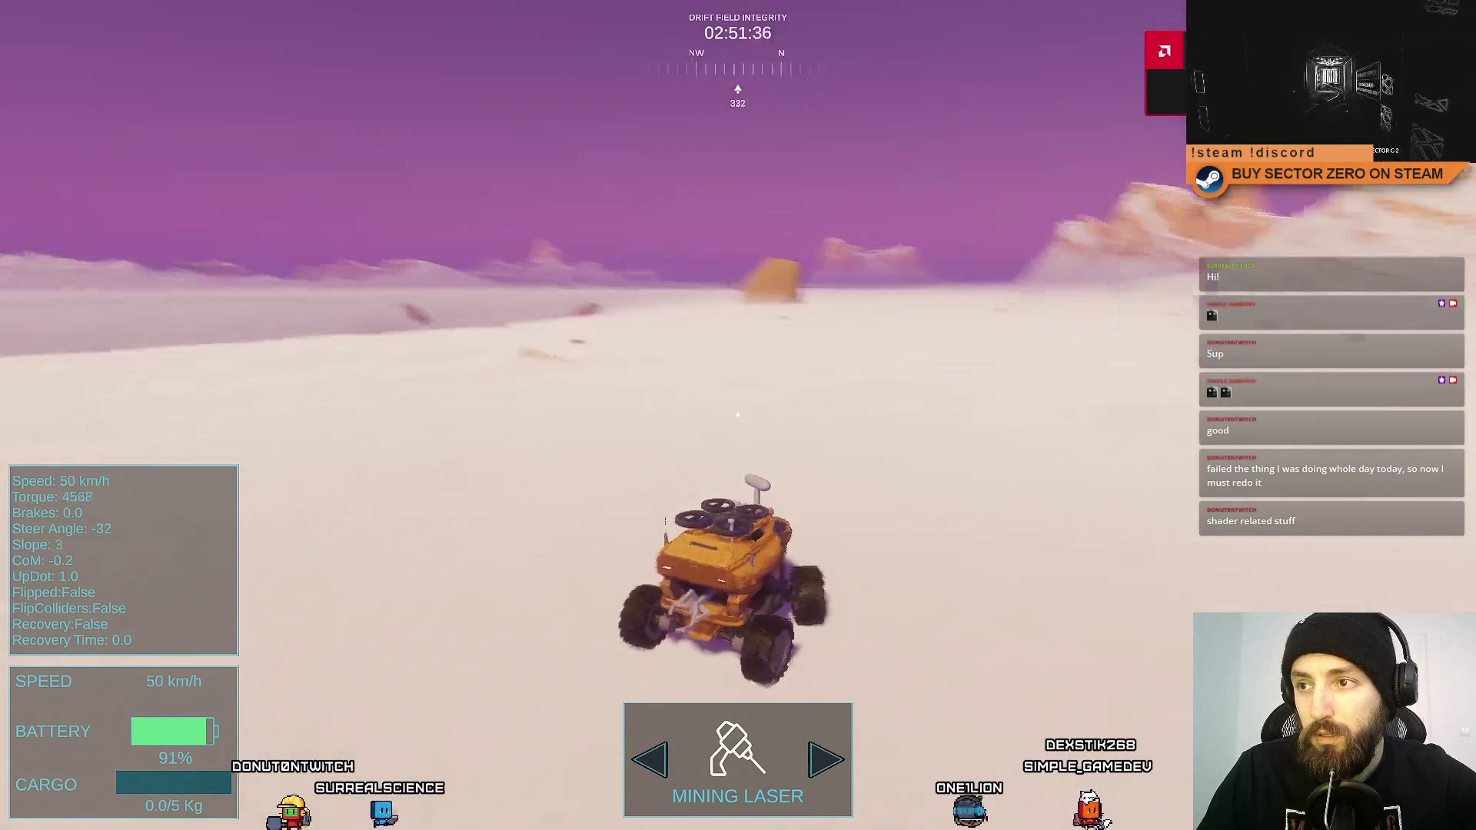
pyautogui.press('w')
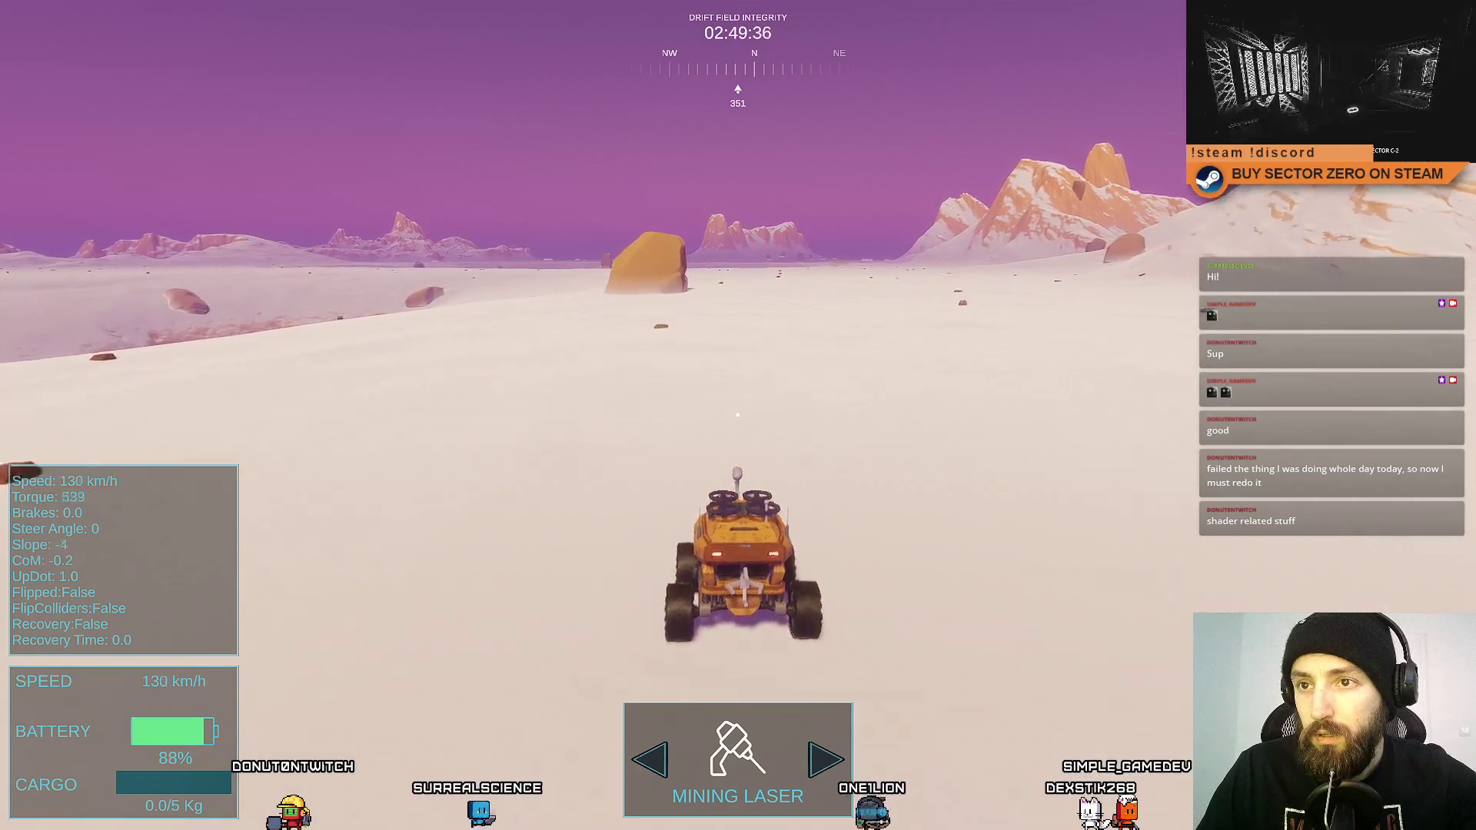
# Brake and steer around the rock, stopping the rover beside the large boulder.
pyautogui.press('s')
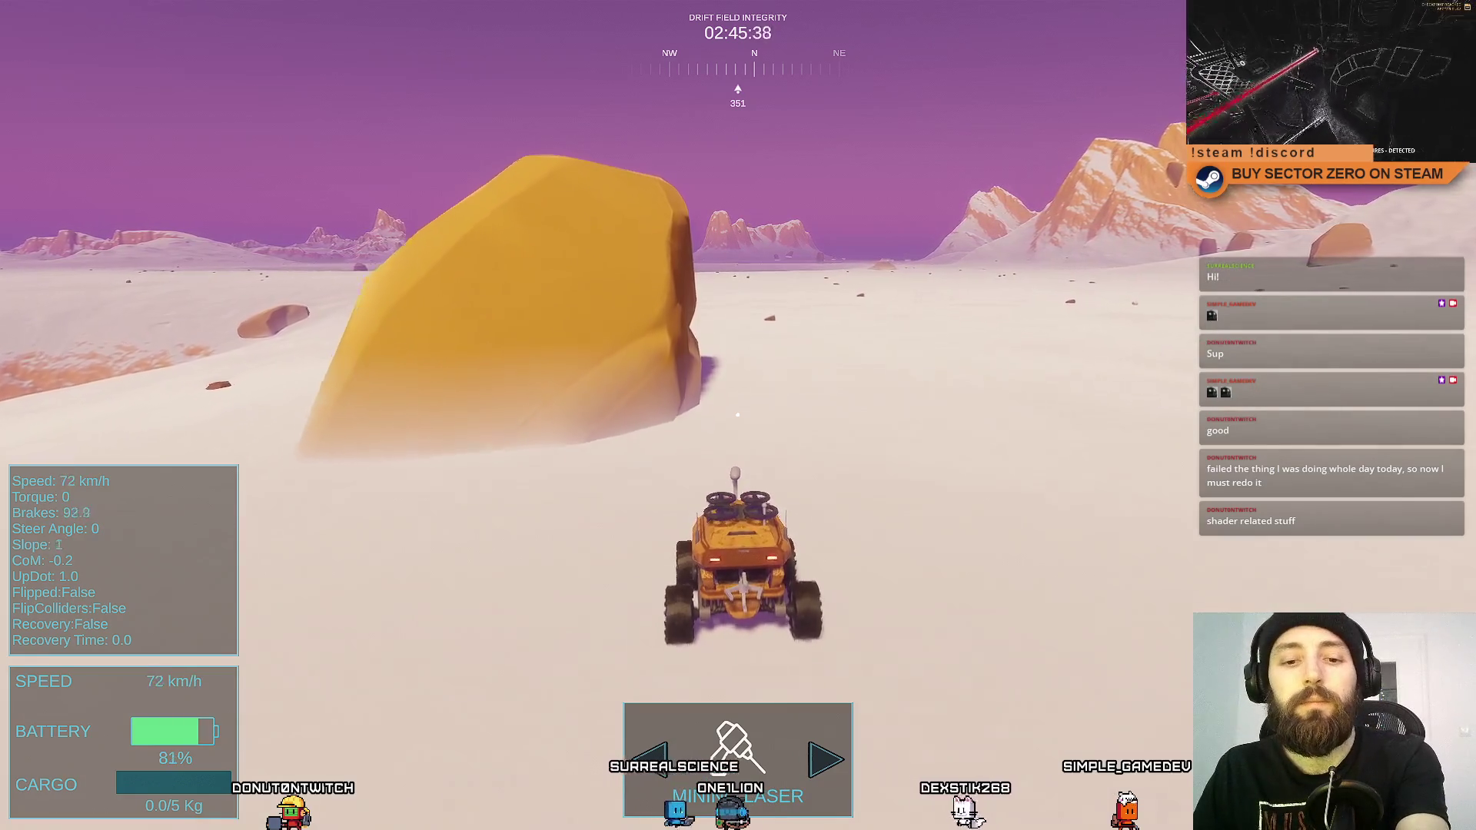
pyautogui.press('a')
pyautogui.press('s')
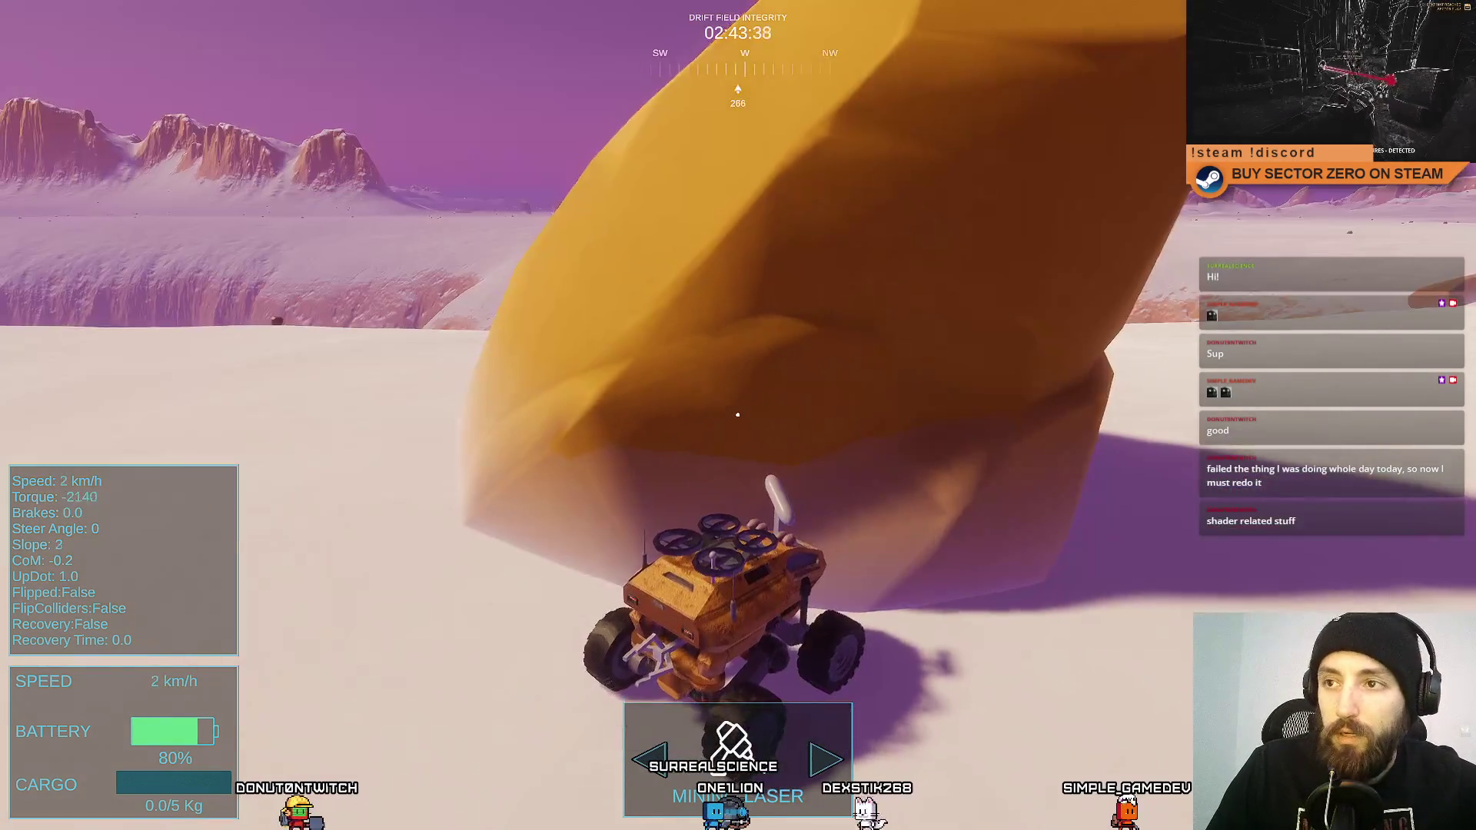
pyautogui.press('w')
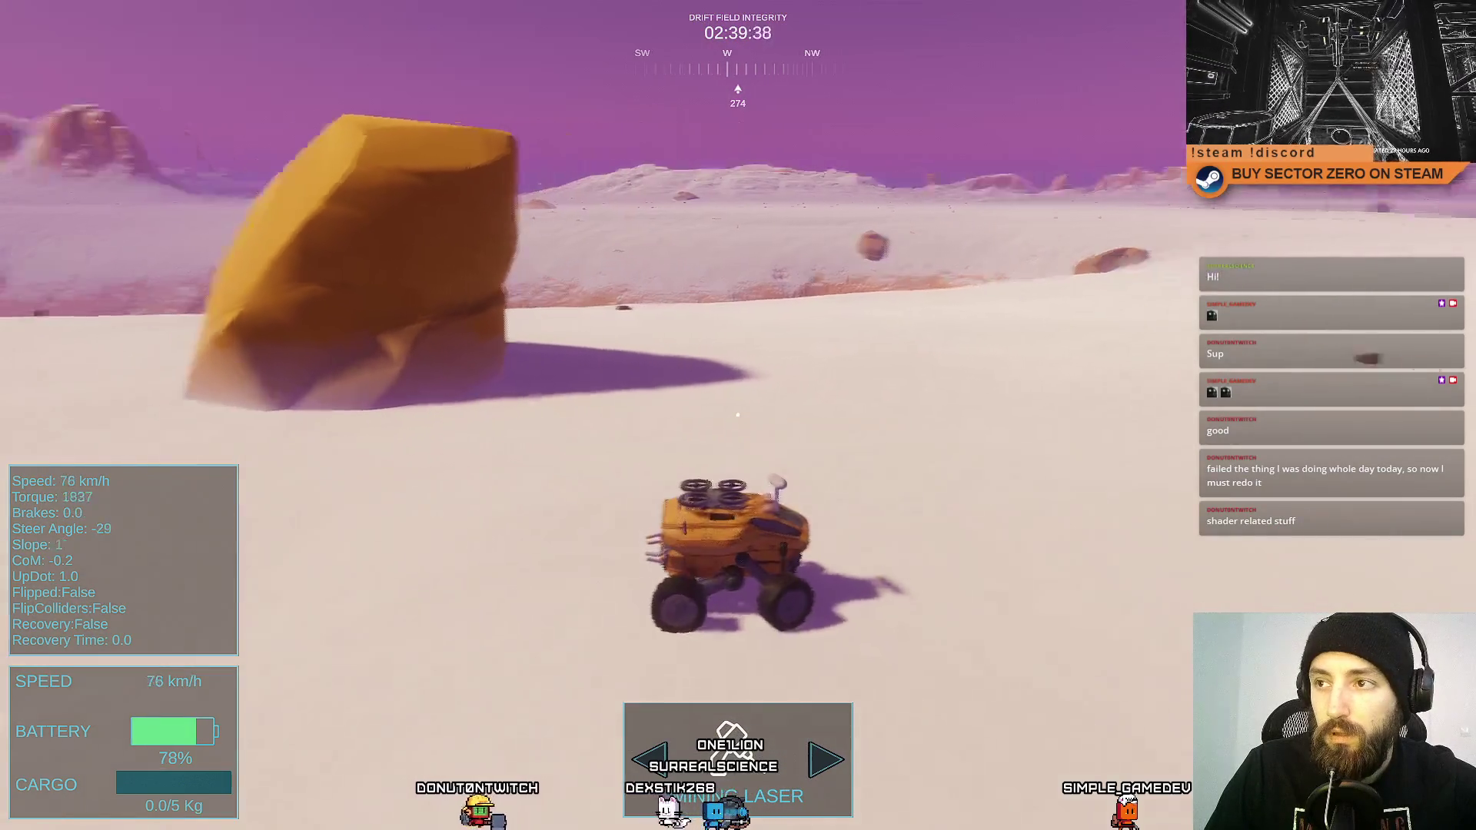
pyautogui.press('a')
pyautogui.press('w')
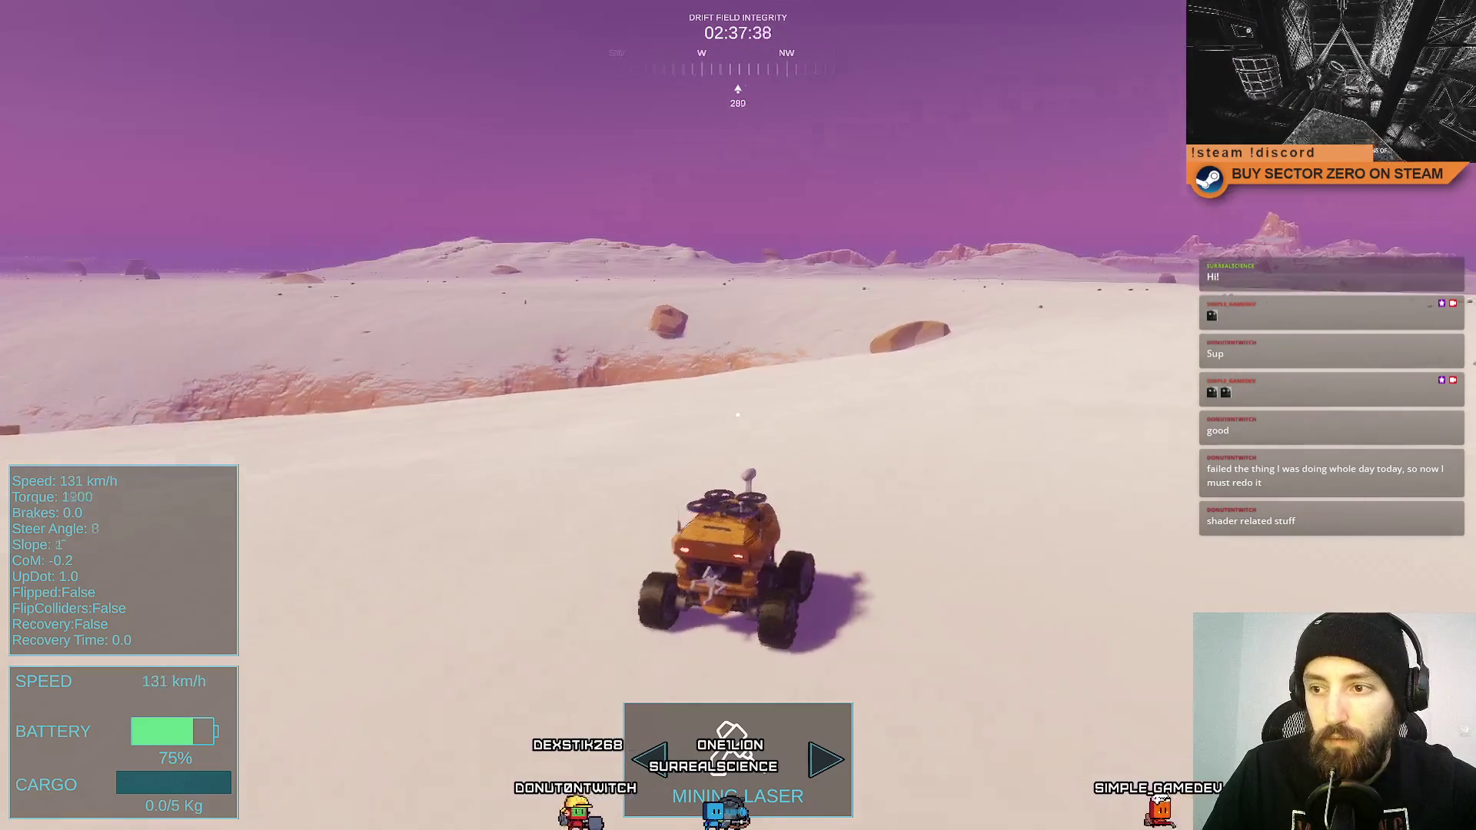
pyautogui.press('d')
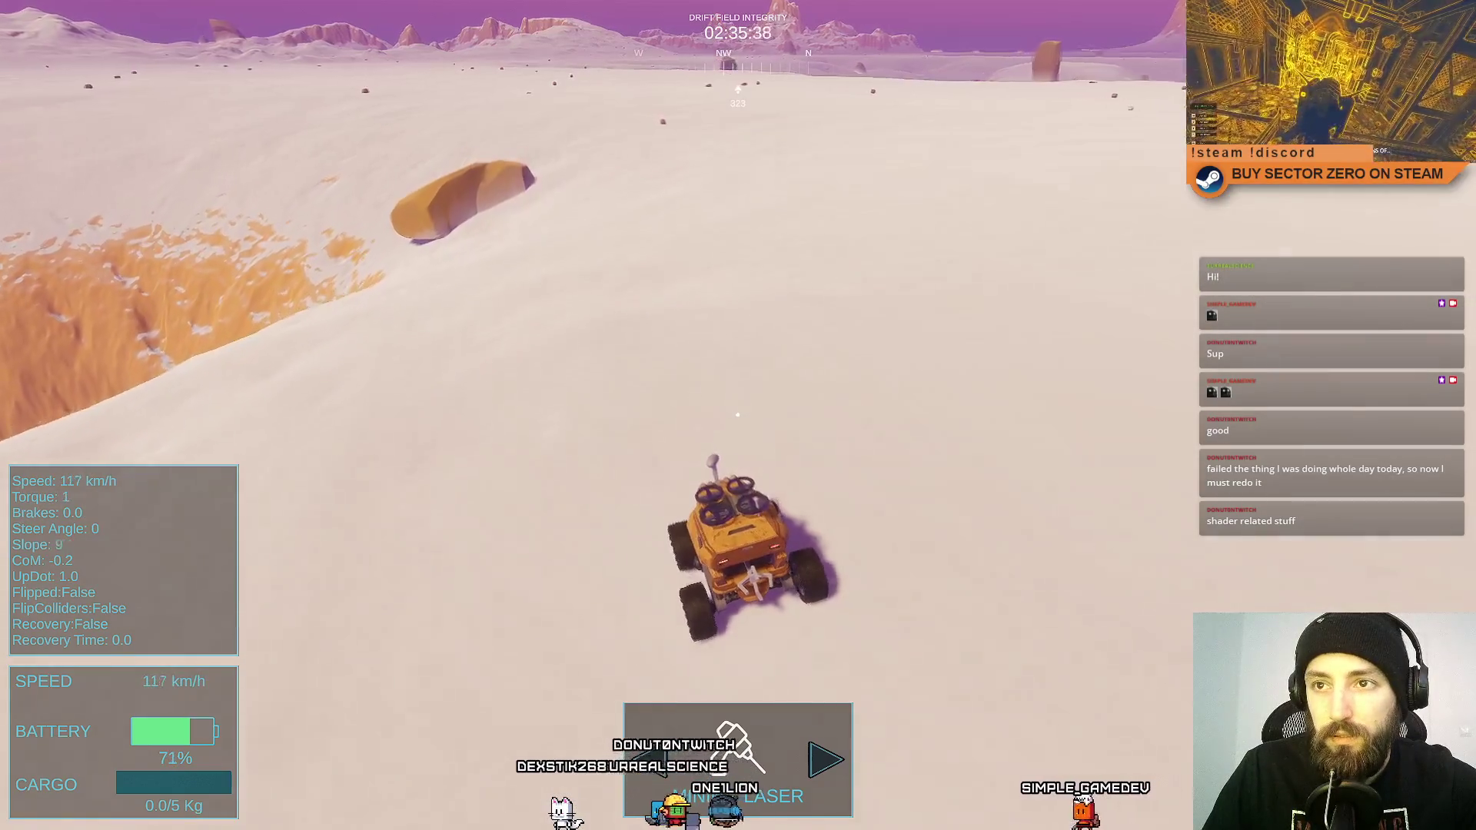
pyautogui.press('space')
# Turn the rover past the crater and slow almost to a stop beside the yellow rock.
pyautogui.press('a')
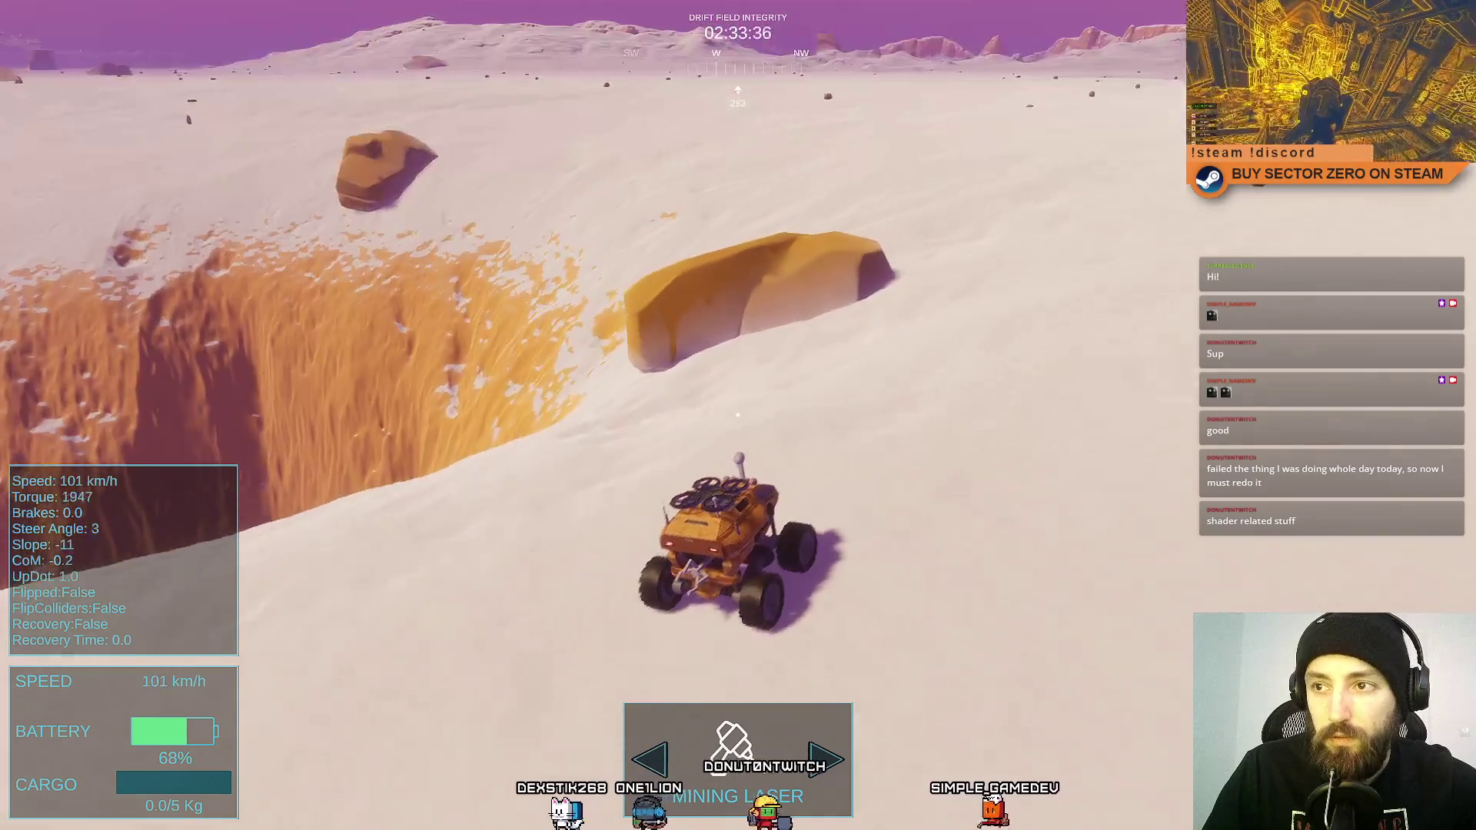
pyautogui.press('w')
pyautogui.press('a')
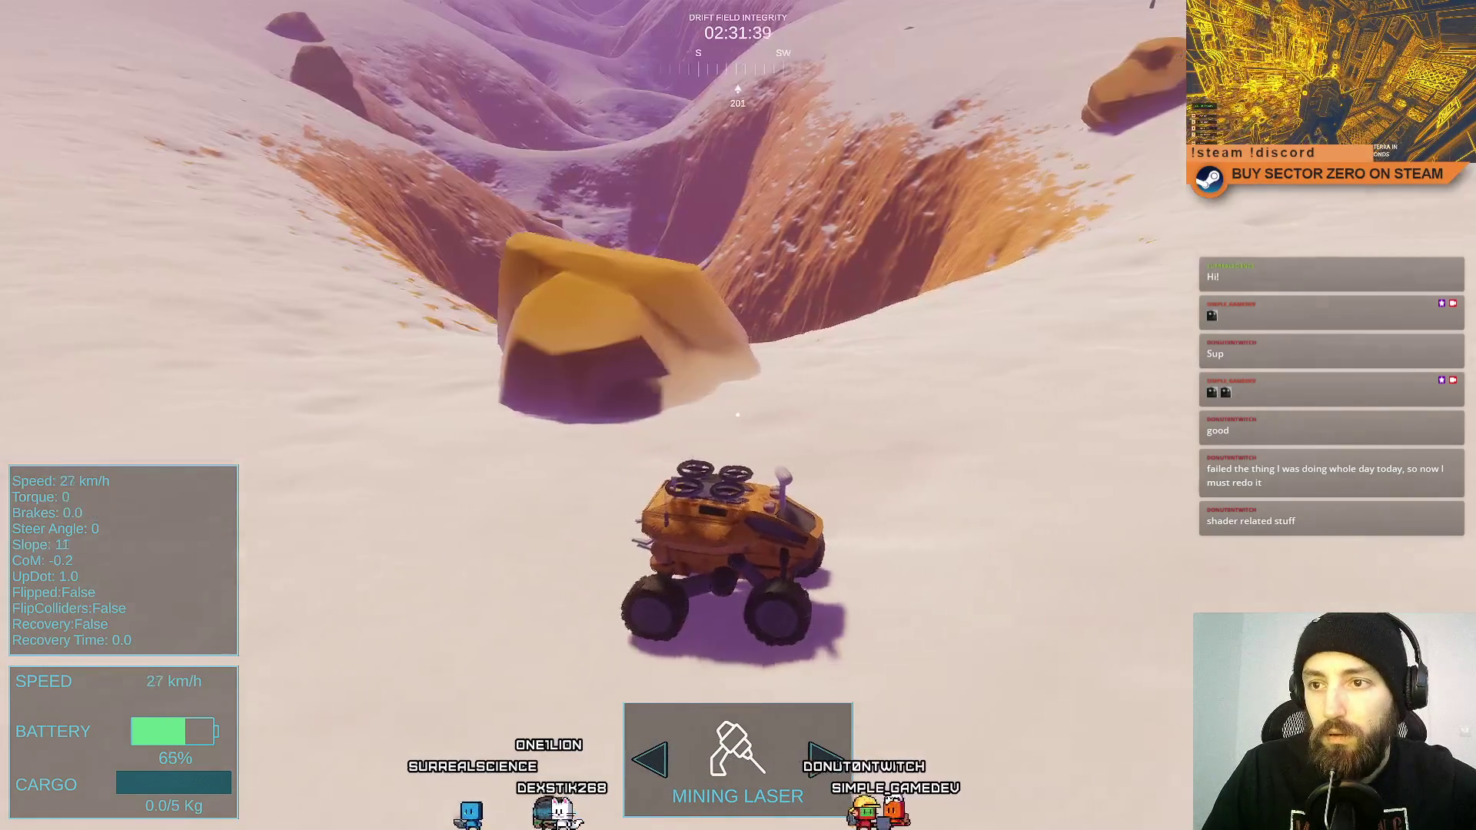
pyautogui.press('a')
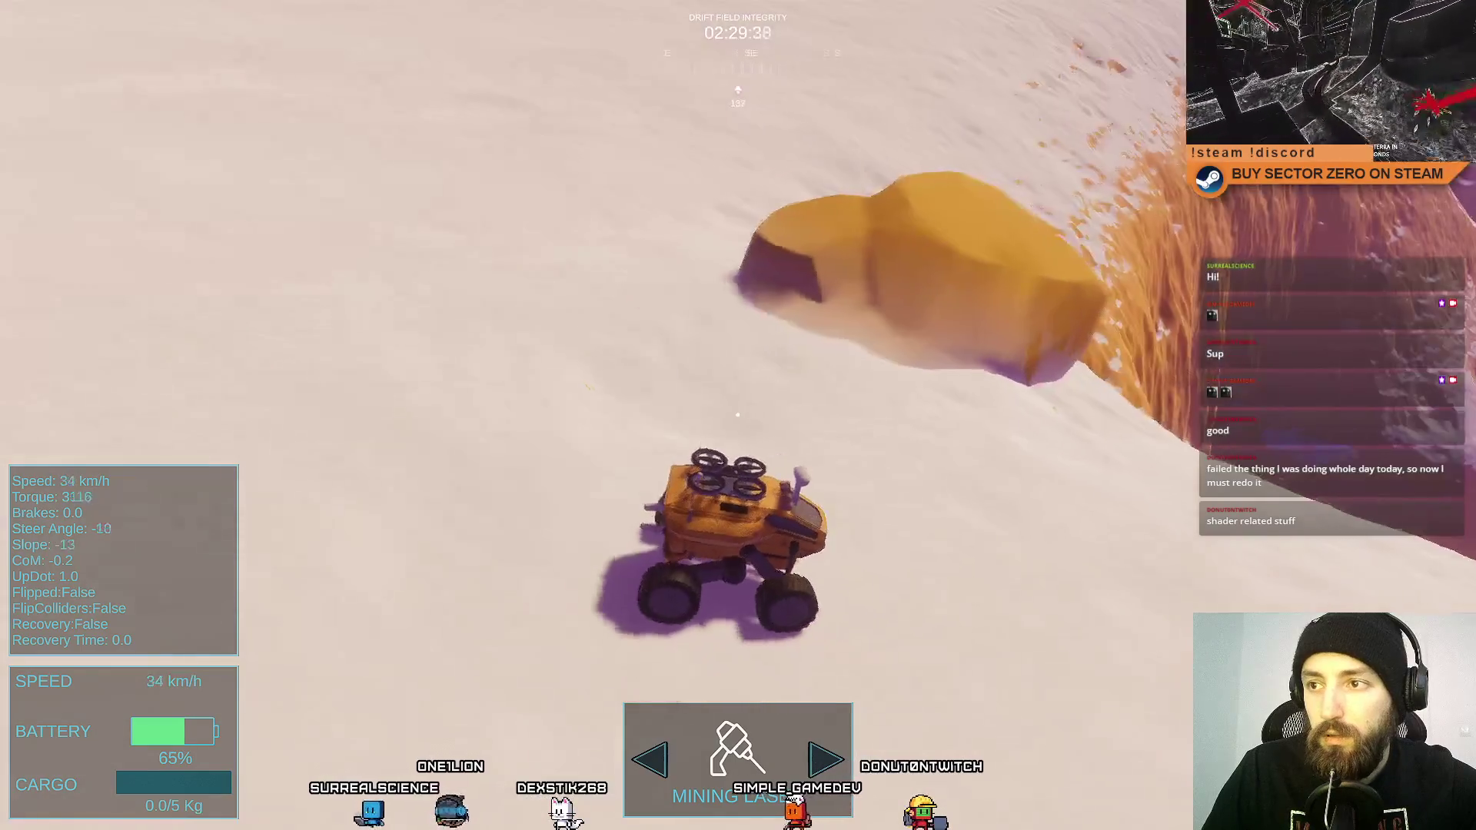
pyautogui.press('a')
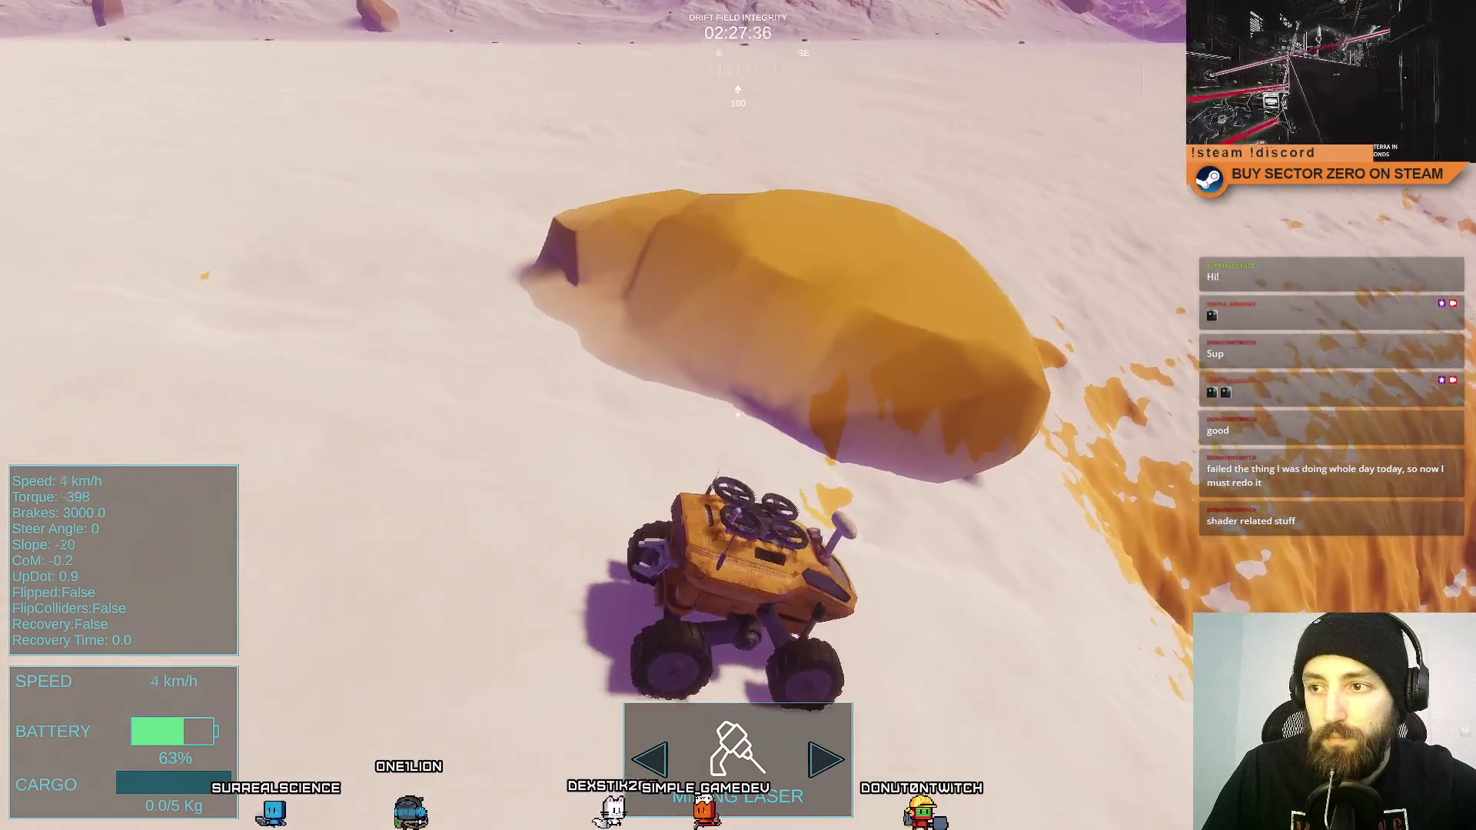
# Accelerate away from the yellow rock, braking down the slope and heading across the plain.
pyautogui.press('w')
pyautogui.press('d')
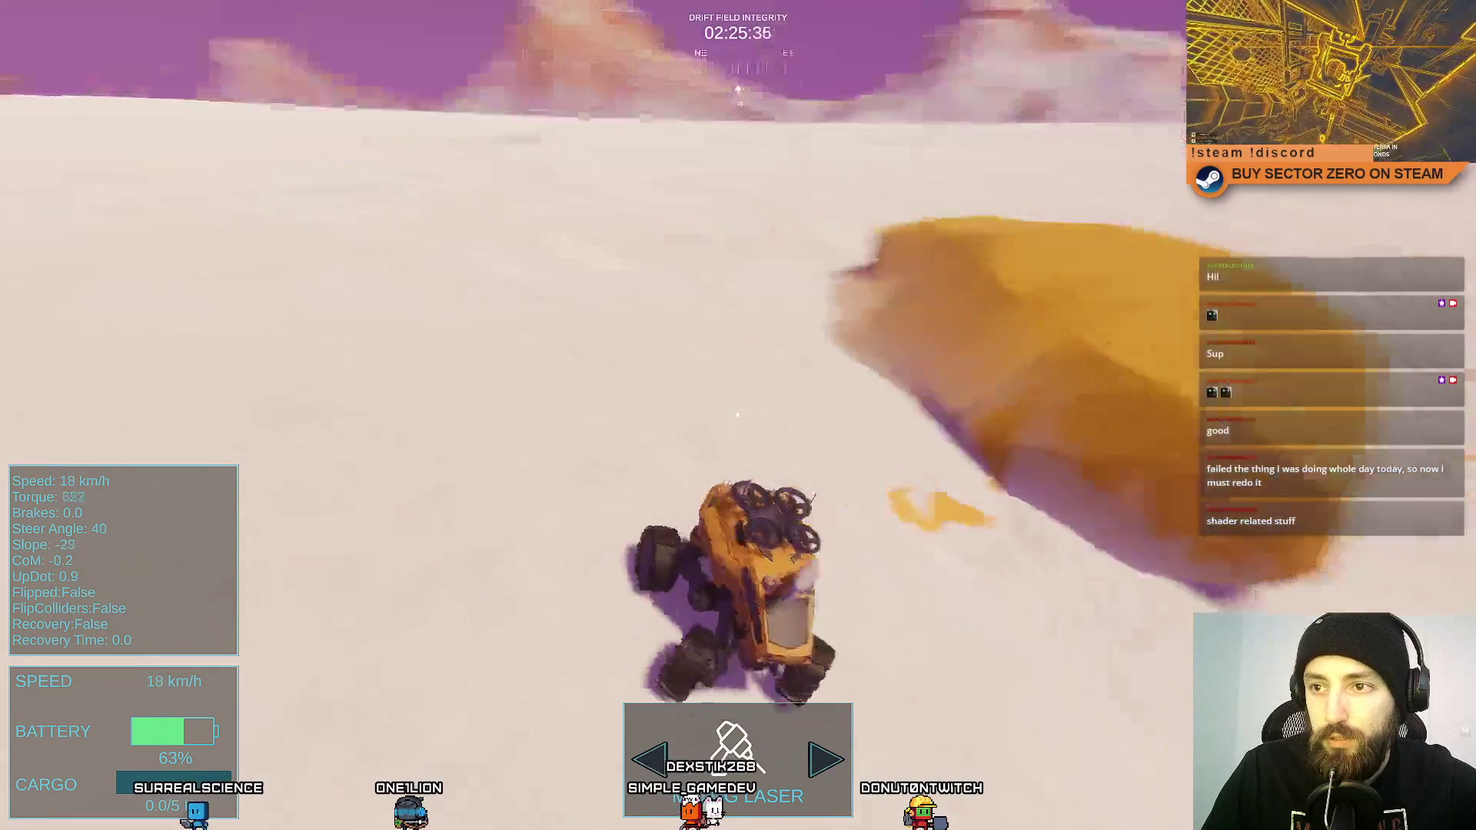
pyautogui.press('w')
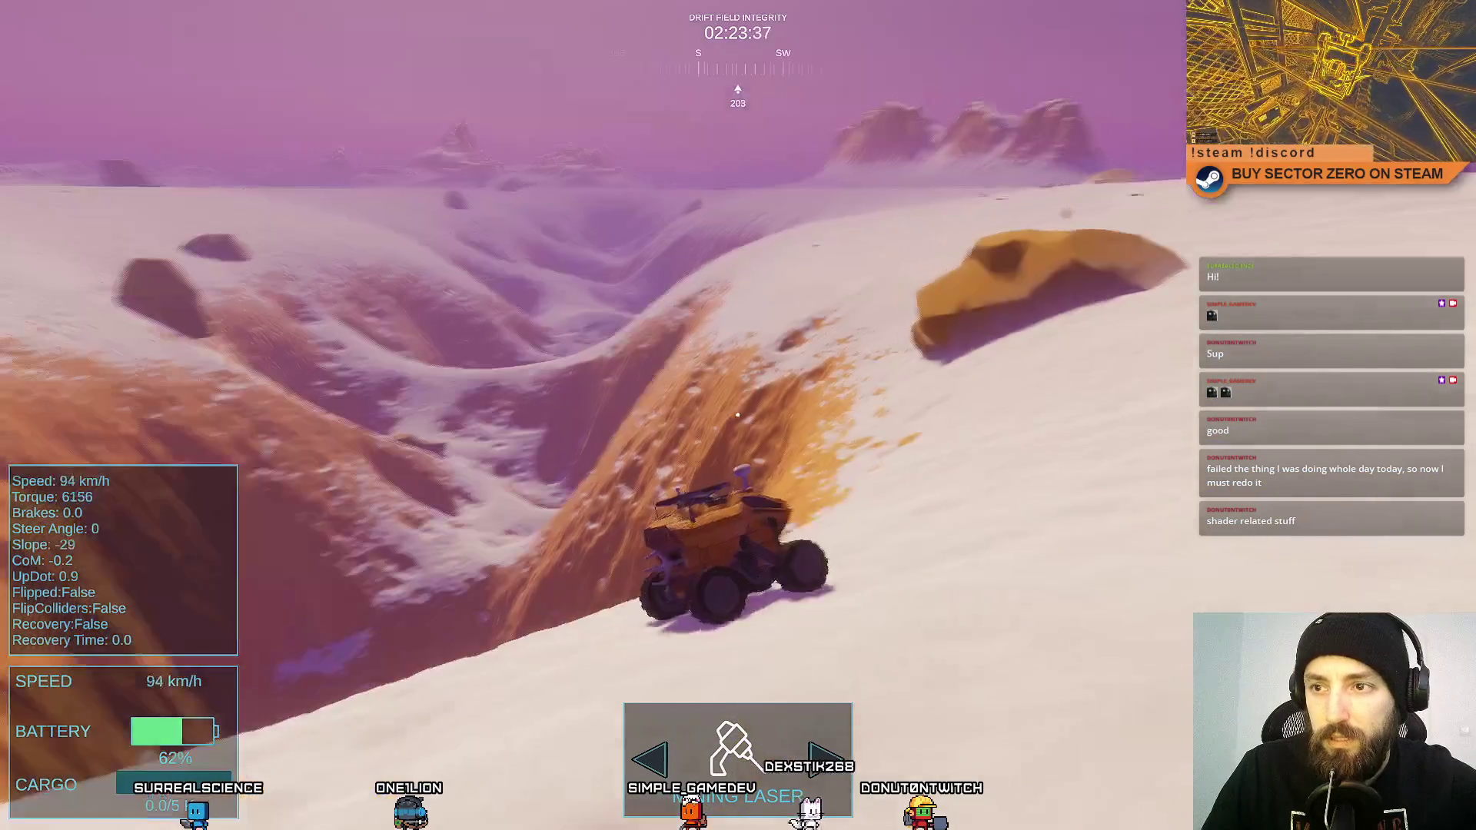
pyautogui.press('s')
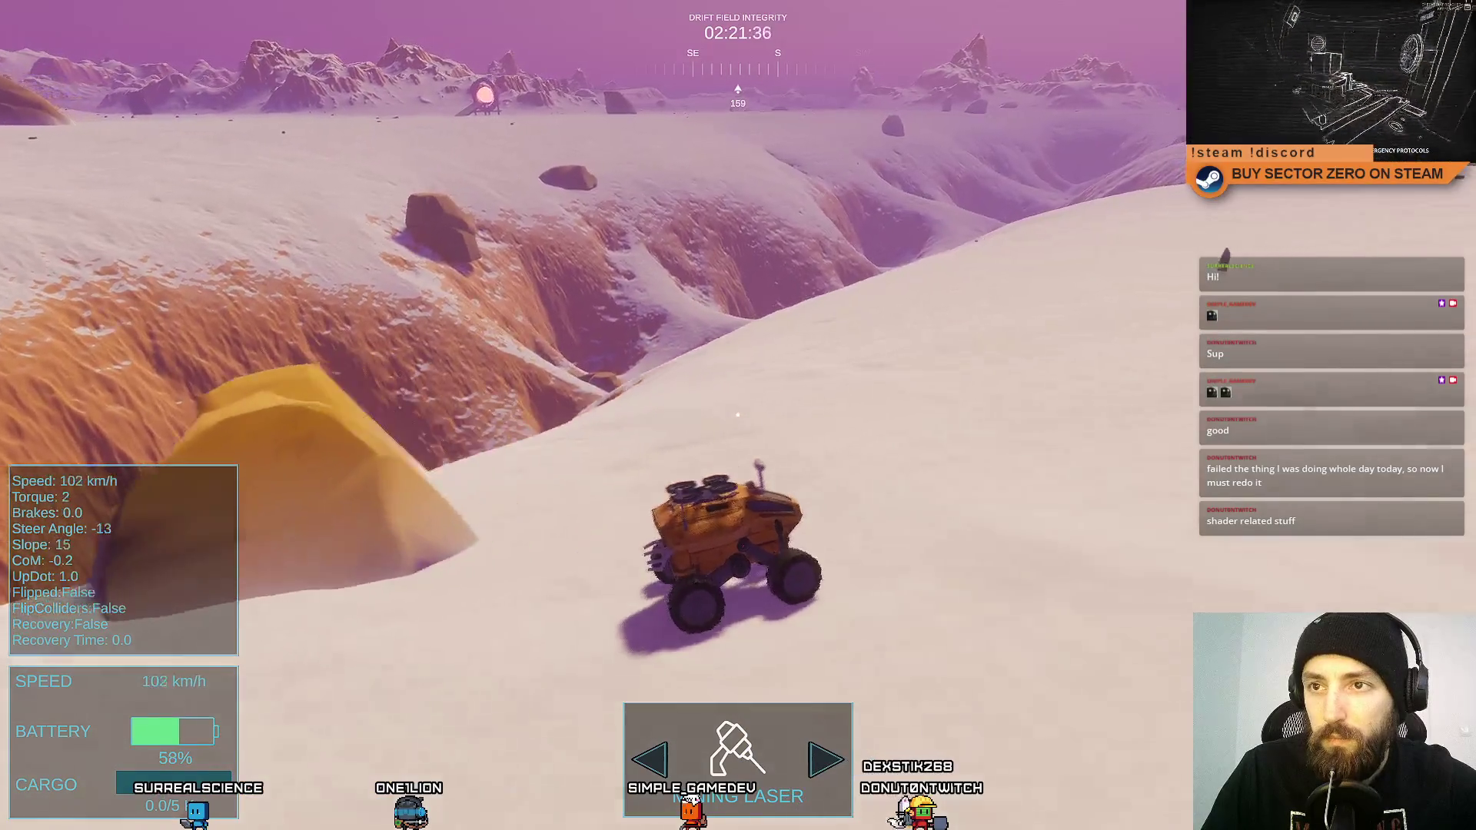
pyautogui.press('w')
pyautogui.press('d')
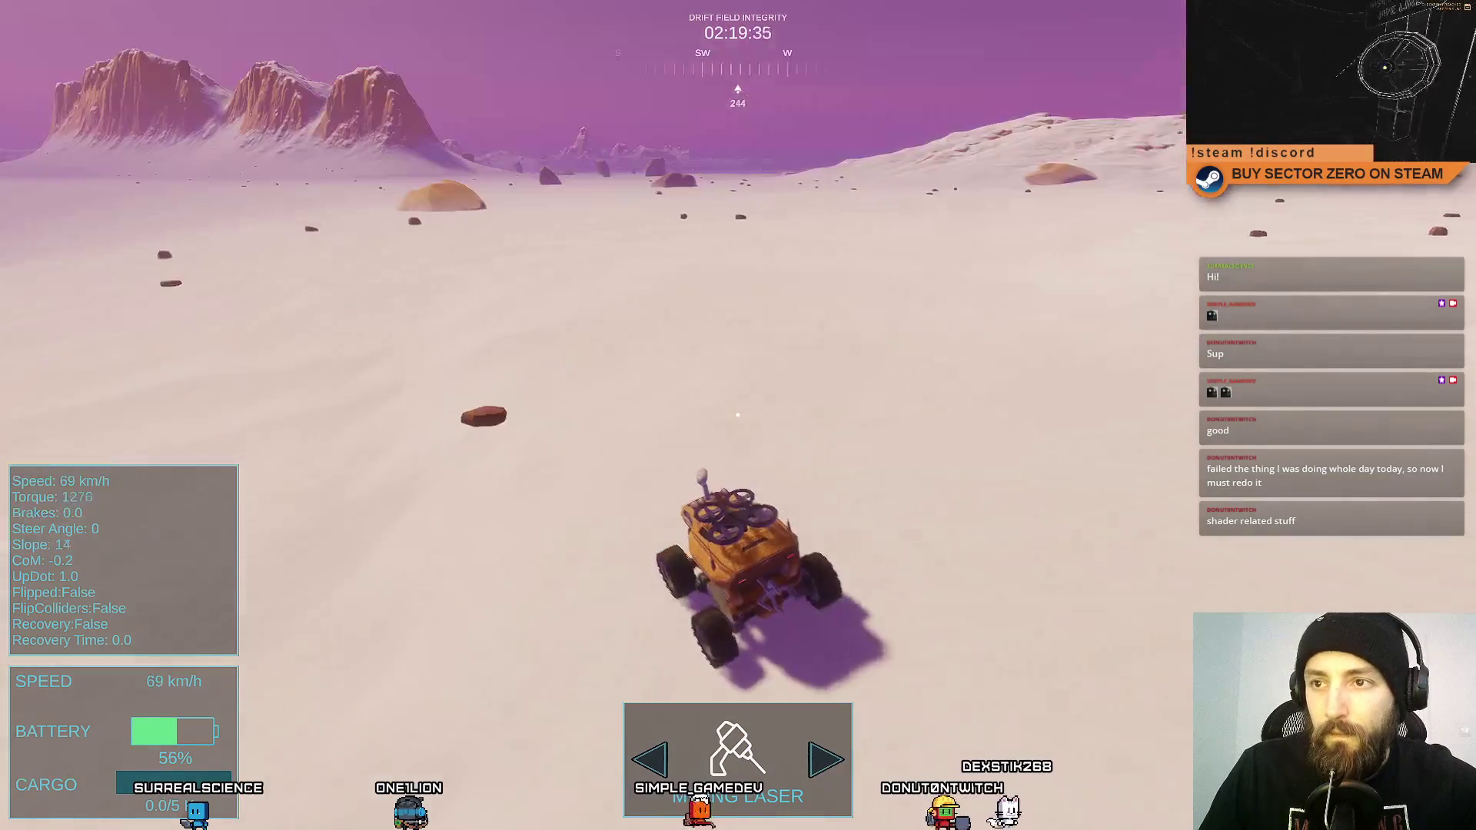
pyautogui.press('a')
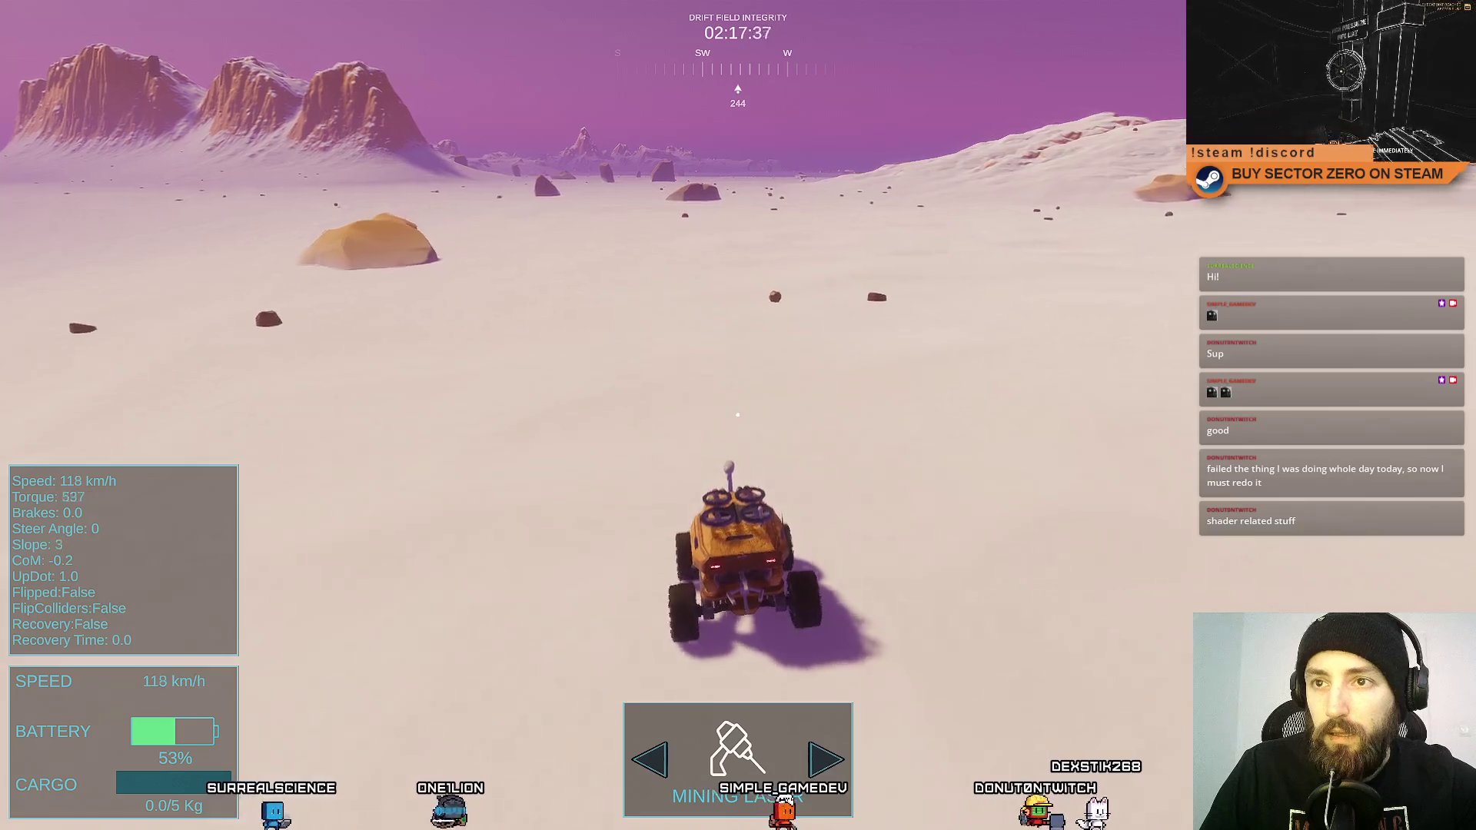
# Loop left across the plain and stop the rover beside another yellow rock.
pyautogui.press('a')
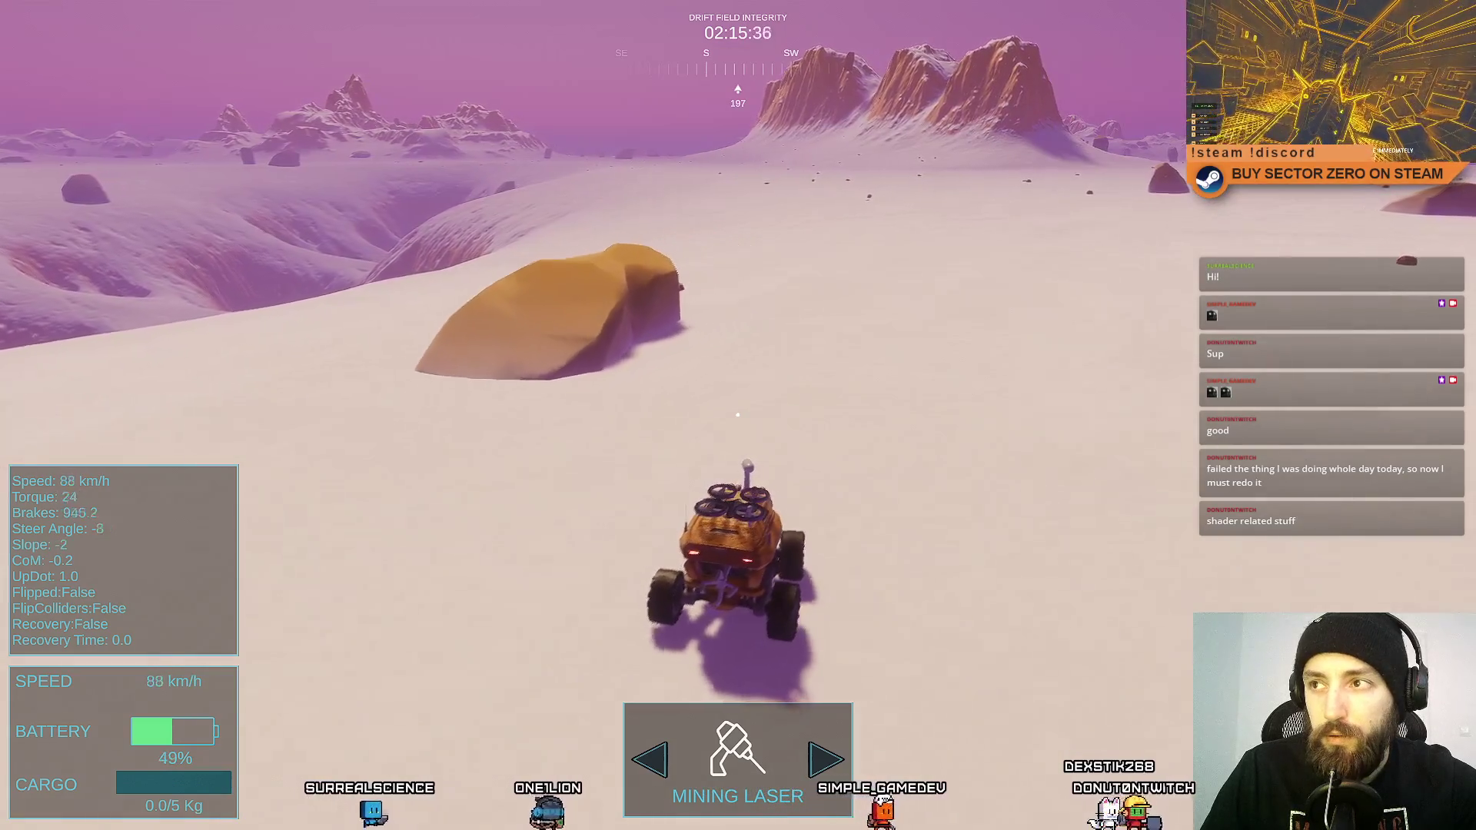
pyautogui.press('s')
pyautogui.press('w')
pyautogui.press('a')
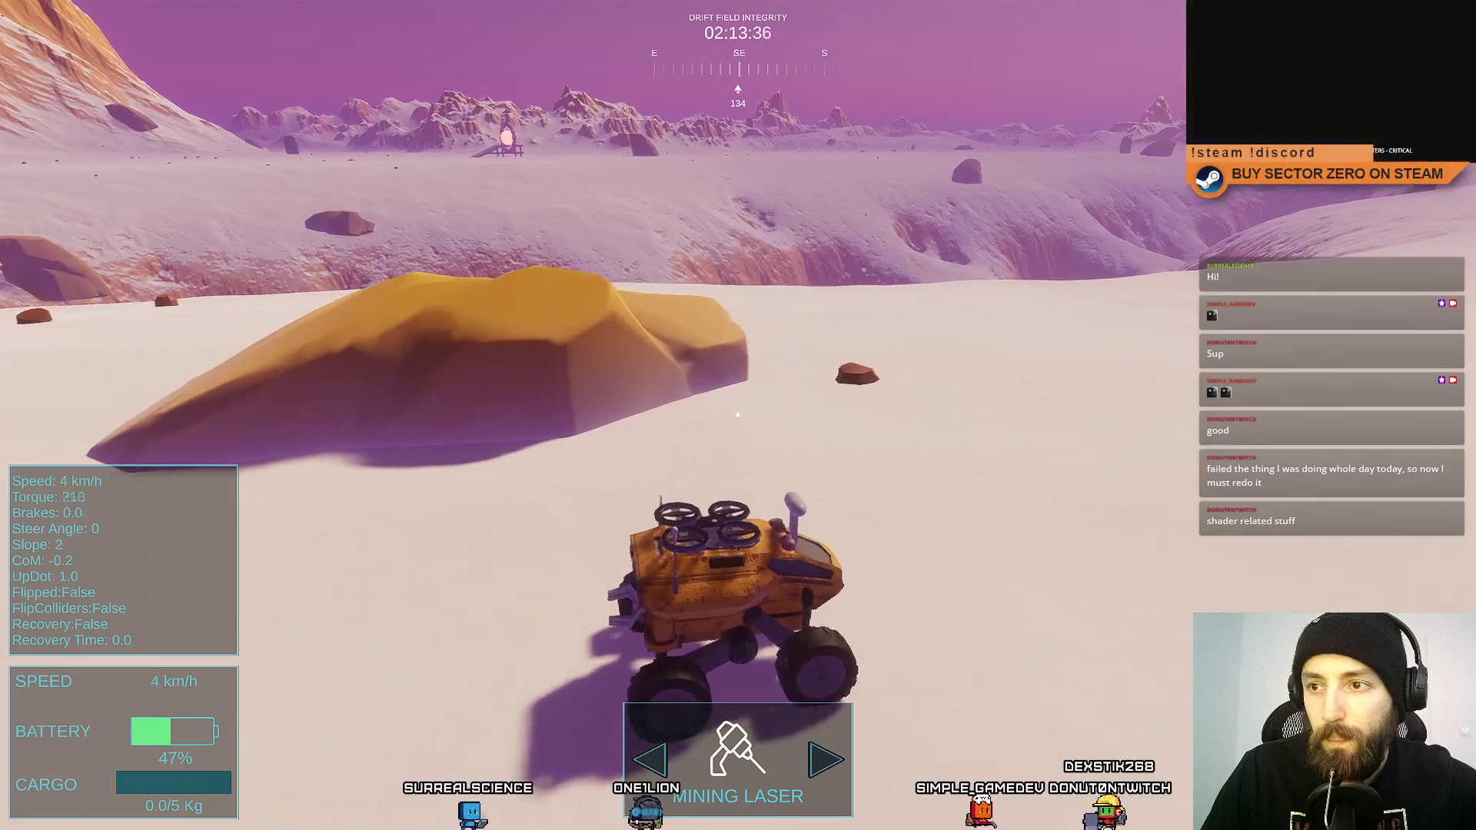
pyautogui.press('d')
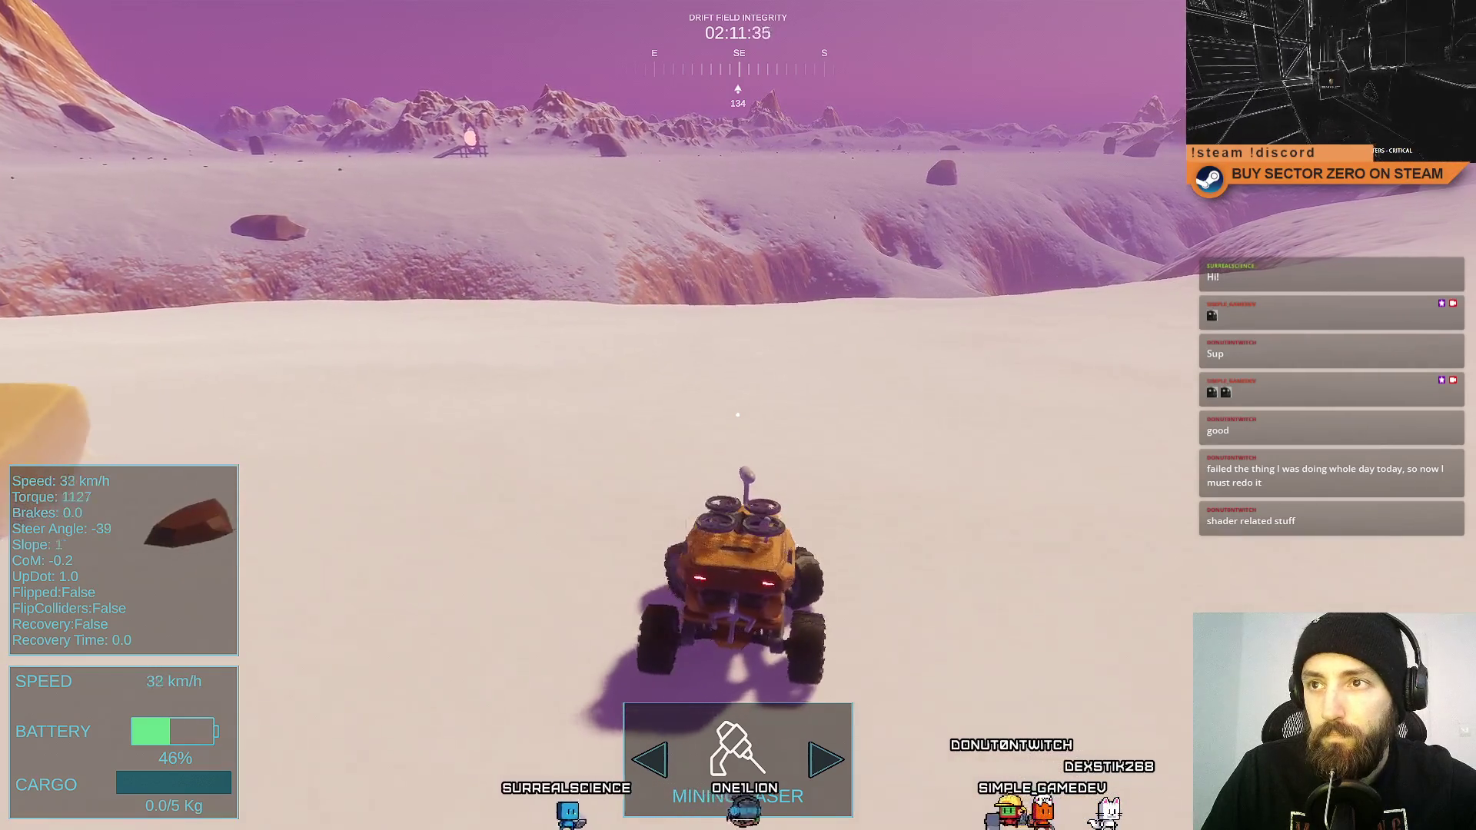
pyautogui.press('w')
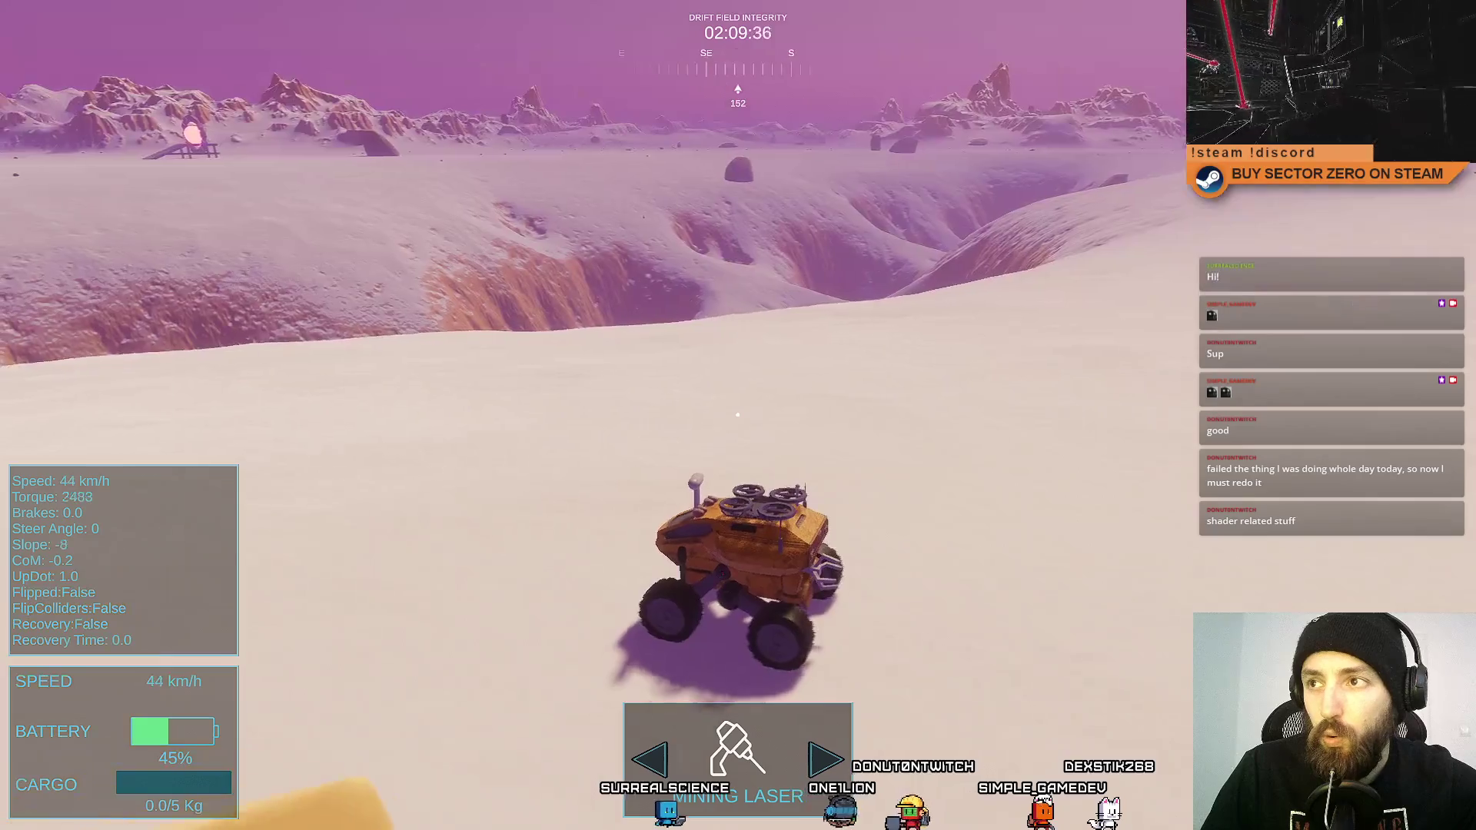
pyautogui.press('a')
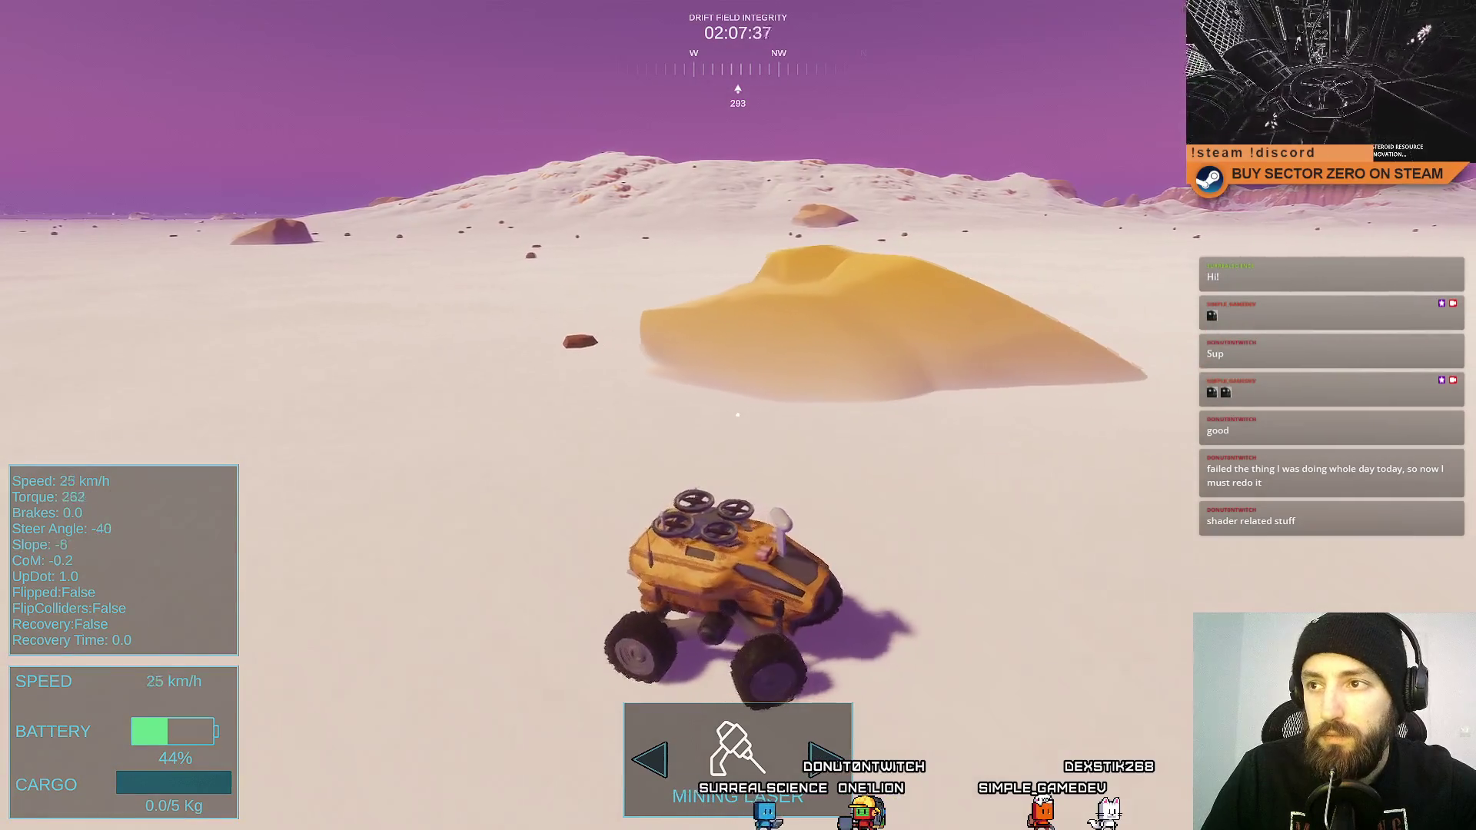
pyautogui.press('s')
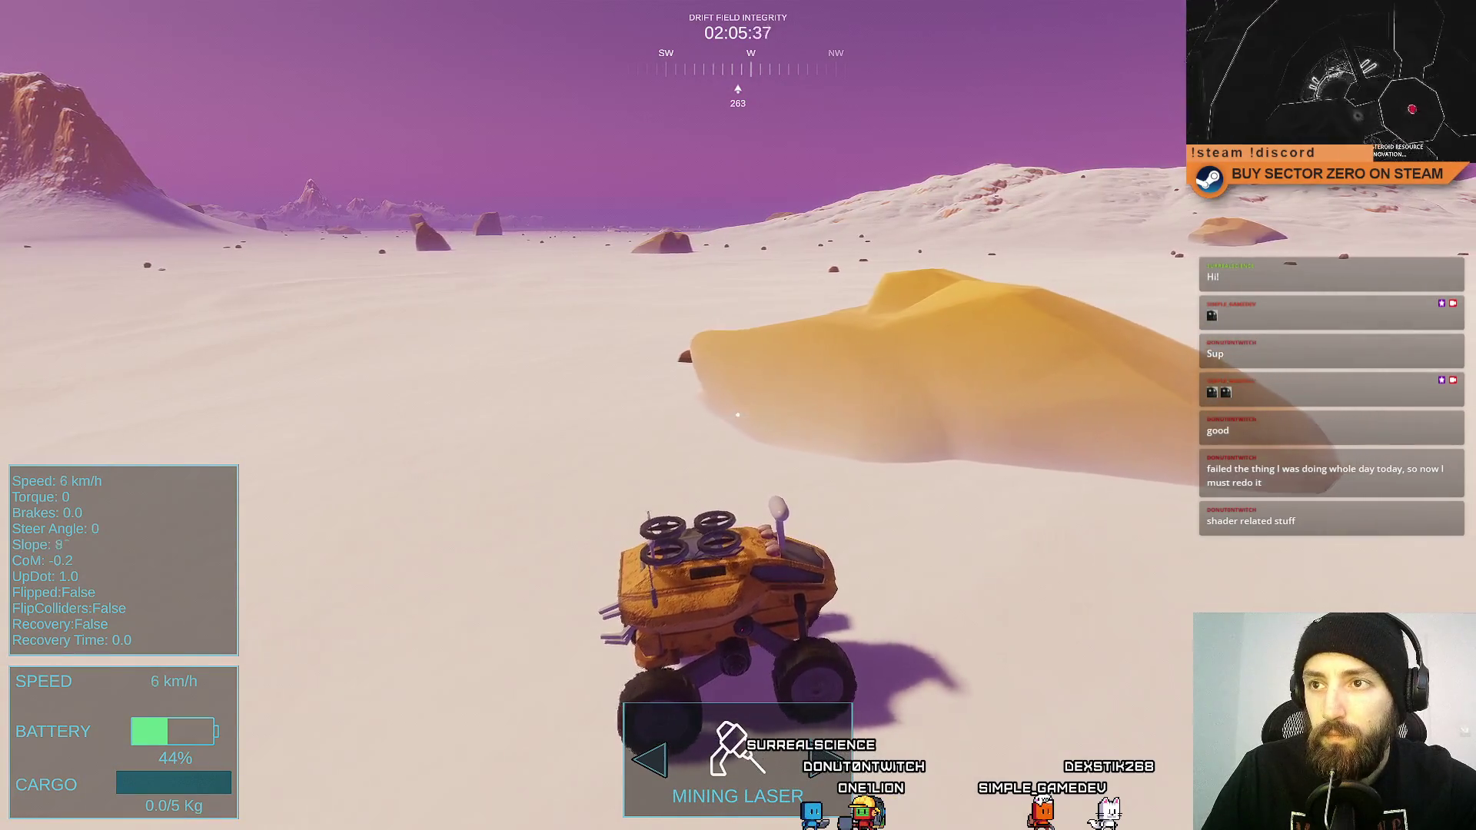
# Drive the rover straight ahead north across the open plain.
pyautogui.press('w')
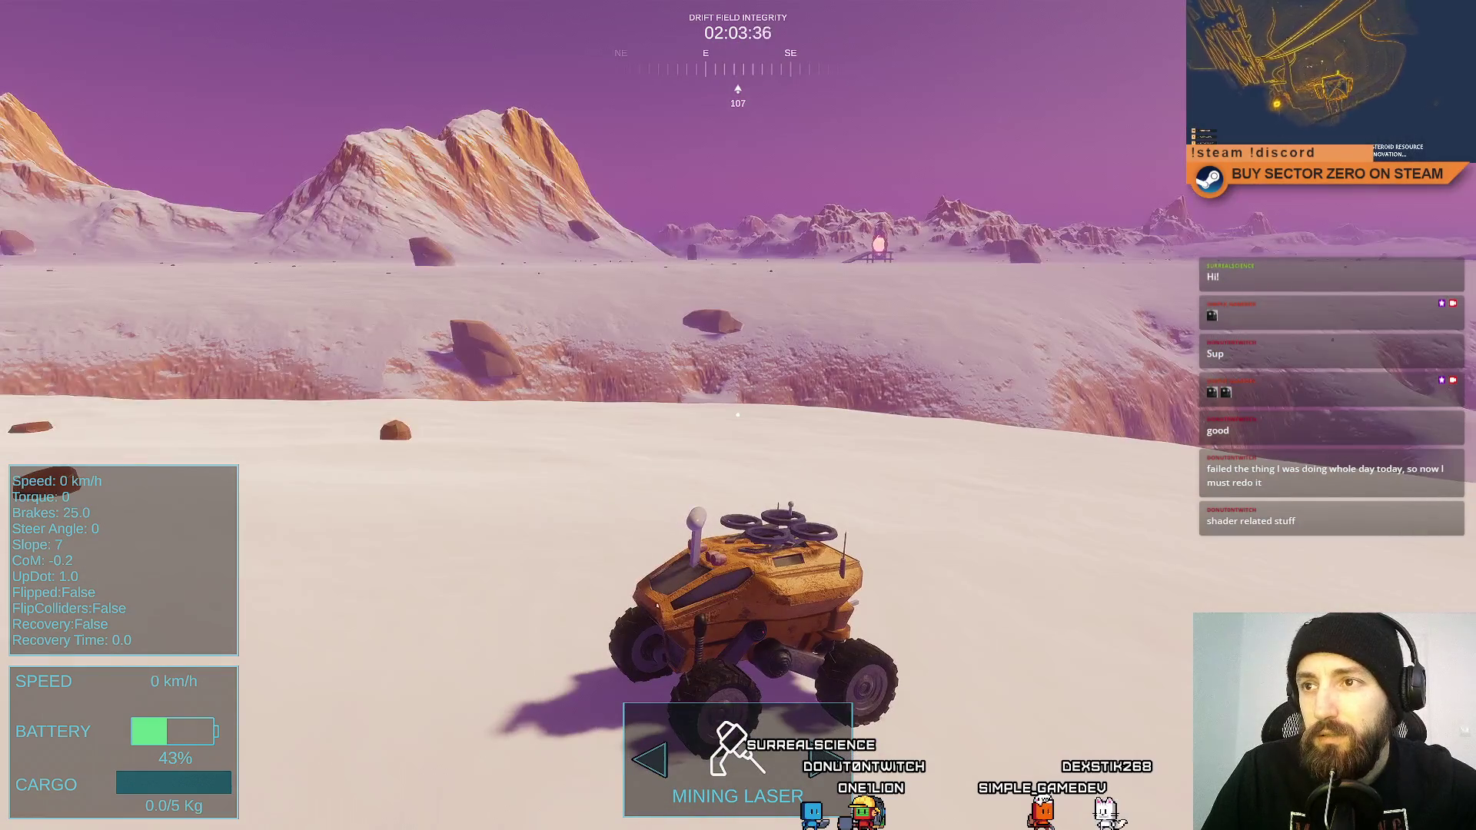
pyautogui.press('w')
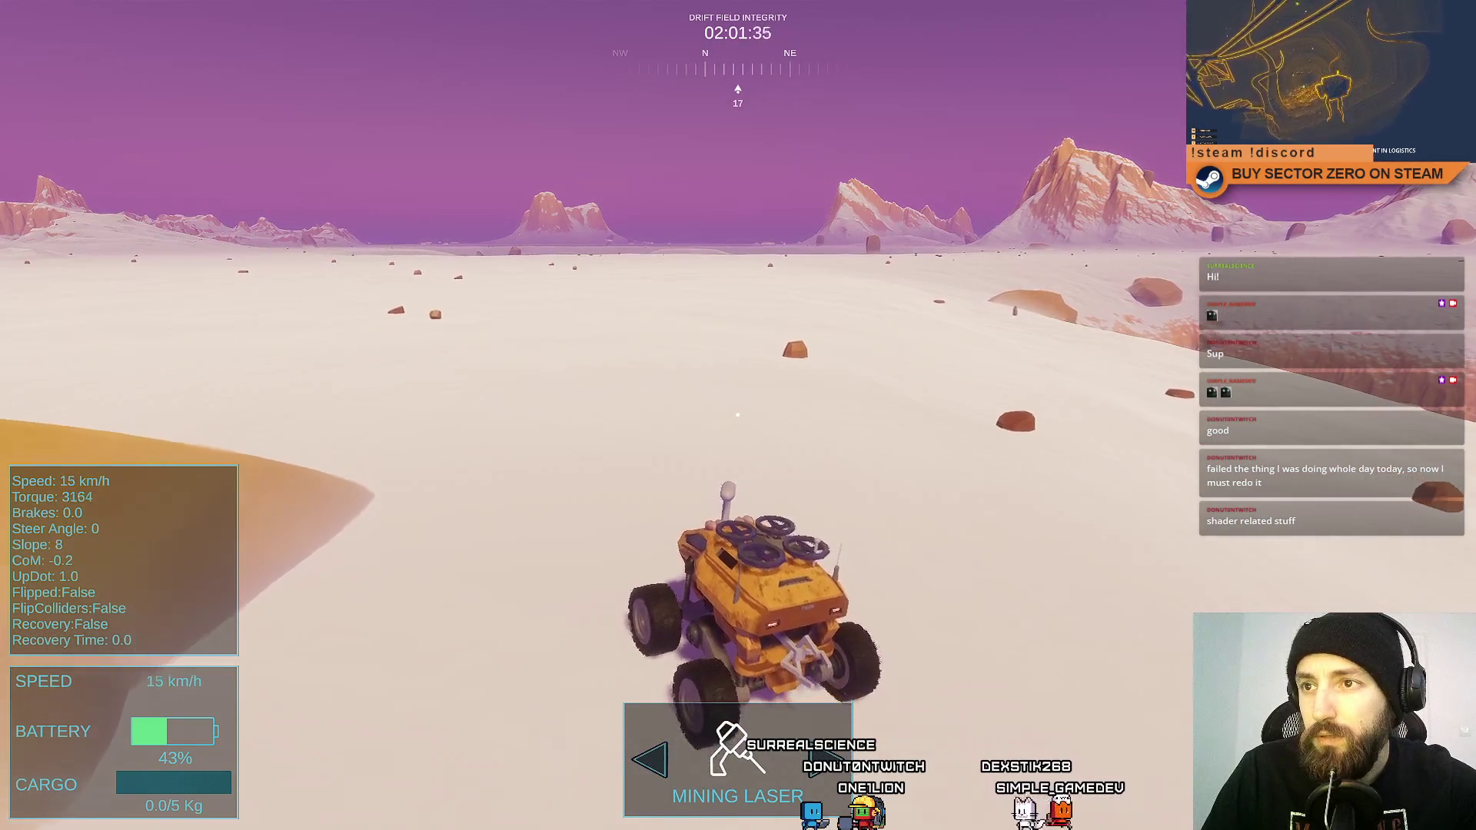
pyautogui.press('w')
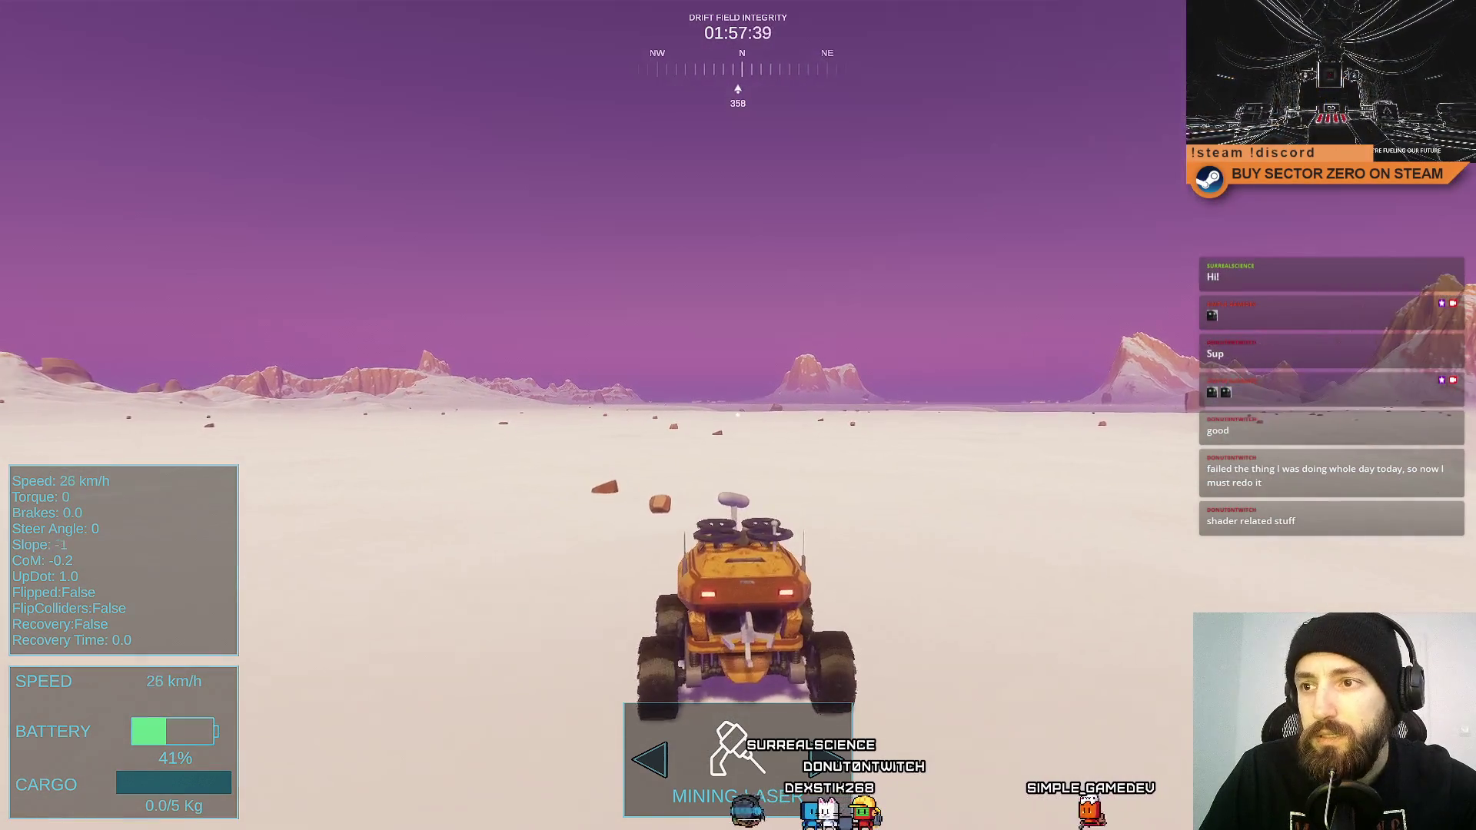
# Accelerate the rover through a long left turn, then straighten out at speed.
pyautogui.press('w')
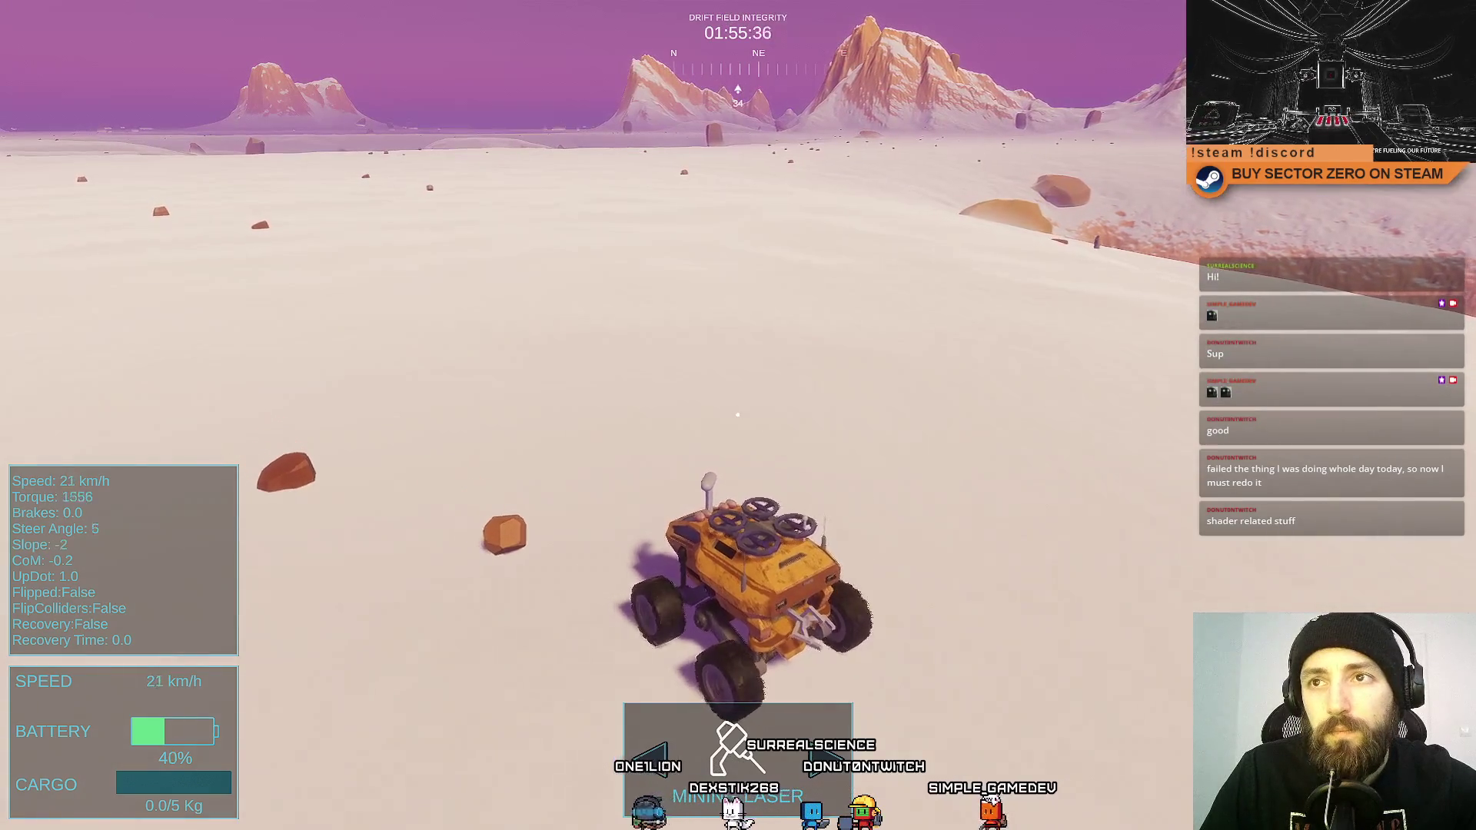
pyautogui.press('w')
pyautogui.press('a')
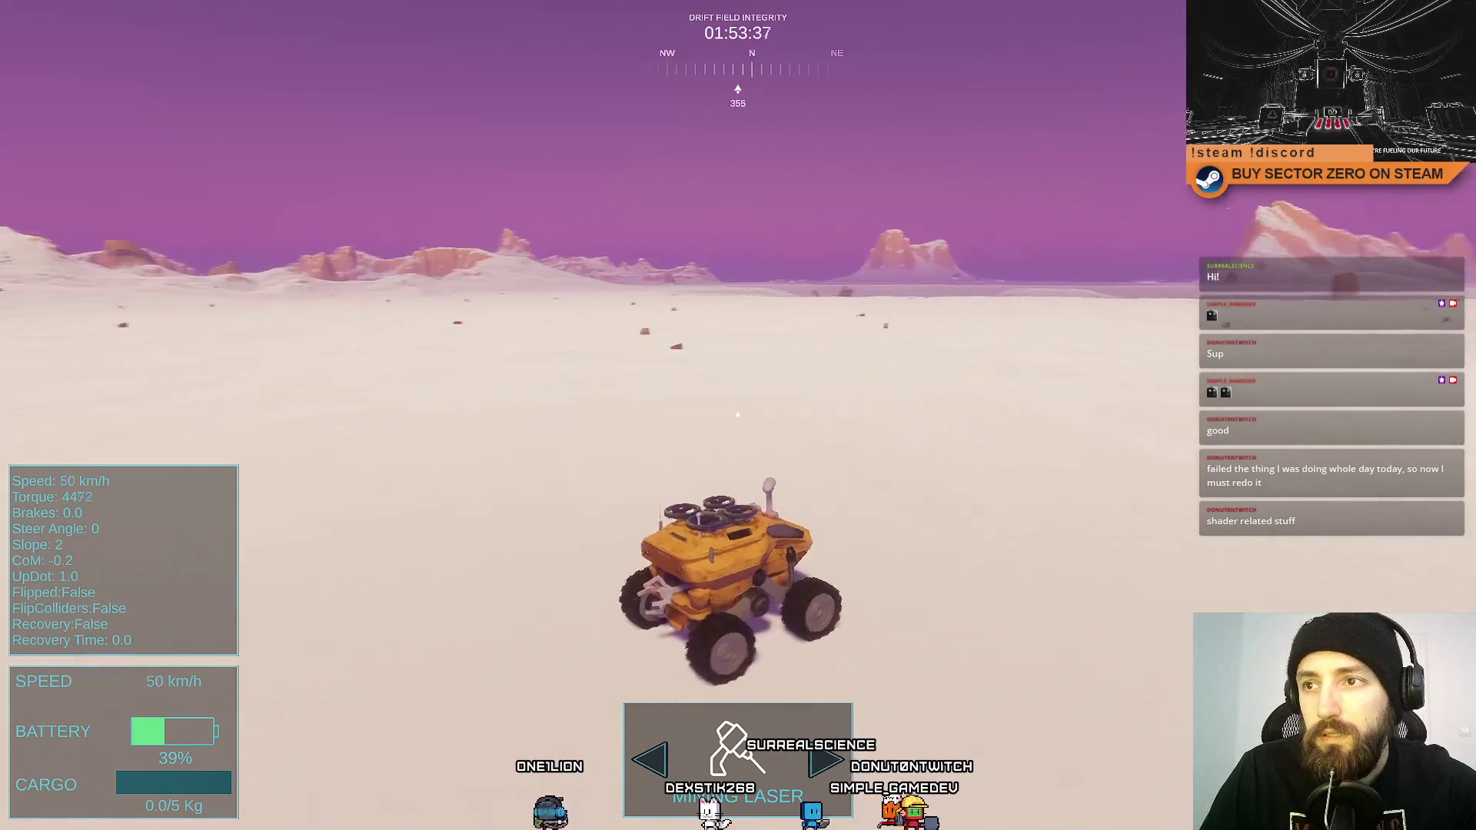
pyautogui.press('w')
pyautogui.press('a')
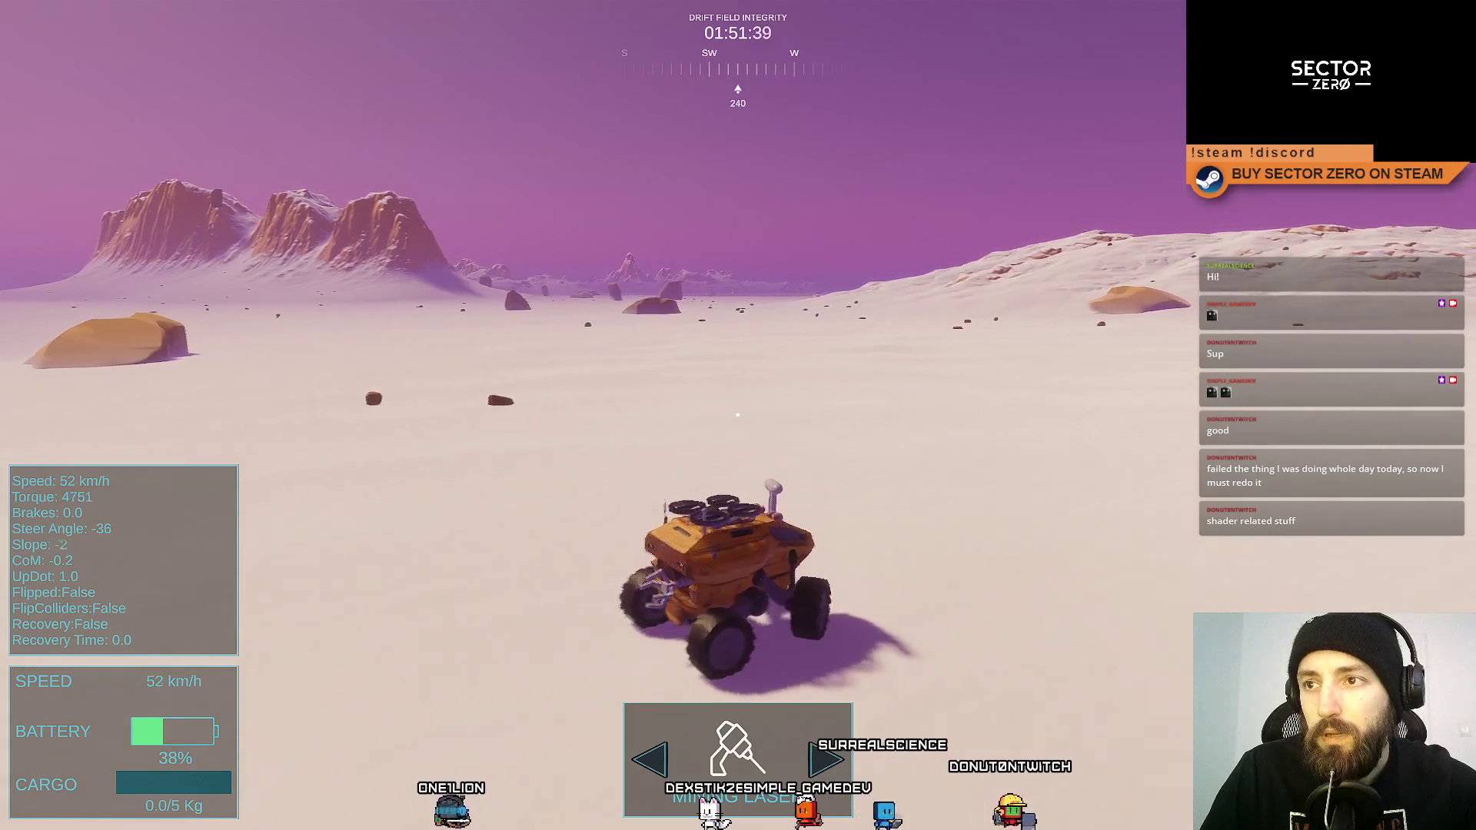
pyautogui.press('w')
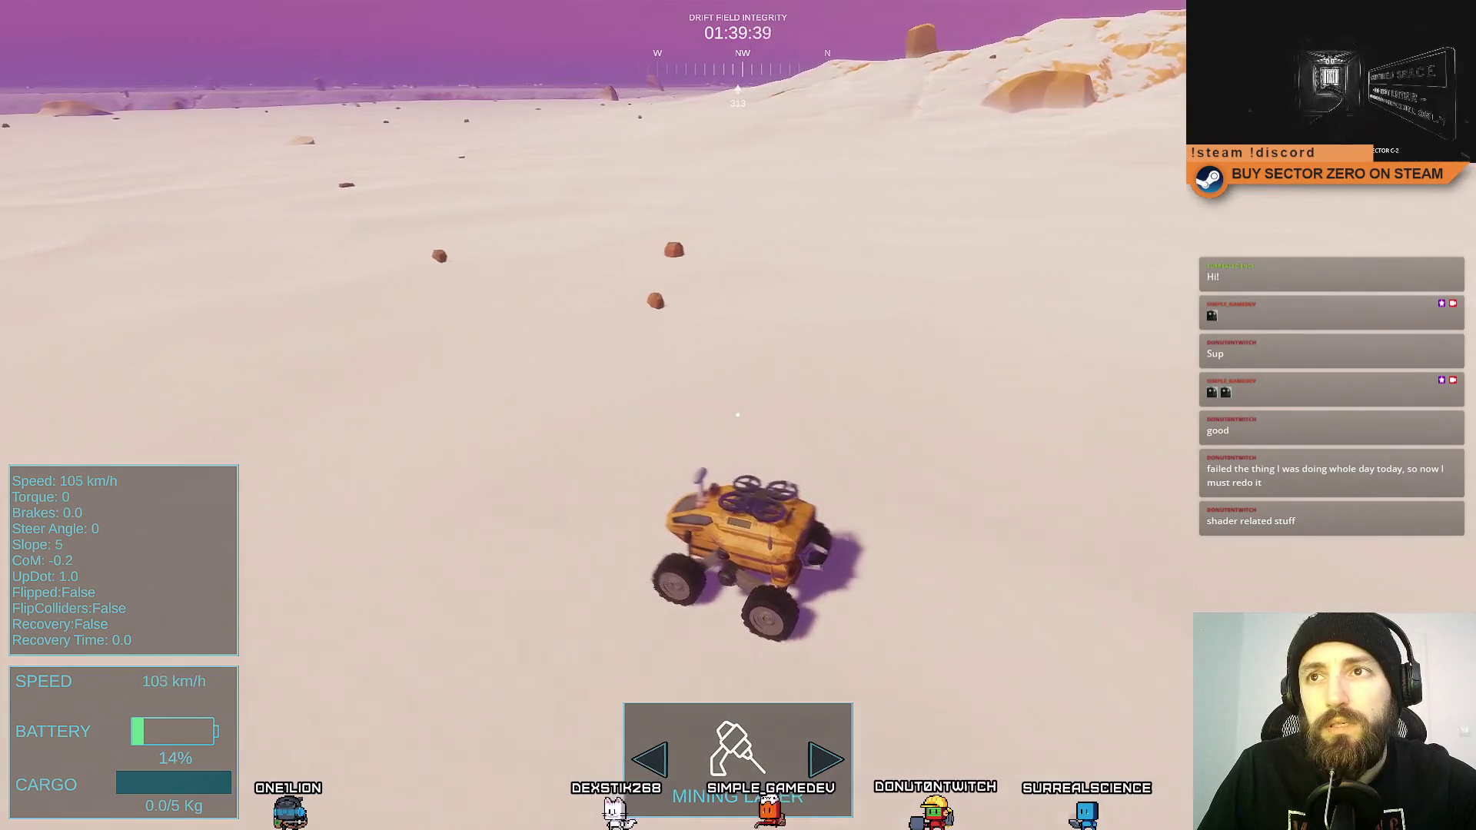
# Brake, stop, and swing right then hard left until the battery drains, then exit fullscreen.
pyautogui.press('space')
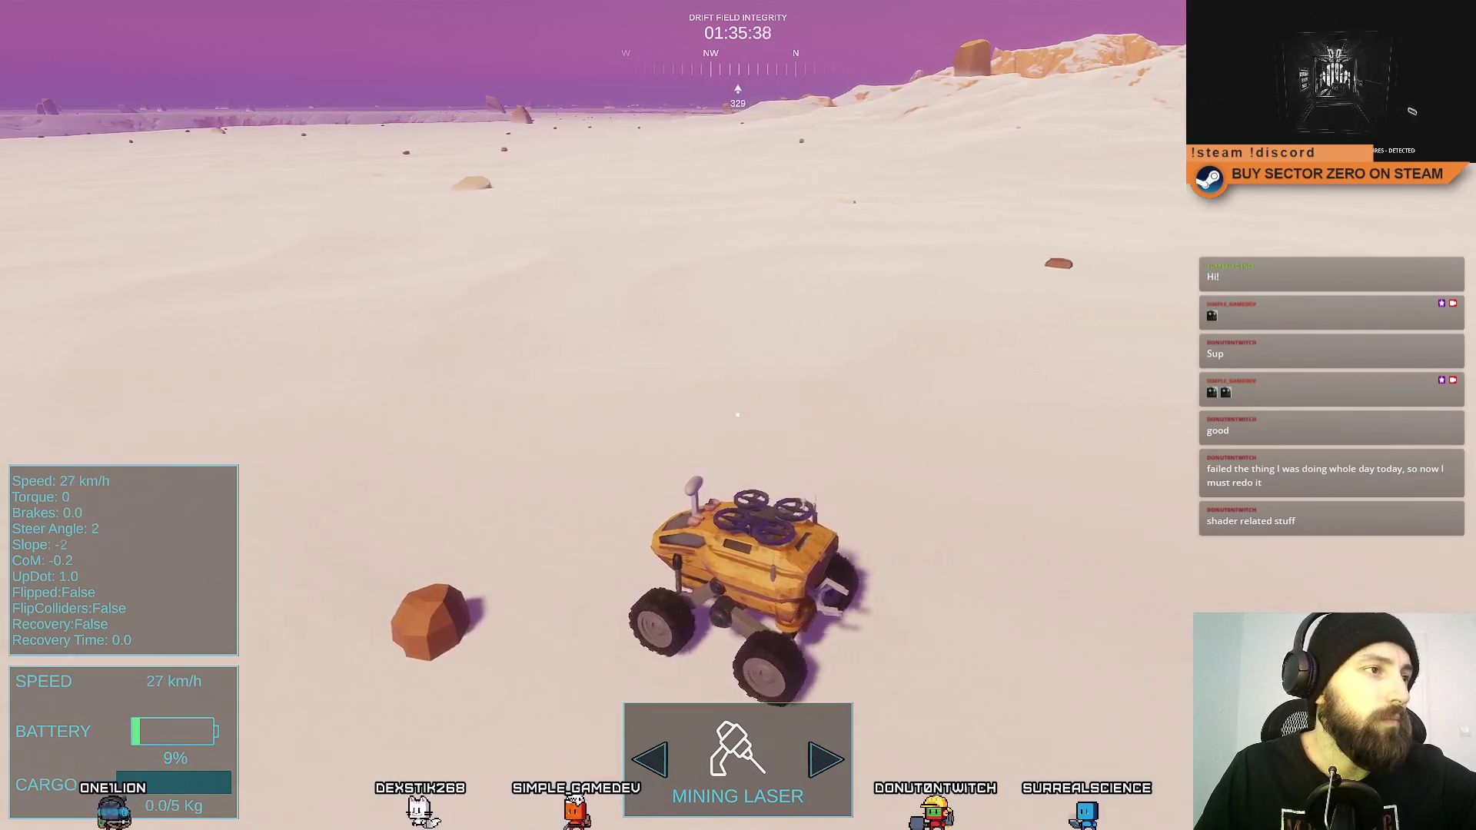
pyautogui.press('a')
pyautogui.press('s')
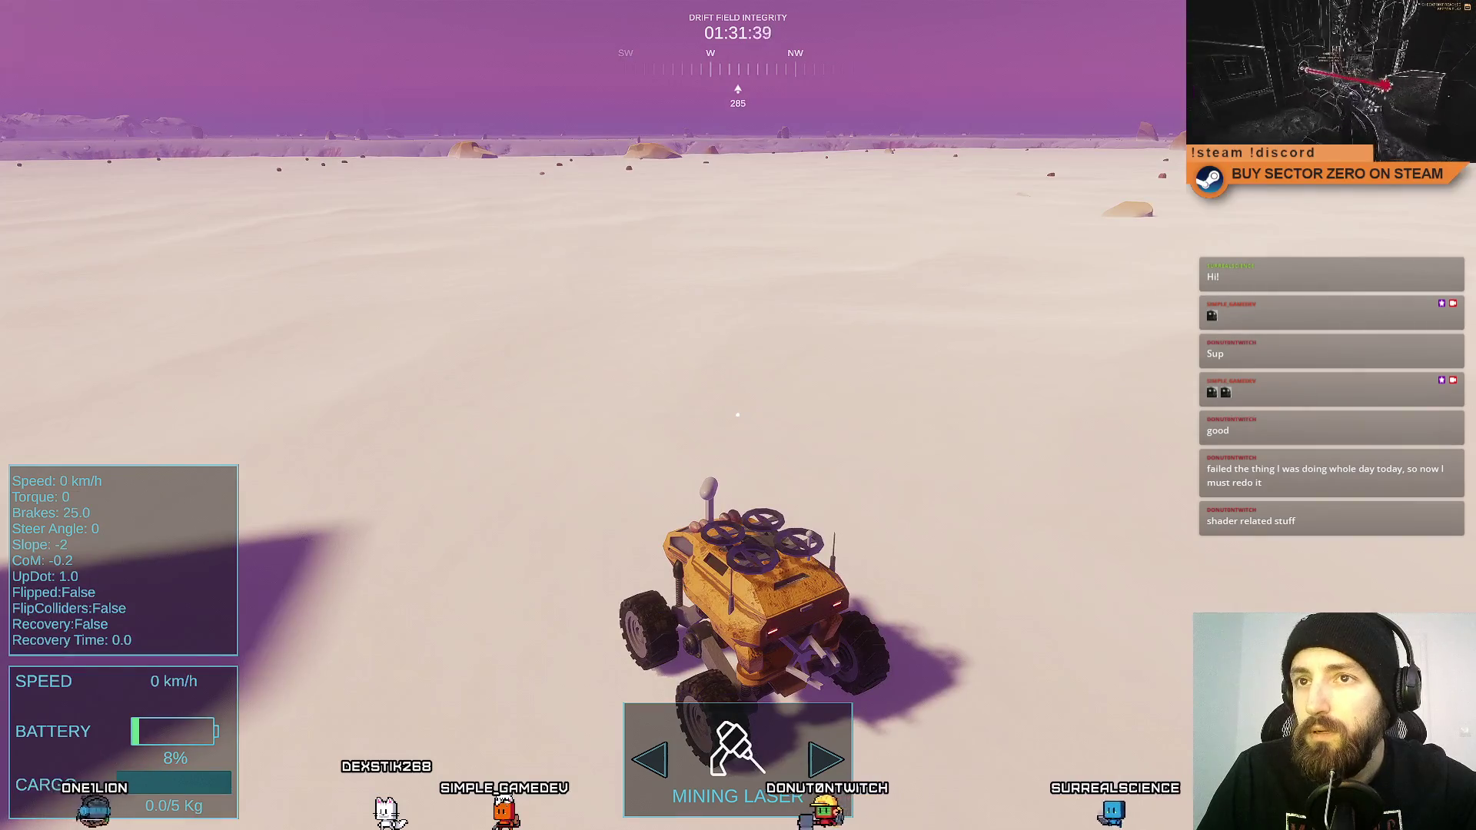
pyautogui.press('w')
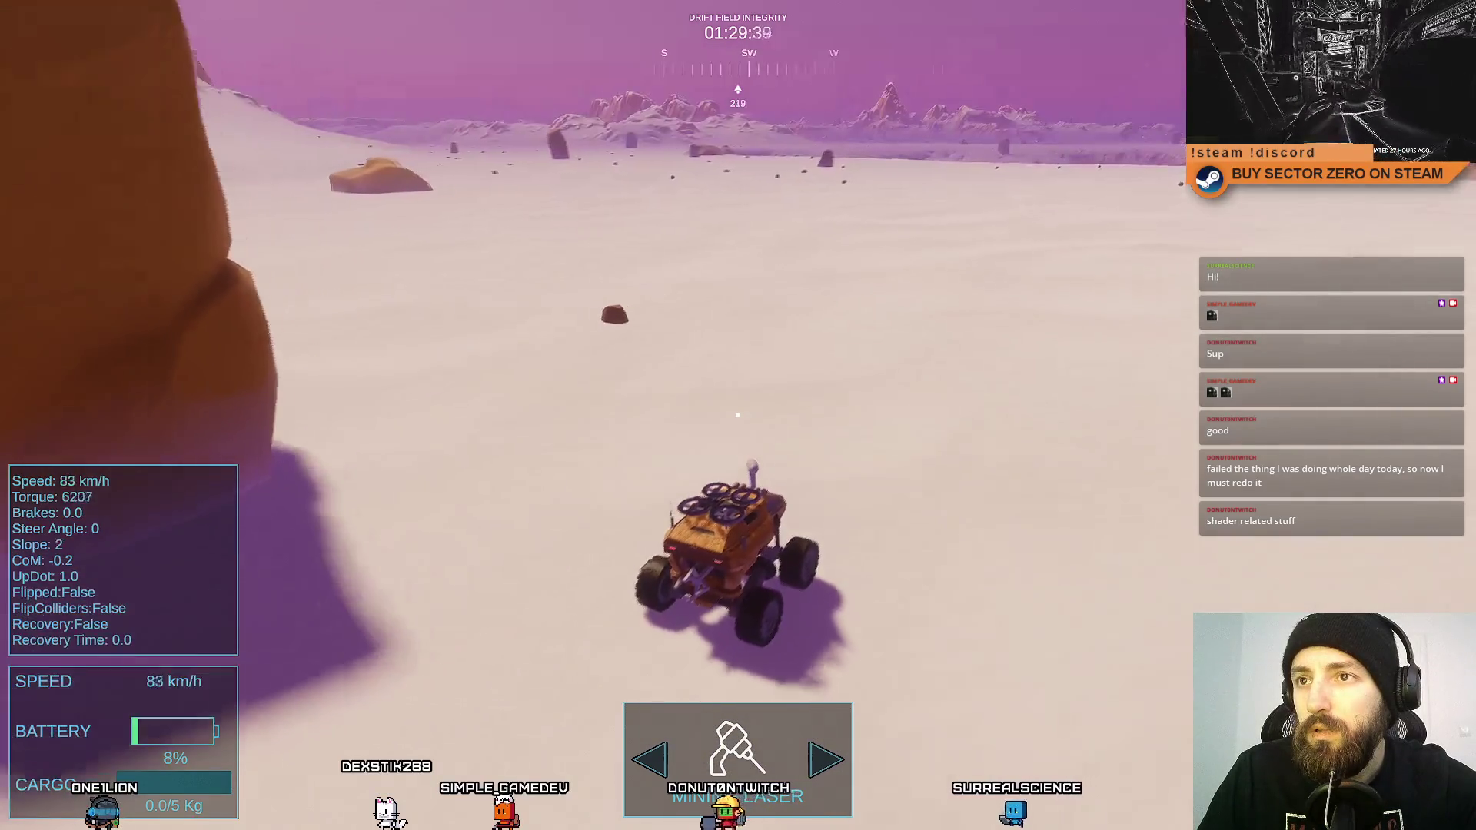
pyautogui.press('d')
pyautogui.press('w')
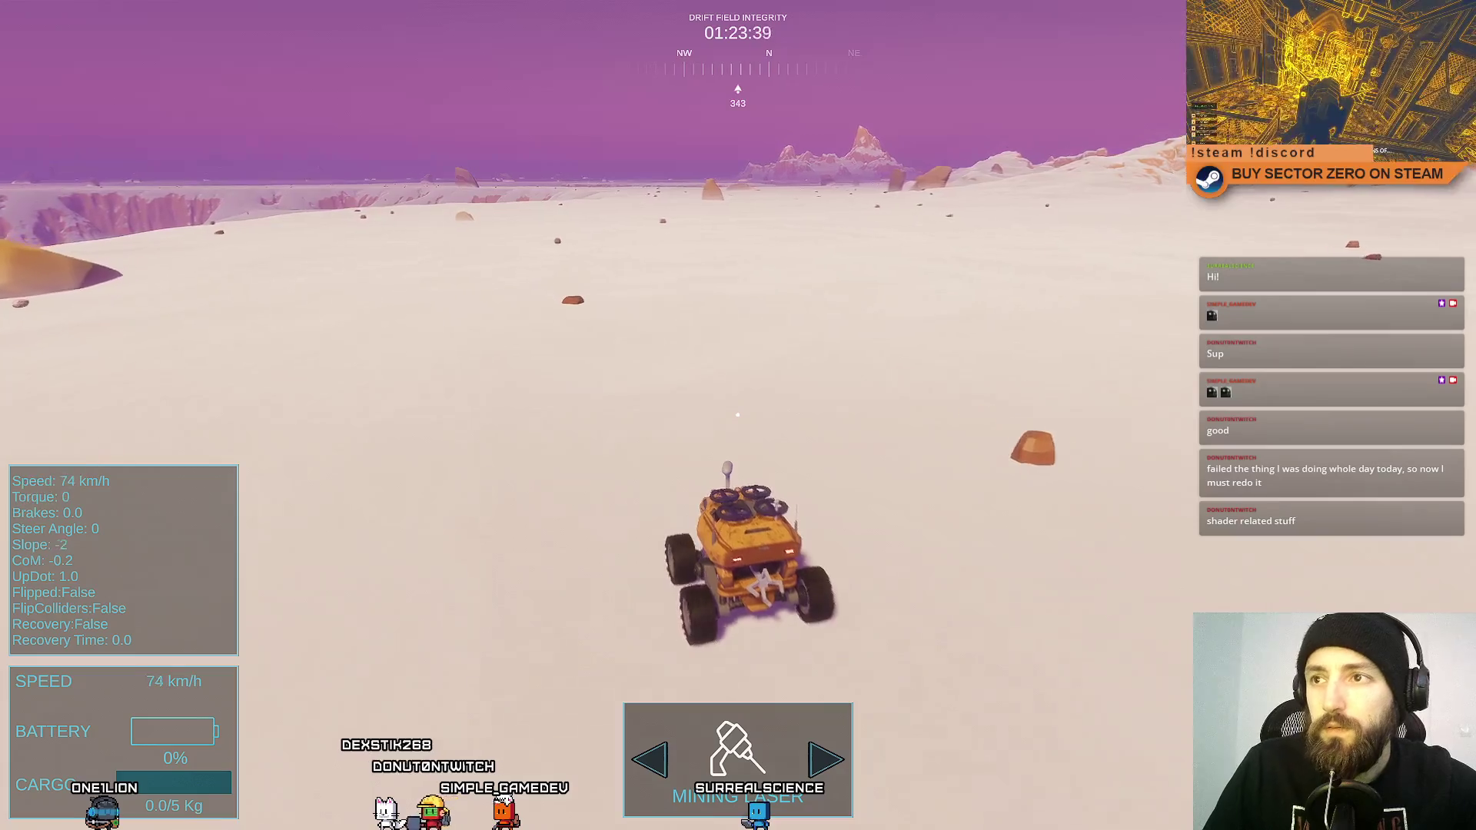
pyautogui.press('a')
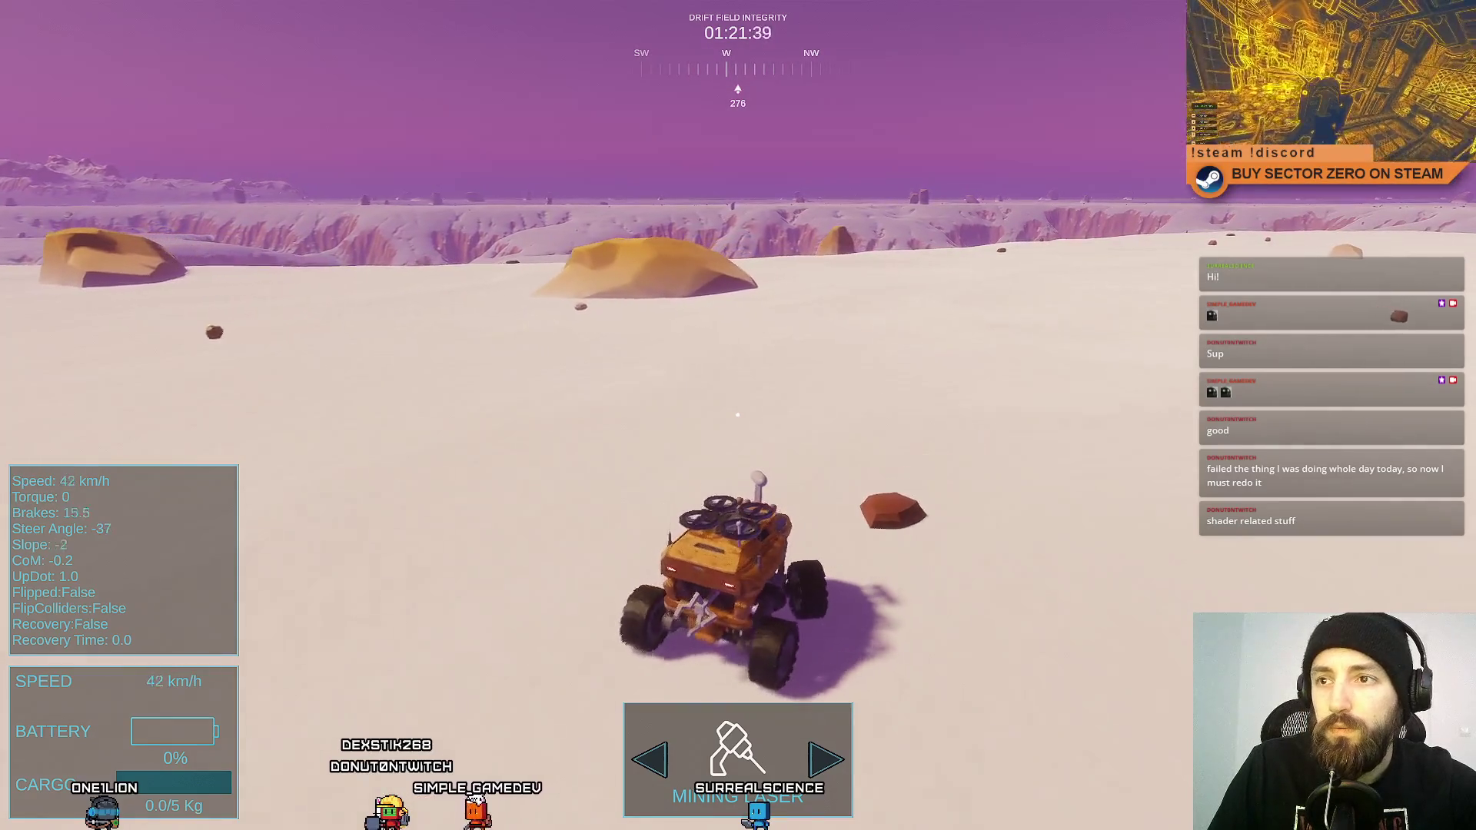
pyautogui.press('F11')
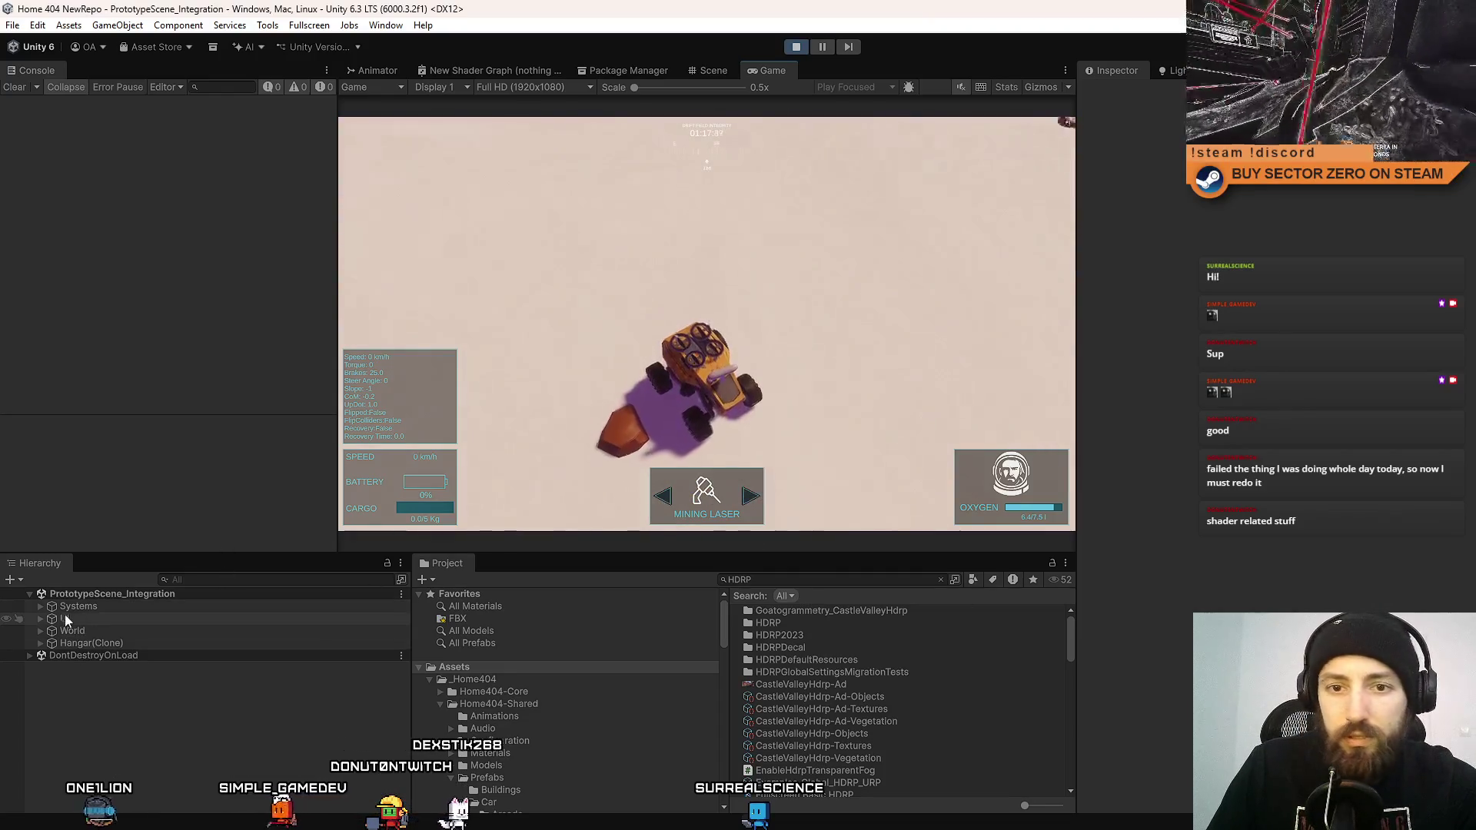
# Expand Systems in the Hierarchy and briefly tilt the Scene camera toward the horizon.
pyautogui.click(40, 607)
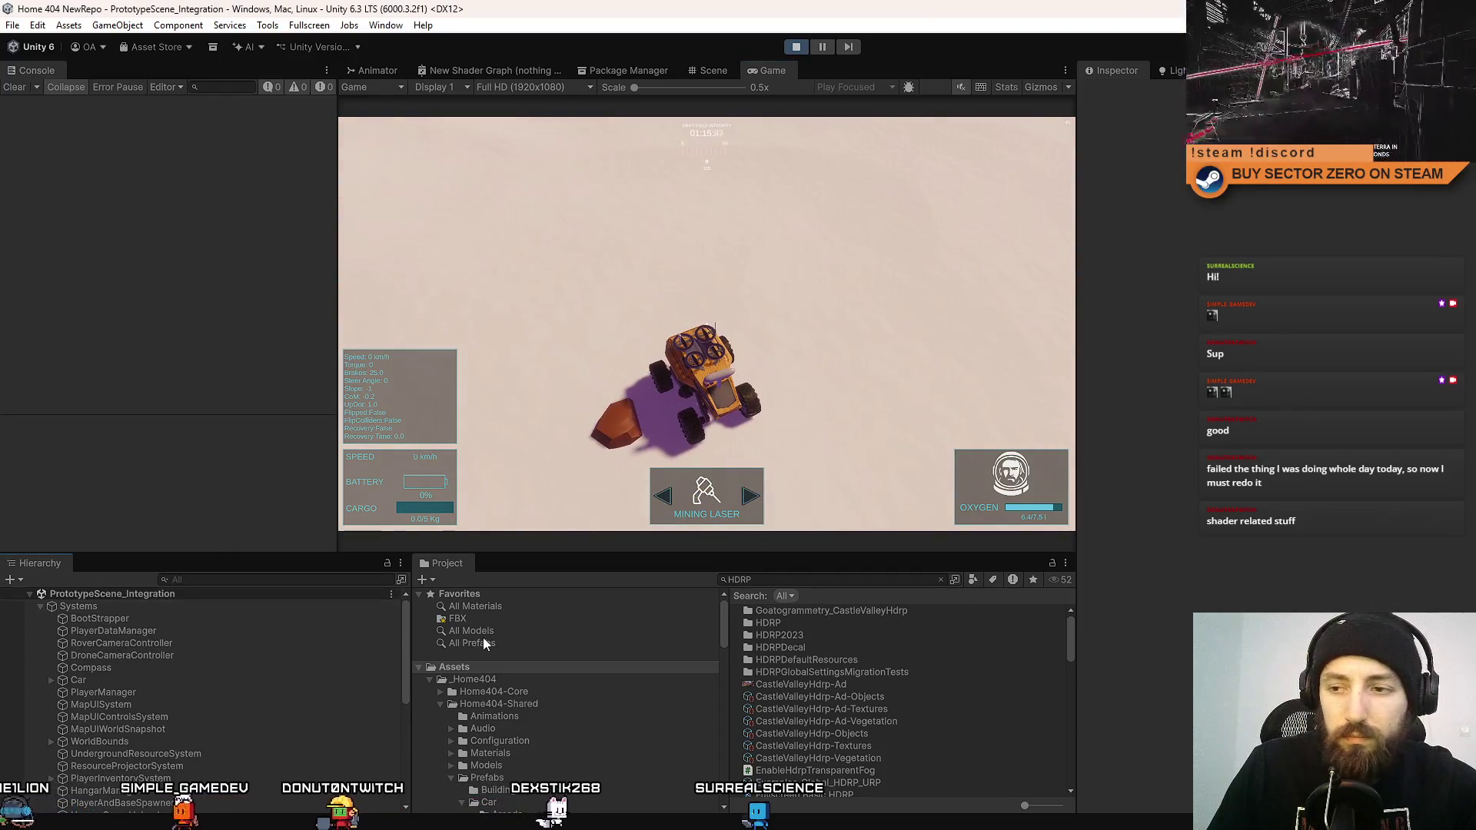
pyautogui.moveTo(404, 622); pyautogui.dragTo(400, 729)
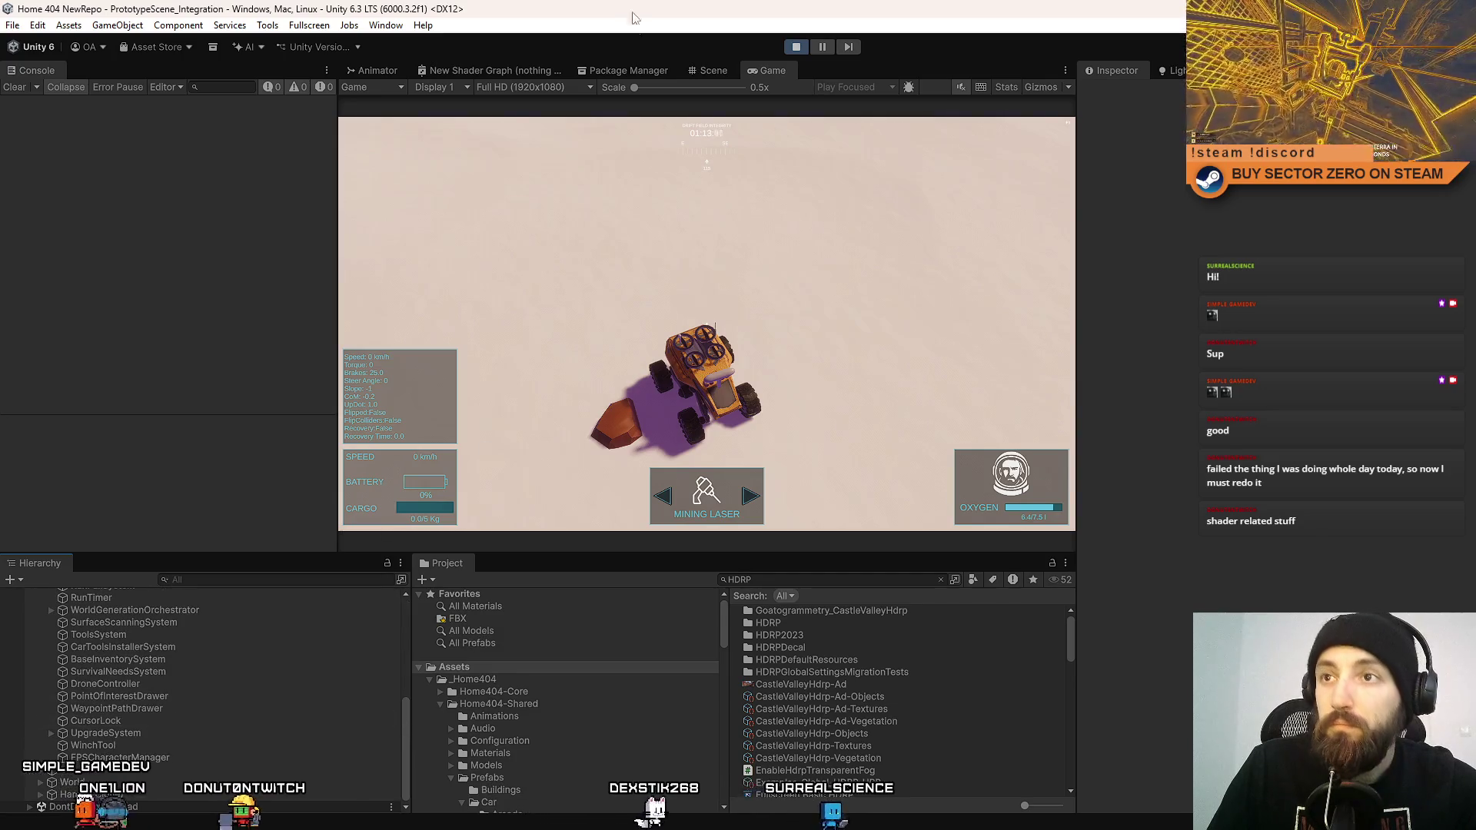
pyautogui.click(713, 70)
pyautogui.moveTo(727, 447); pyautogui.dragTo(722, 40)
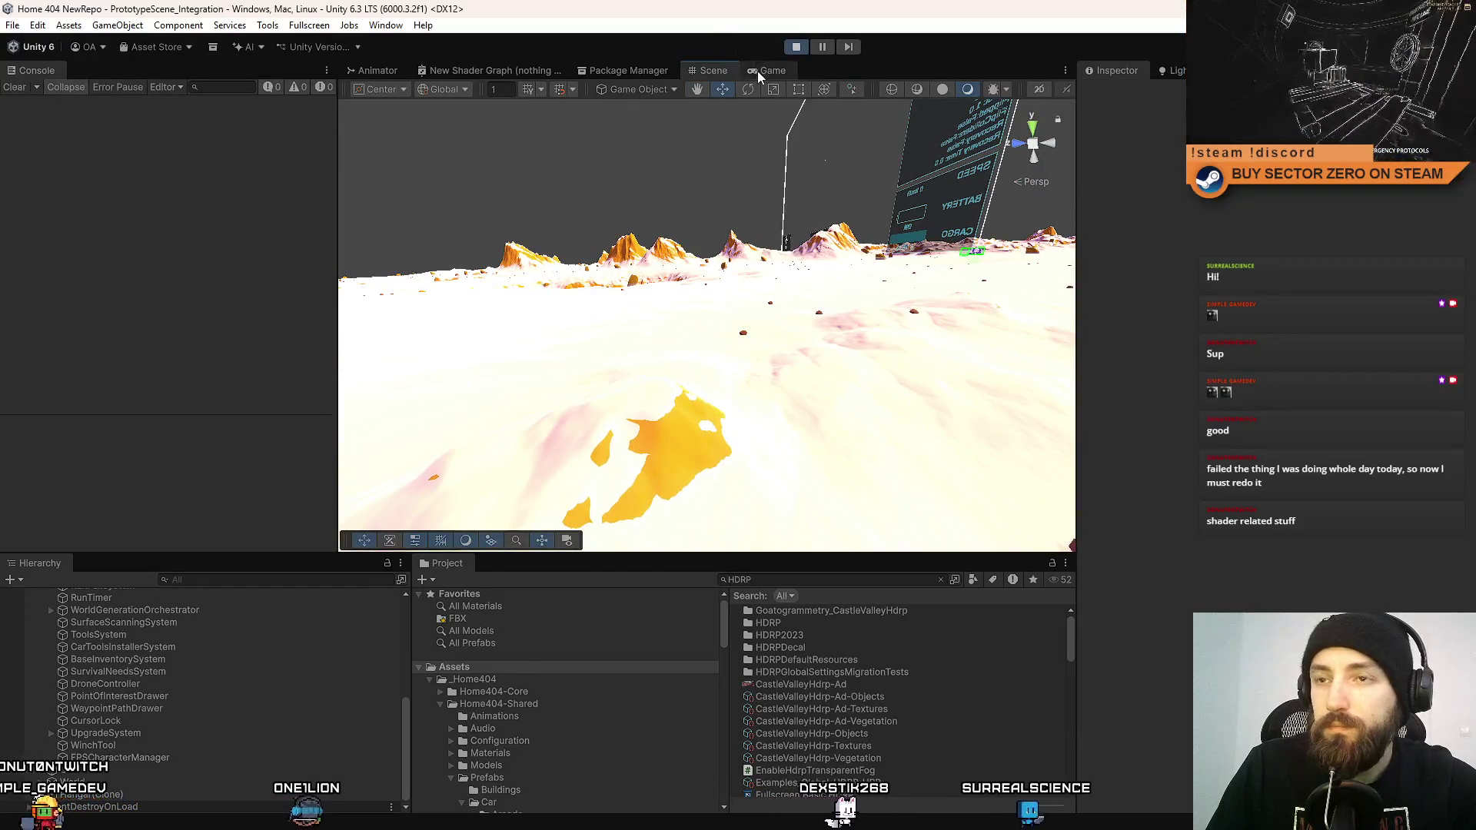
pyautogui.click(758, 70)
pyautogui.moveTo(403, 712); pyautogui.dragTo(416, 594)
# Select the Sun light, set its shadow resolution to Ultra 4096, and return to fullscreen.
pyautogui.click(40, 606)
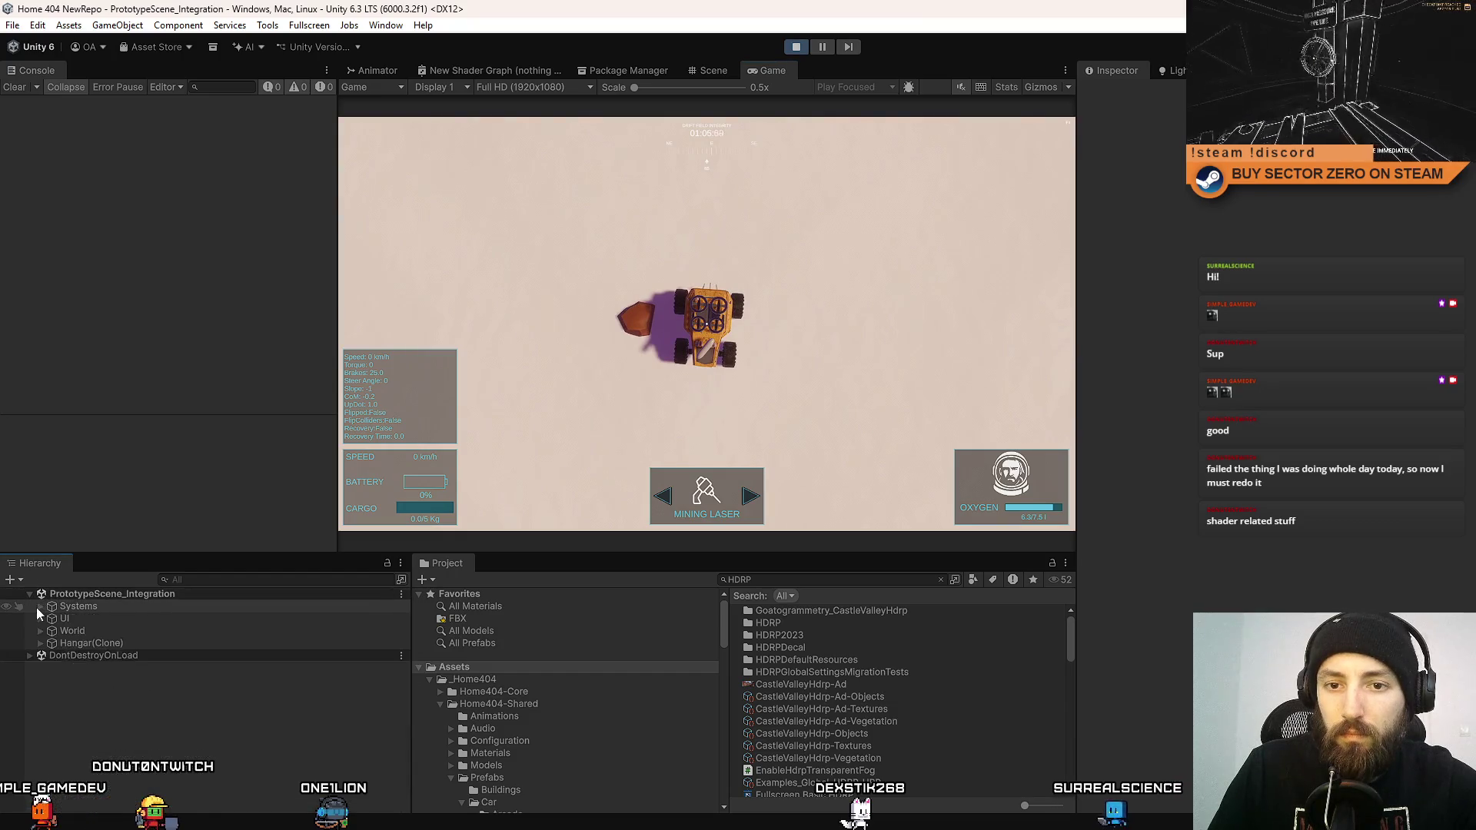
pyautogui.click(36, 607)
pyautogui.click(42, 606)
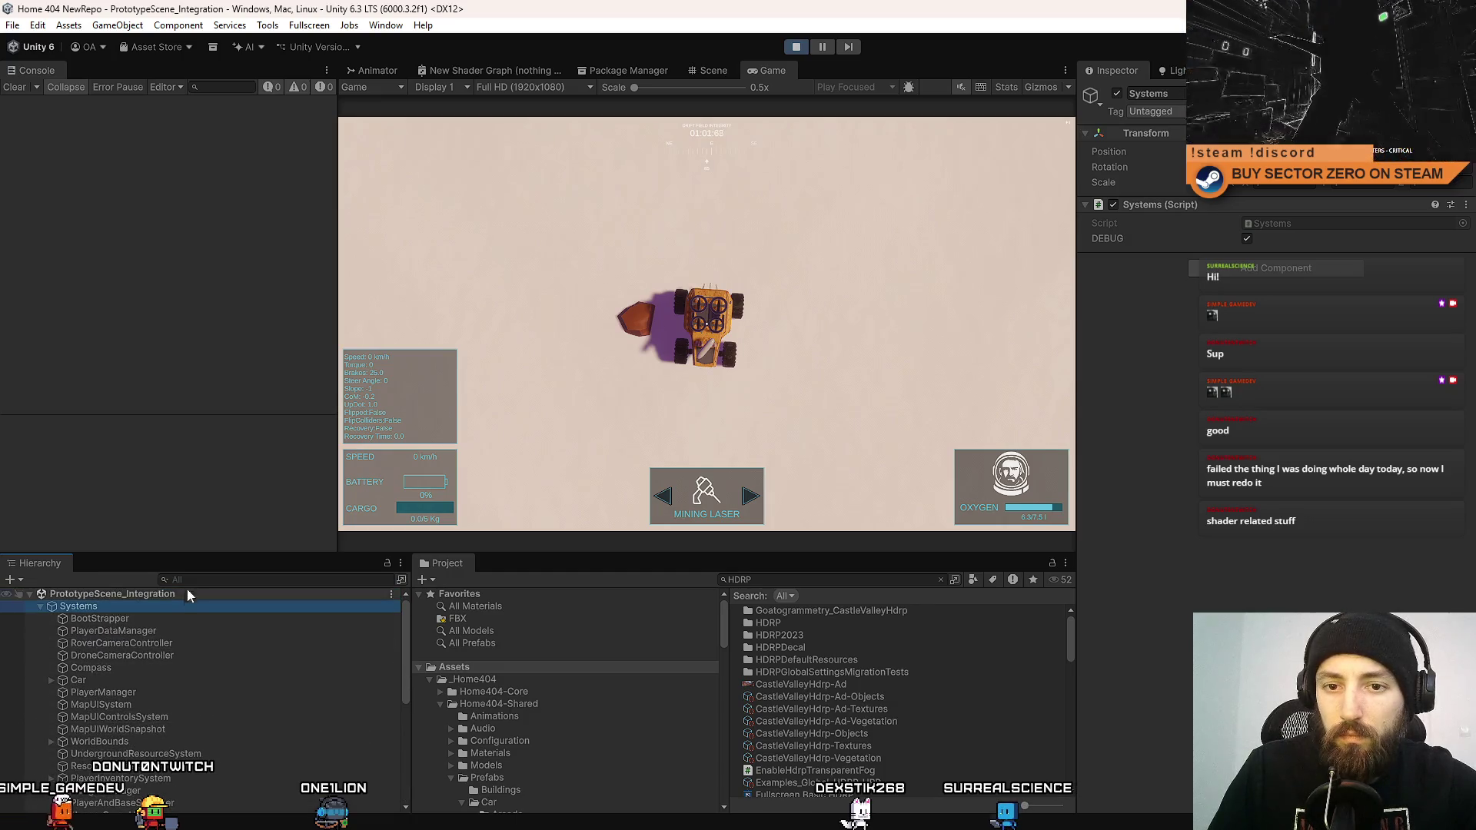
pyautogui.write('sun')
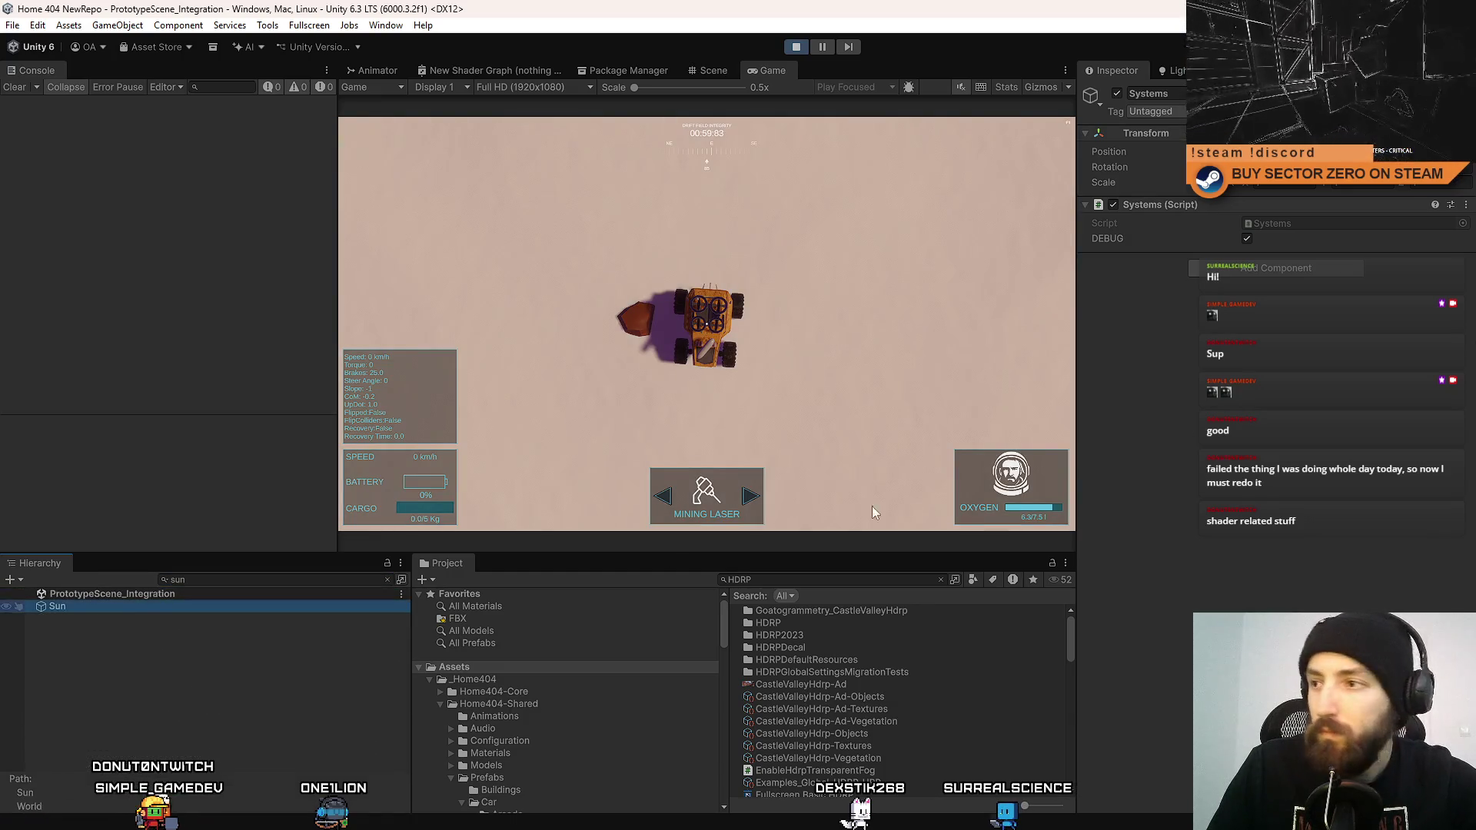
pyautogui.scroll(-10, 1471, 271)
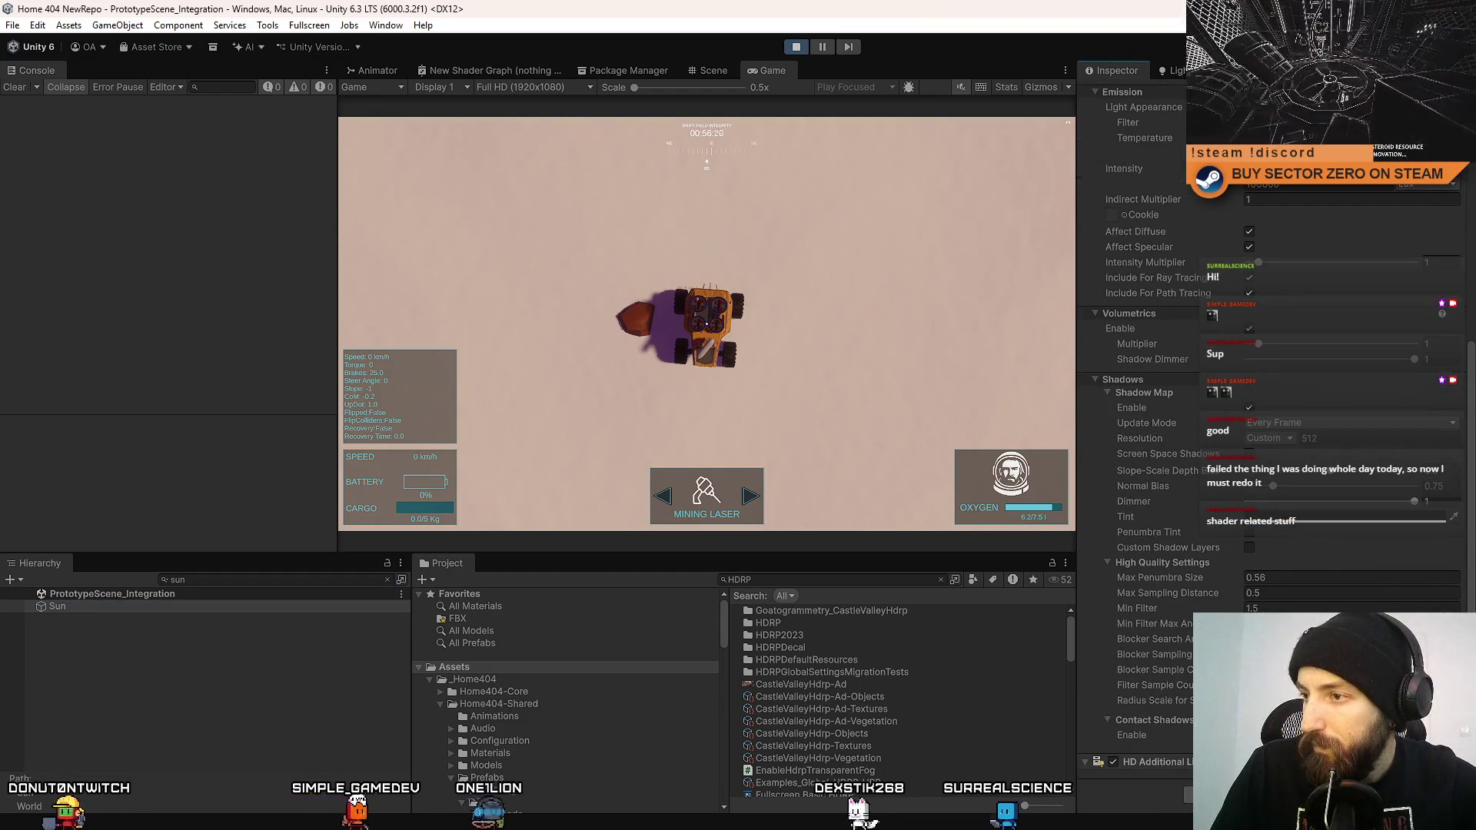
pyautogui.click(1281, 432)
pyautogui.click(1276, 494)
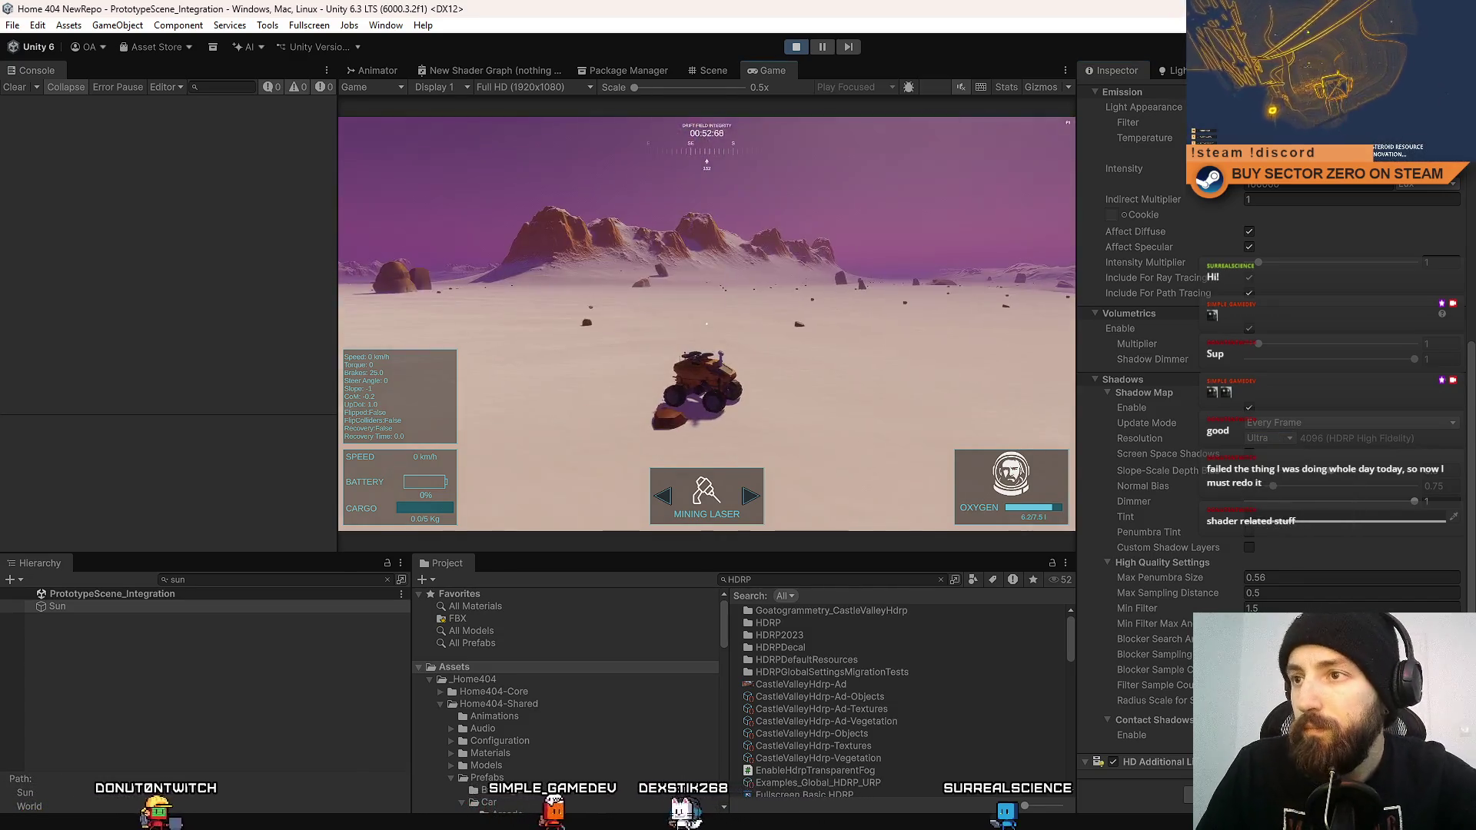
pyautogui.press('F10')
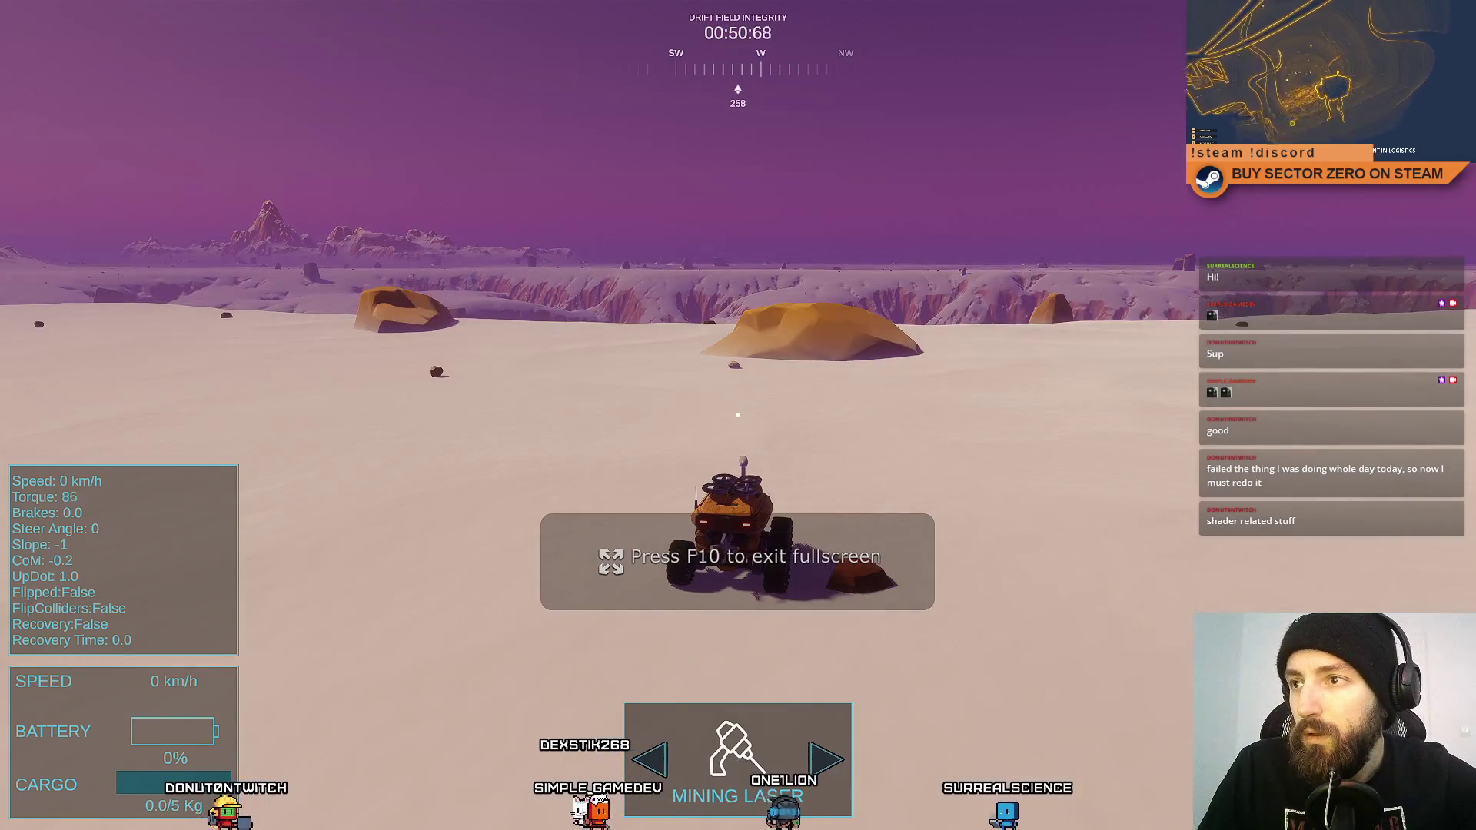
# Drive and turn the rover across the plain with Ultra shadows, then leave fullscreen.
pyautogui.press('w')
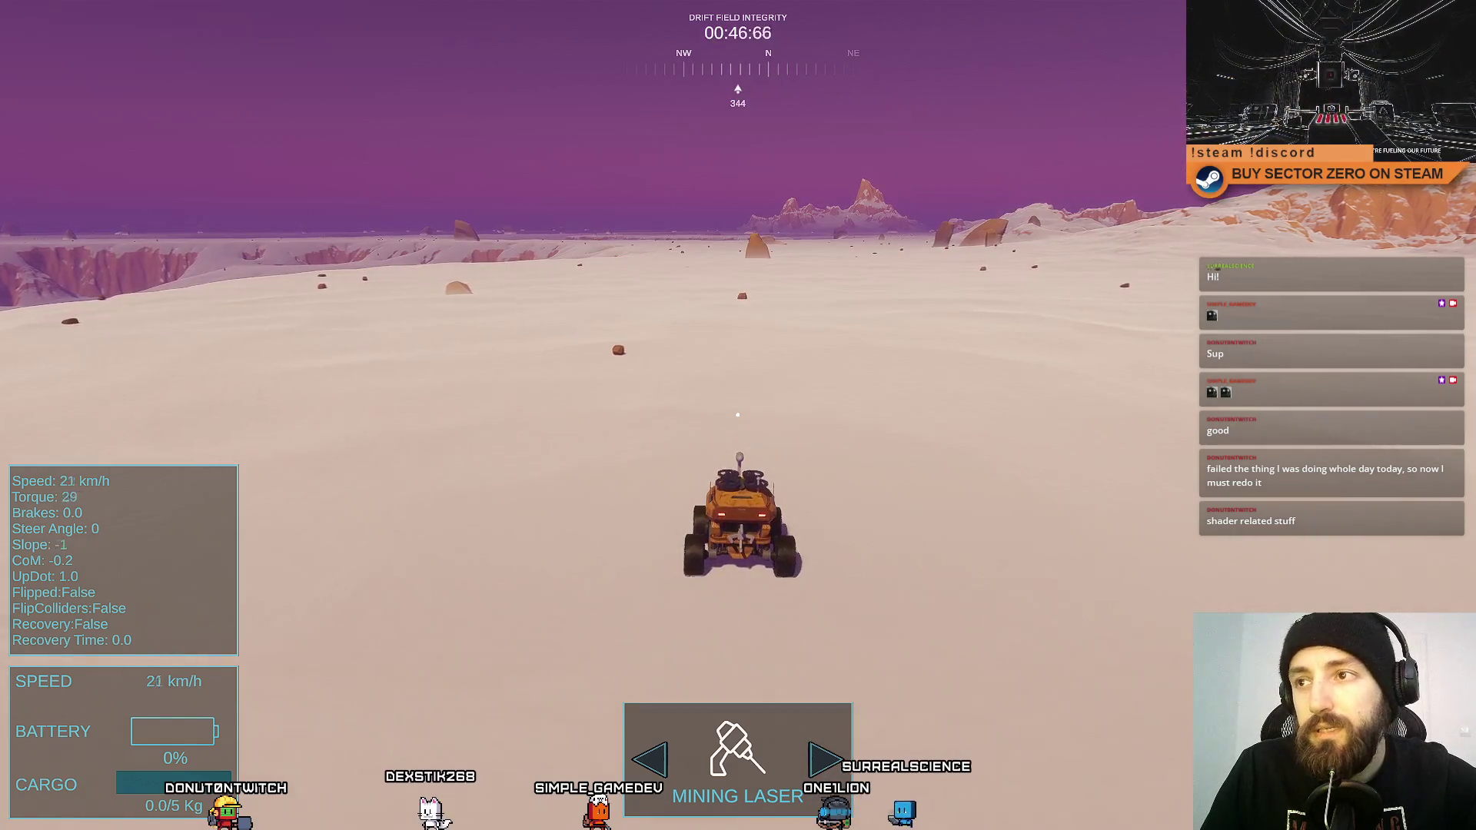
pyautogui.press('d')
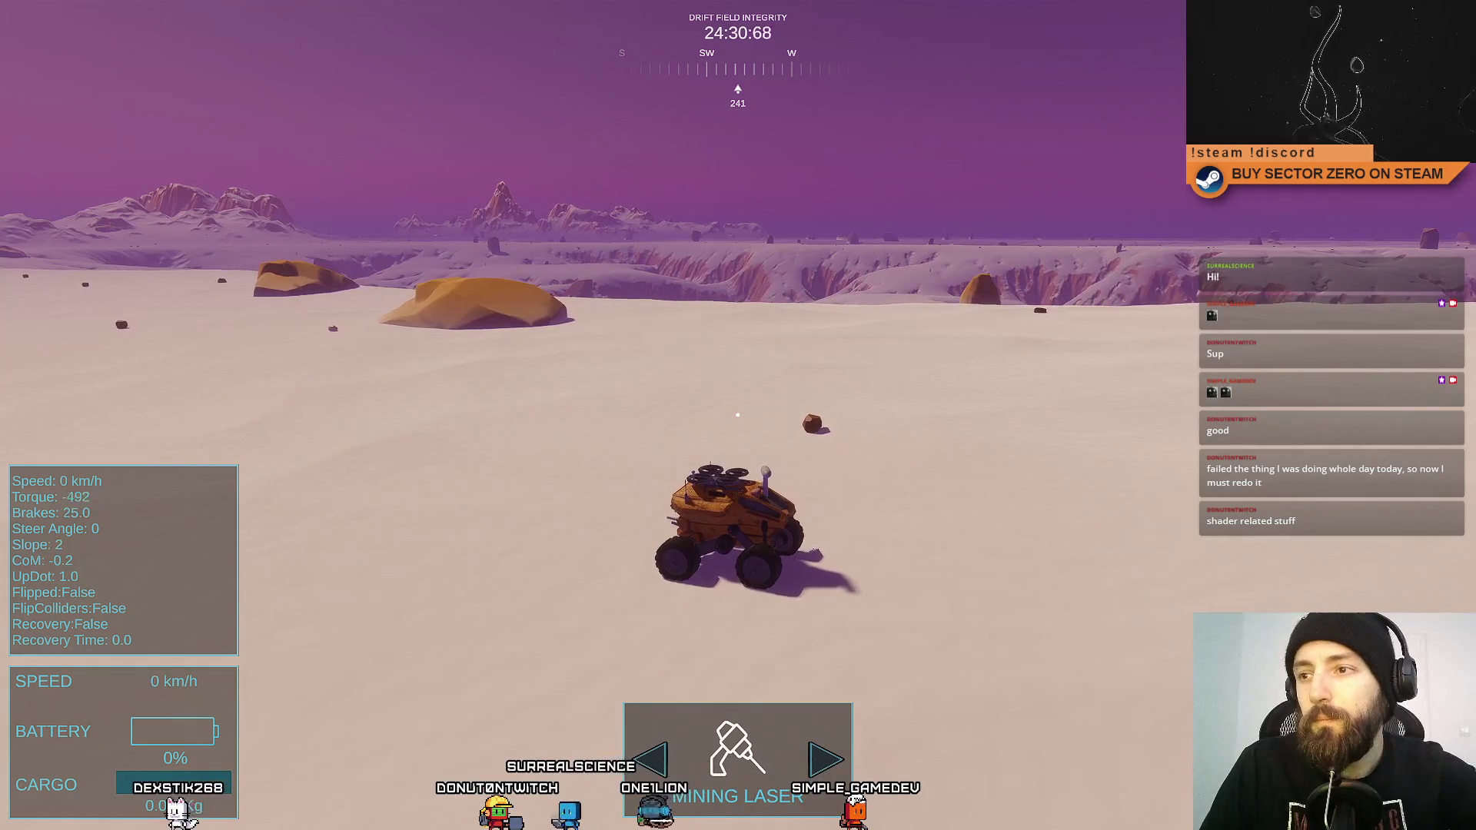
pyautogui.press('F11')
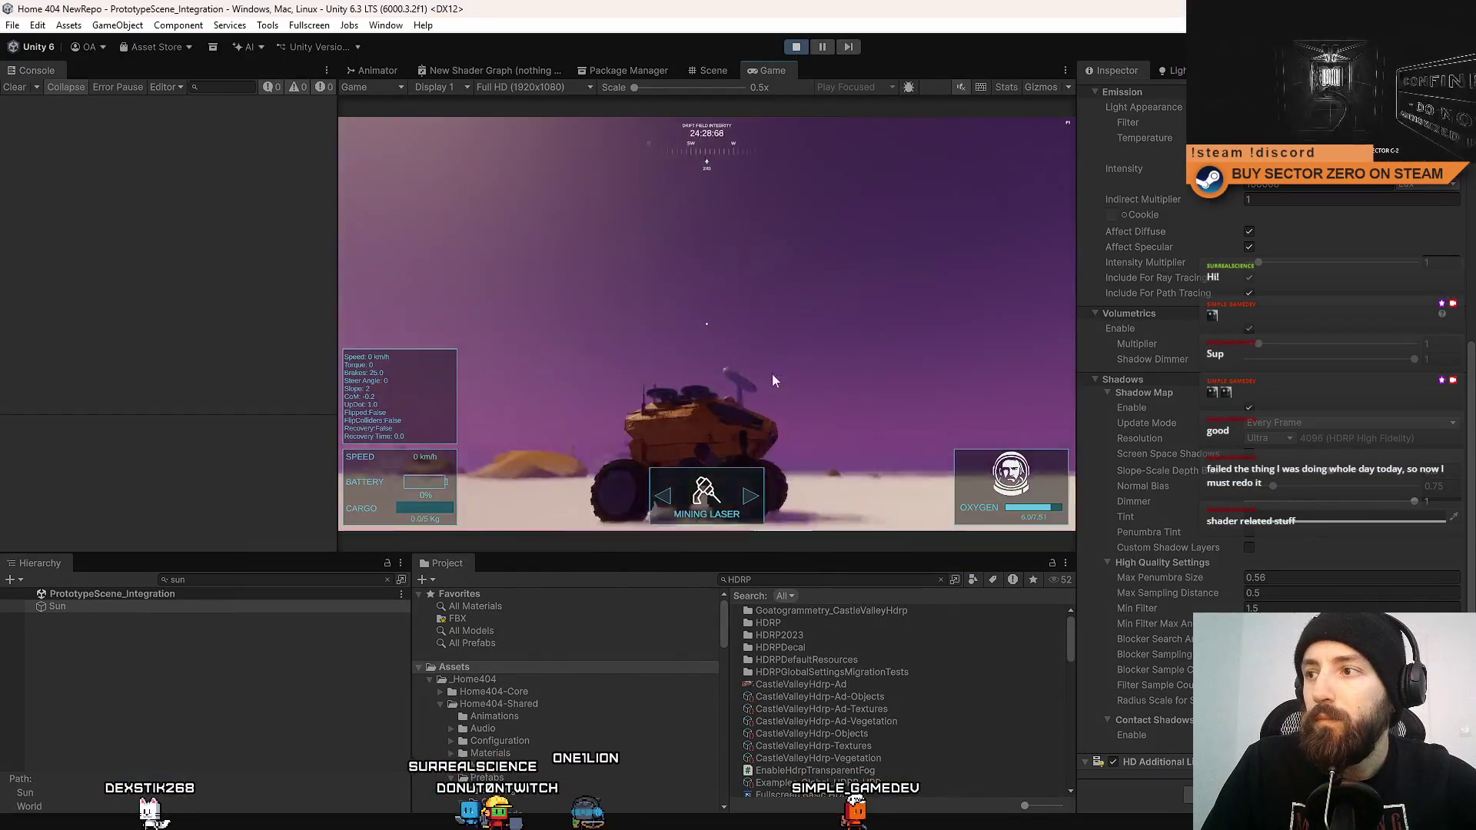
# Pause the game and select an SM_Rocks_03 rock in the Scene view to inspect its Micro Splat Blendable Object.
pyautogui.click(821, 47)
pyautogui.click(711, 71)
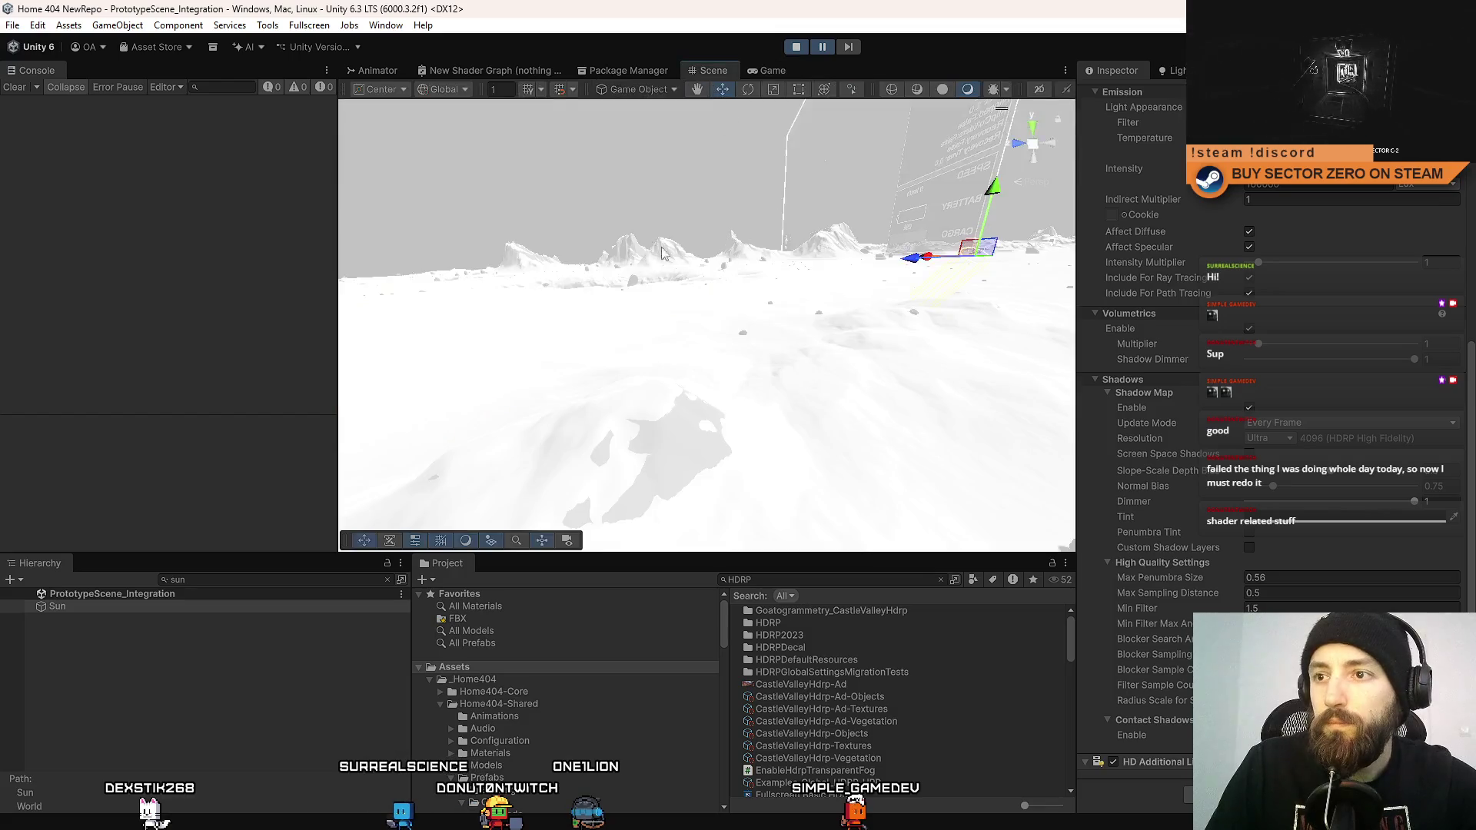
pyautogui.moveTo(942, 142)
pyautogui.mouseDown()
pyautogui.moveTo(1085, 168)
pyautogui.moveTo(1100, 221)
pyautogui.moveTo(686, 354)
pyautogui.mouseUp()
pyautogui.click(687, 353)
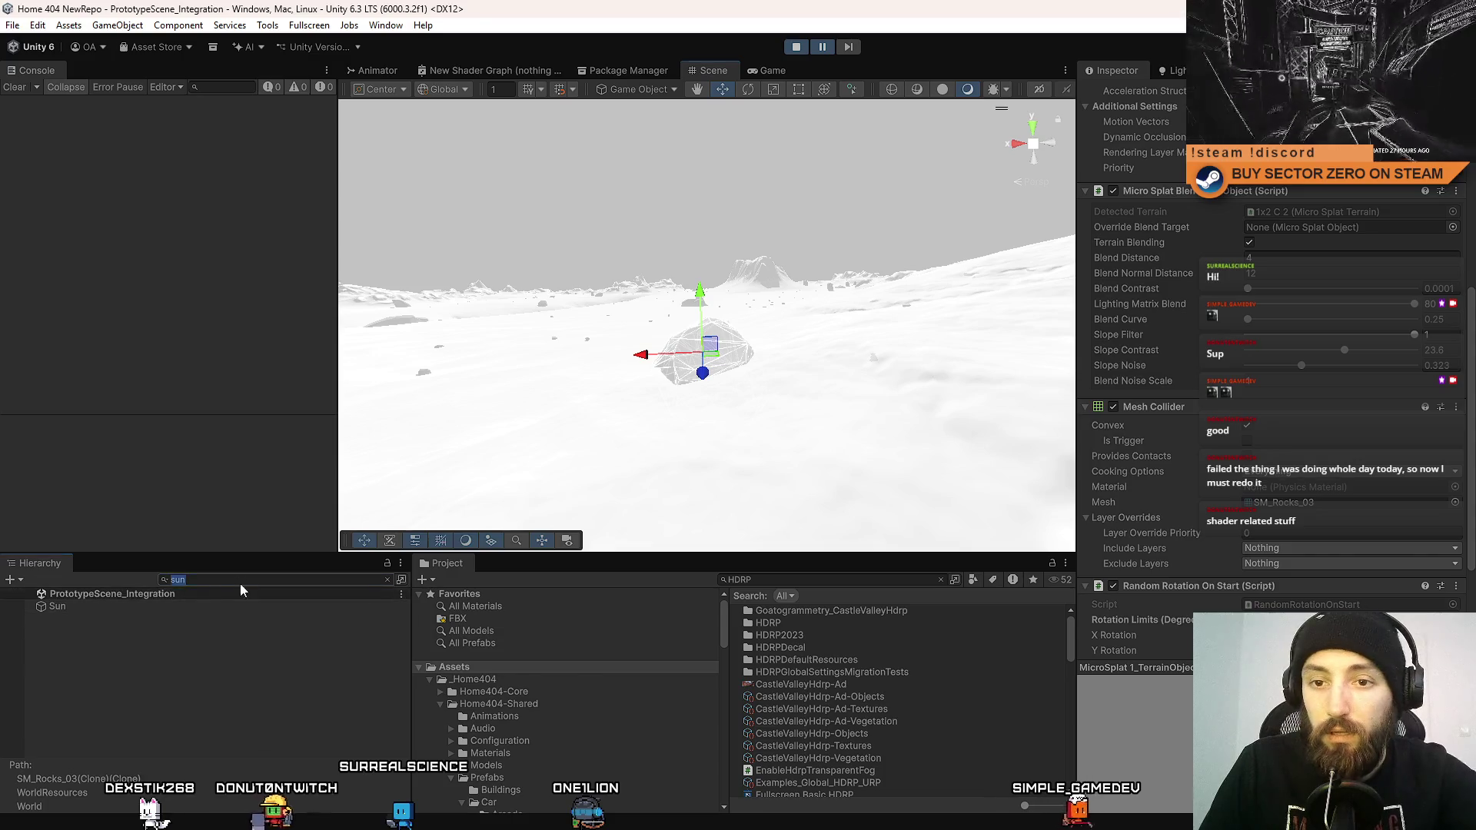
pyautogui.moveTo(494, 489)
pyautogui.mouseDown()
pyautogui.moveTo(631, 385)
pyautogui.moveTo(932, 372)
pyautogui.moveTo(942, 393)
pyautogui.moveTo(1090, 415)
pyautogui.moveTo(1405, 441)
pyautogui.moveTo(766, 331)
pyautogui.mouseUp()
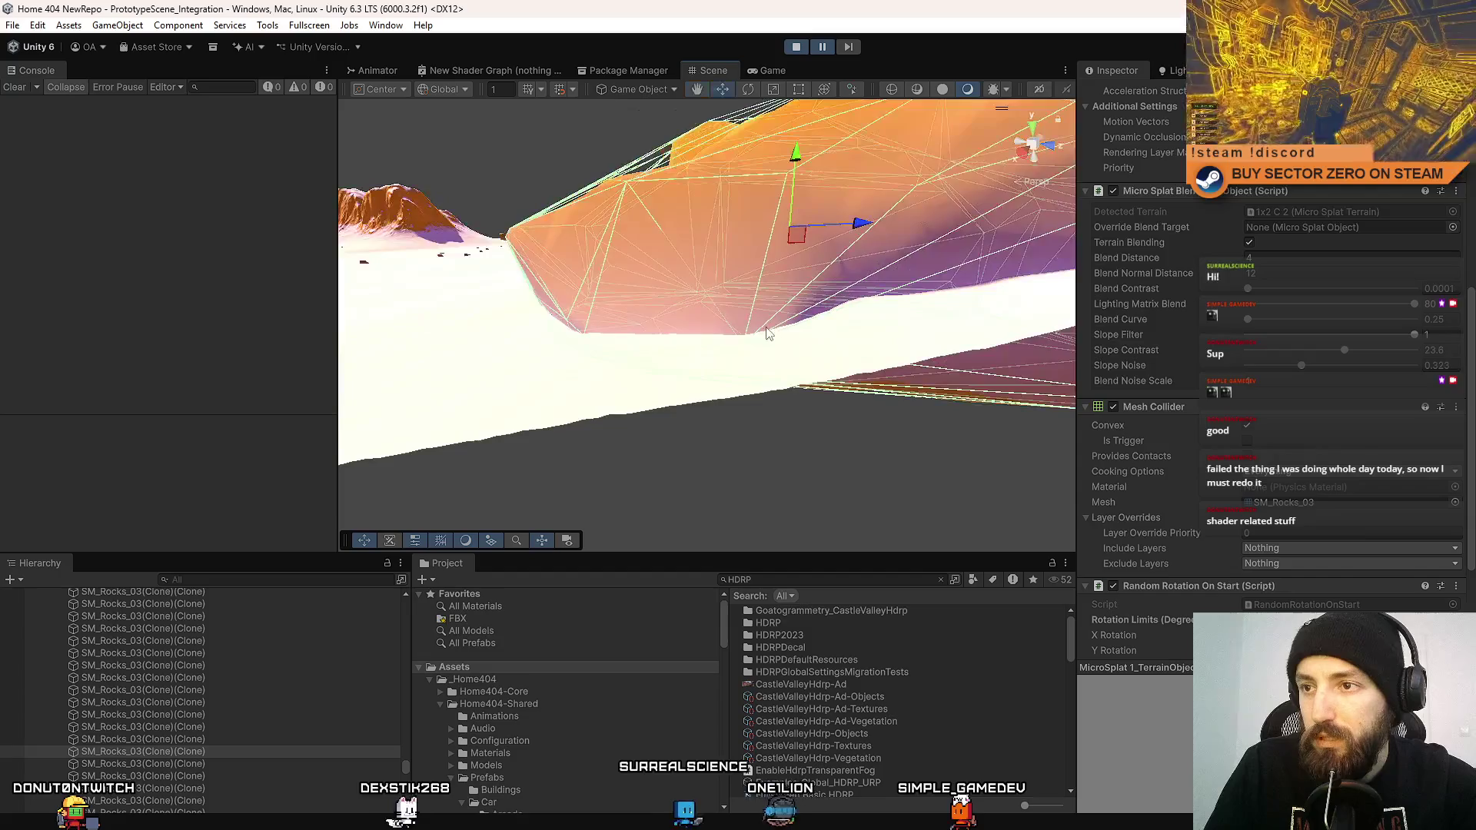
pyautogui.scroll(-5, 751, 339)
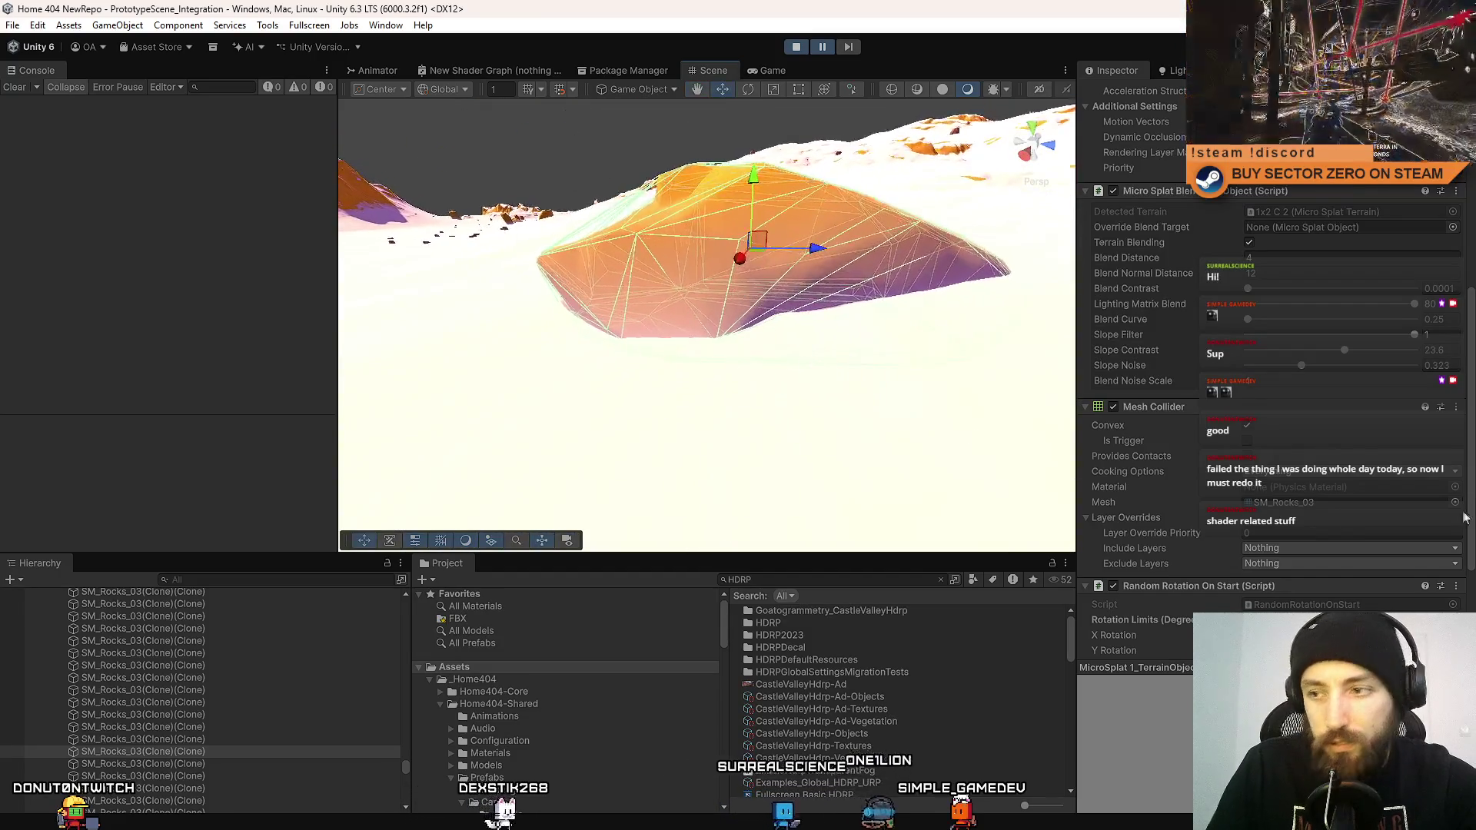
pyautogui.moveTo(1470, 333); pyautogui.dragTo(1468, 319)
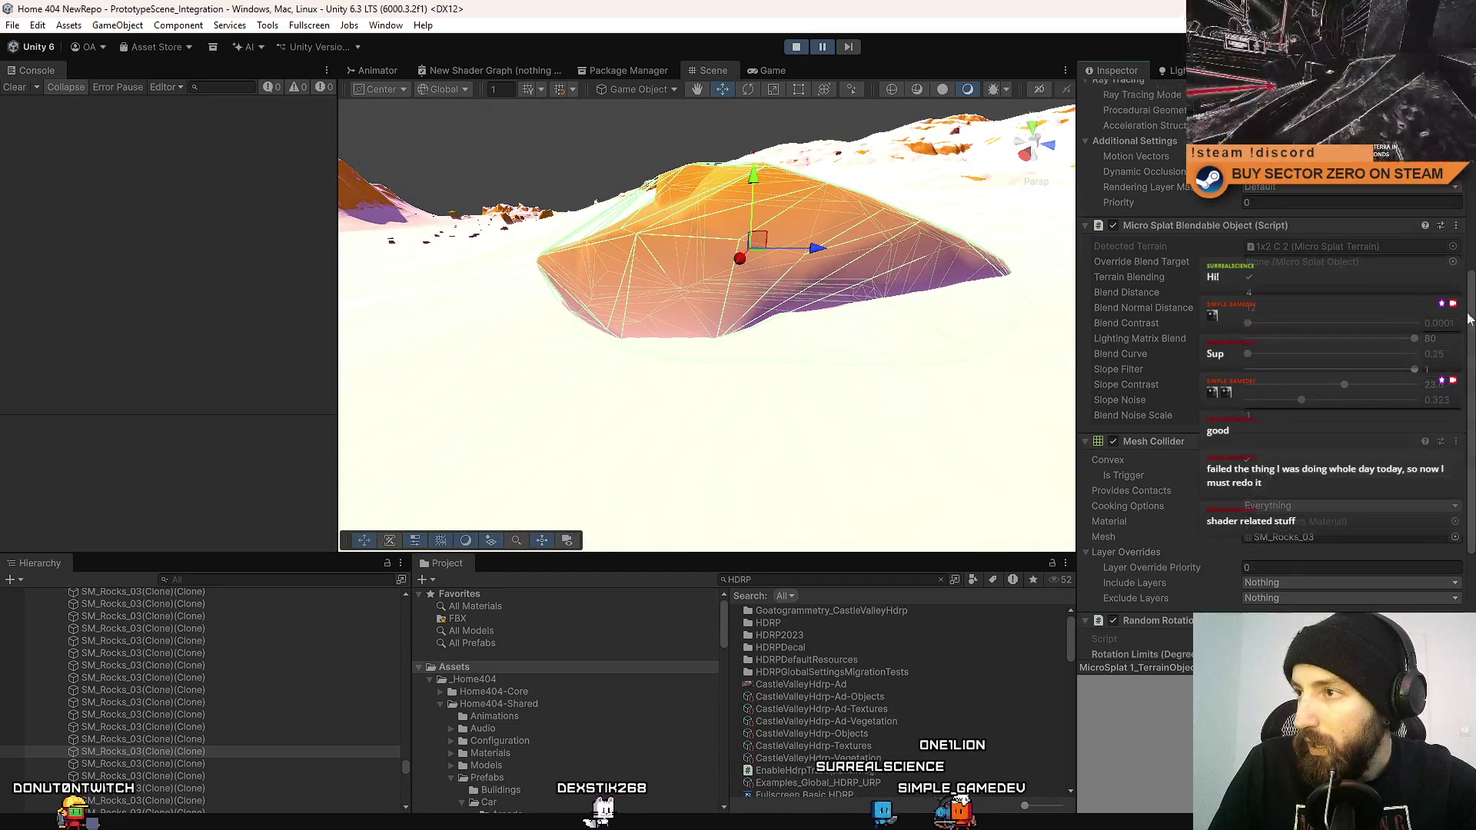
pyautogui.press('Print')
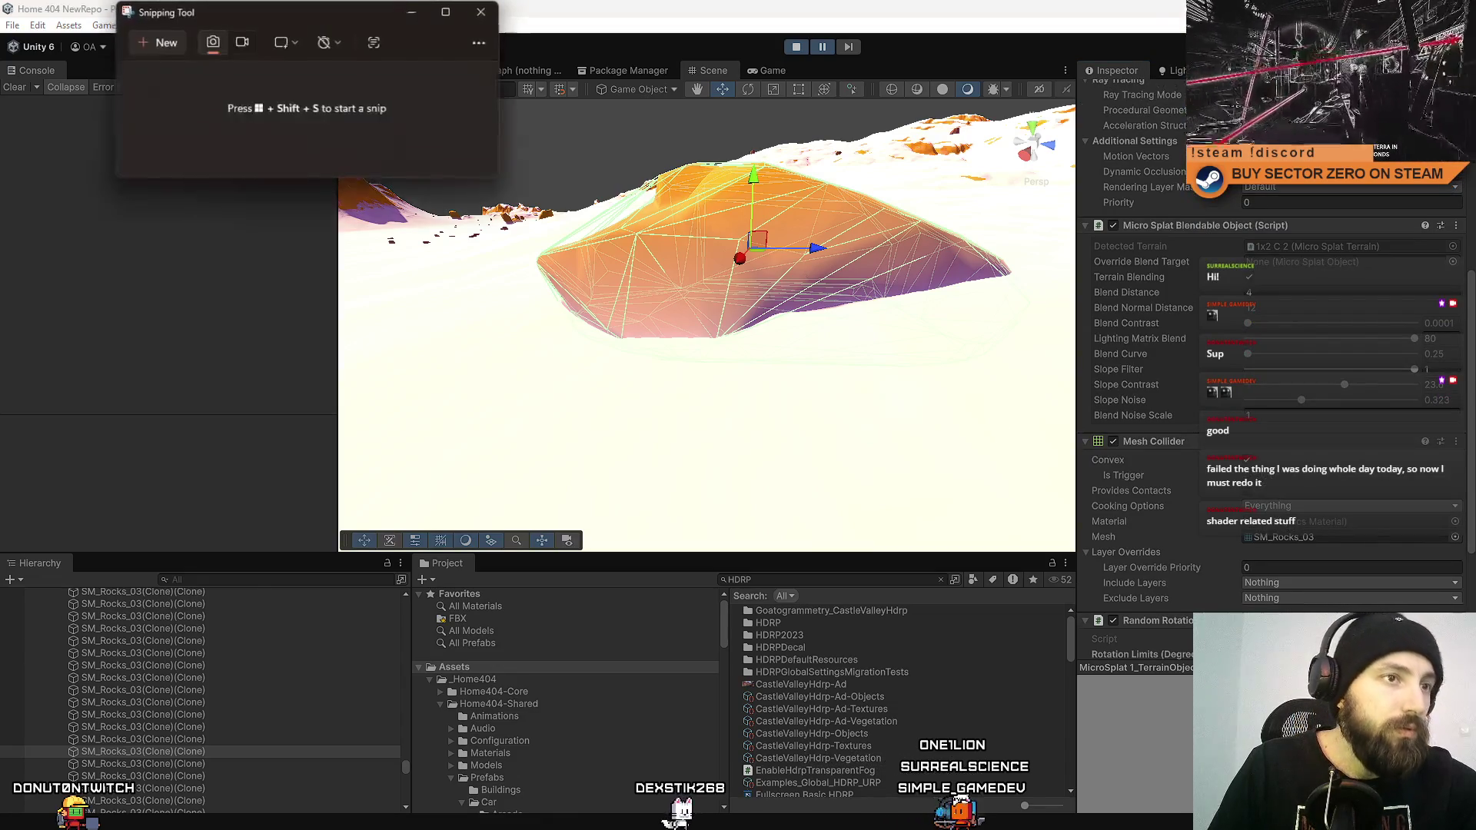
# Snip a rectangle around the rock's Micro Splat Blendable Object settings, then close the Snipping Tool.
pyautogui.click(144, 42)
pyautogui.moveTo(1078, 213); pyautogui.dragTo(1470, 439)
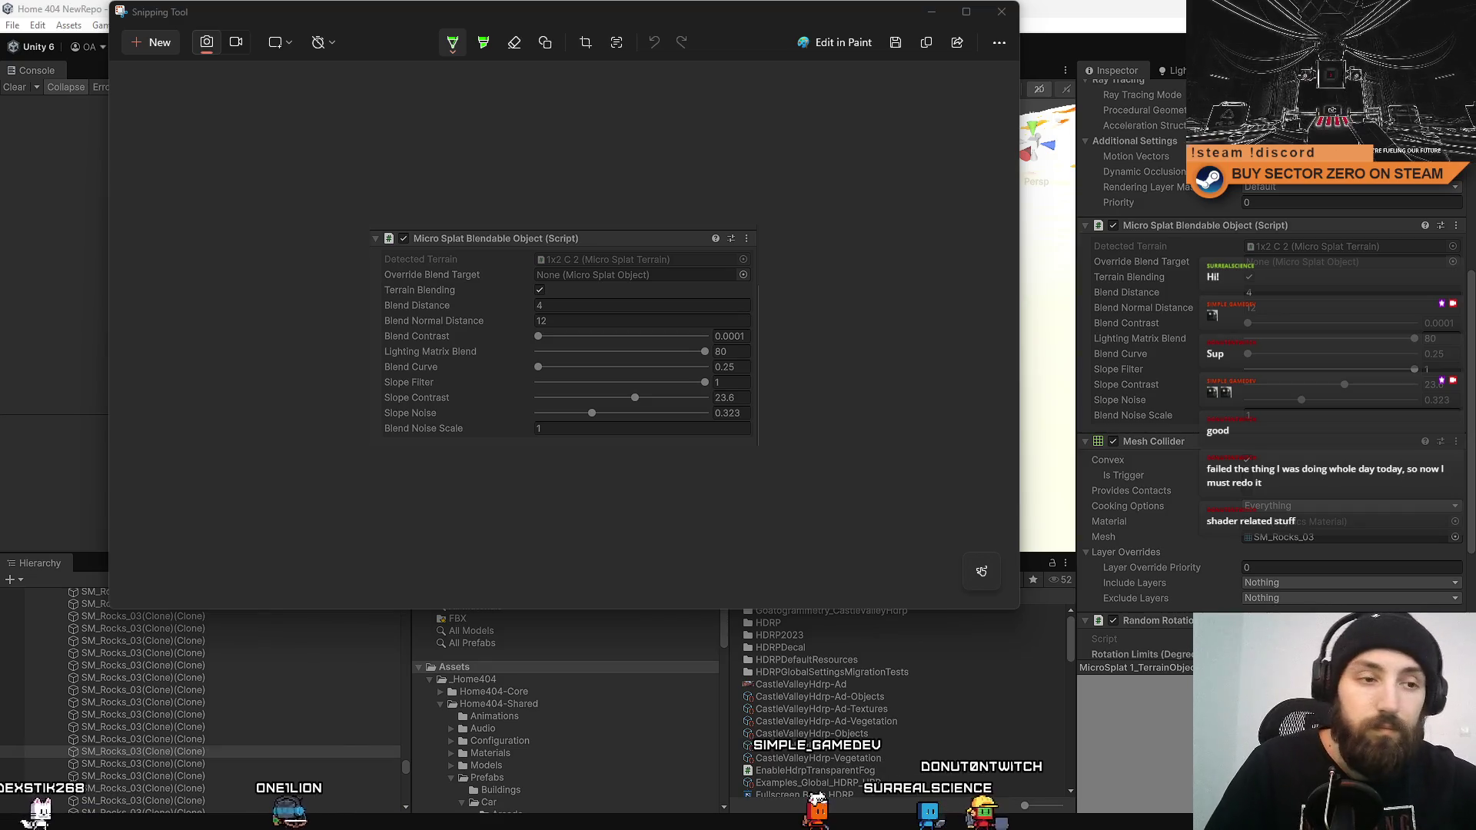
pyautogui.click(1003, 12)
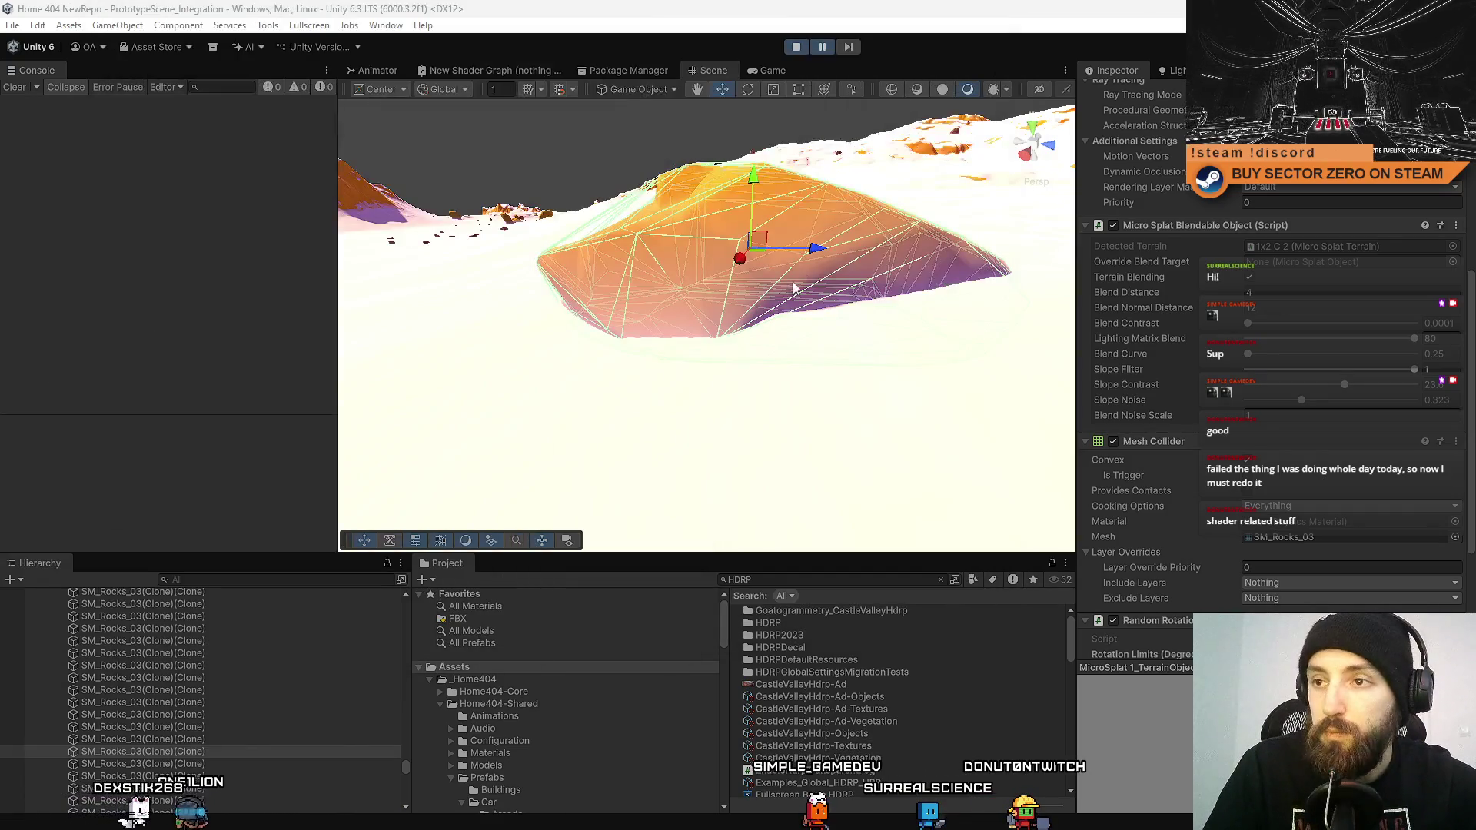
# Filter the Hierarchy by 'SM_' and select every rock from SM_Rocks_01 to the last.
pyautogui.scroll(10, 202, 641)
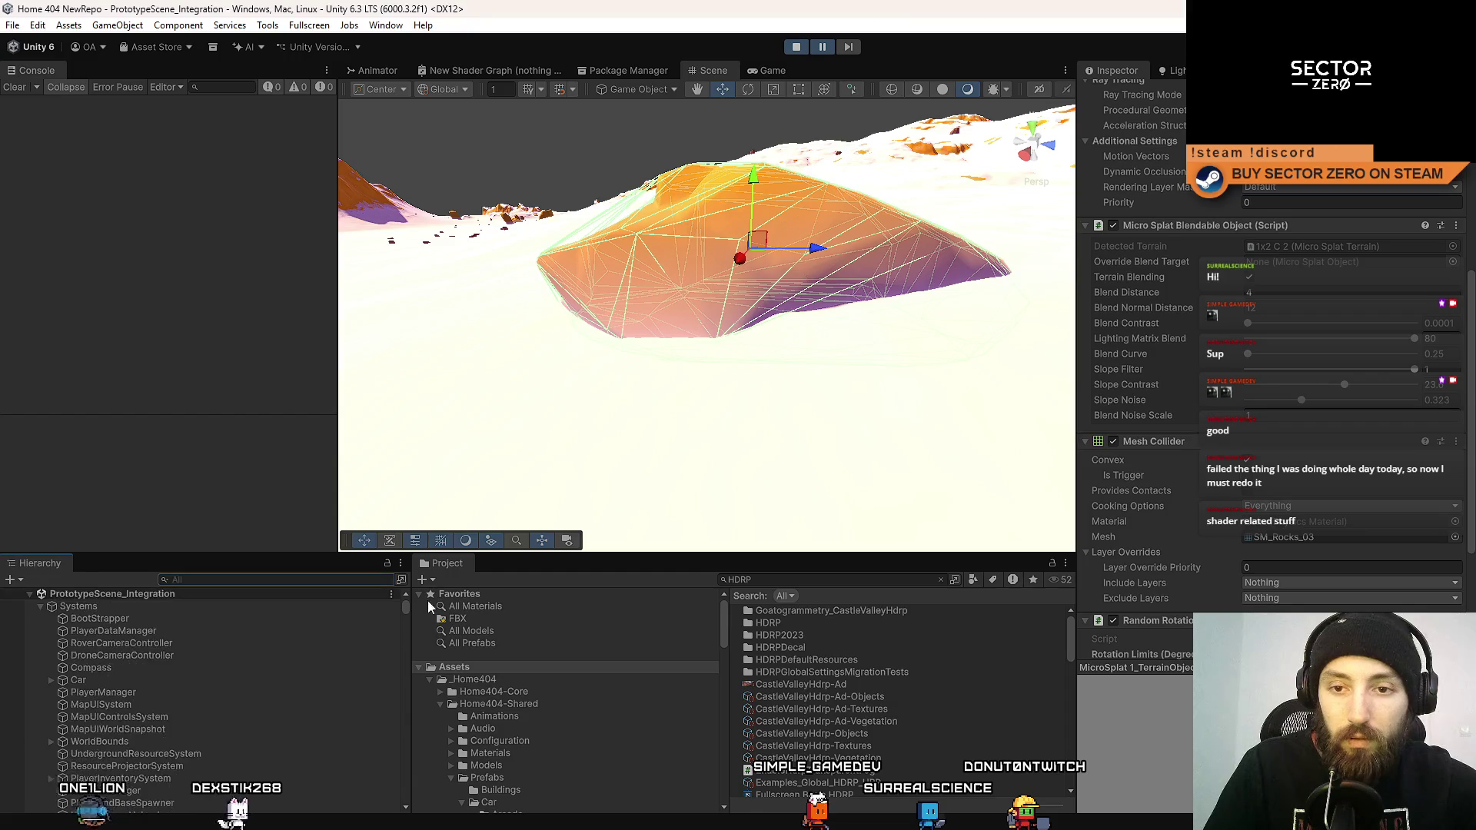
pyautogui.scroll(-1, 188, 656)
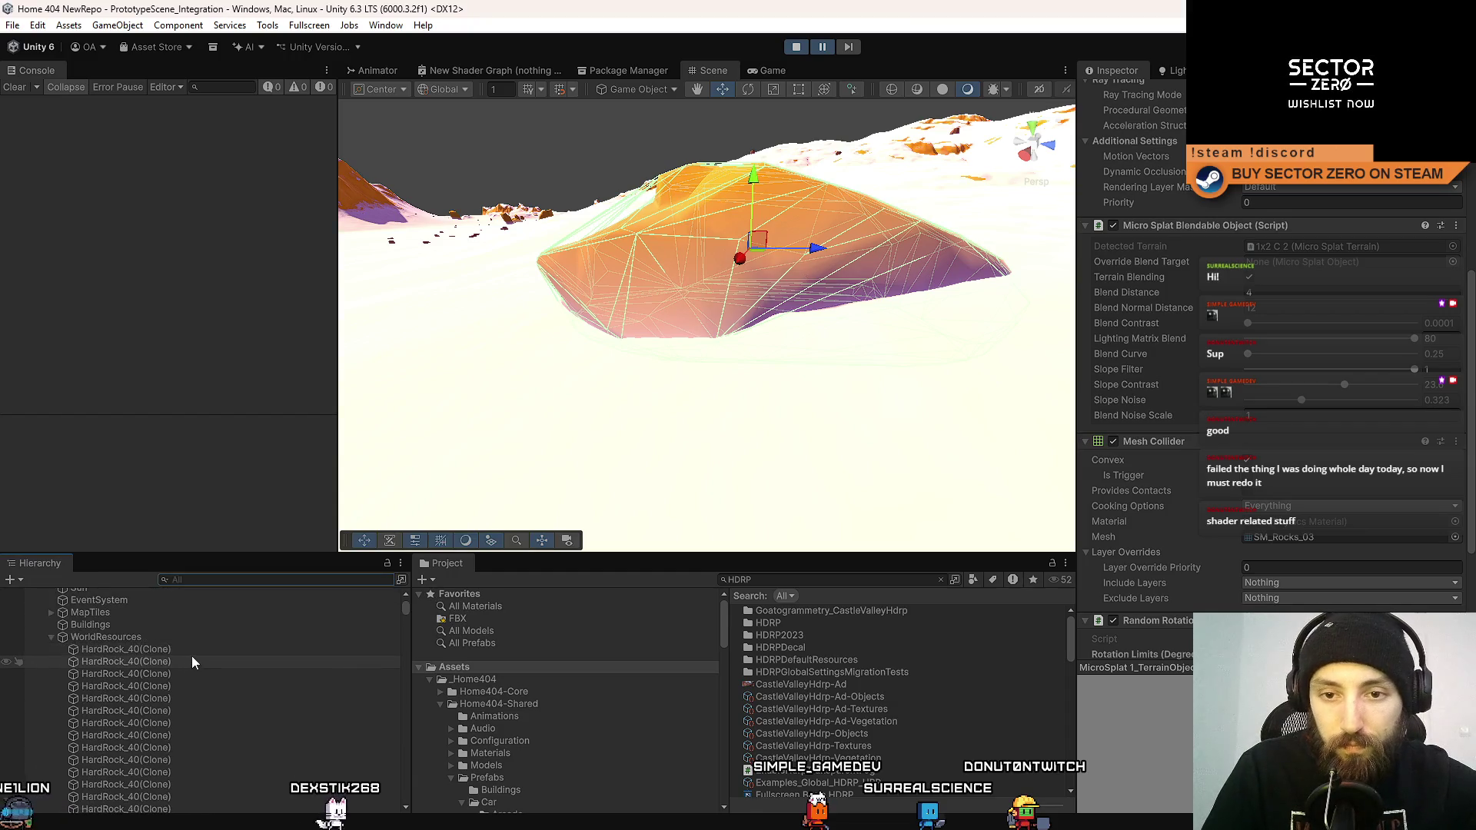
pyautogui.moveTo(403, 606); pyautogui.dragTo(404, 803)
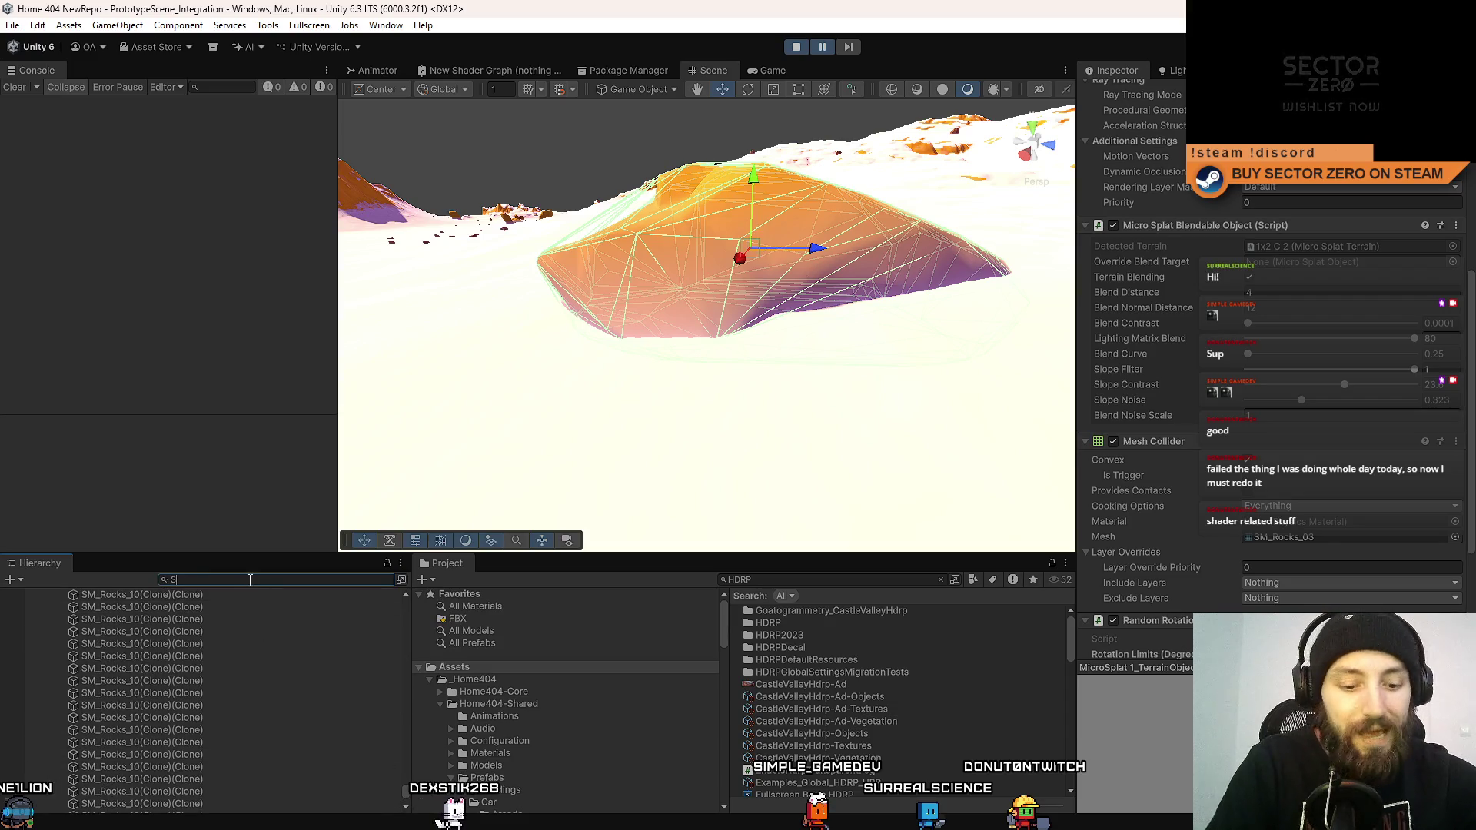
pyautogui.write('M_Rock')
pyautogui.click(198, 606)
pyautogui.moveTo(404, 606); pyautogui.dragTo(410, 755)
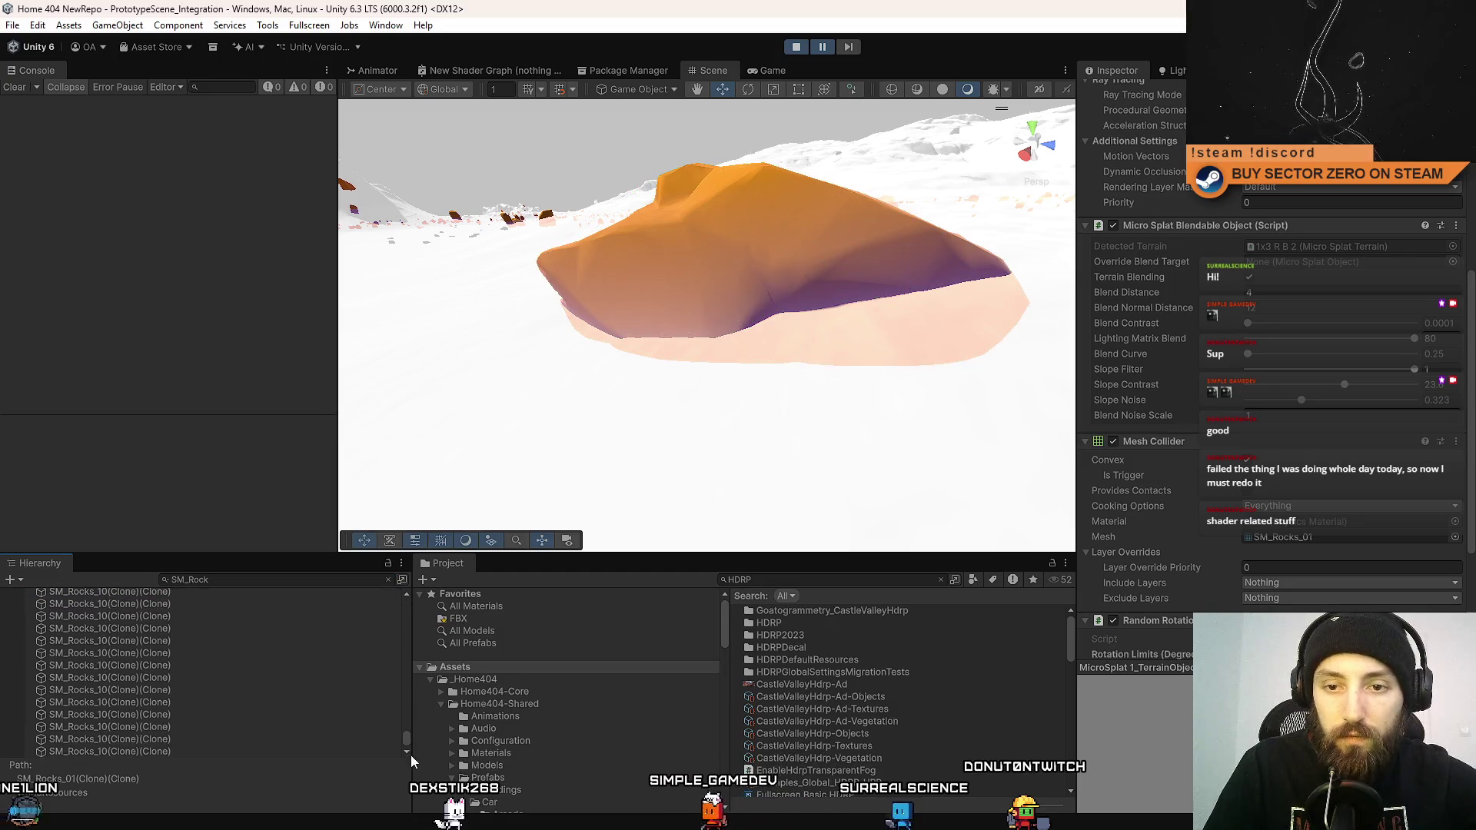
pyautogui.keyDown('shift'); pyautogui.click(140, 749); pyautogui.keyUp('shift')
# Orbit the camera onto the selected rocks and resume driving the rover forward and left.
pyautogui.moveTo(511, 329)
pyautogui.mouseDown()
pyautogui.moveTo(735, 352)
pyautogui.moveTo(891, 405)
pyautogui.mouseUp()
pyautogui.scroll(-5, 890, 404)
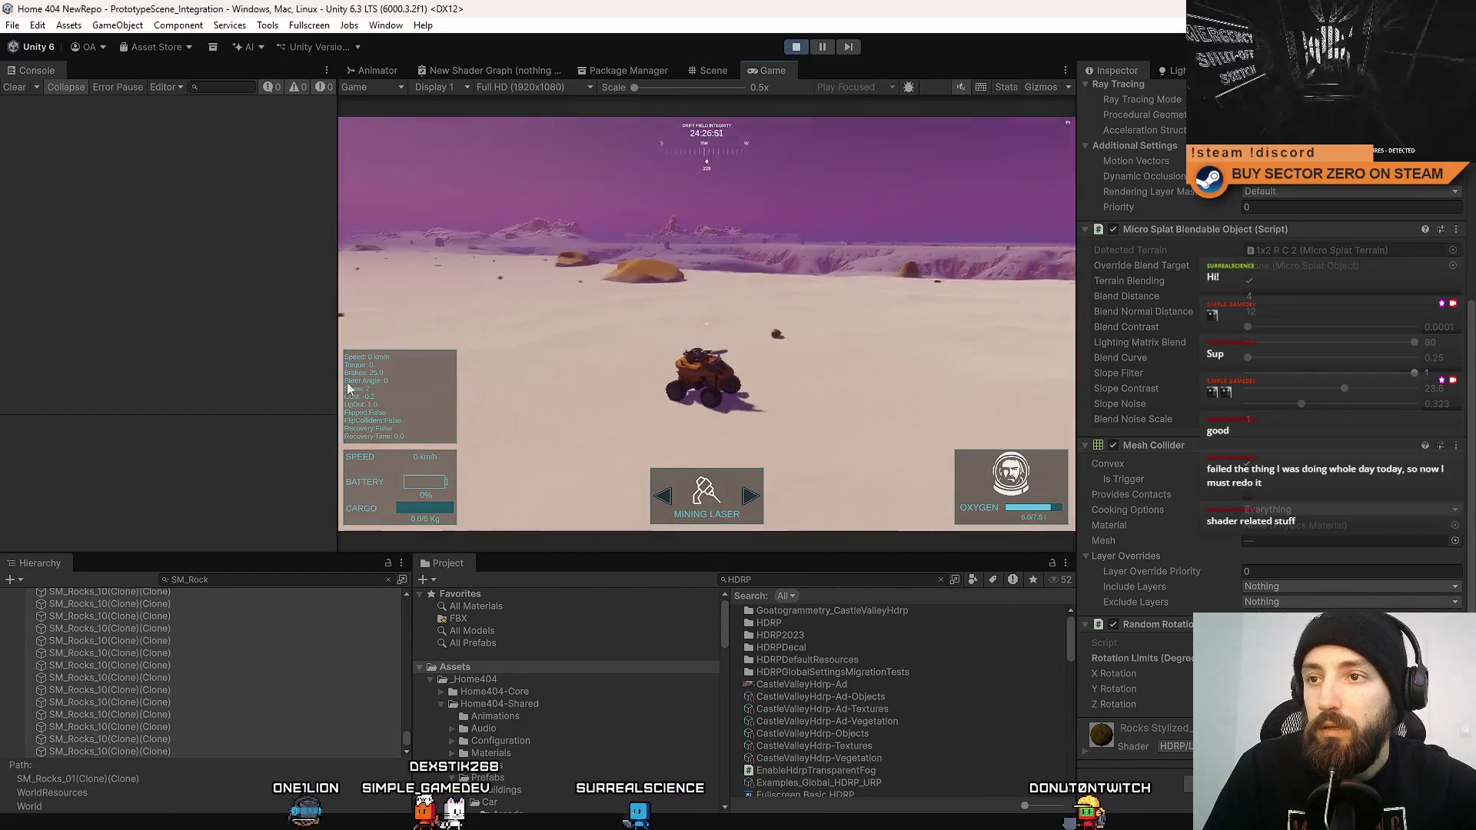
pyautogui.press('w')
pyautogui.press('a')
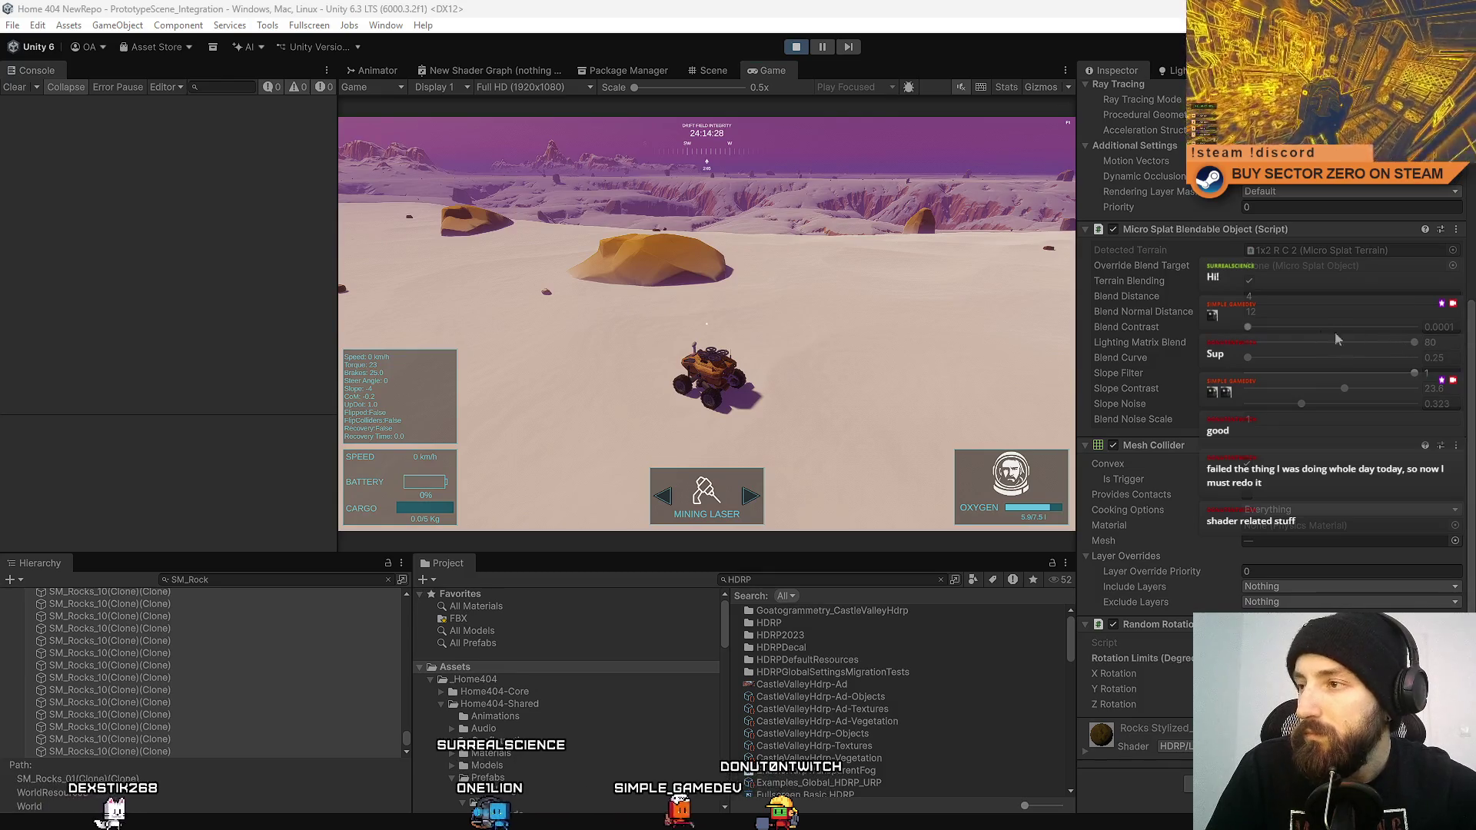
# Tune the rocks' Blend Contrast to about 0.088 and Blend Curve to about 0.98.
pyautogui.click(1416, 342)
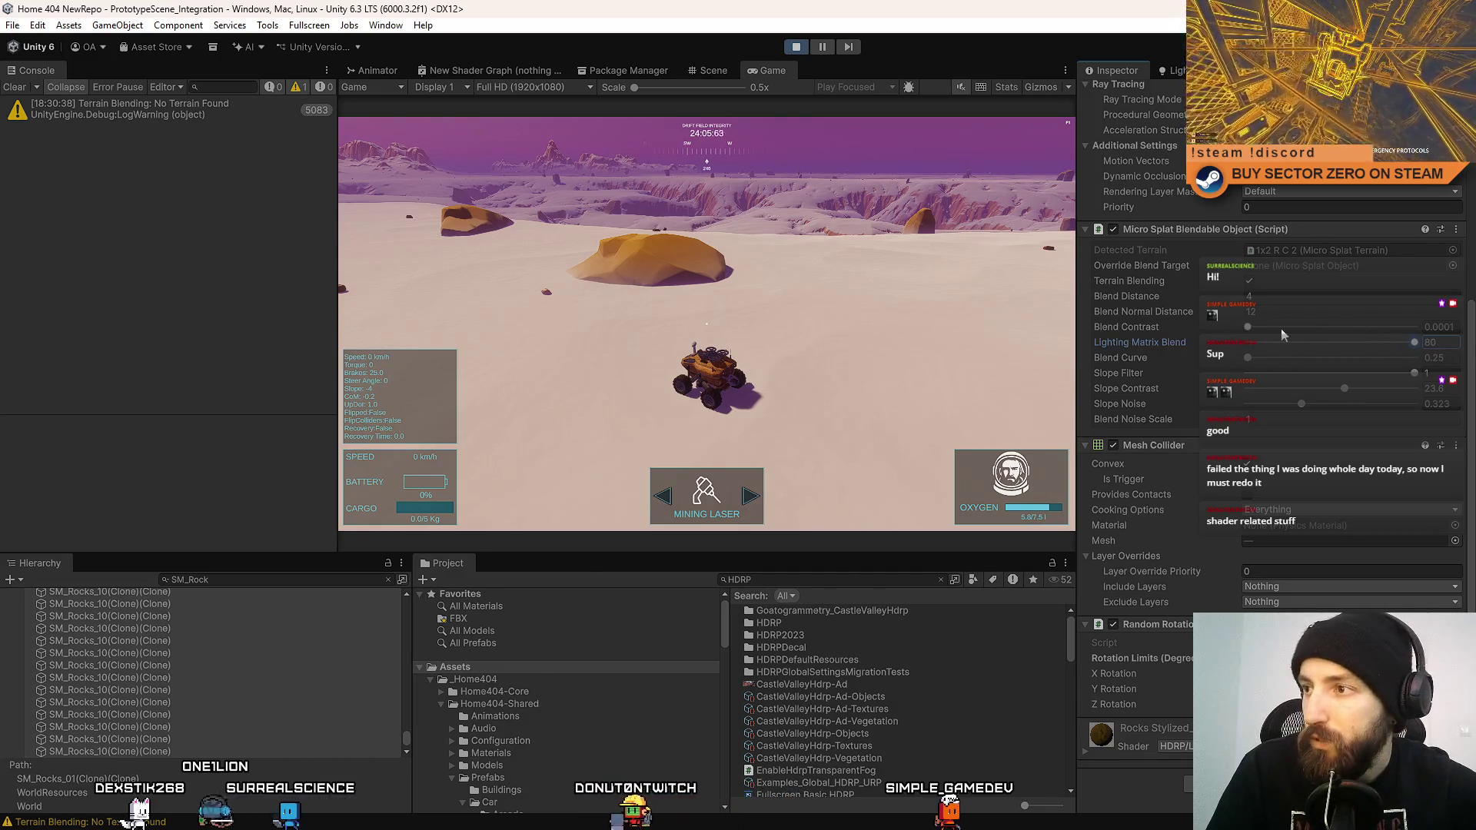
pyautogui.moveTo(1252, 325); pyautogui.dragTo(1357, 329)
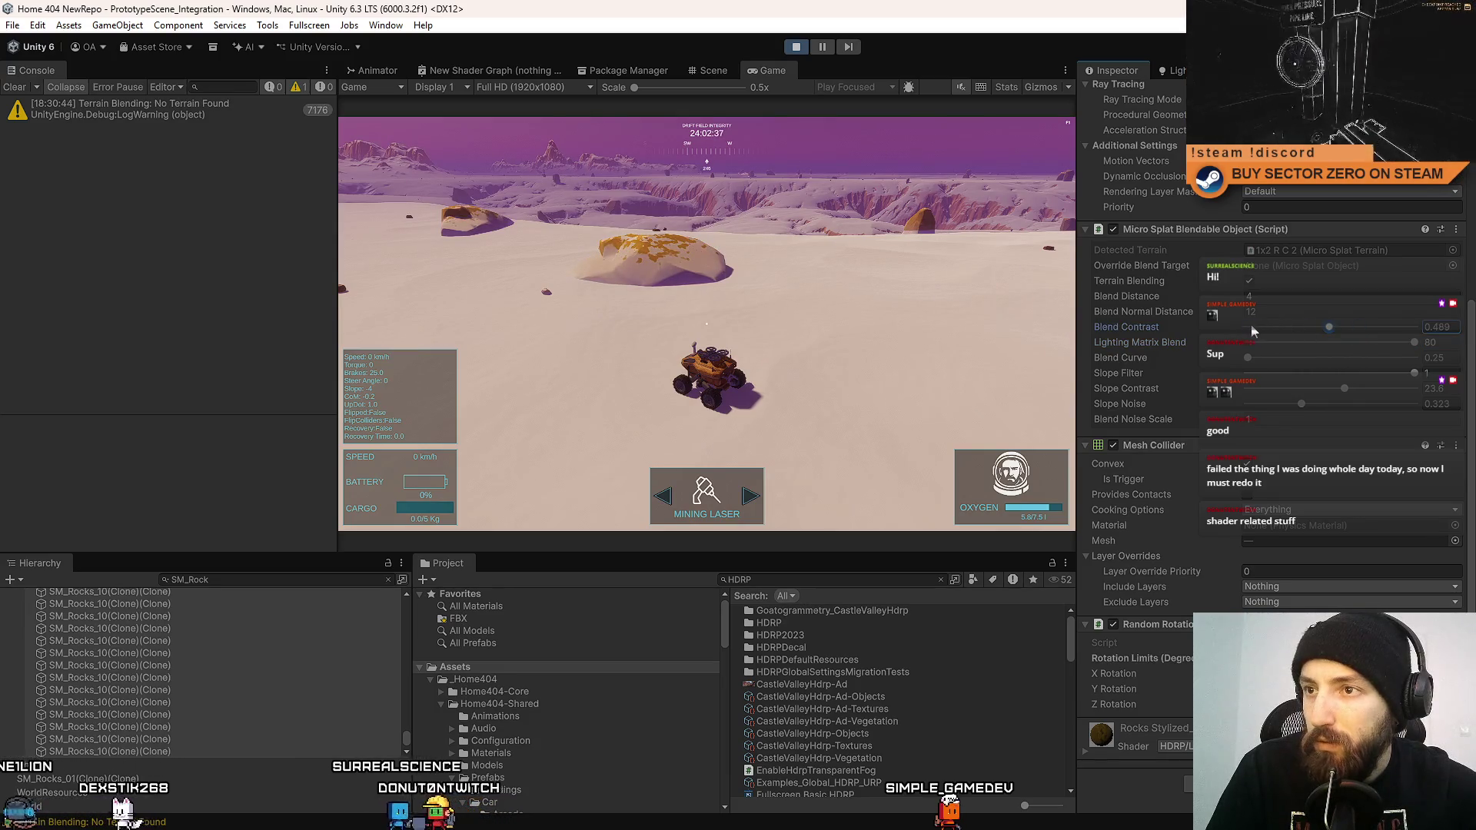
pyautogui.moveTo(1251, 327); pyautogui.dragTo(1239, 328)
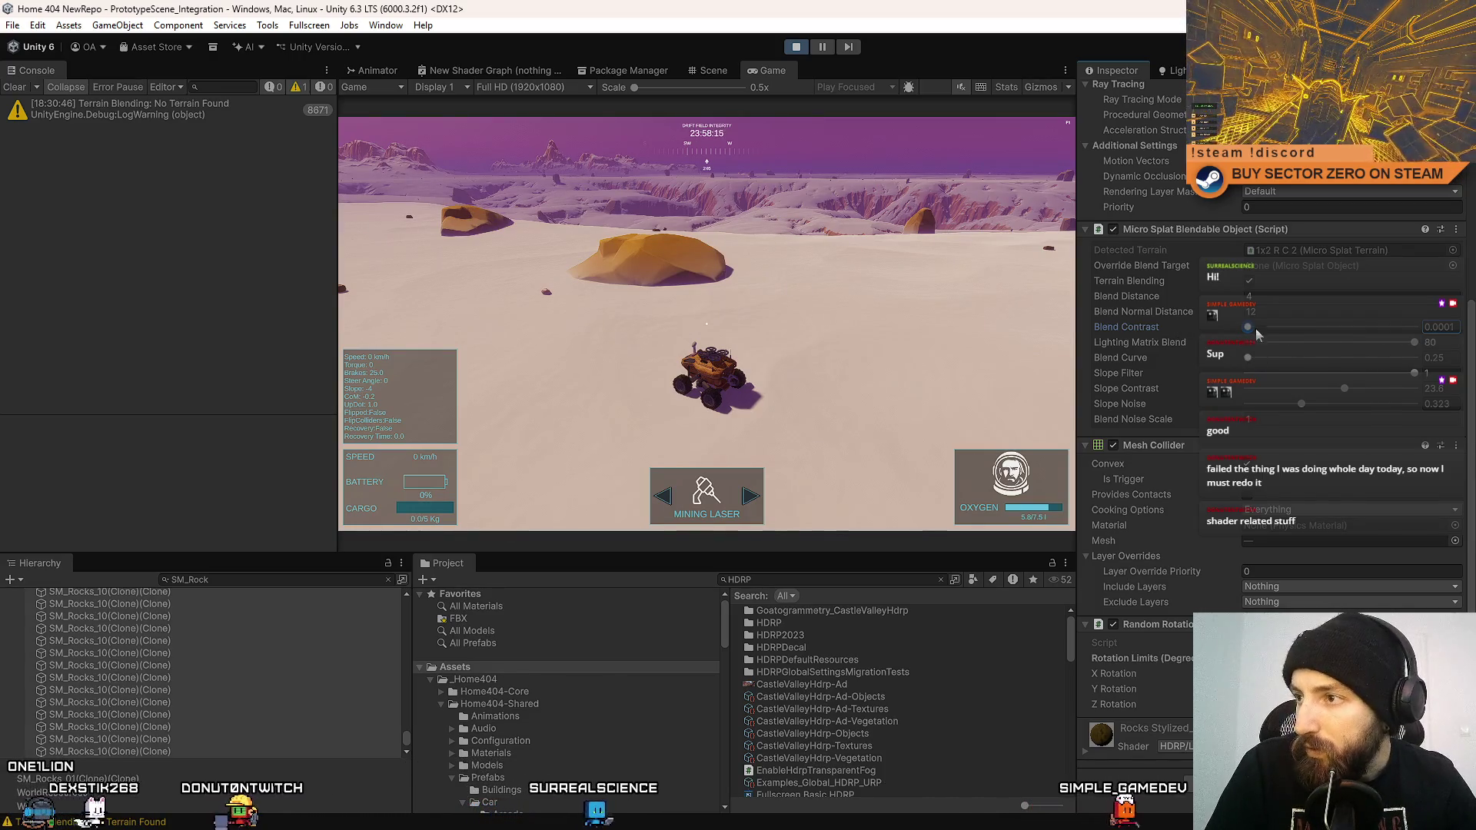
pyautogui.moveTo(1262, 326); pyautogui.dragTo(1251, 326)
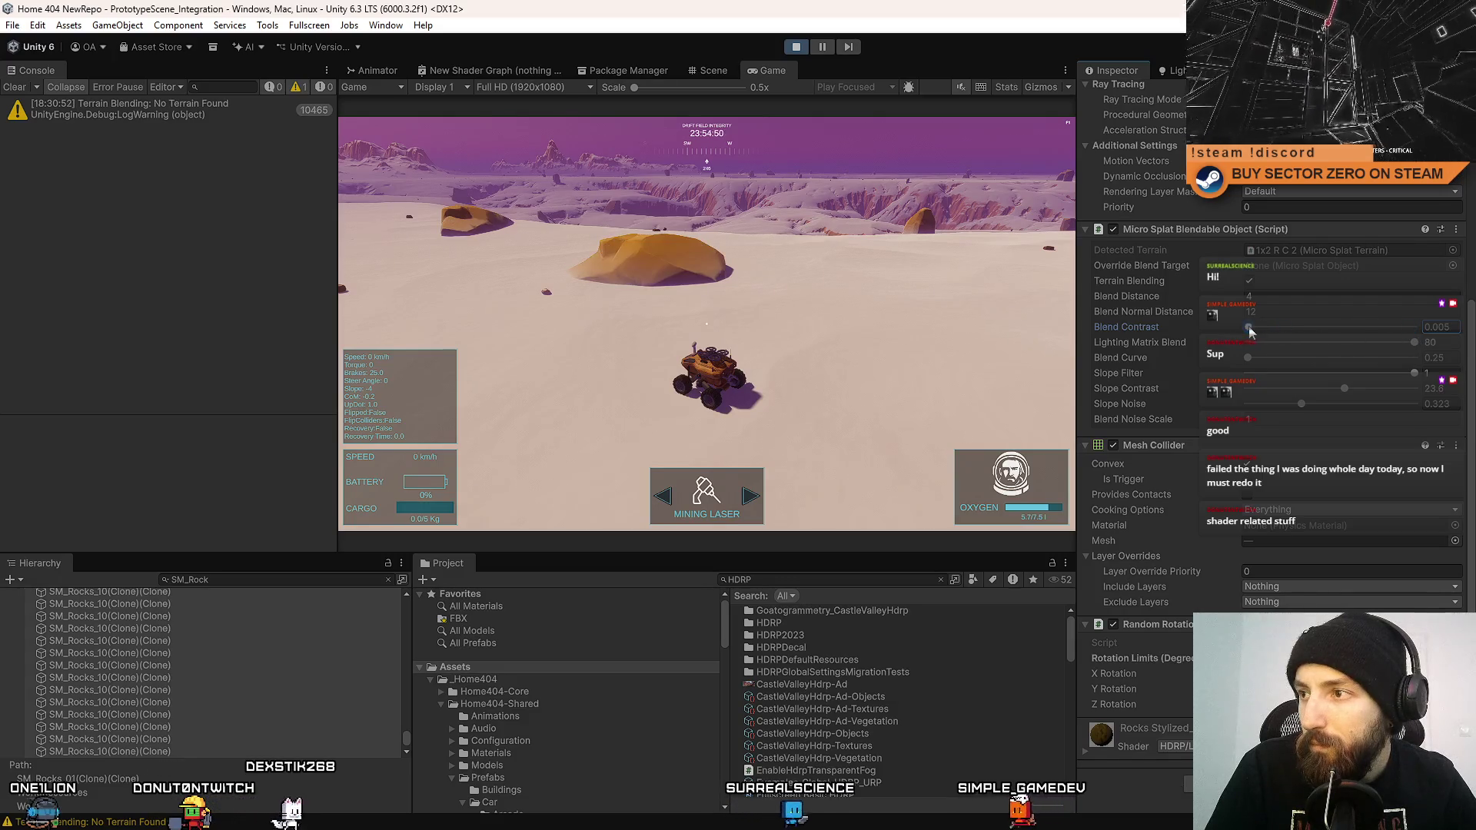
pyautogui.moveTo(1272, 367)
pyautogui.mouseDown()
pyautogui.moveTo(1324, 368)
pyautogui.moveTo(1281, 358)
pyautogui.mouseUp()
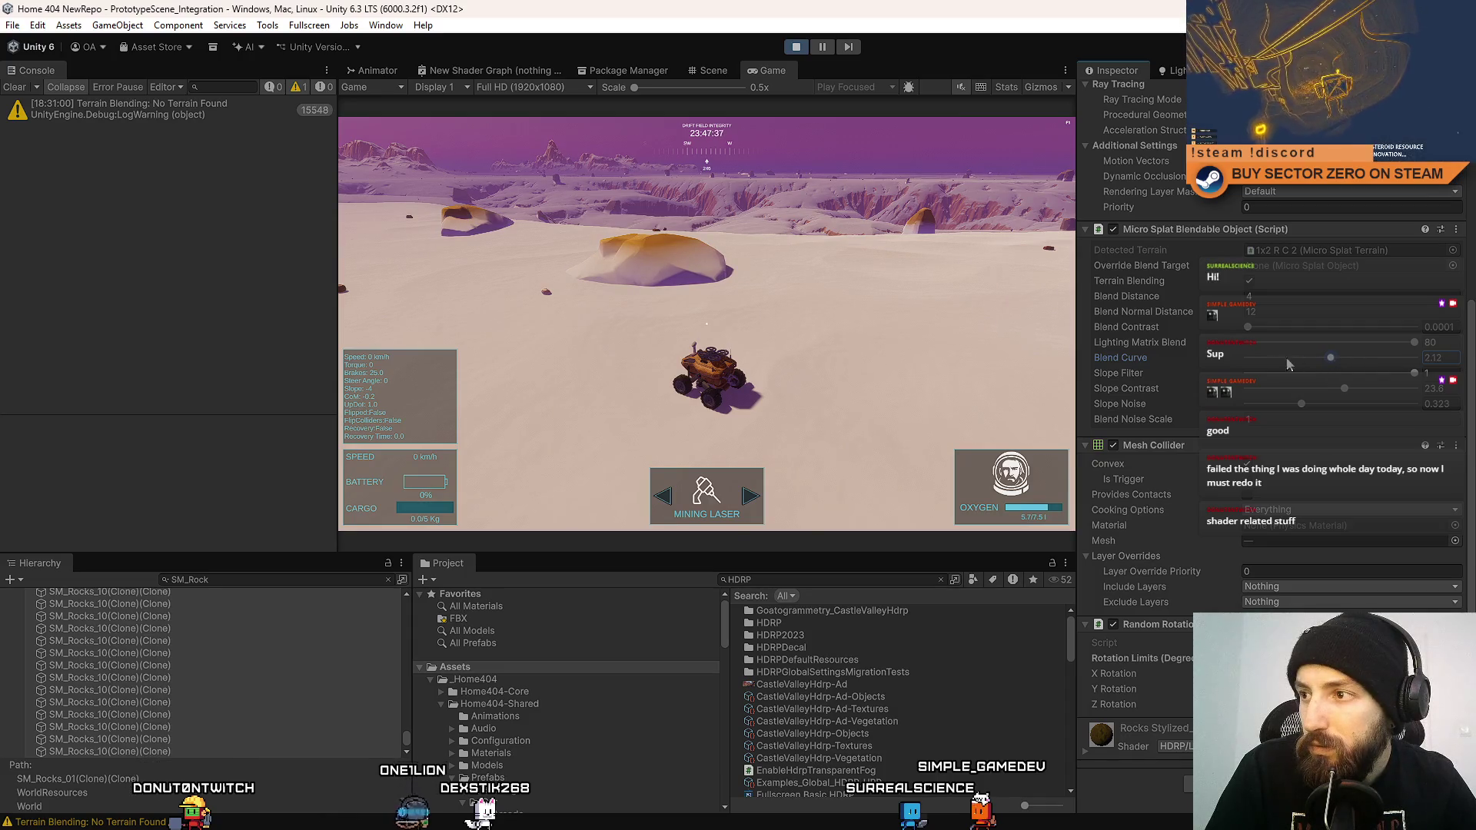
pyautogui.moveTo(1270, 362); pyautogui.dragTo(1212, 358)
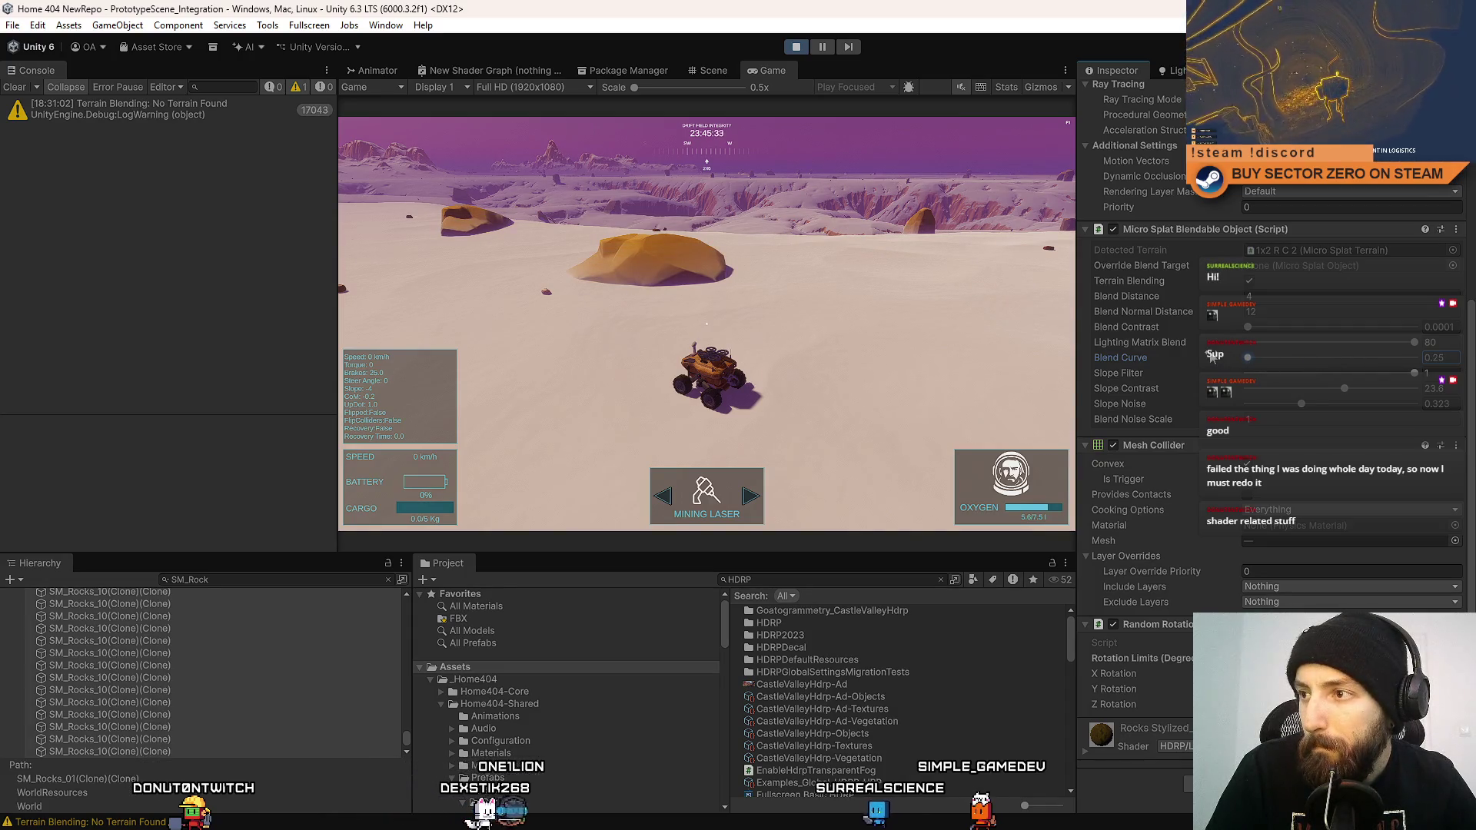
pyautogui.click(1281, 359)
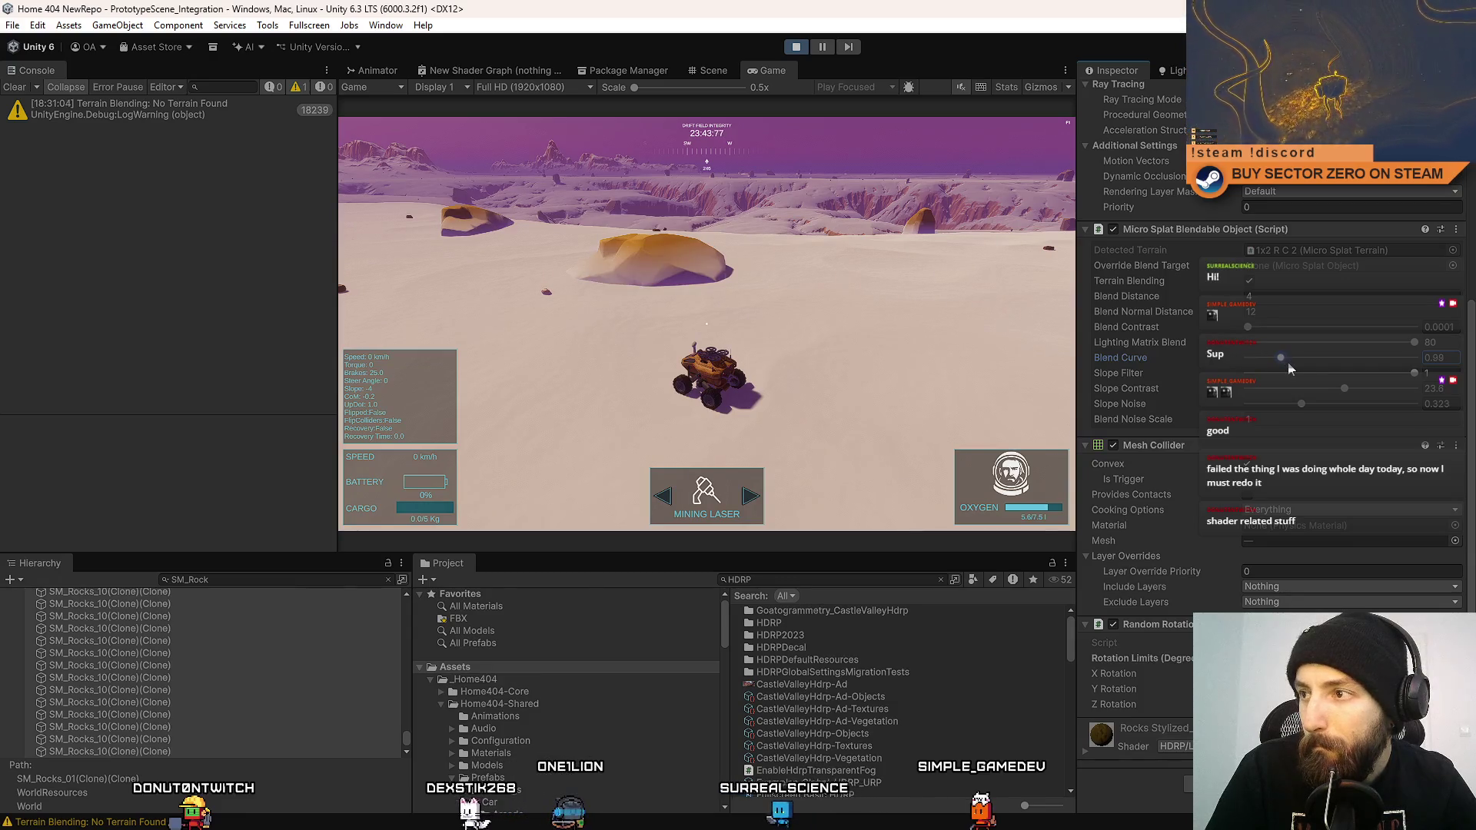
# Lower Lighting Matrix Blend from 80 to its minimum of 1, then try a lower Blend Curve.
pyautogui.moveTo(1280, 358); pyautogui.dragTo(1283, 357)
pyautogui.click(1279, 342)
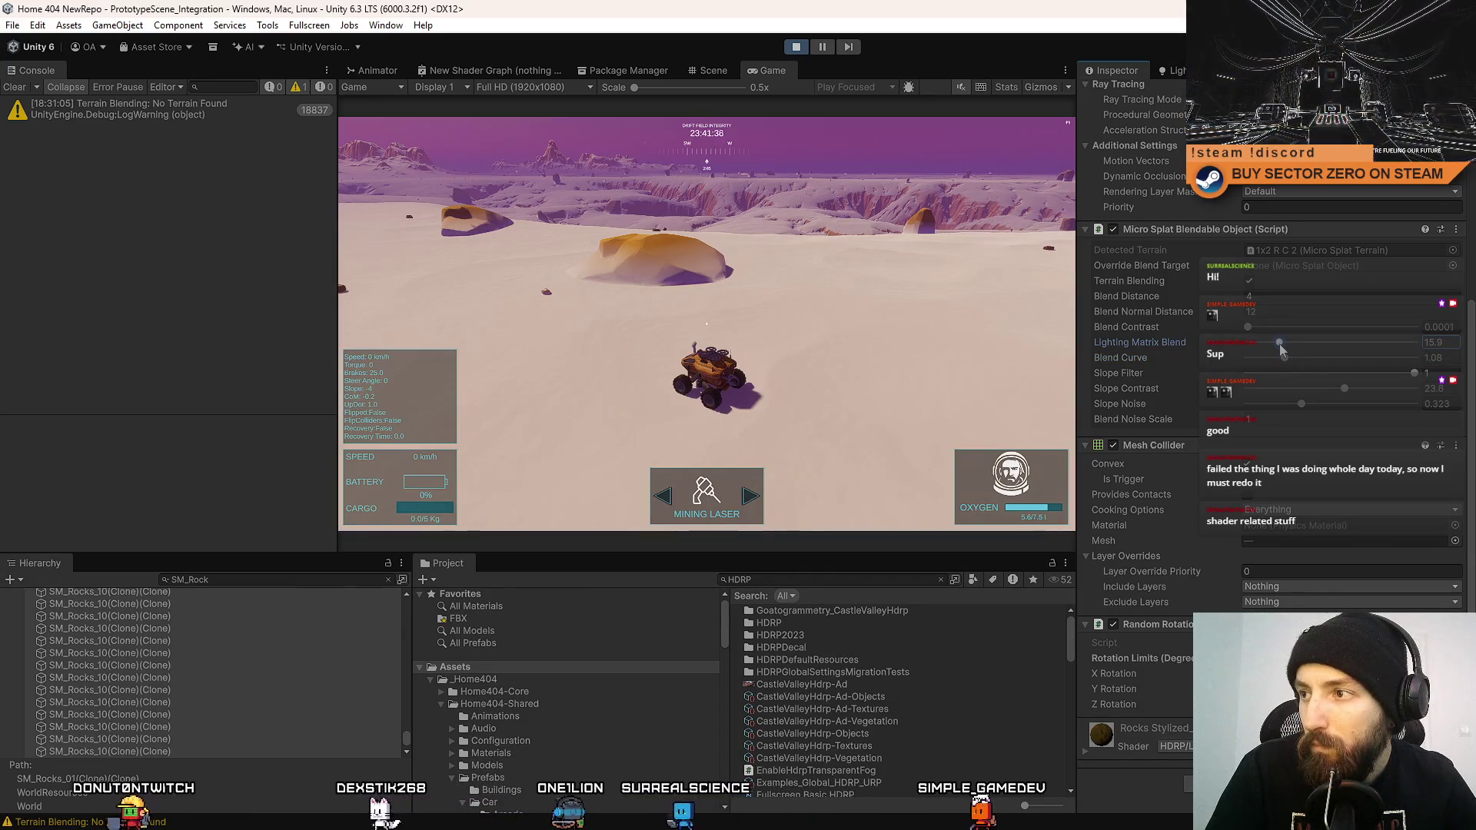
pyautogui.moveTo(1280, 345); pyautogui.dragTo(1186, 342)
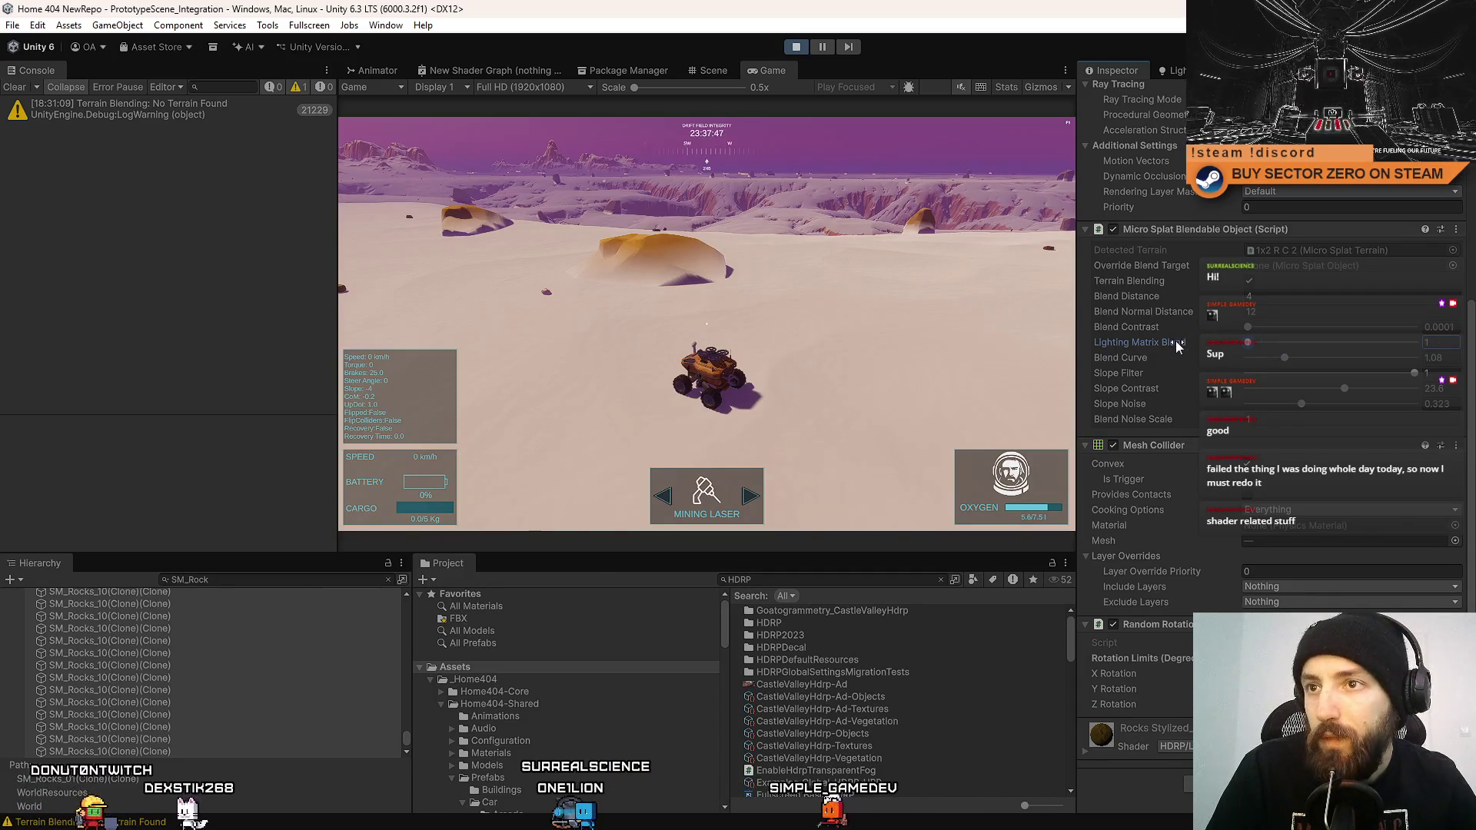
pyautogui.click(1256, 342)
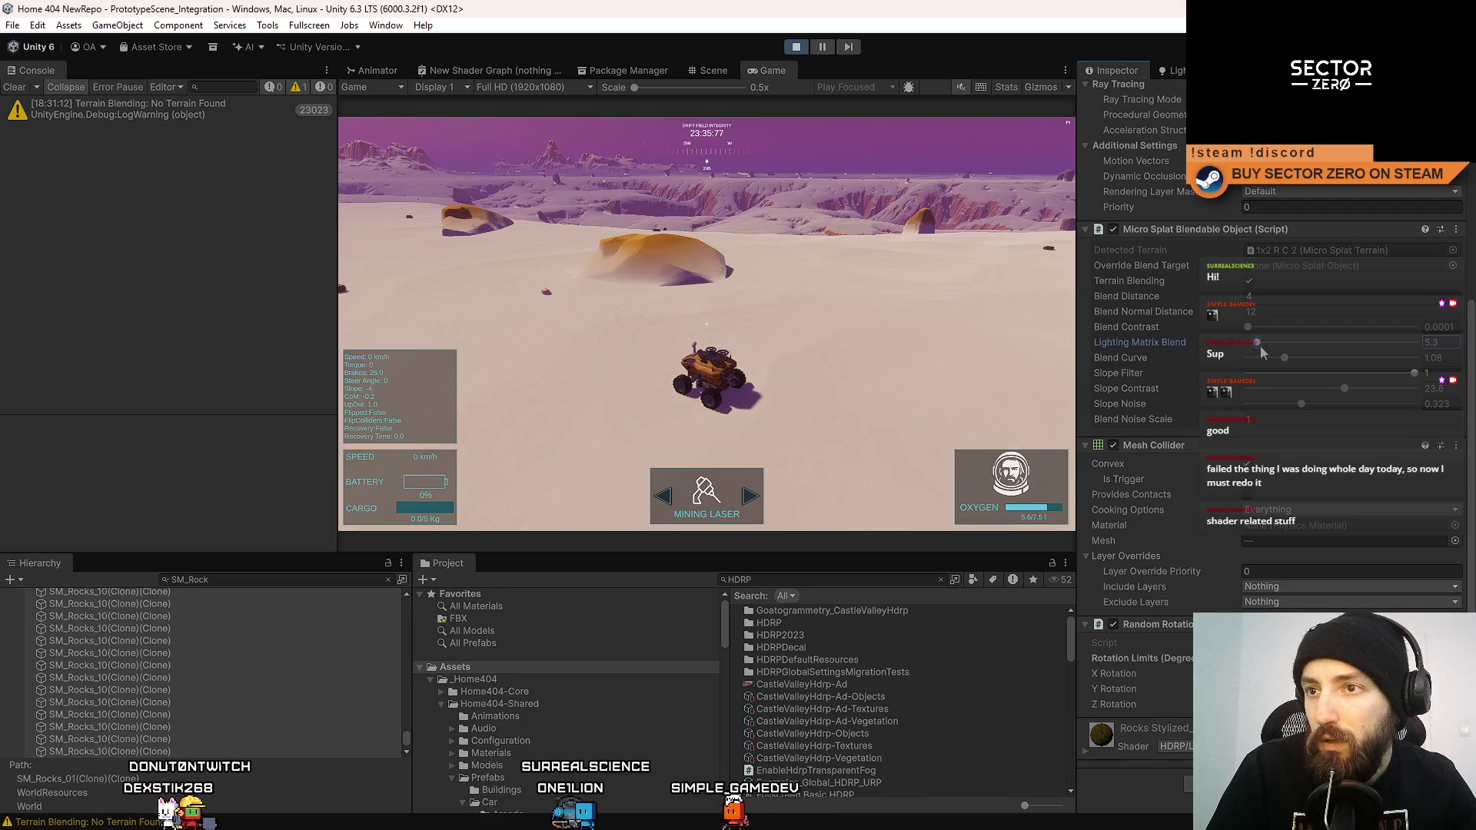
pyautogui.moveTo(1148, 339)
pyautogui.mouseDown()
pyautogui.moveTo(1308, 354)
pyautogui.moveTo(1145, 331)
pyautogui.mouseUp()
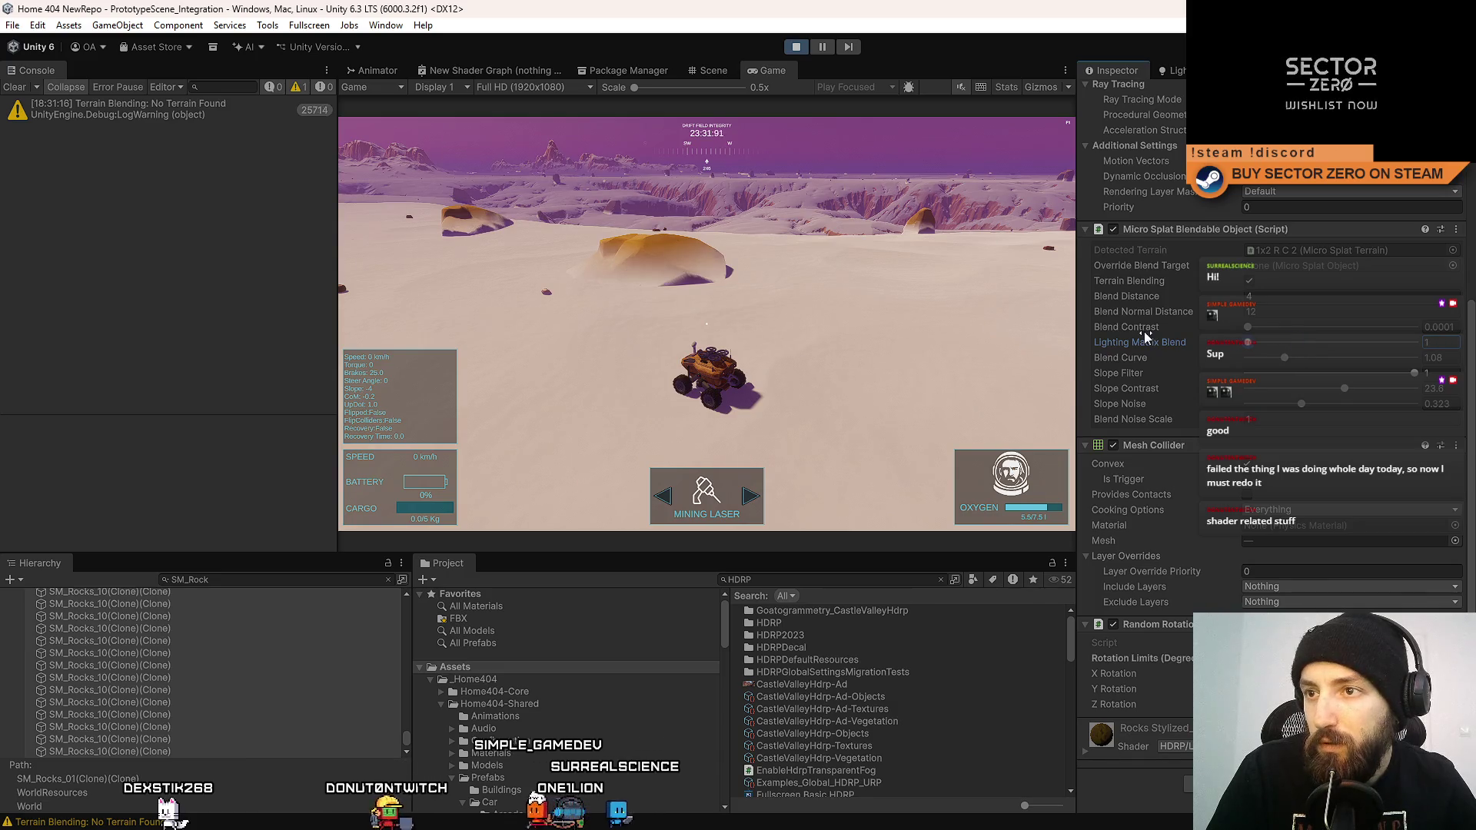
pyautogui.moveTo(1286, 359)
pyautogui.mouseDown()
pyautogui.moveTo(1245, 357)
pyautogui.moveTo(1288, 360)
pyautogui.mouseUp()
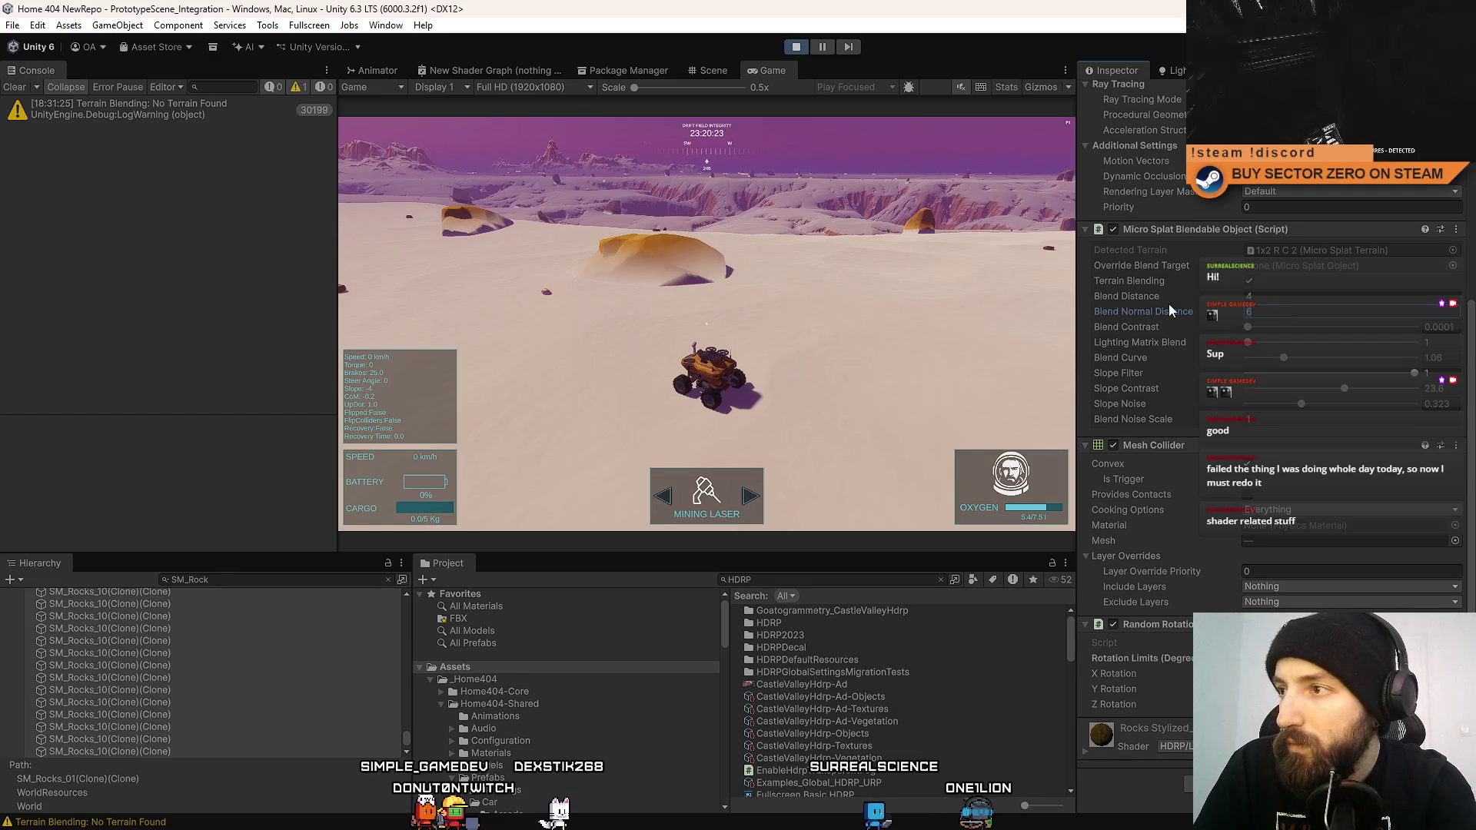
# Set Blend Normal Distance to 12 and keep Blend Distance at 4 by undoing the change to 2.
pyautogui.write('2')
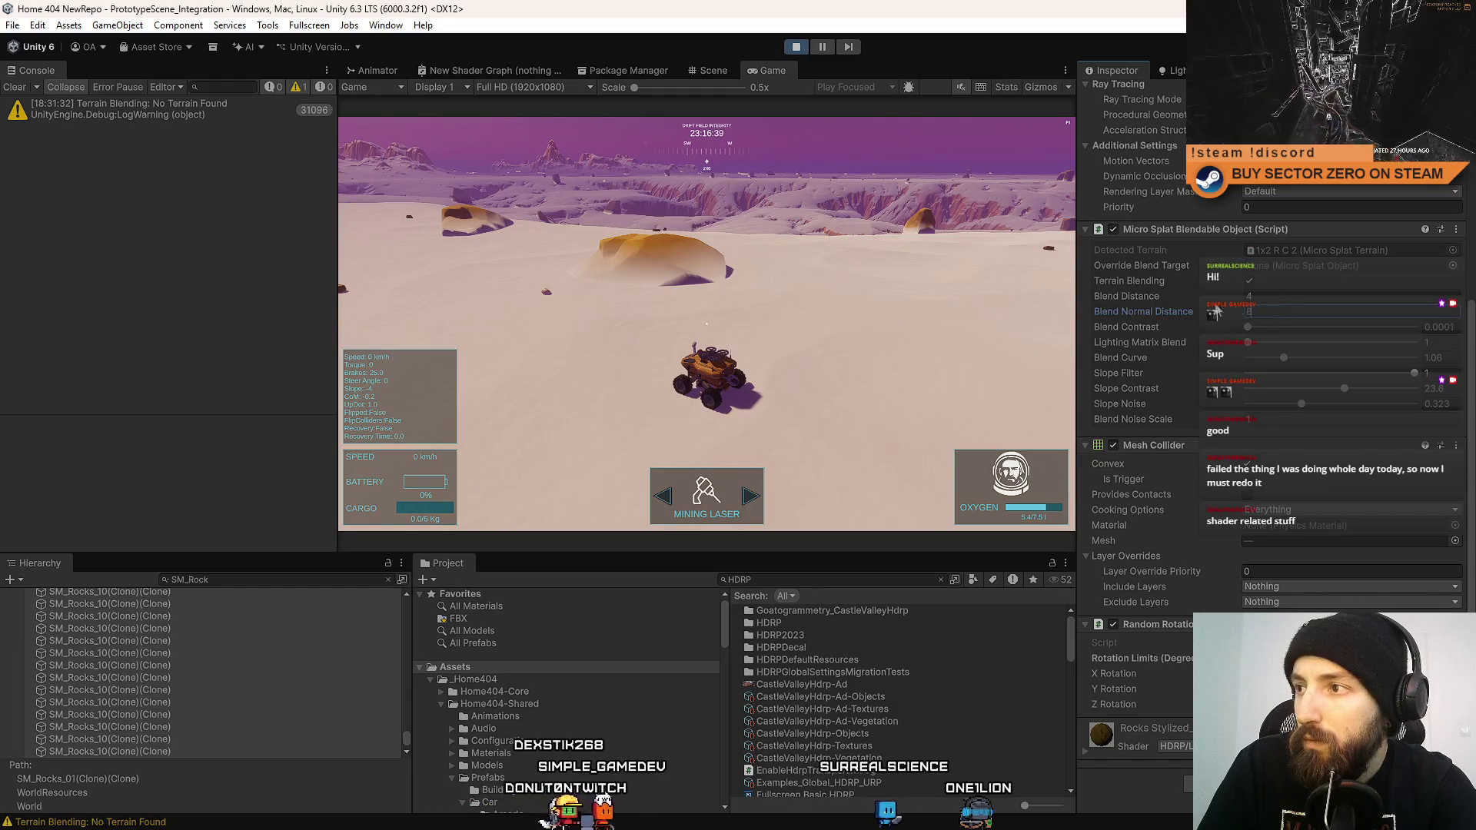
pyautogui.moveTo(1146, 307); pyautogui.dragTo(1227, 312)
pyautogui.hotkey('shift', 'Tab')
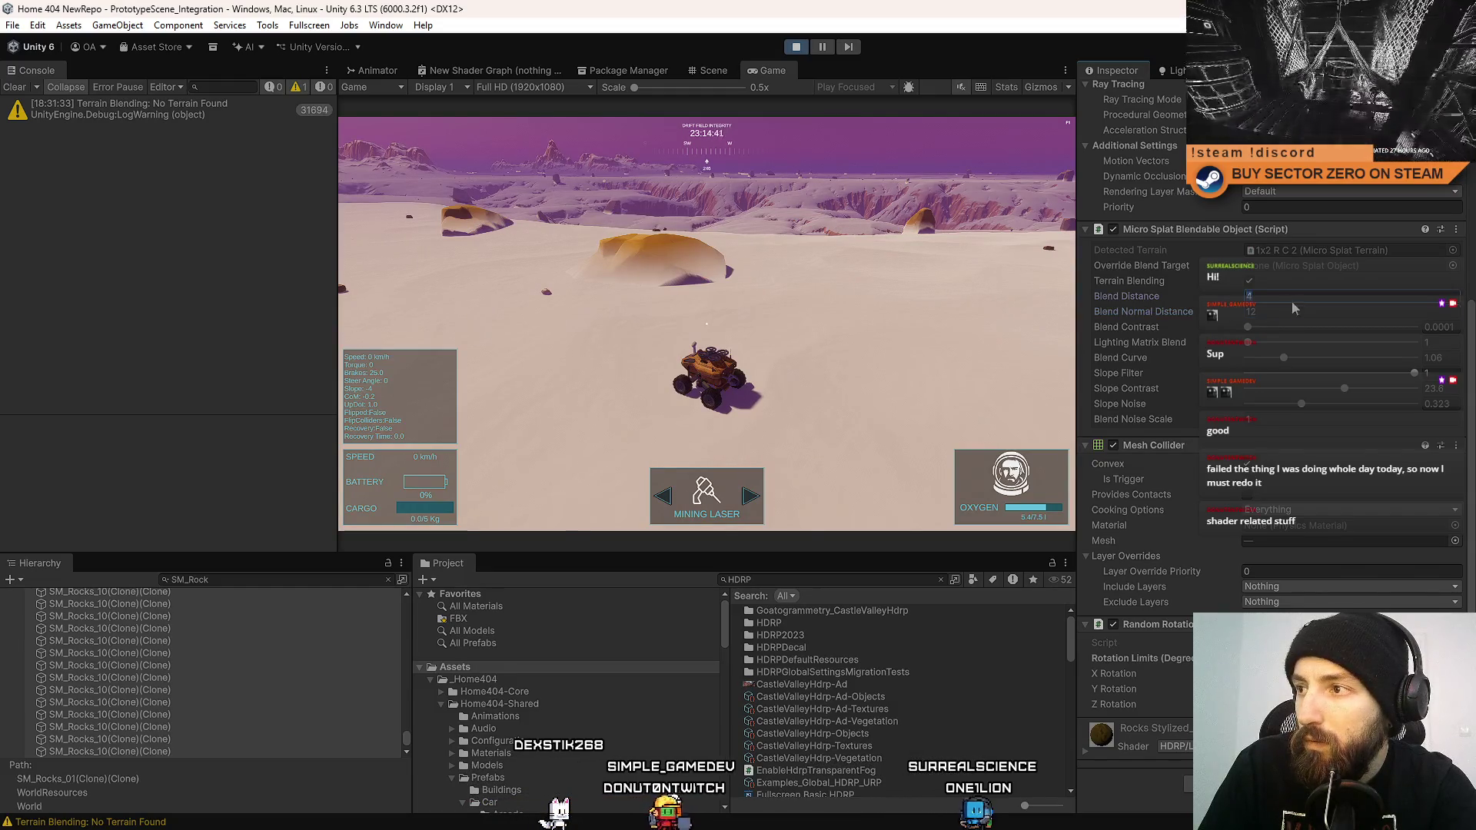
pyautogui.write('2')
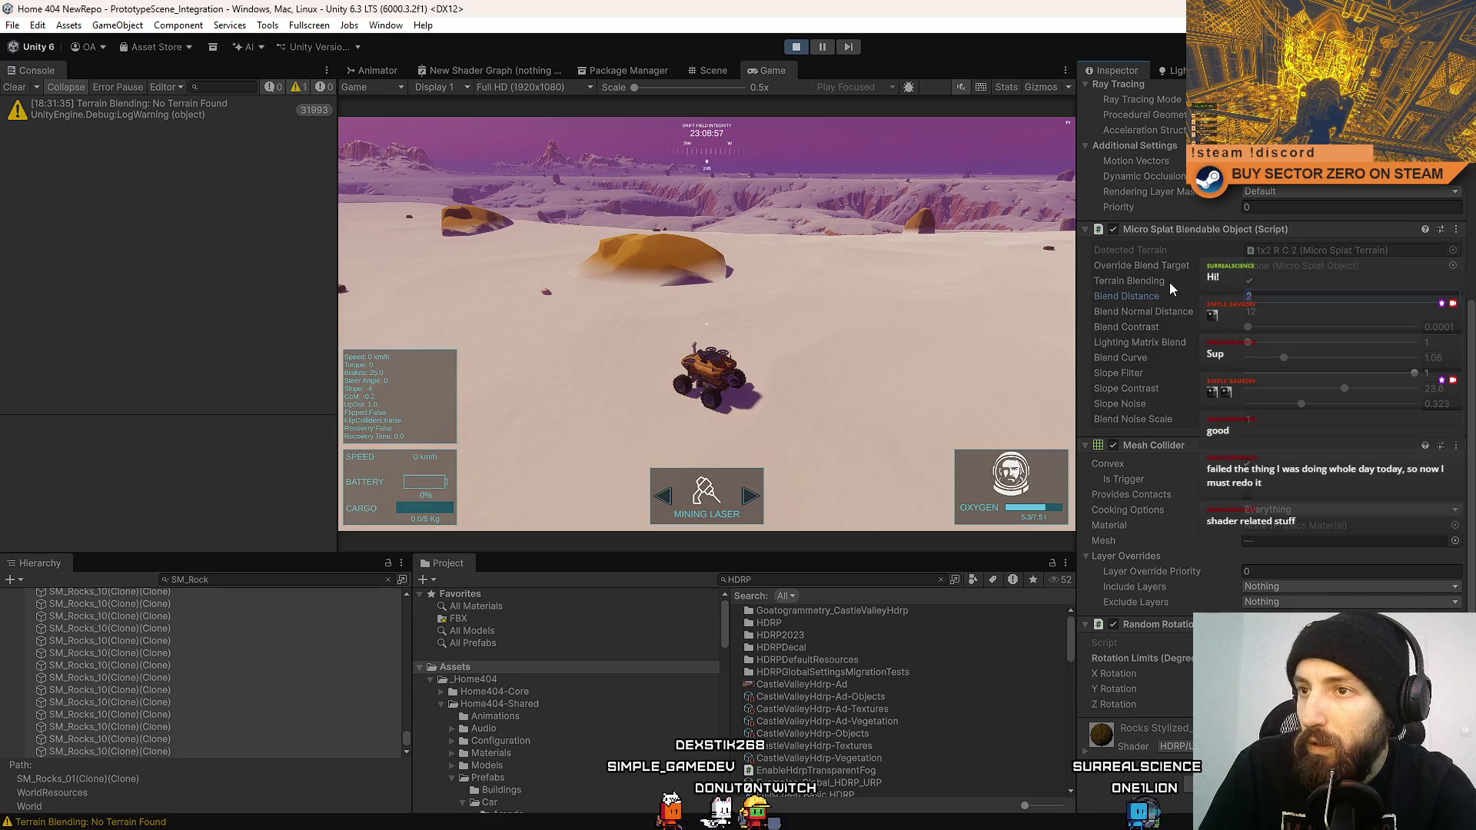
pyautogui.hotkey('ctrl', 'z')
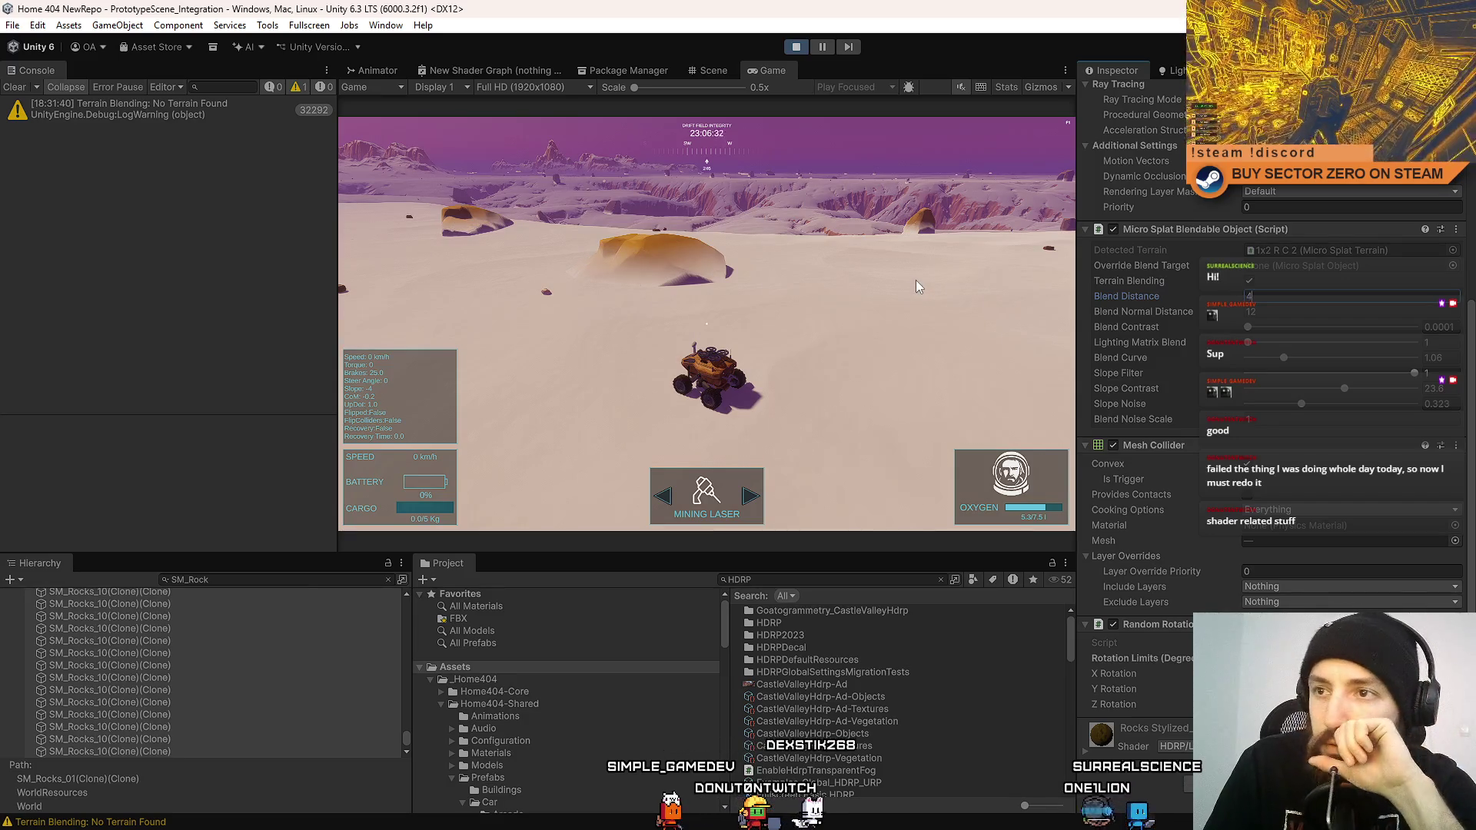
# Drive the rover forward, right and left across the terrain, then brake to inspect the rocks.
pyautogui.click(887, 343)
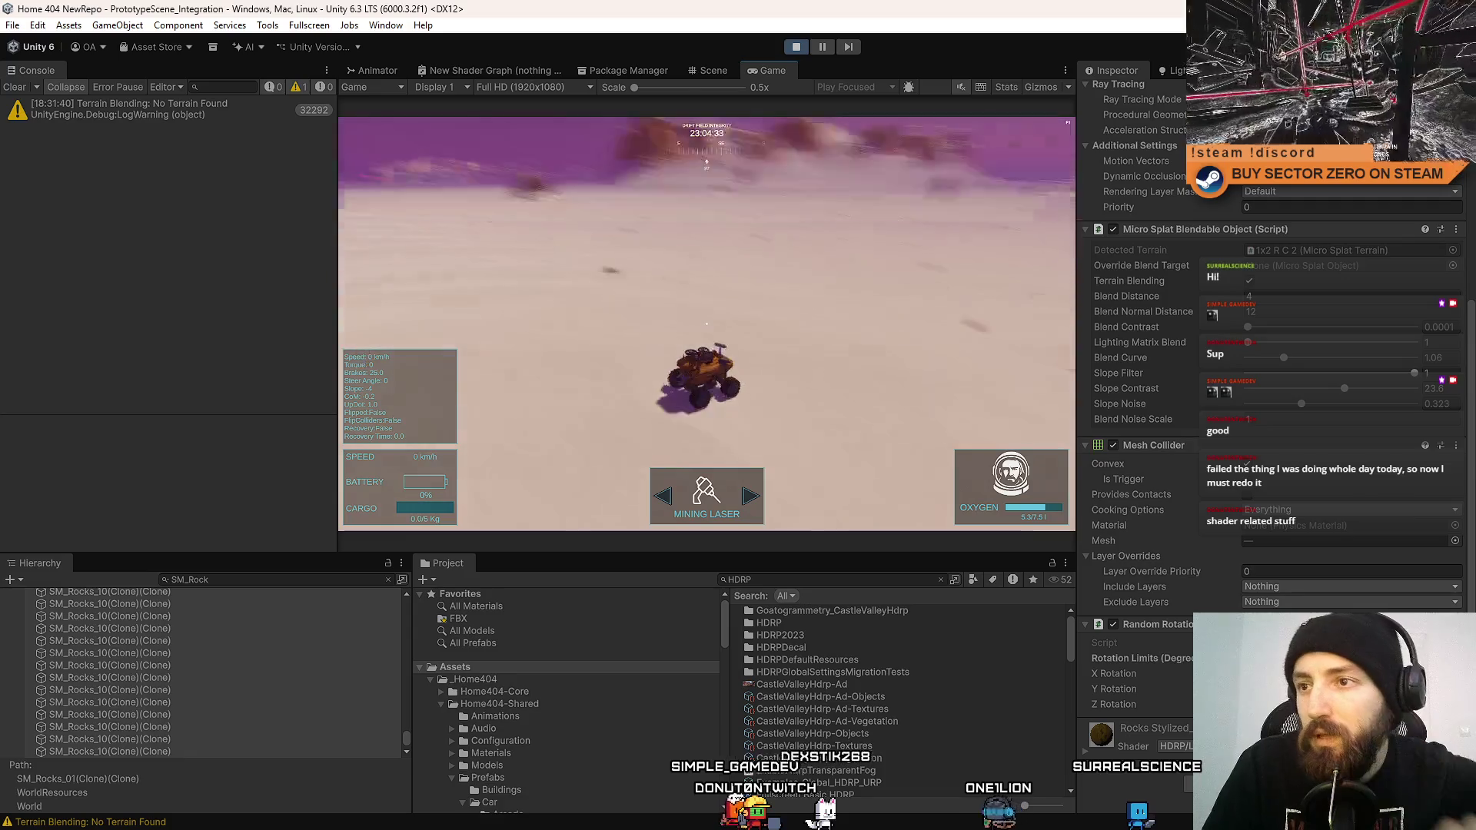
pyautogui.press('w')
pyautogui.press('d')
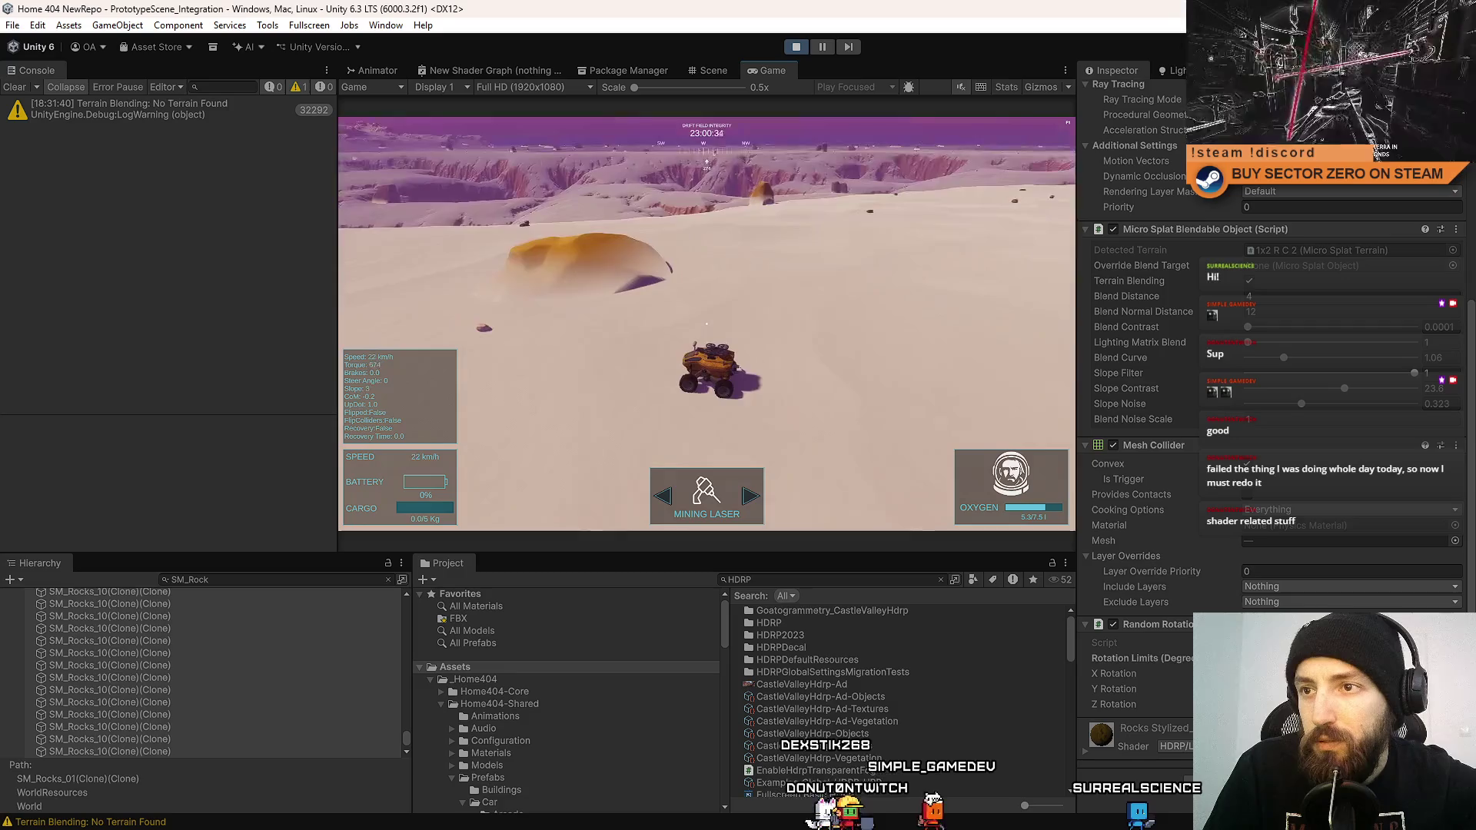
pyautogui.press('a')
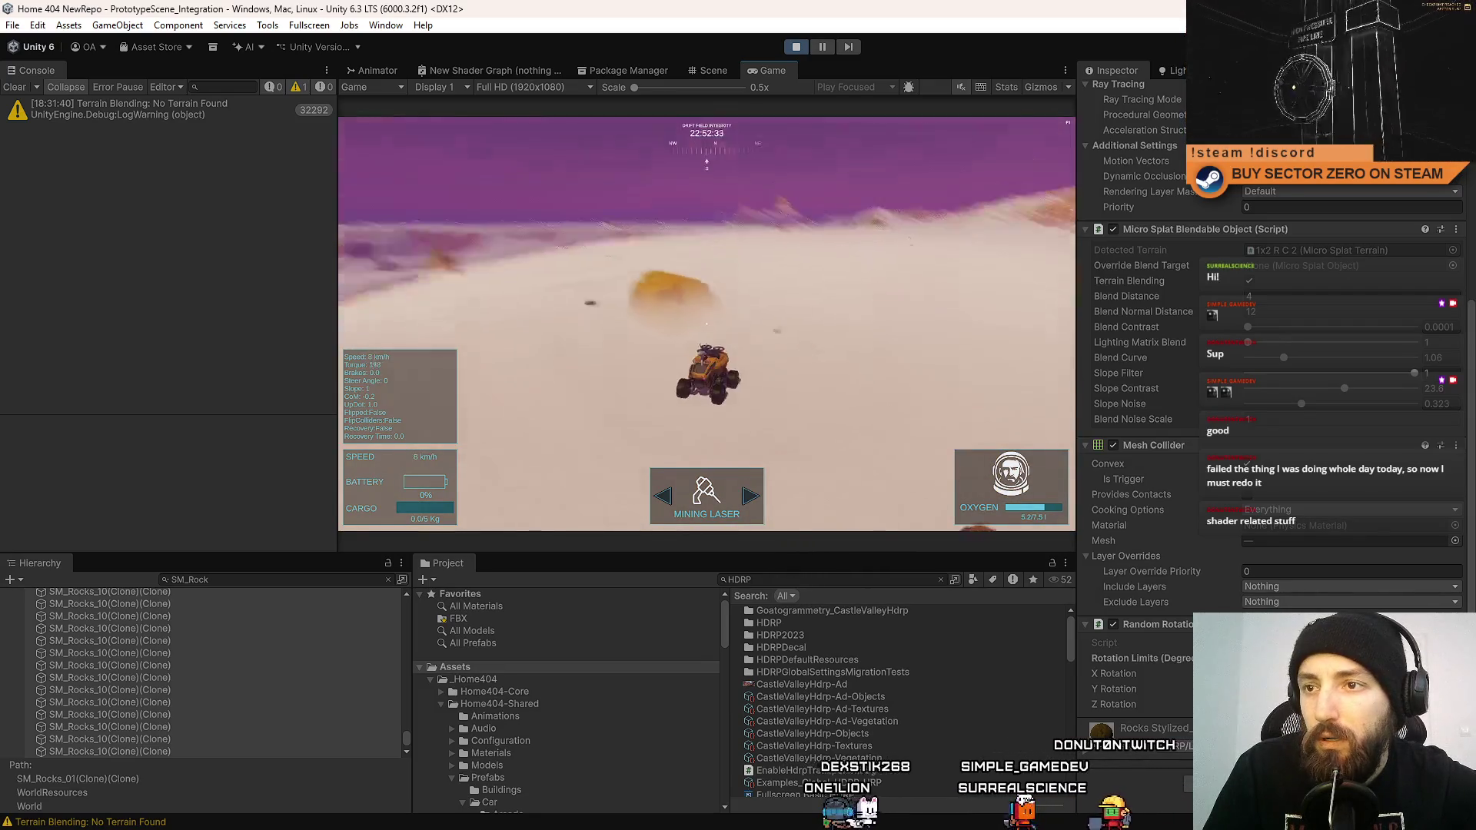
pyautogui.press('s')
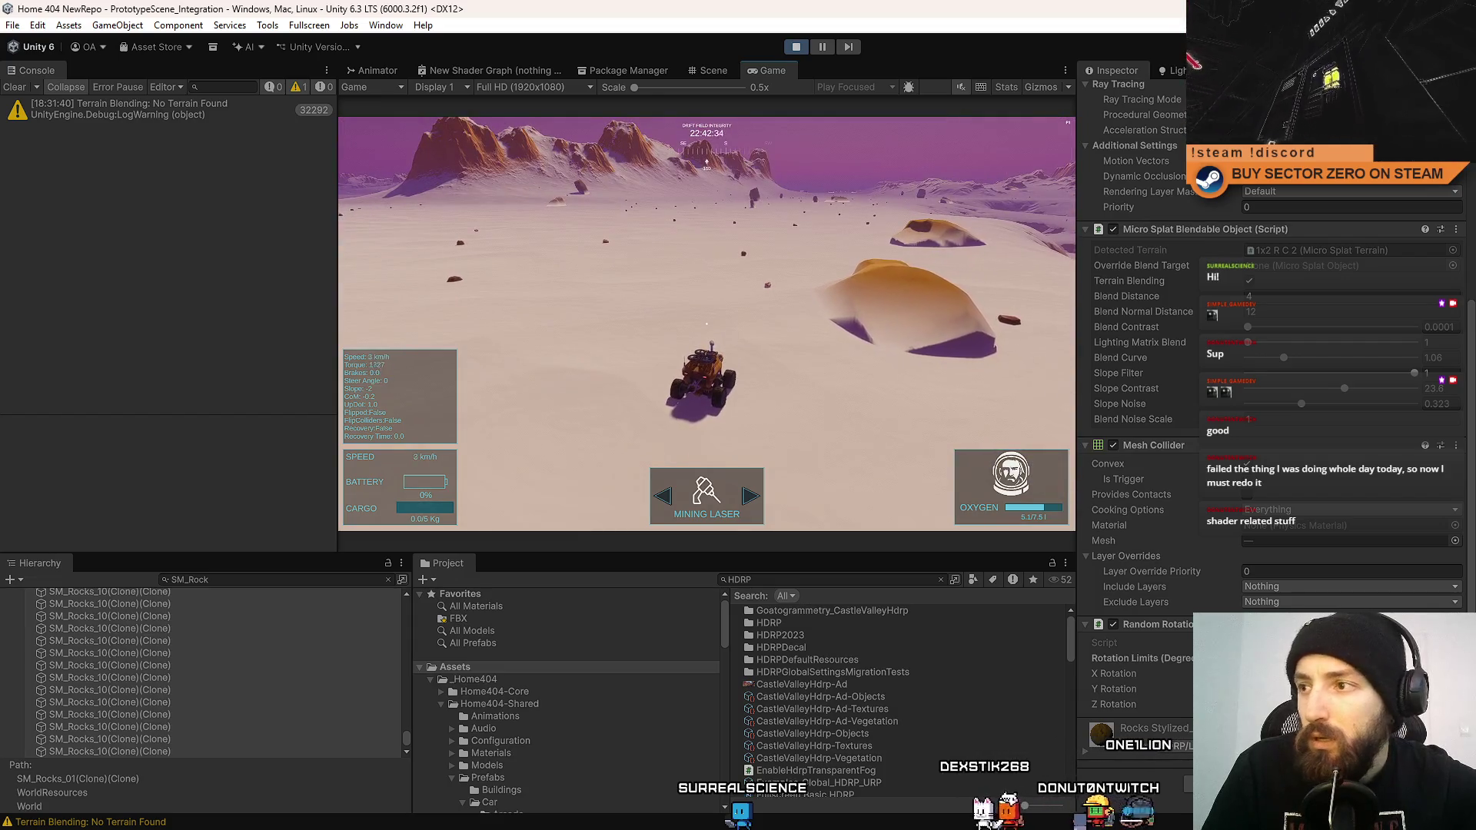
# Try Lighting Matrix Blend at about 14.5, 46 and 32, then drop it to its minimum.
pyautogui.click(1275, 342)
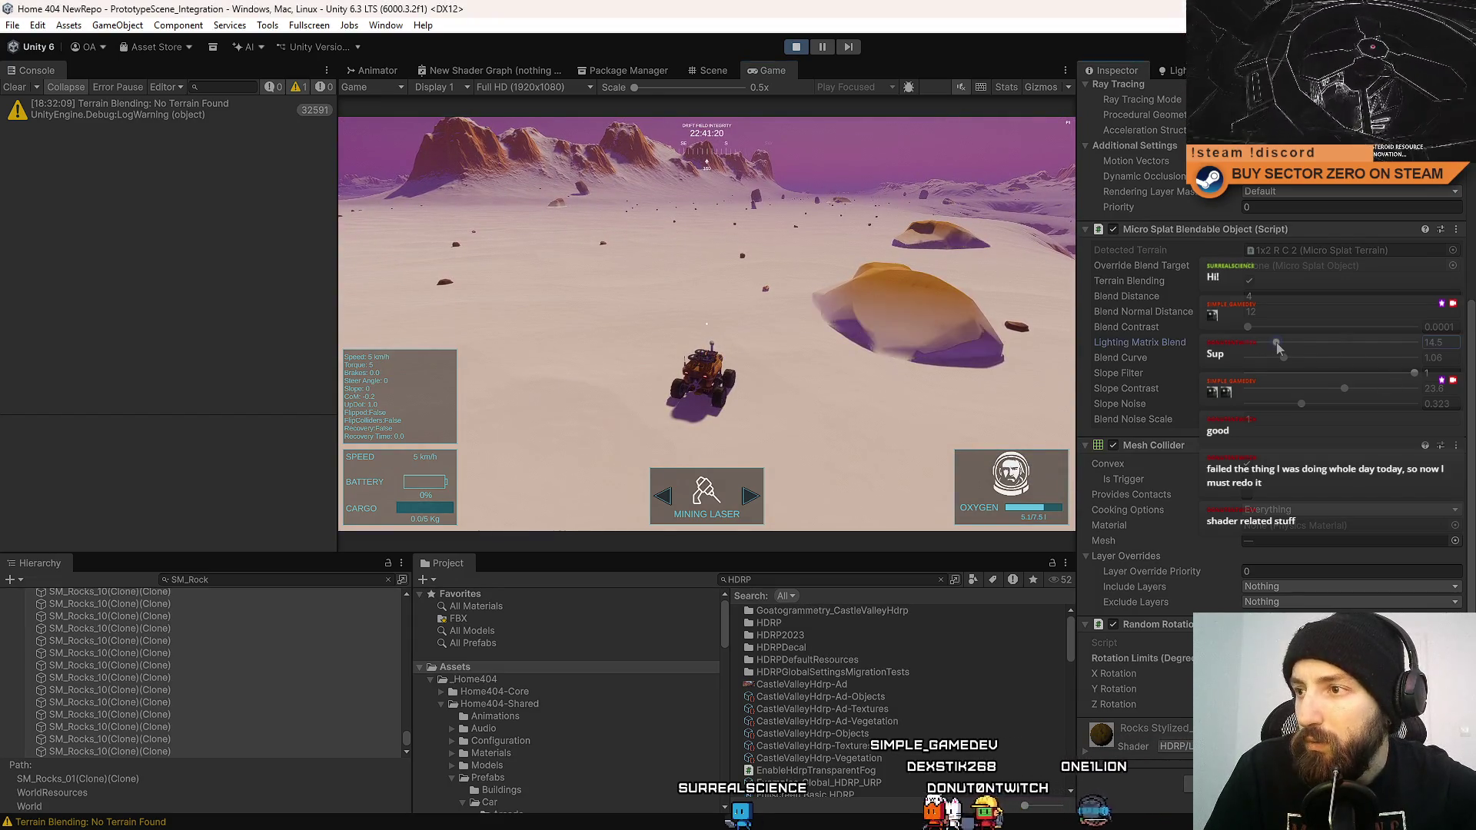
pyautogui.click(1344, 342)
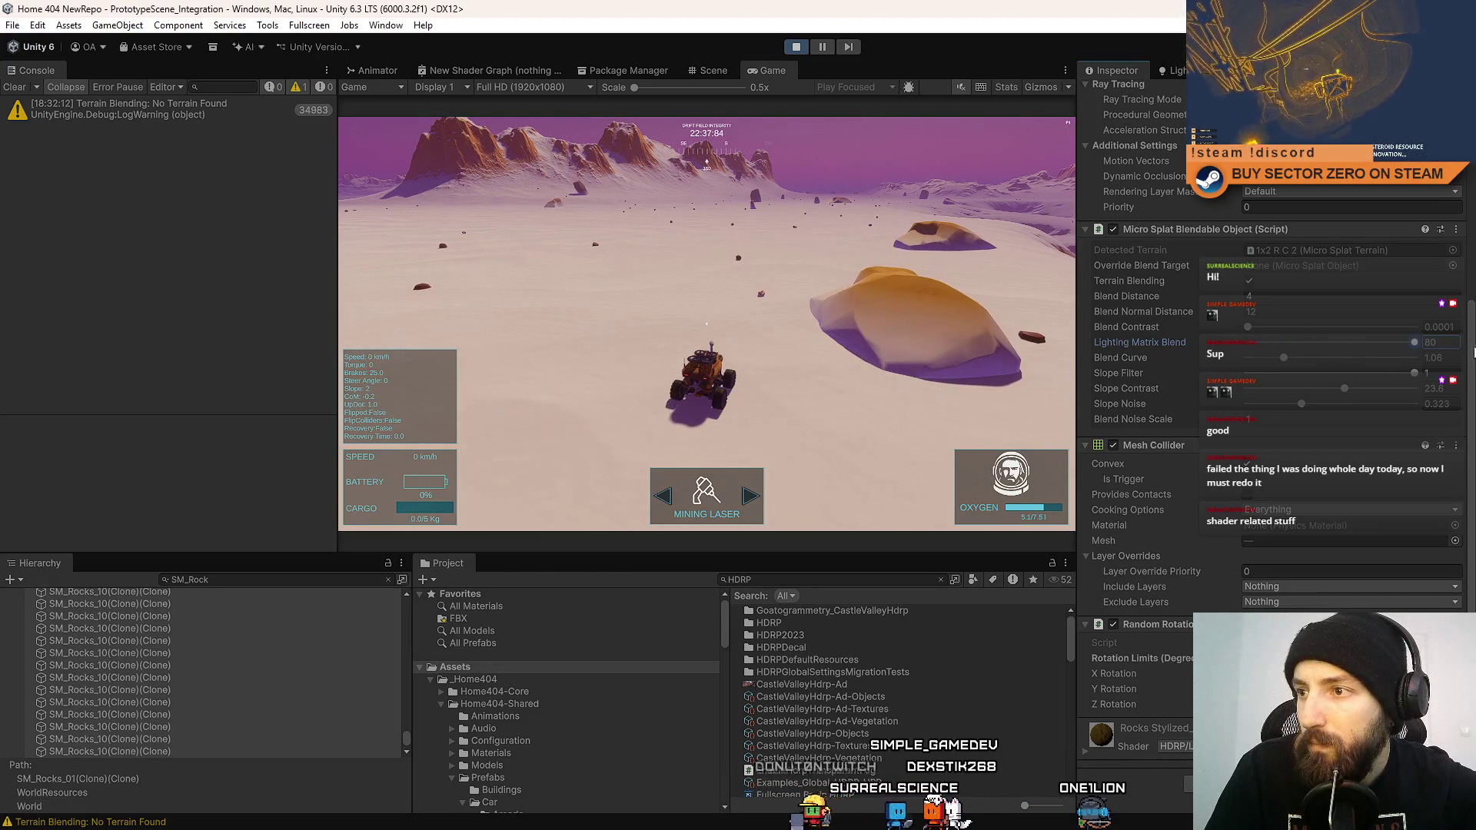
pyautogui.click(1312, 342)
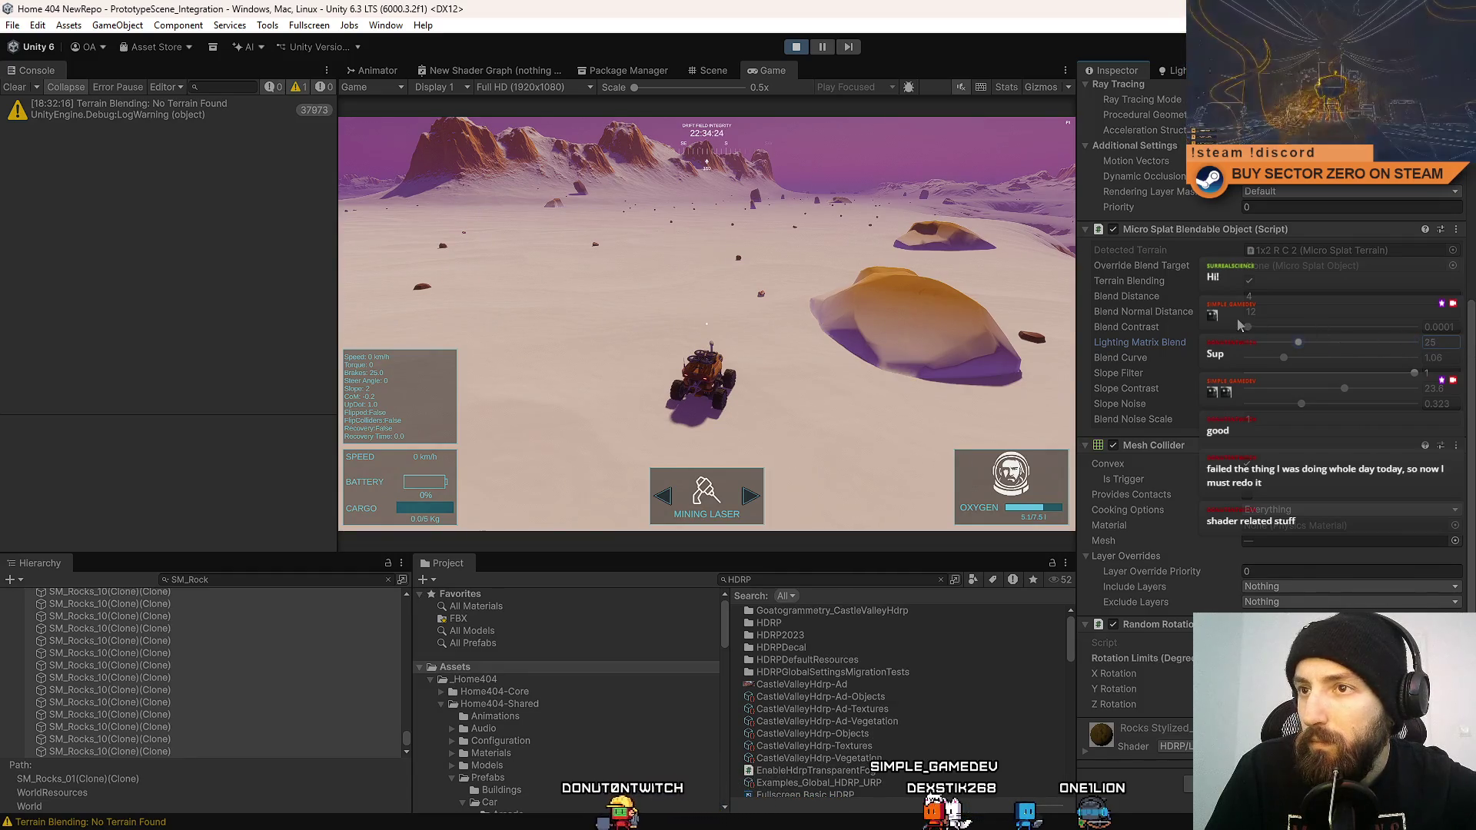
pyautogui.click(1244, 342)
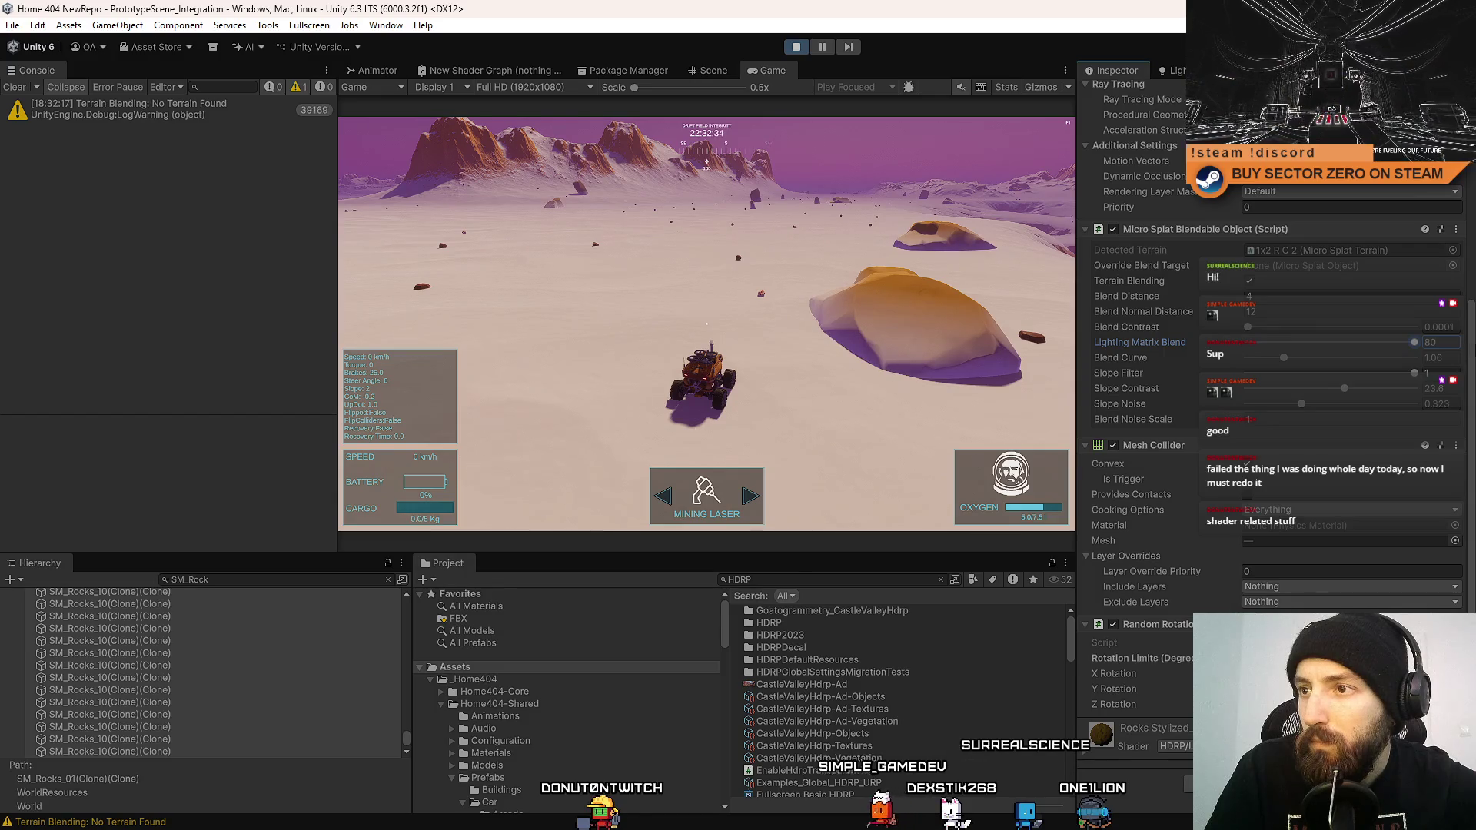
# Drive the rover forward and right across the plain, then brake to judge the rock shading.
pyautogui.click(999, 346)
pyautogui.press('w')
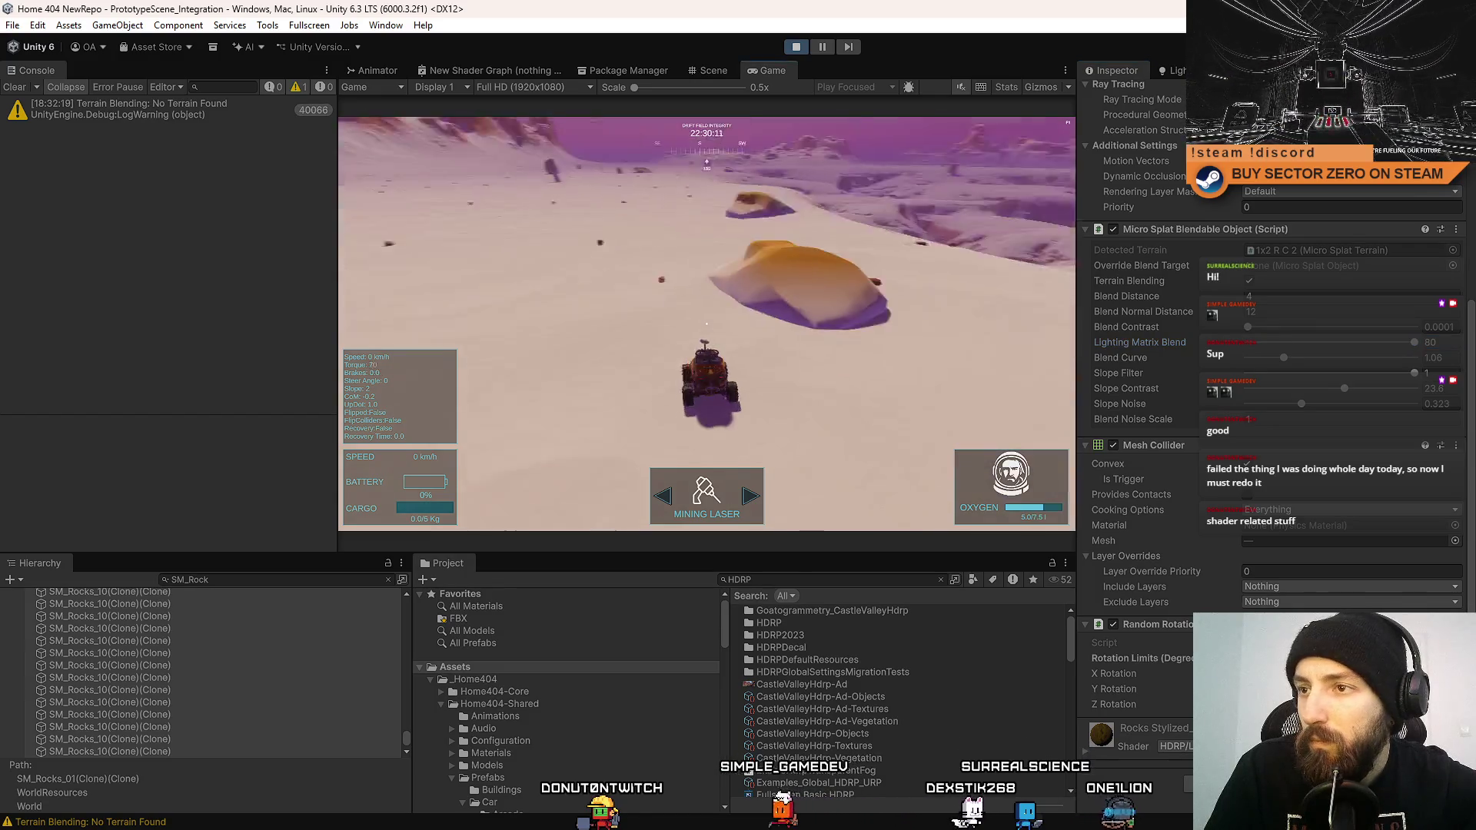
pyautogui.press('d')
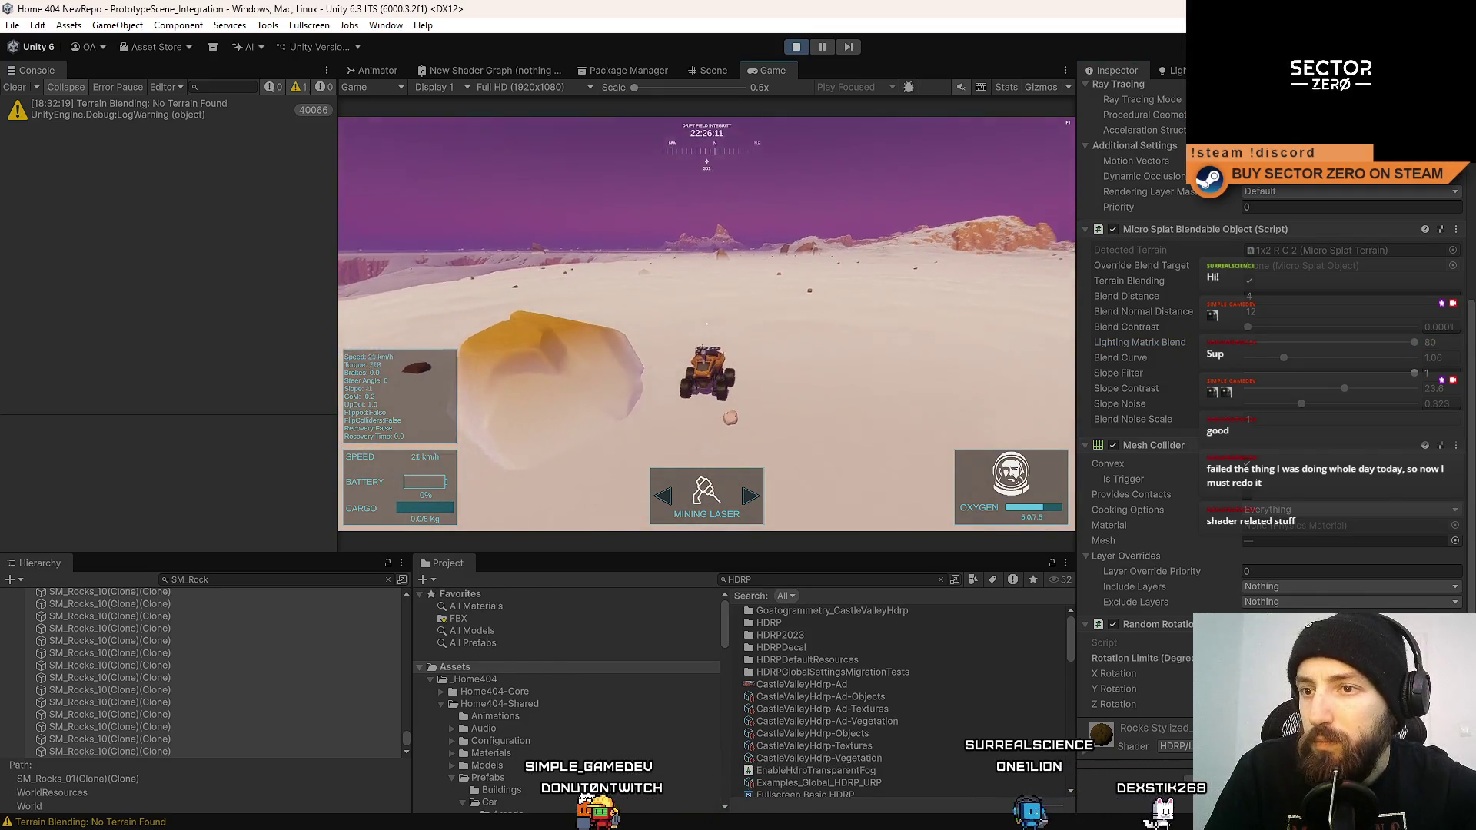
pyautogui.press('s')
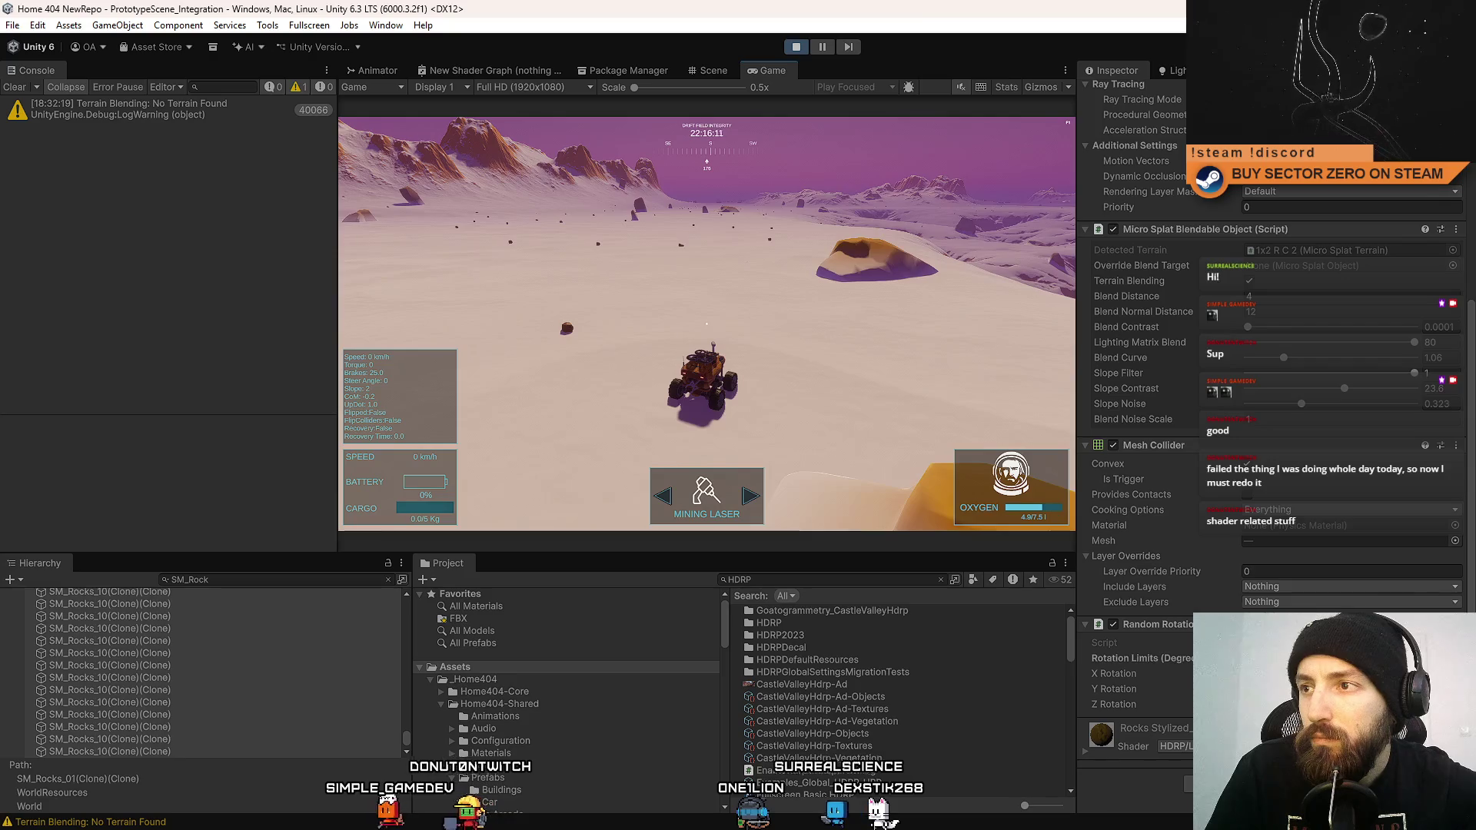
# Lower Lighting Matrix Blend, set Blend Normal Distance to 4 and Blend Distance to 2, and commit.
pyautogui.moveTo(1409, 341); pyautogui.dragTo(1365, 341)
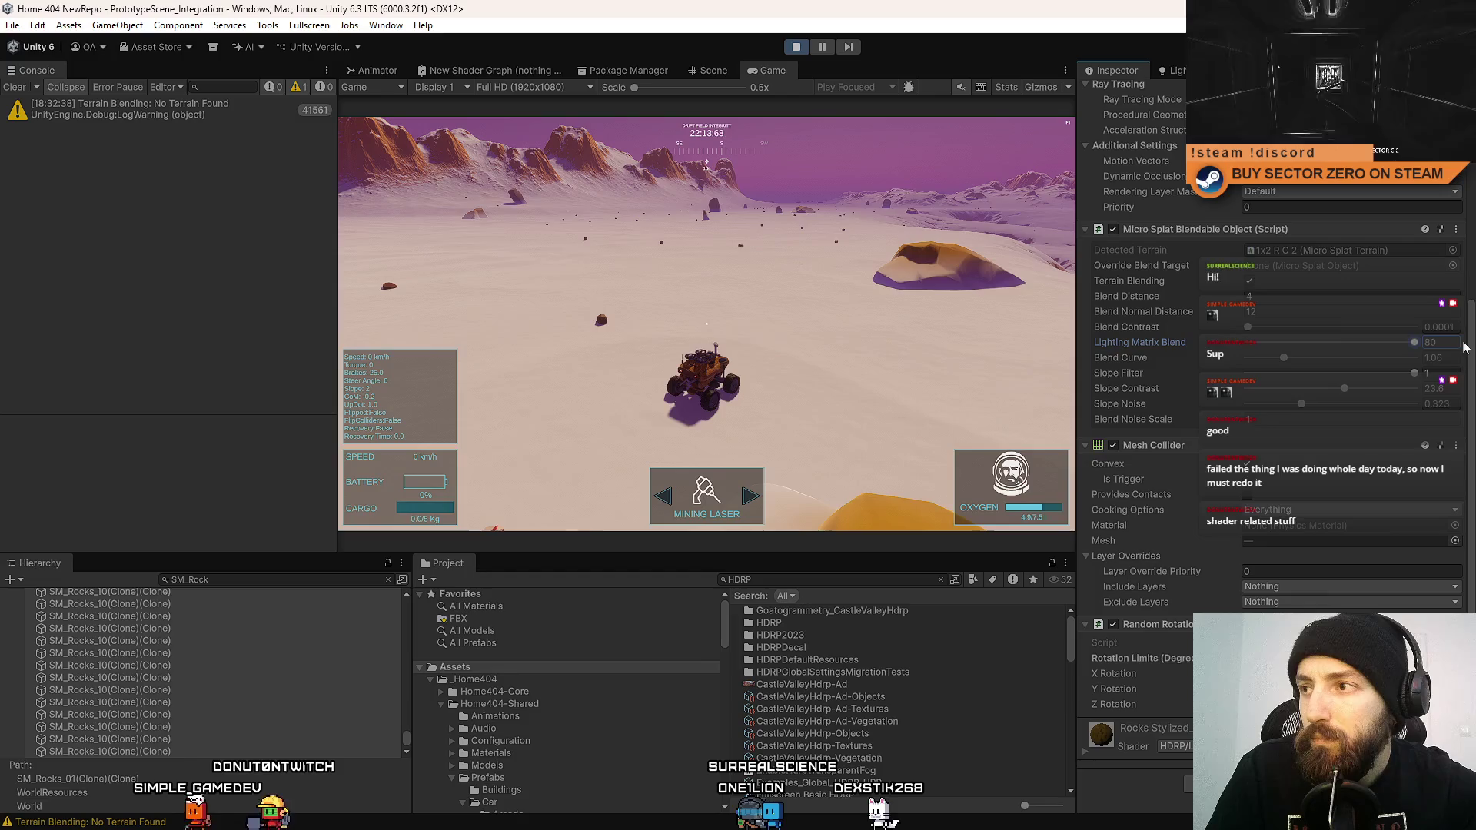
pyautogui.write('4')
pyautogui.click(1304, 298)
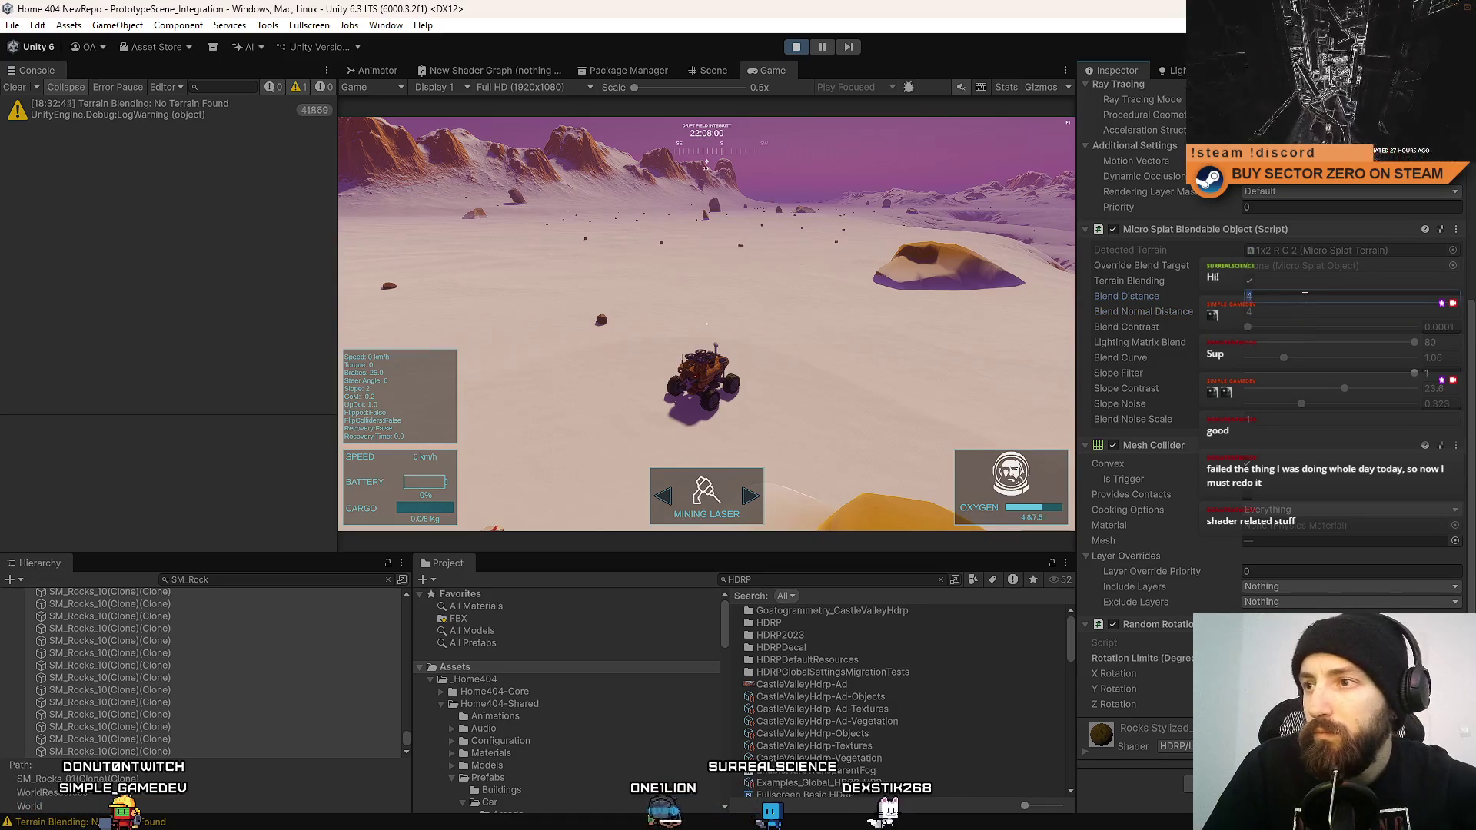
pyautogui.write('2')
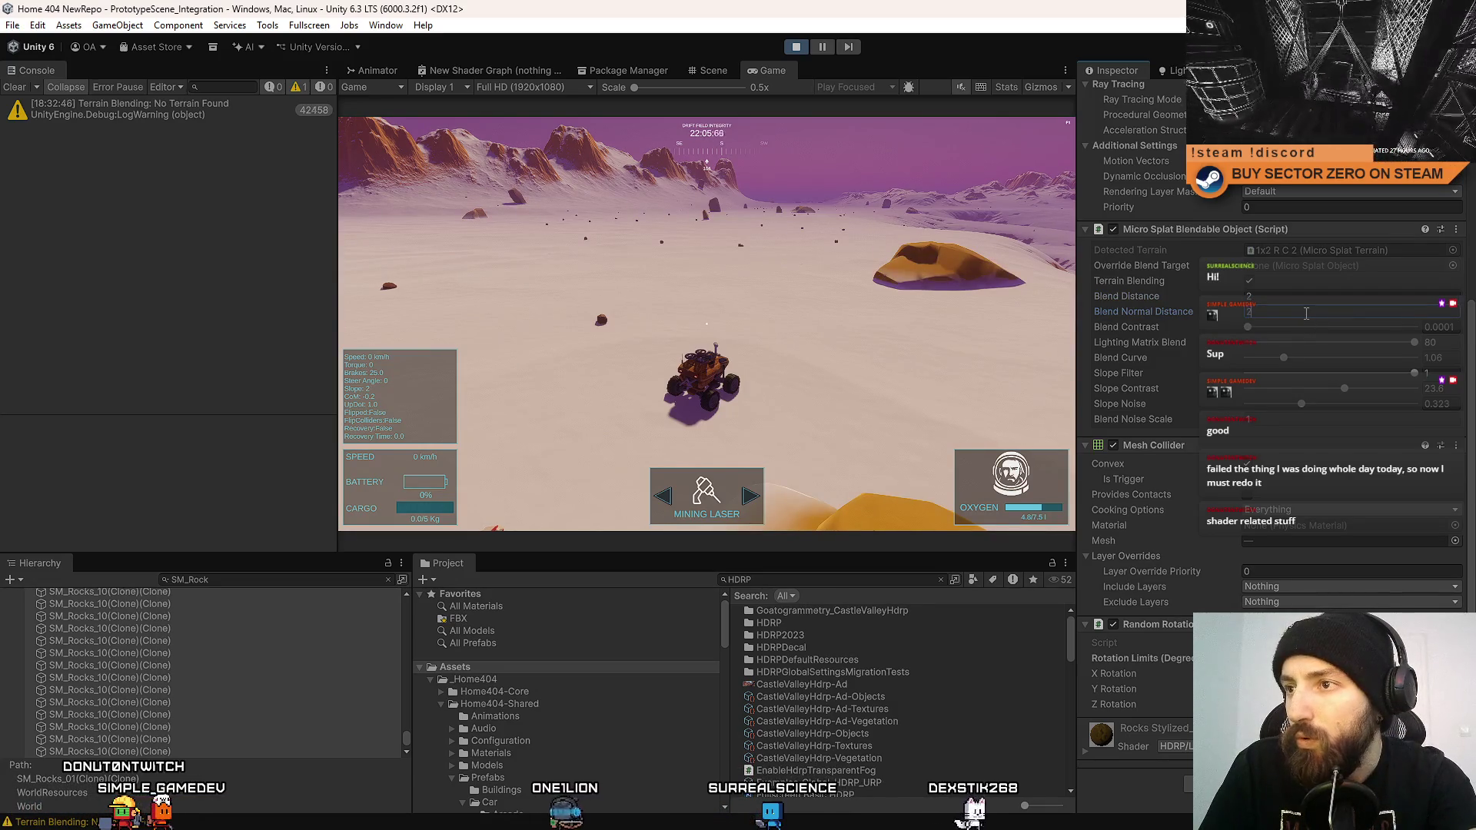
pyautogui.click(890, 320)
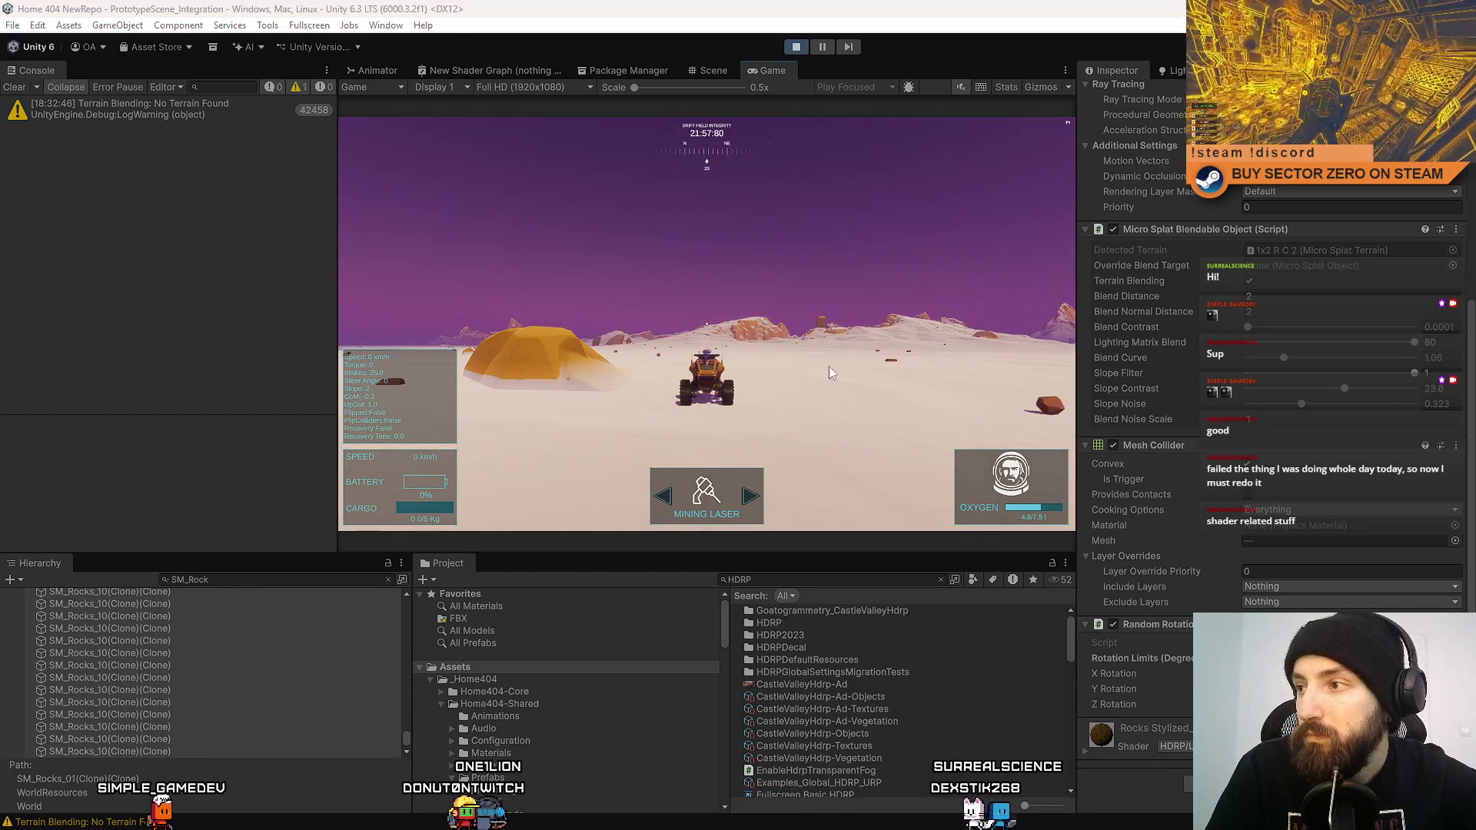
# Sweep Lighting Matrix Blend between about 50, near maximum and minimum, ending at 1.
pyautogui.click(1351, 342)
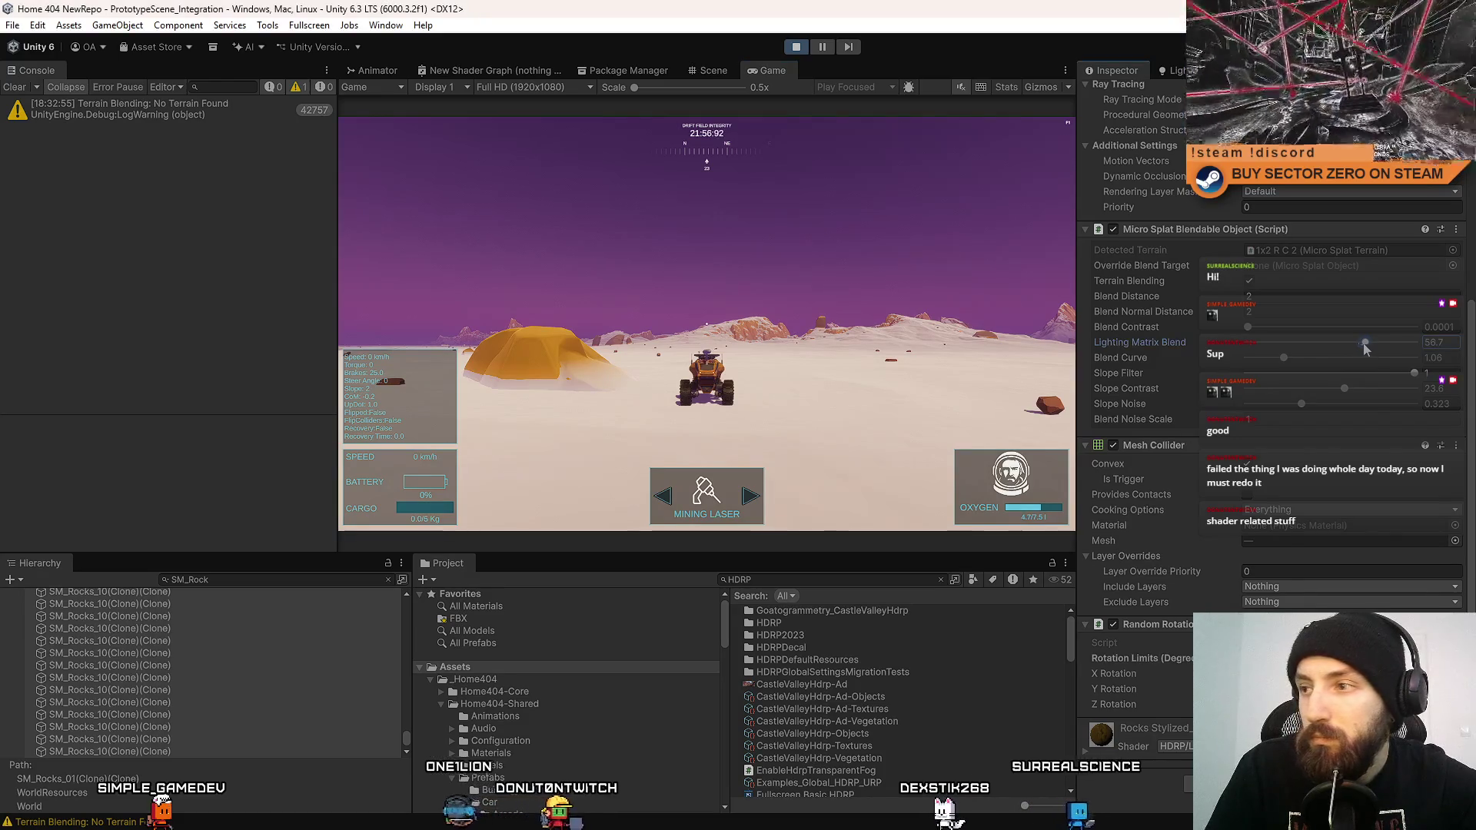
pyautogui.moveTo(1232, 343); pyautogui.dragTo(1188, 342)
pyautogui.moveTo(1470, 355); pyautogui.dragTo(1471, 359)
pyautogui.click(1246, 348)
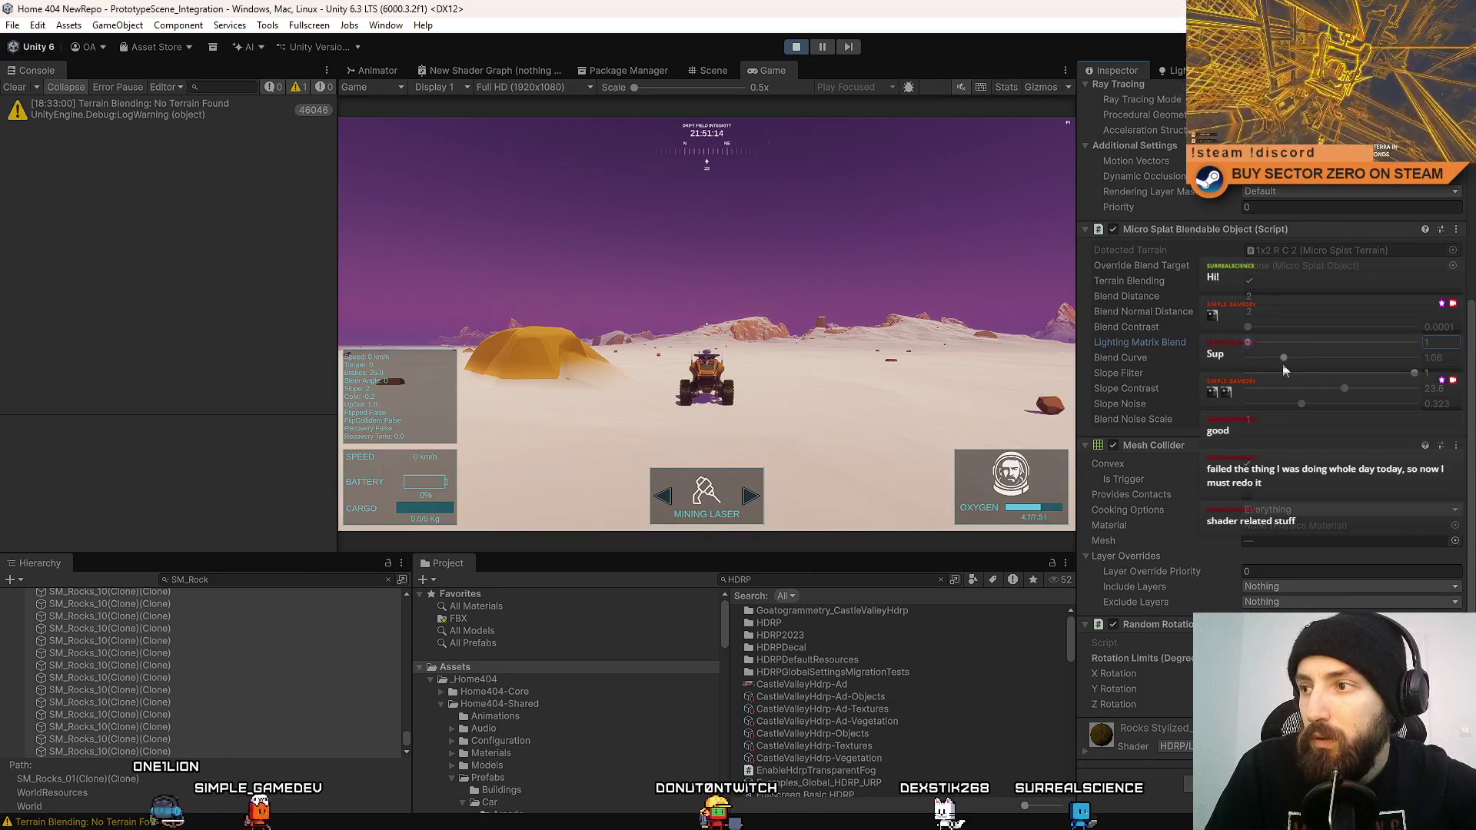
# Try Blend Curve values from 2.9 down to about 0.58, keep Blend Normal Distance 2, and raise Blend Contrast.
pyautogui.click(1368, 358)
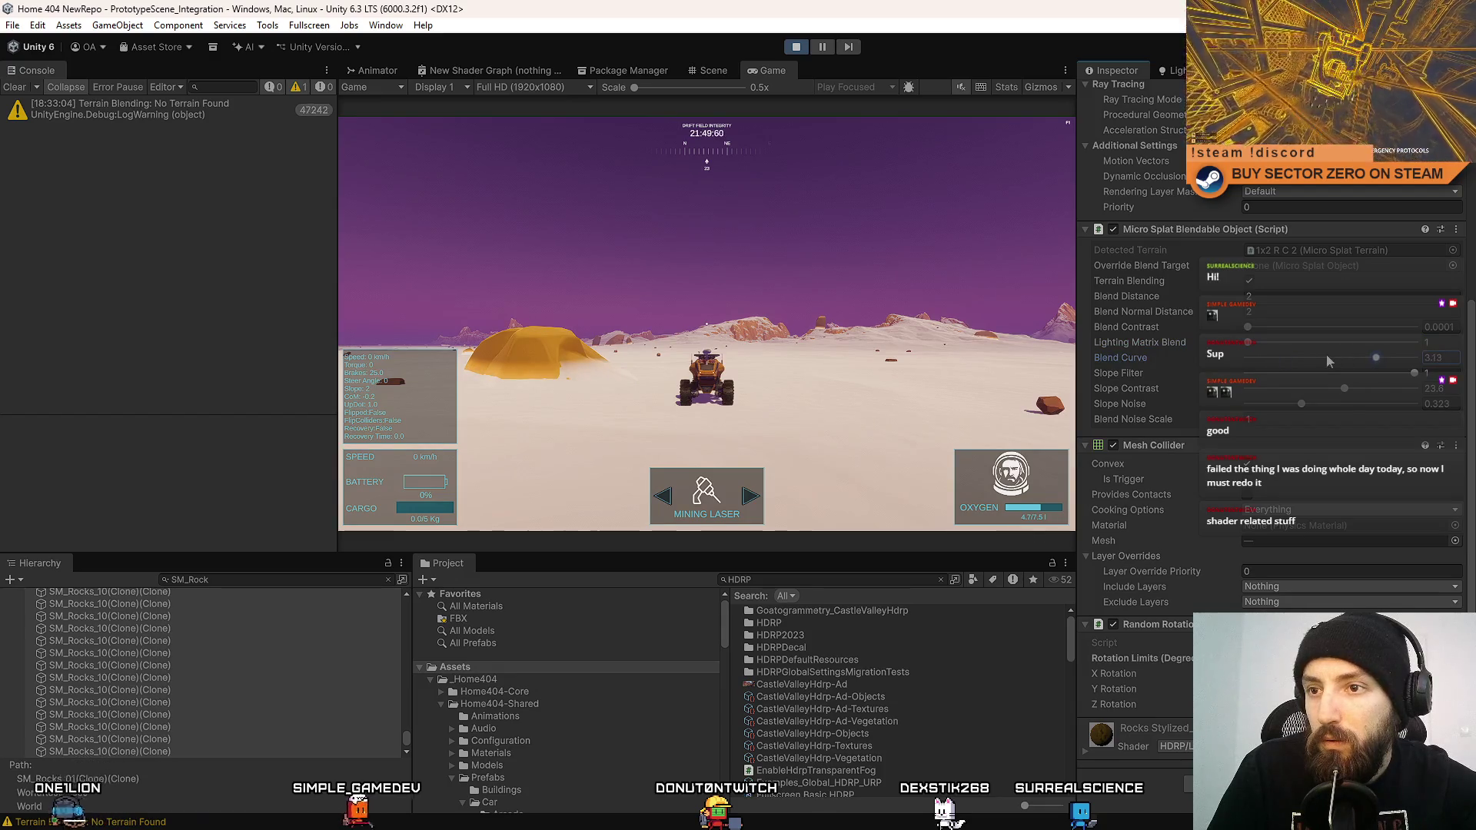
pyautogui.moveTo(1274, 361)
pyautogui.mouseDown()
pyautogui.moveTo(1228, 359)
pyautogui.moveTo(1308, 356)
pyautogui.mouseUp()
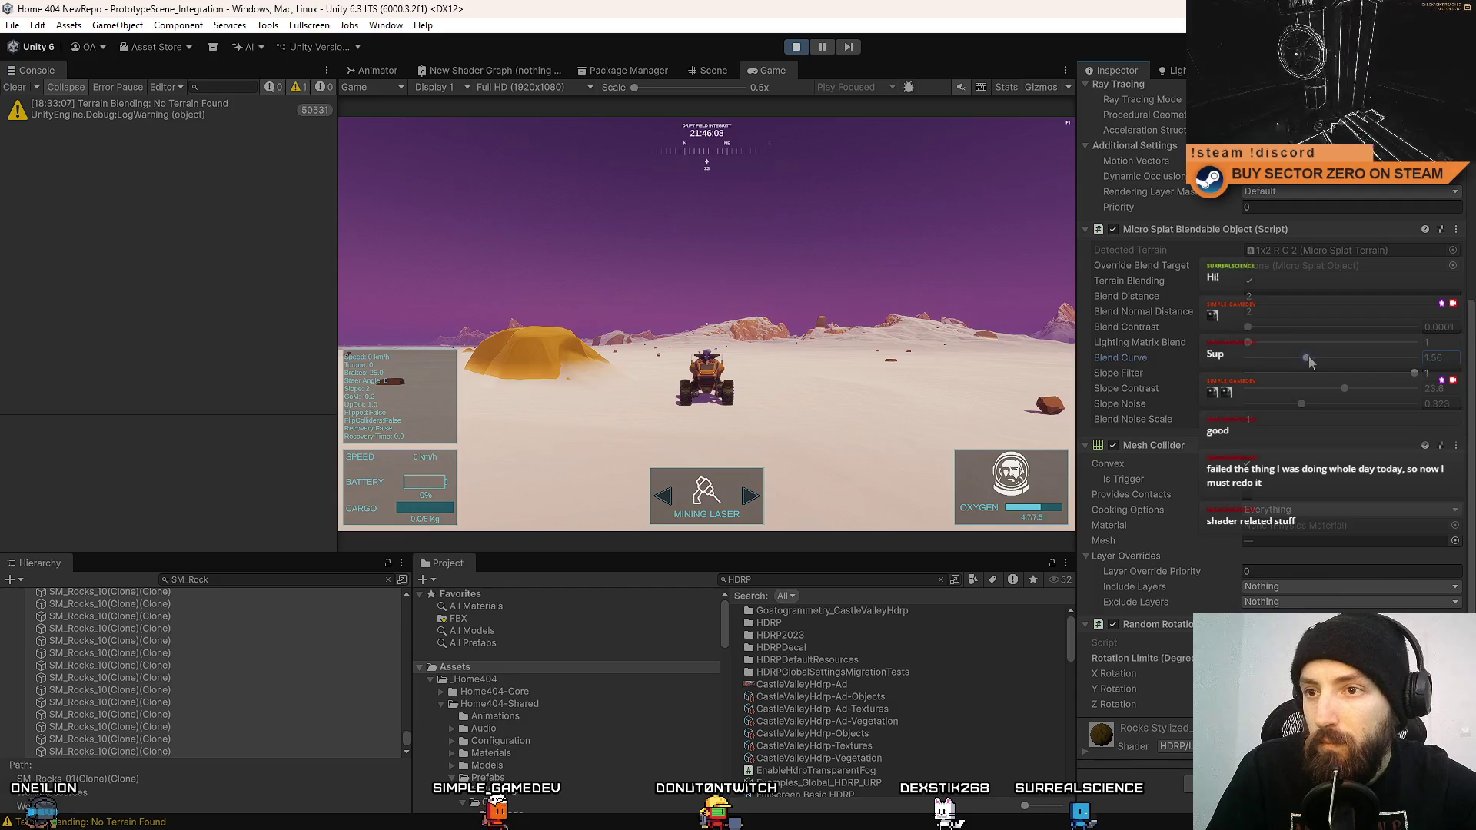
pyautogui.click(1261, 358)
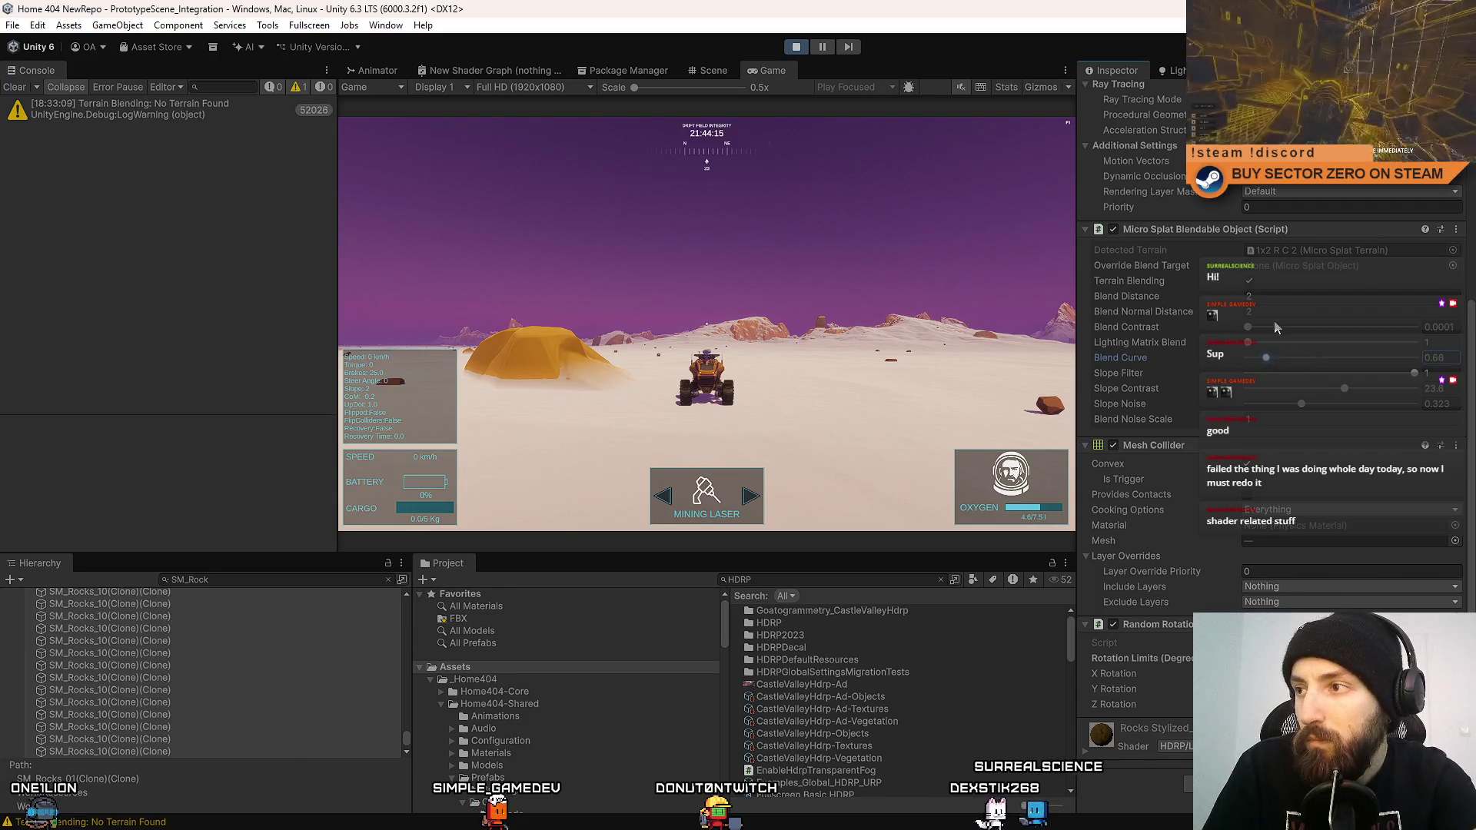
pyautogui.write('1')
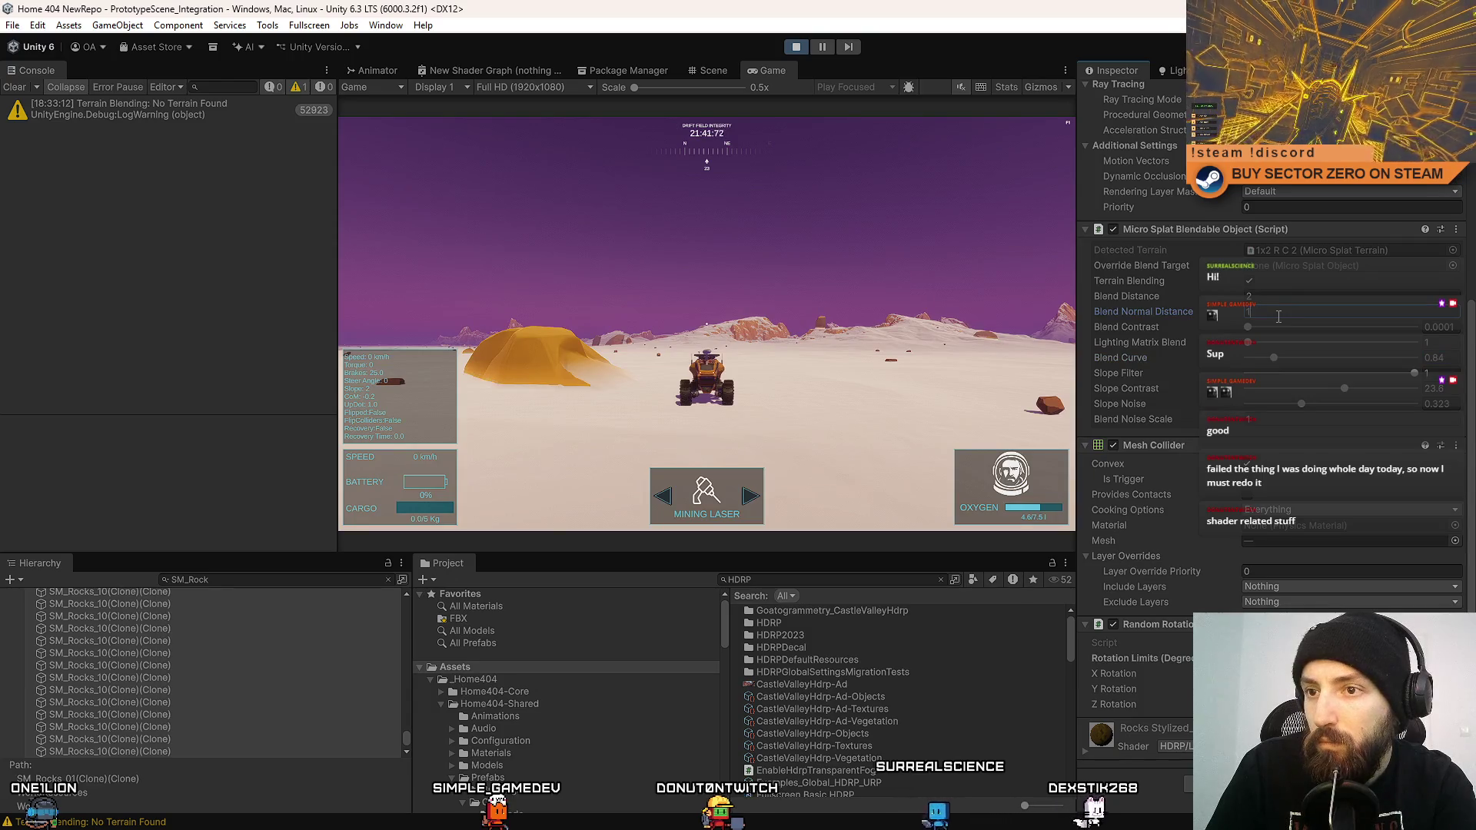
pyautogui.press('BackSpace')
pyautogui.write('2')
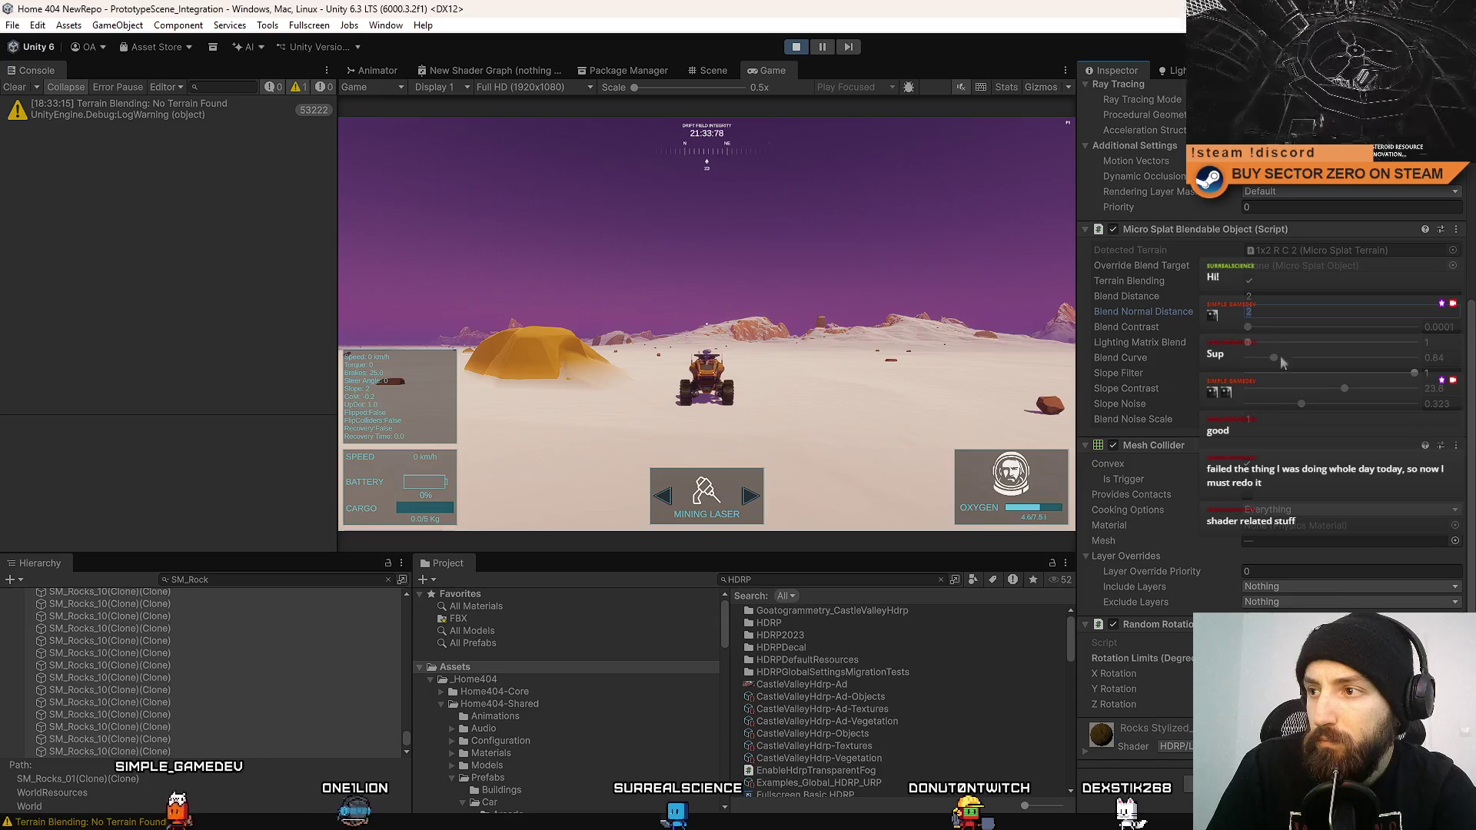
pyautogui.moveTo(1263, 327); pyautogui.dragTo(1294, 329)
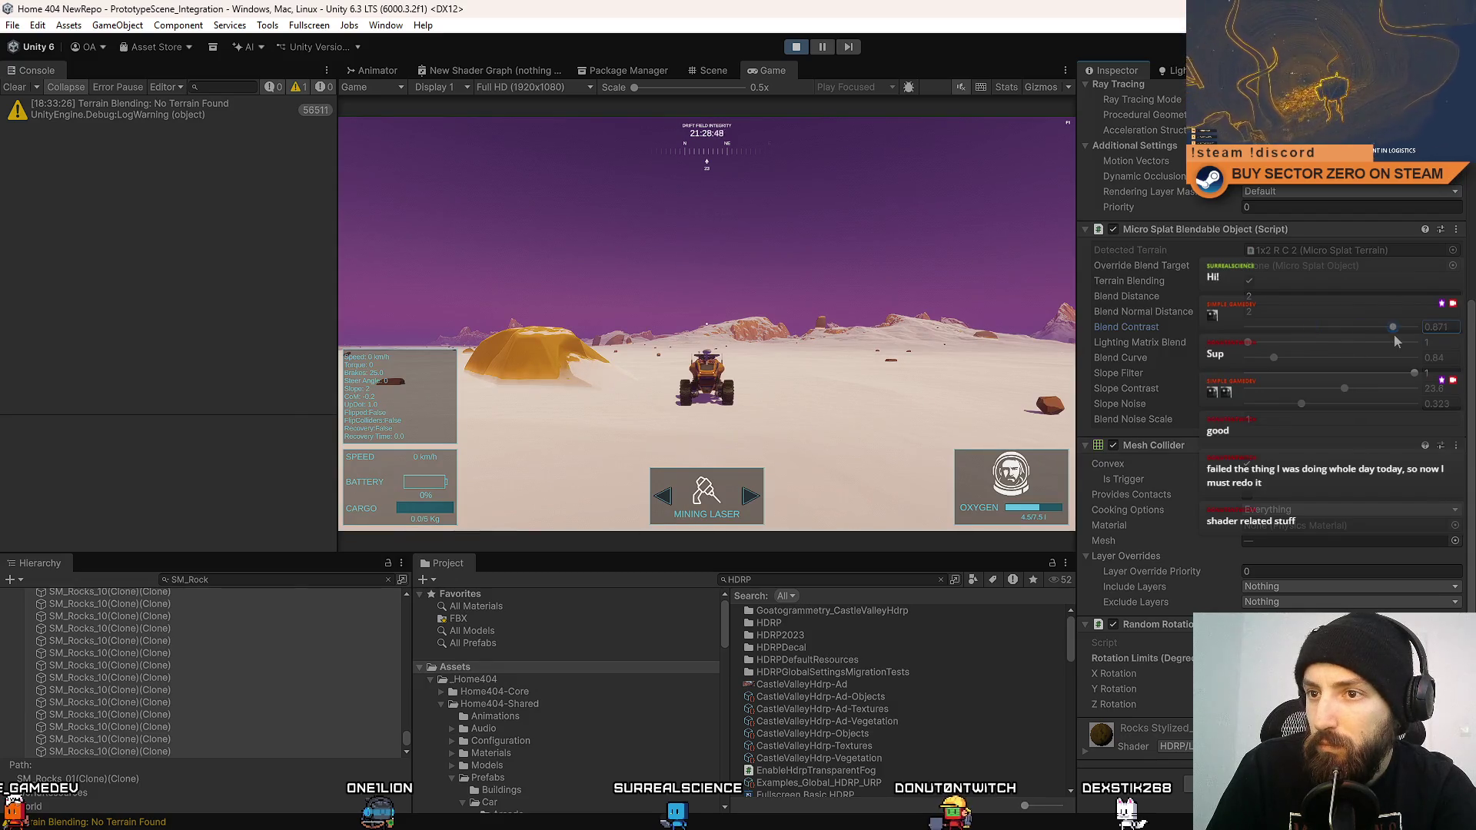
pyautogui.moveTo(1375, 335)
pyautogui.mouseDown()
pyautogui.moveTo(1421, 329)
pyautogui.moveTo(1230, 342)
pyautogui.mouseUp()
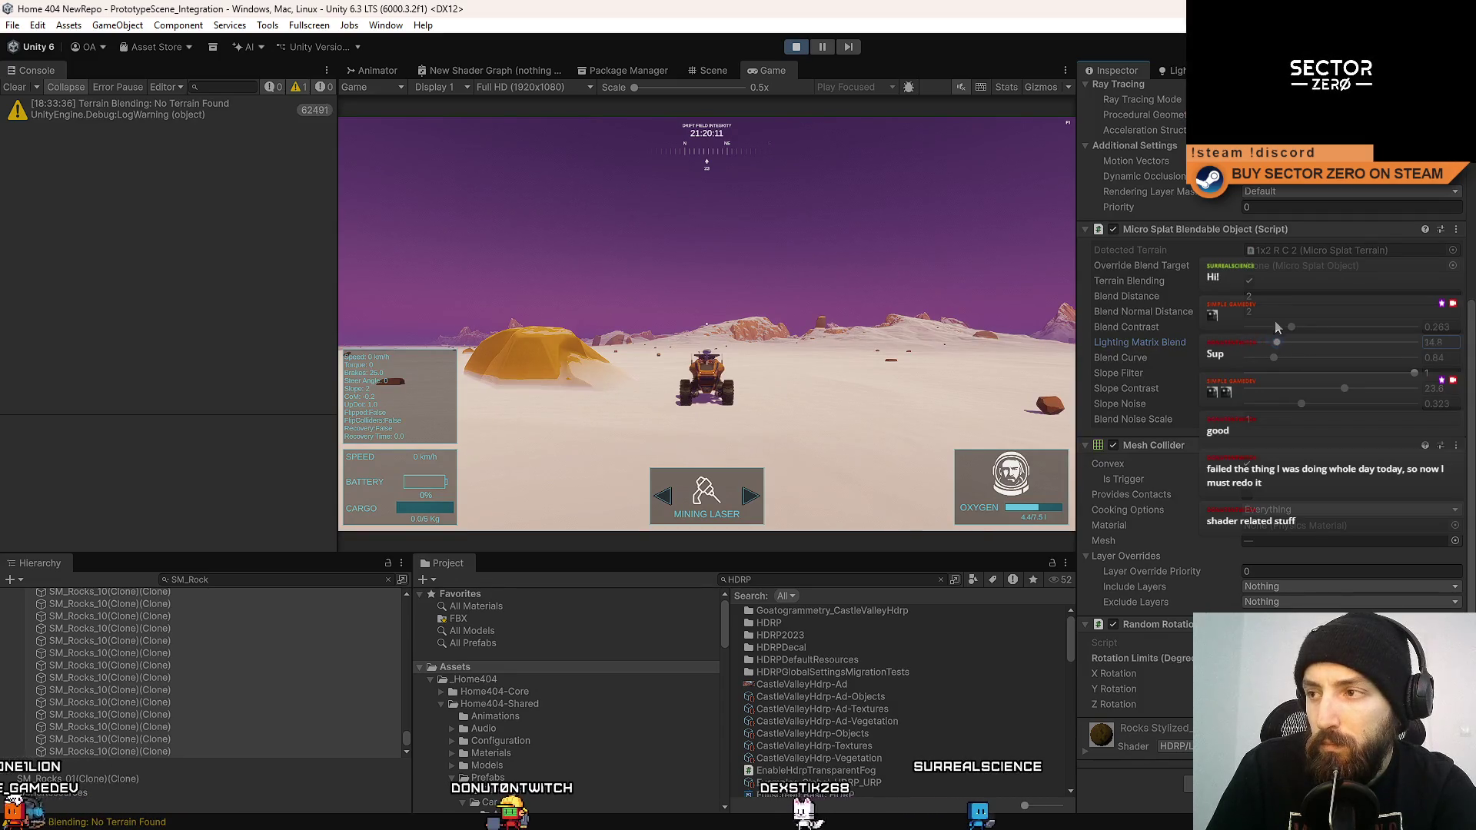
# Set Blend Normal Distance to 4 and try Lighting Matrix Blend values between about 10 and 55.
pyautogui.click(1275, 343)
pyautogui.click(1276, 314)
pyautogui.write('4')
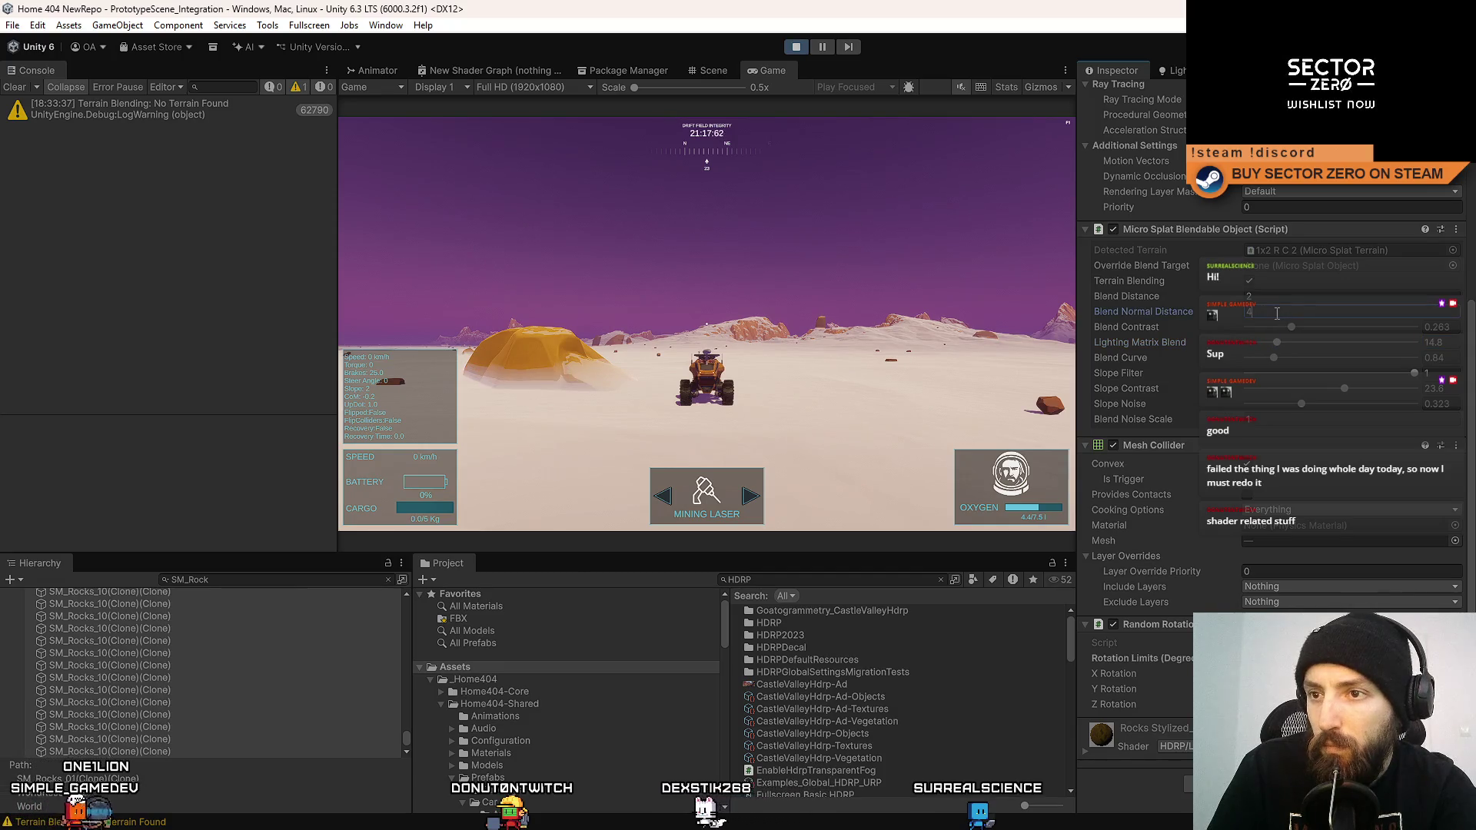
pyautogui.moveTo(1282, 343); pyautogui.dragTo(1374, 342)
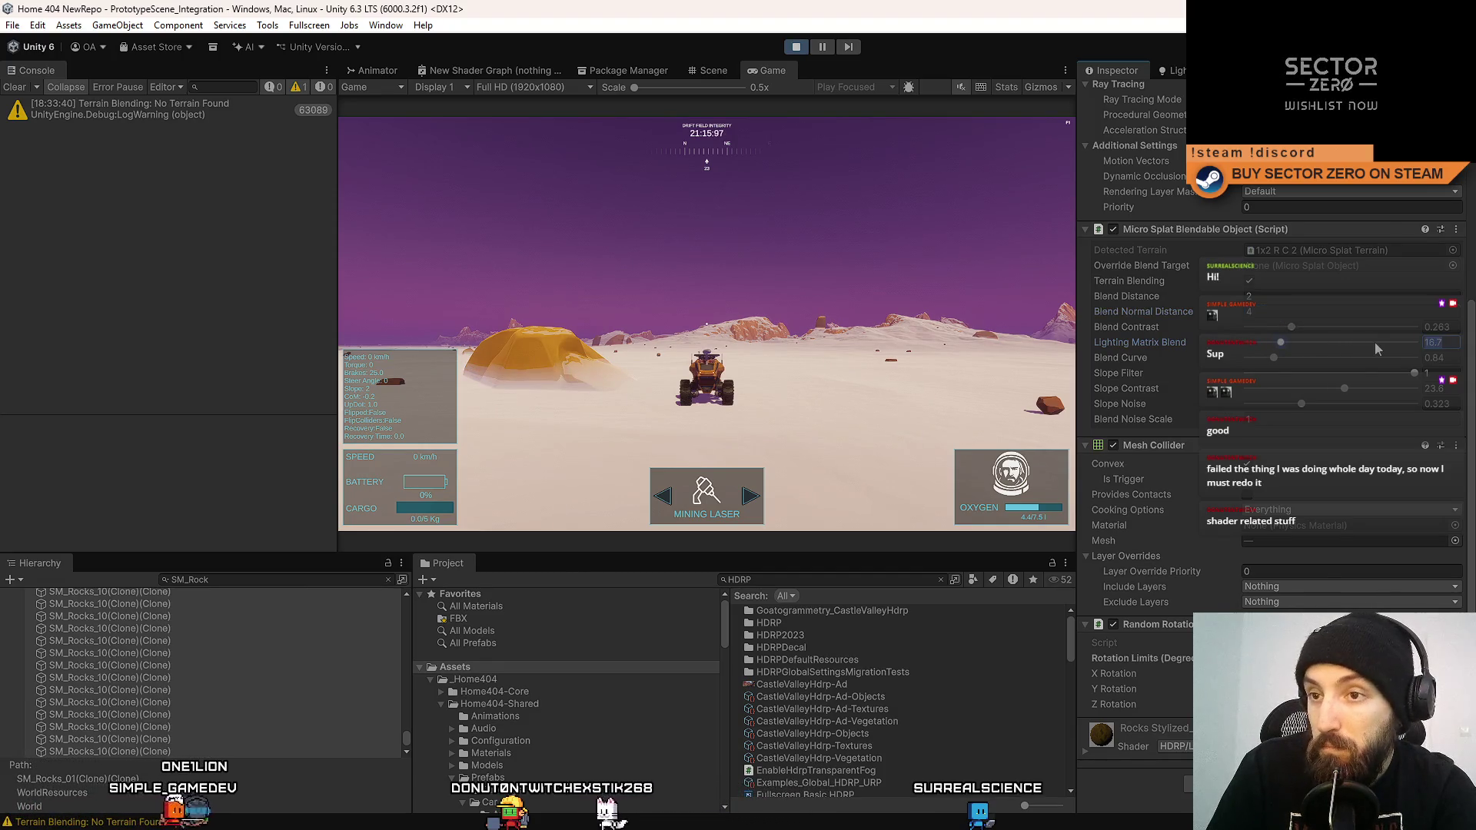
pyautogui.click(1266, 342)
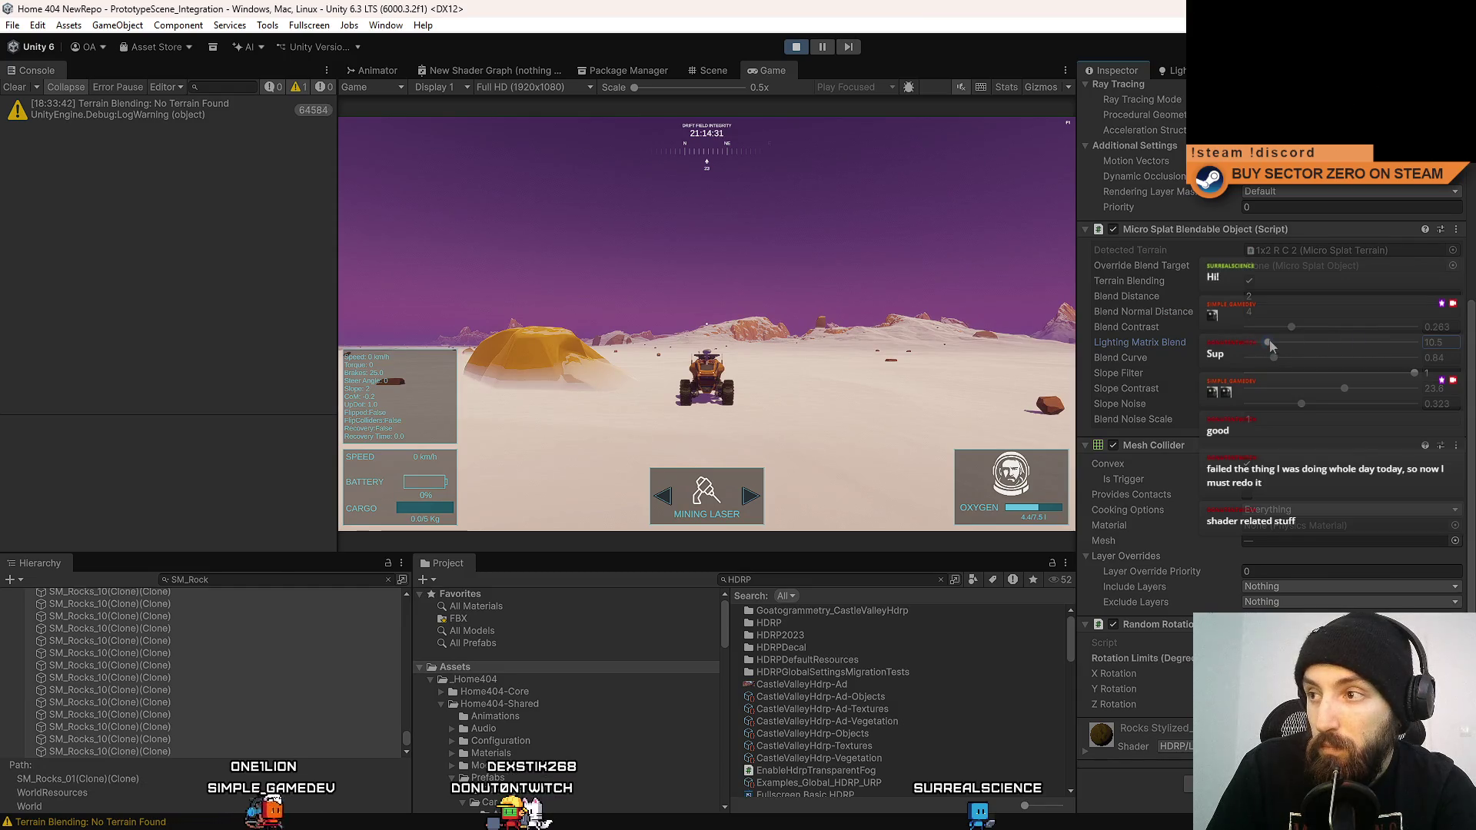
pyautogui.write('4')
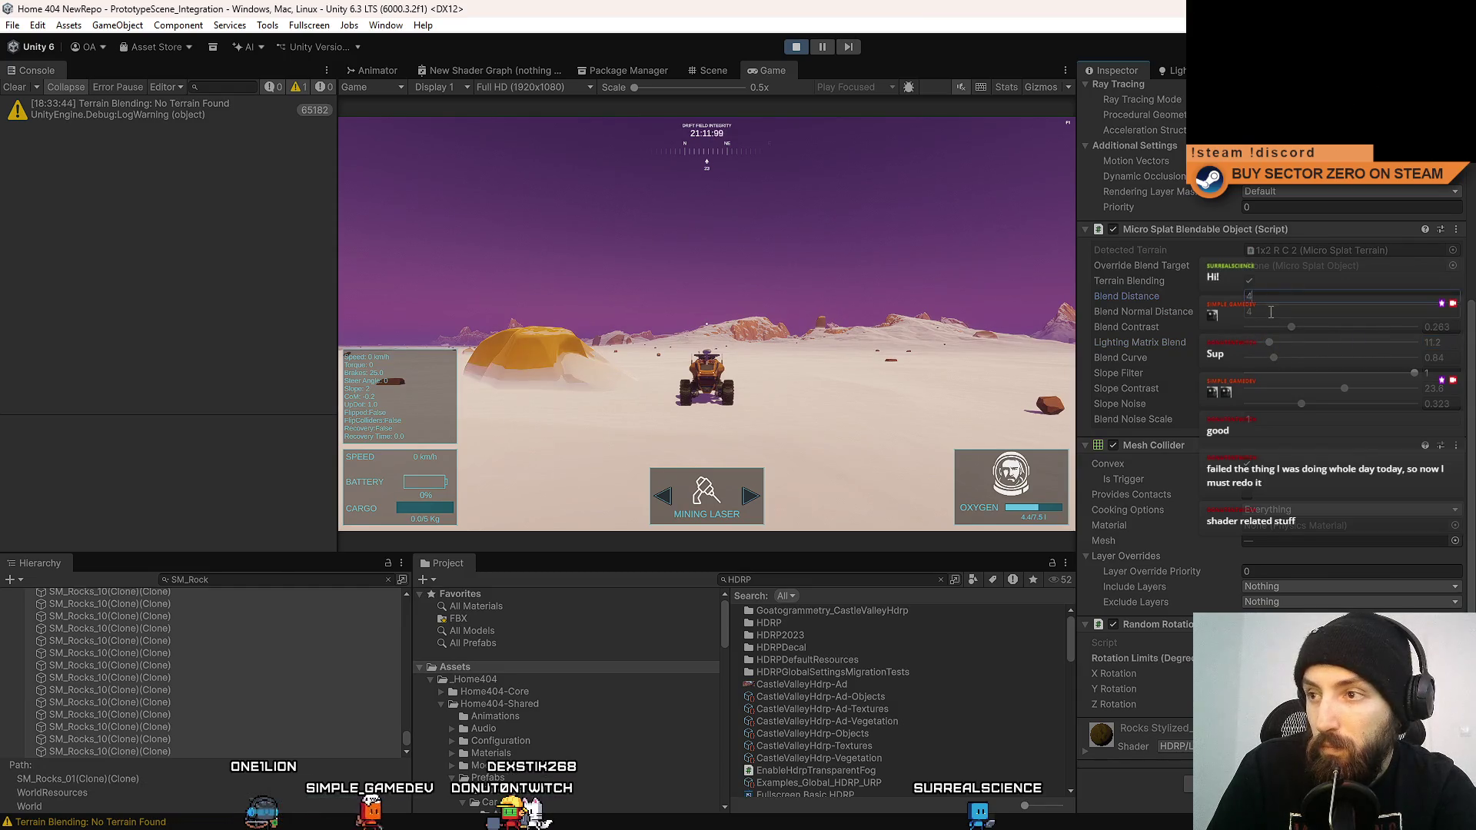
pyautogui.write('2')
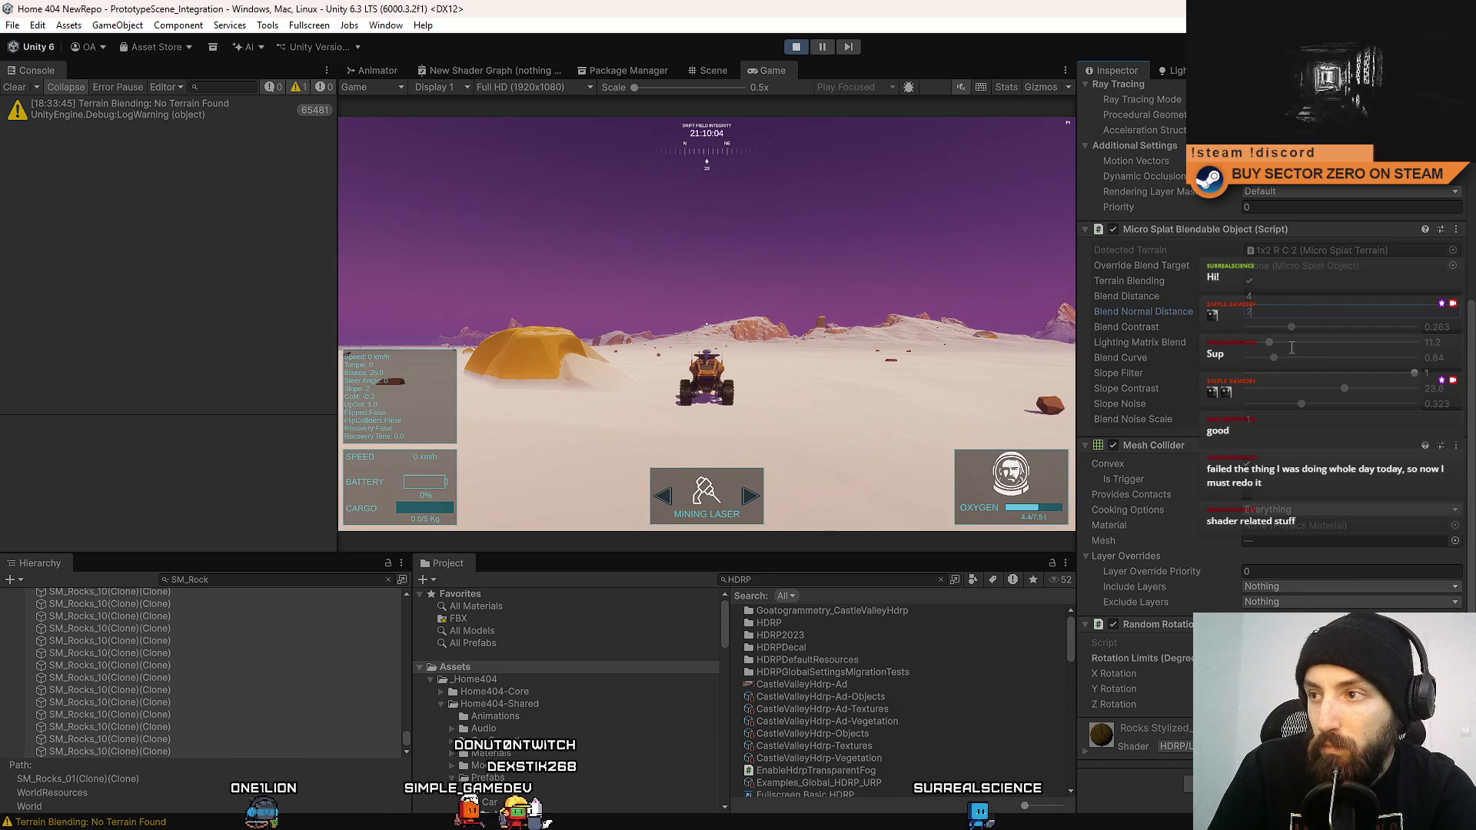
# Try Blend Curve between 1.5 and 2.55, and drop Blend Contrast back to its minimum 0.0001.
pyautogui.click(1333, 357)
pyautogui.click(1349, 358)
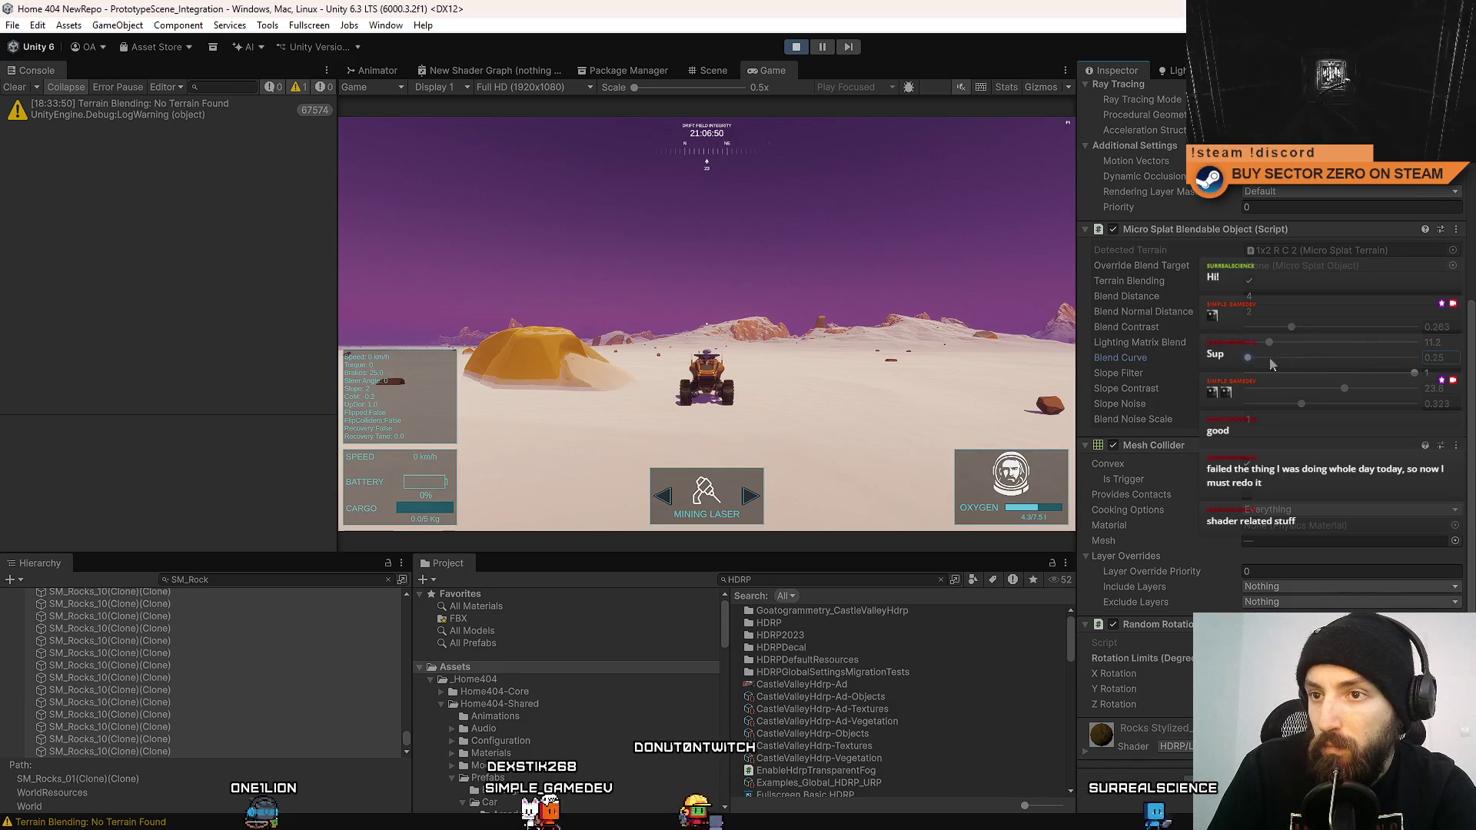
pyautogui.click(1302, 358)
pyautogui.click(1334, 359)
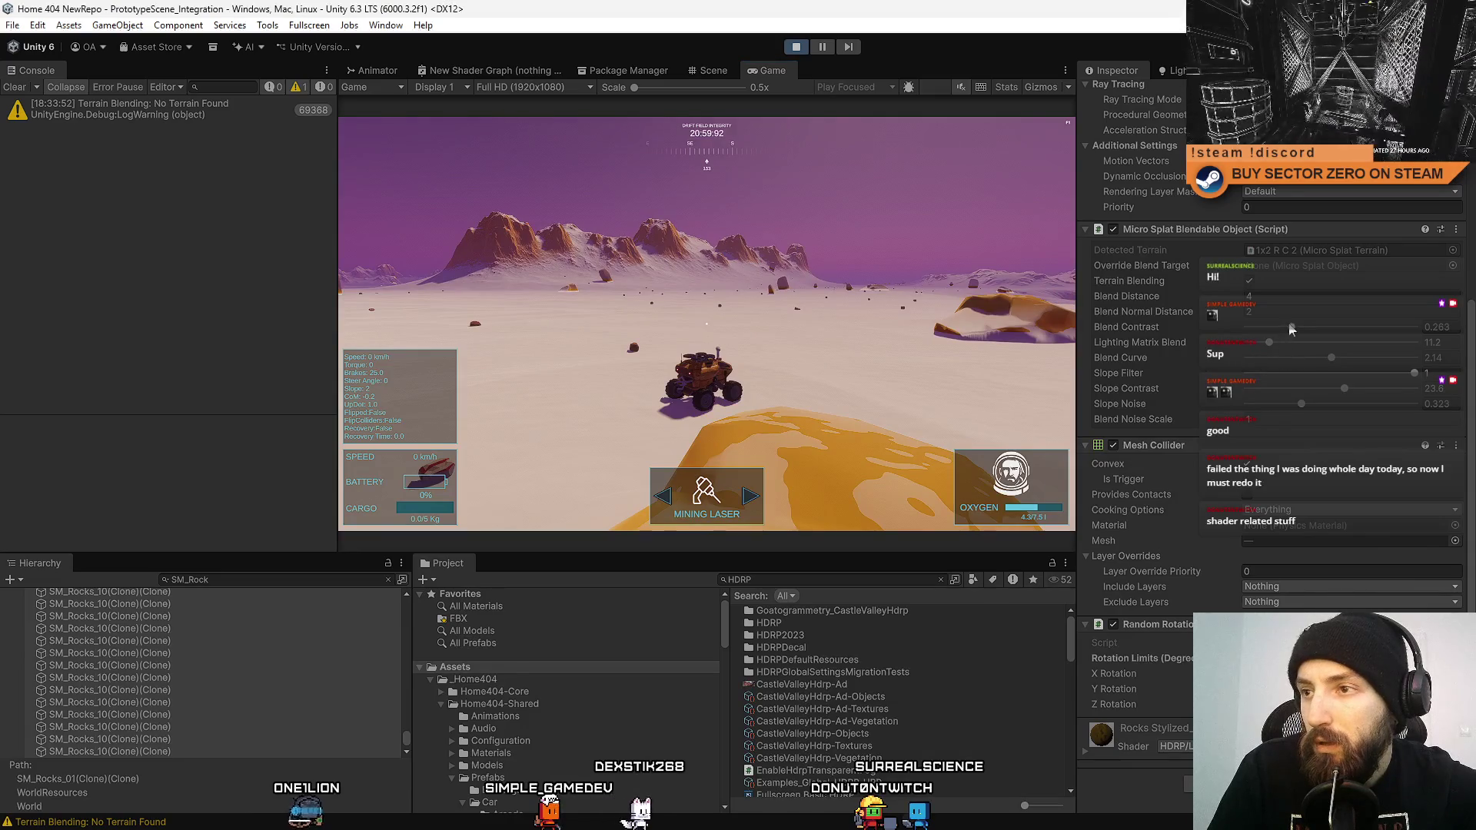
pyautogui.moveTo(1281, 328); pyautogui.dragTo(1153, 308)
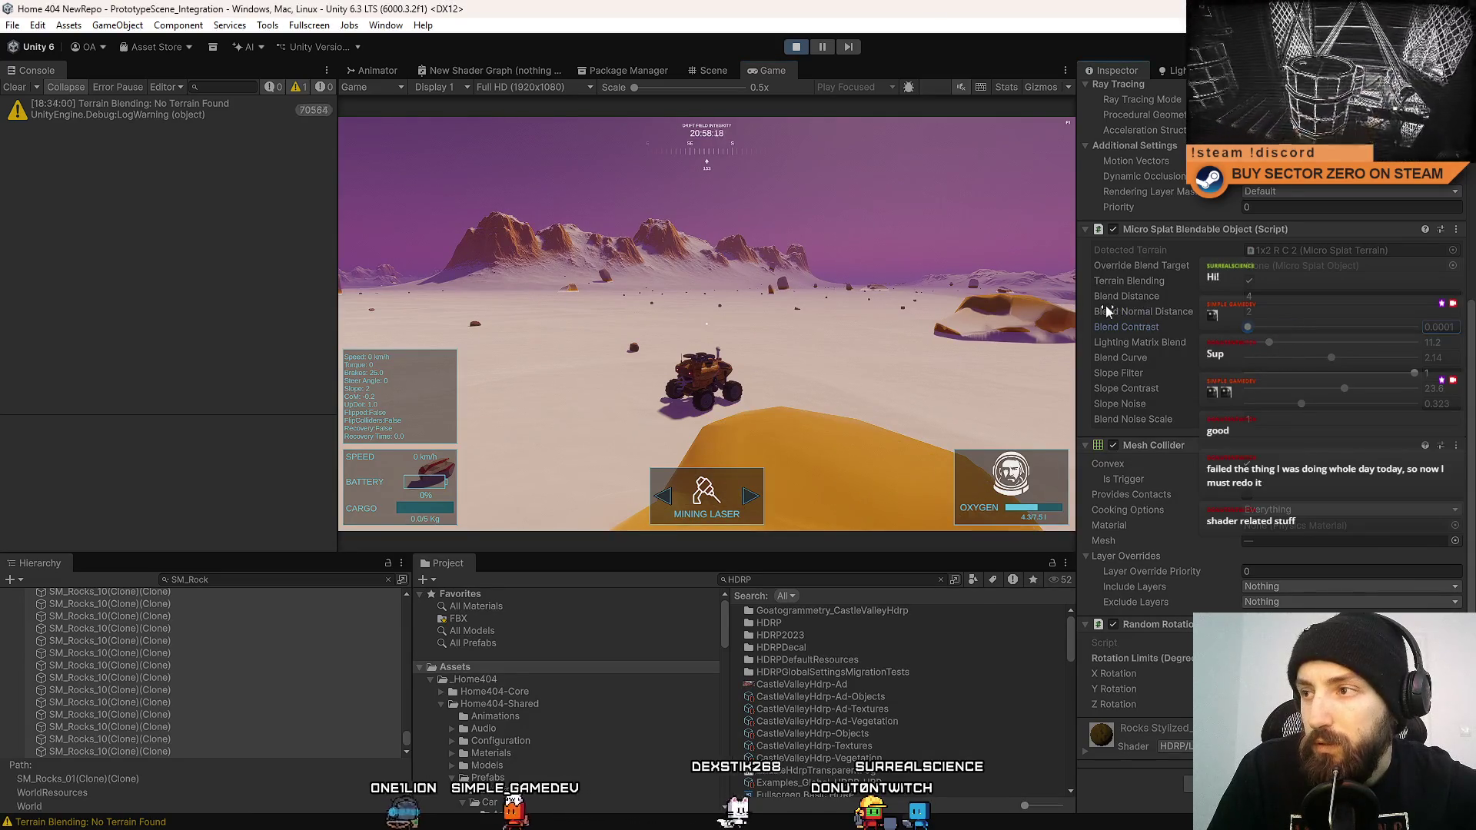
pyautogui.write('1')
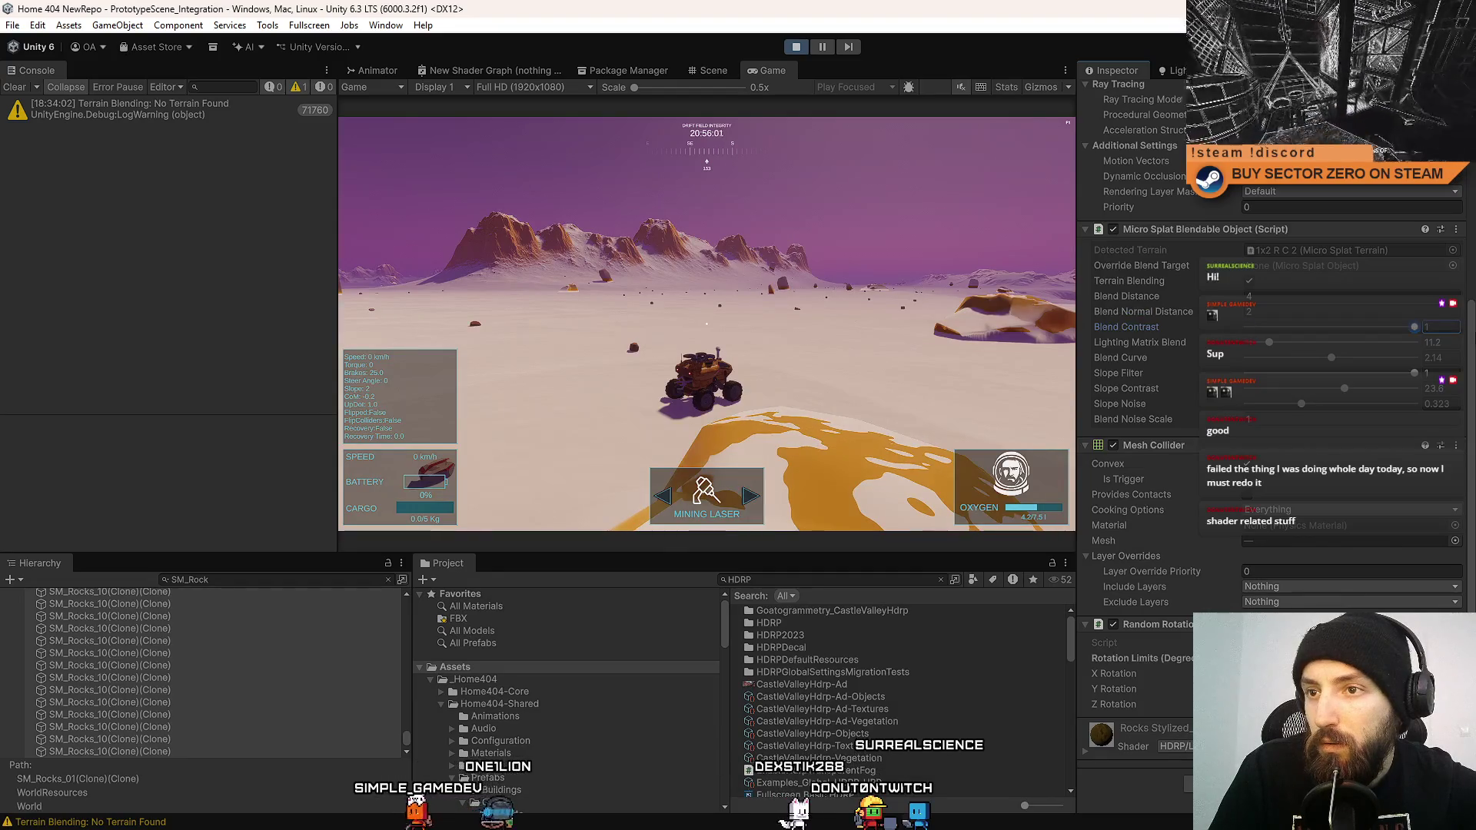
pyautogui.moveTo(1250, 325); pyautogui.dragTo(1088, 310)
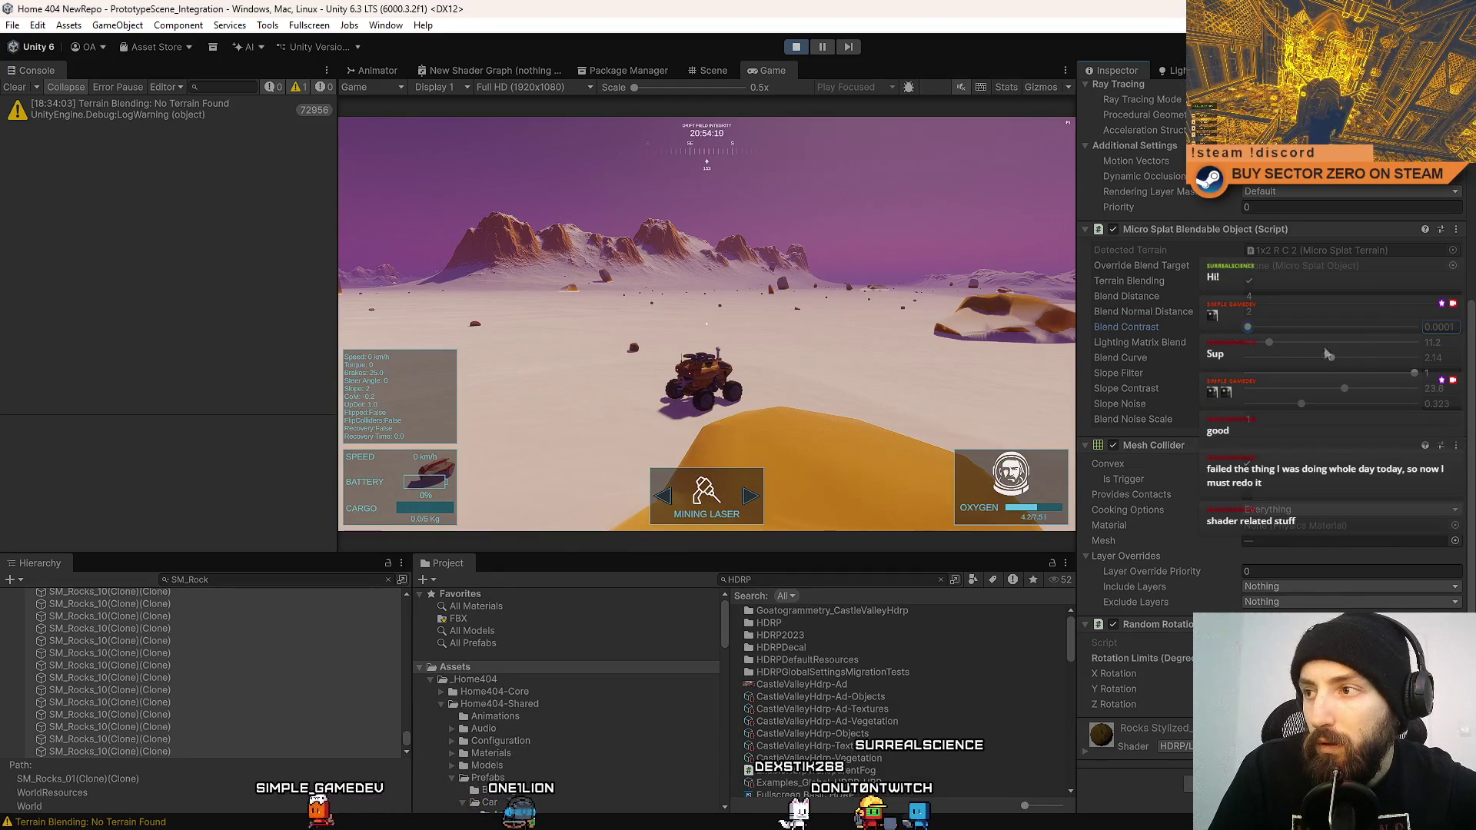
# Set Blend Curve to 0.87 and test Lighting Matrix Blend at 80 before undoing it to 1.
pyautogui.click(1270, 344)
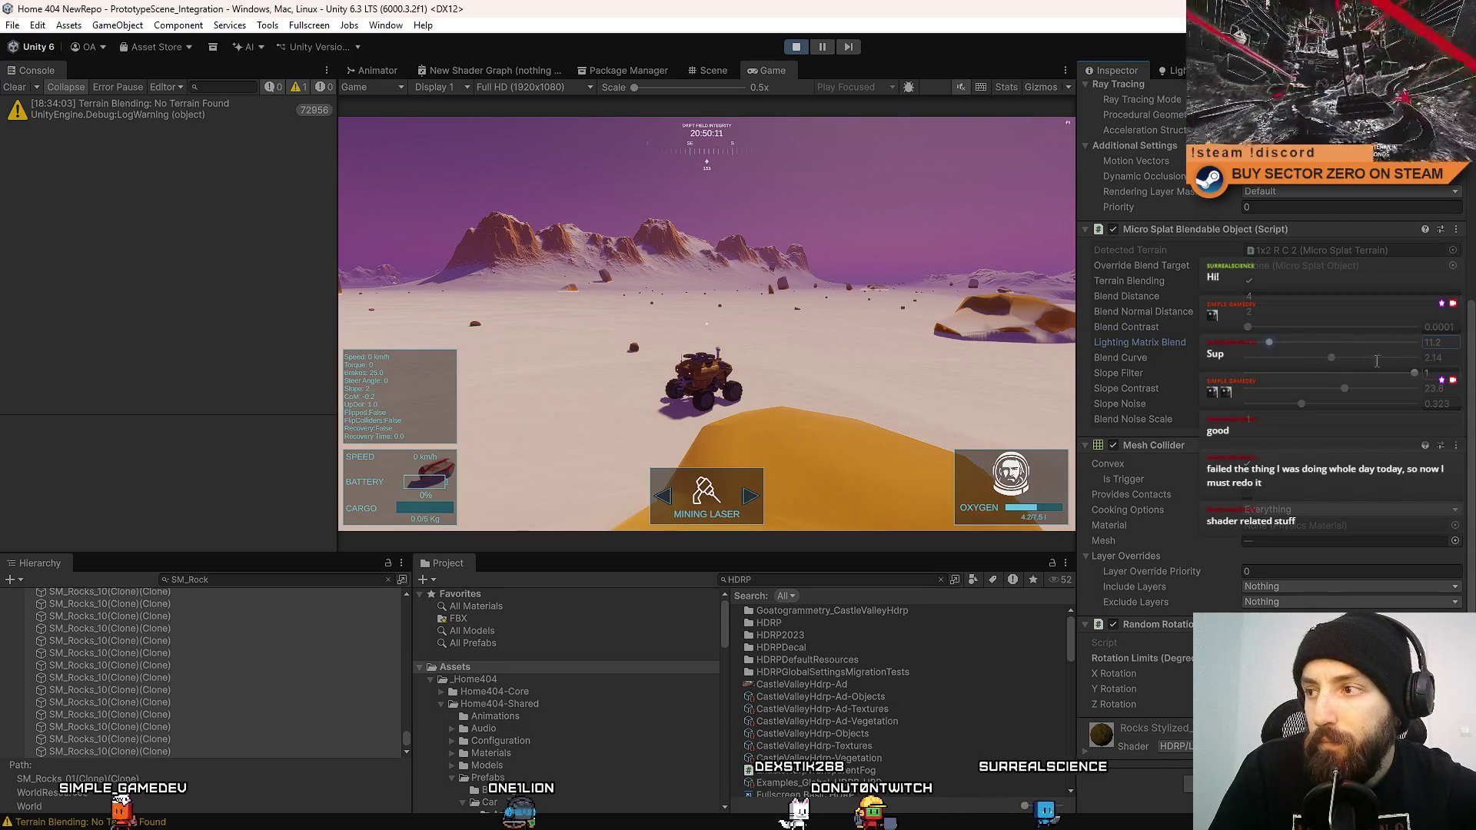
pyautogui.moveTo(1332, 359); pyautogui.dragTo(1389, 359)
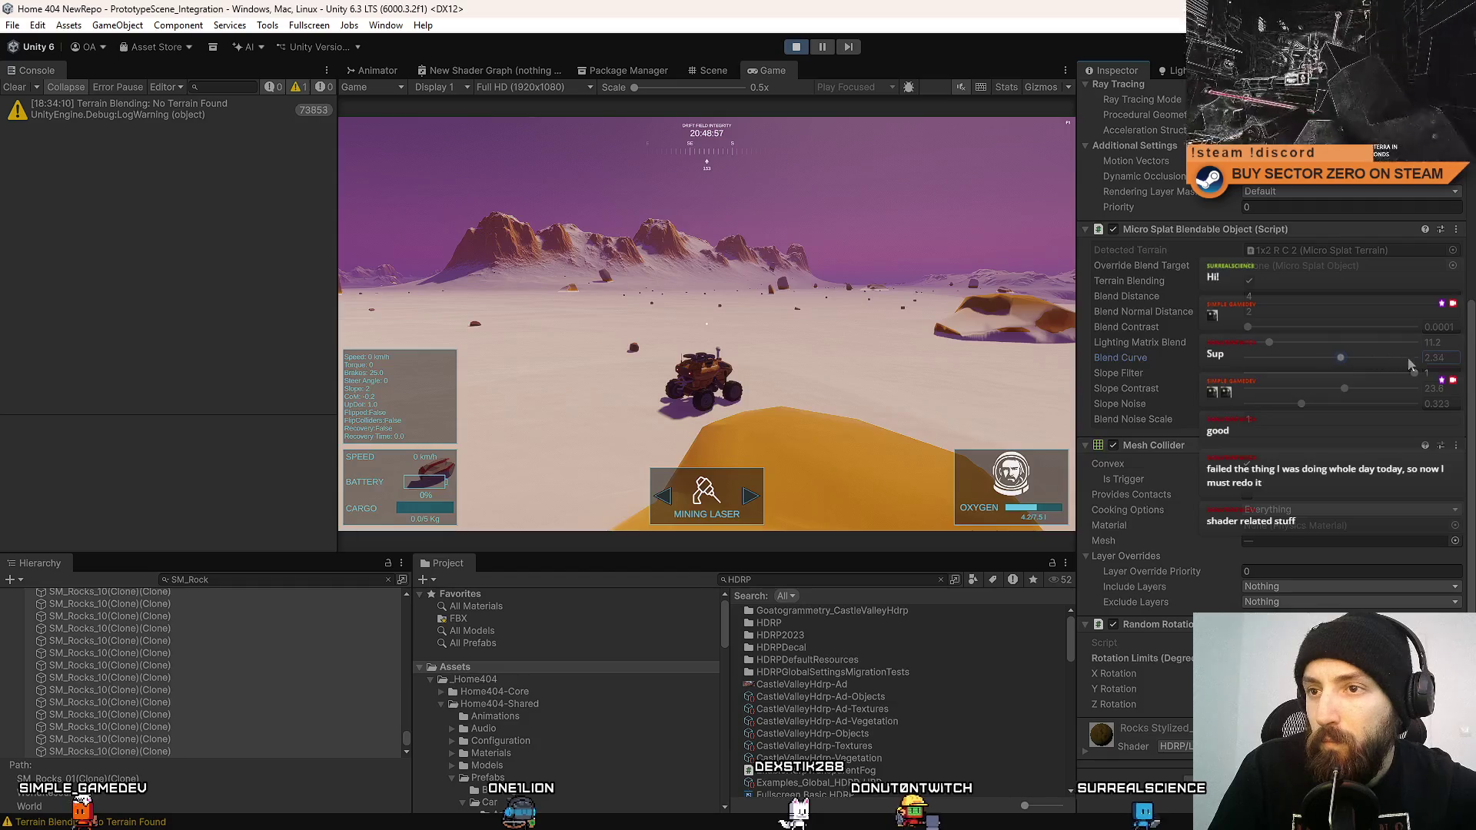
pyautogui.moveTo(1389, 358); pyautogui.dragTo(1247, 358)
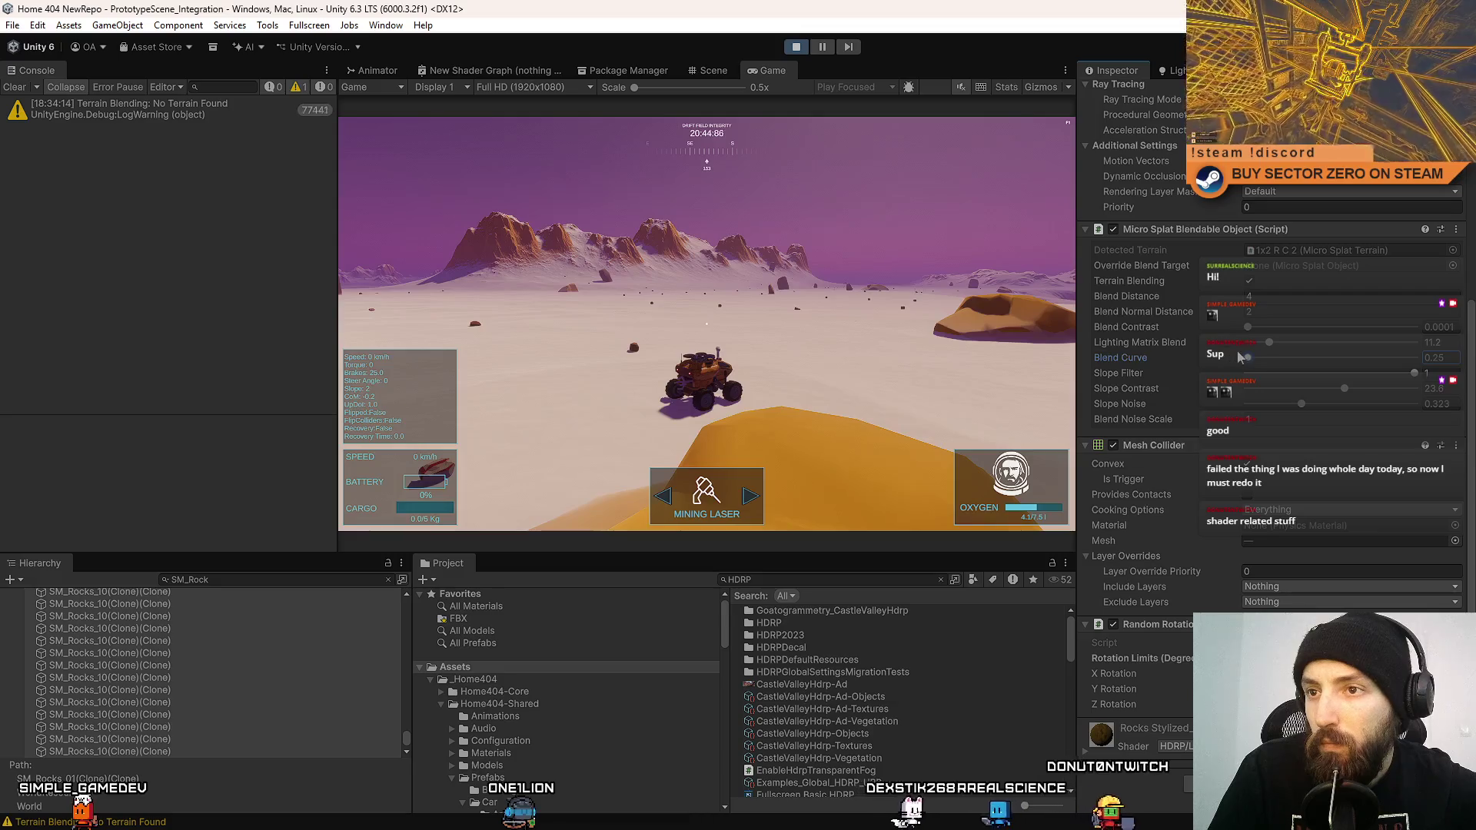
pyautogui.click(1272, 358)
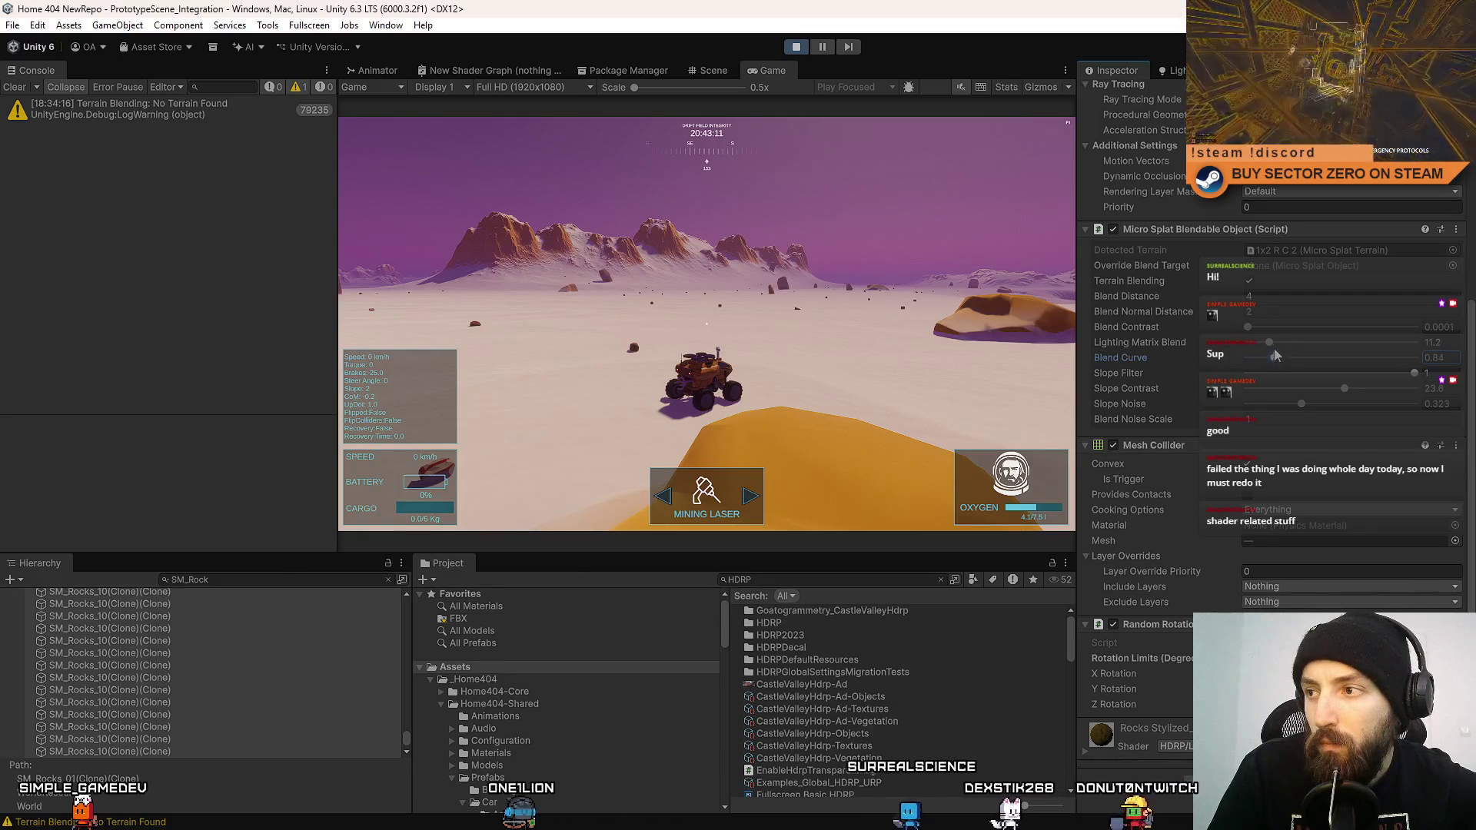
pyautogui.click(1271, 344)
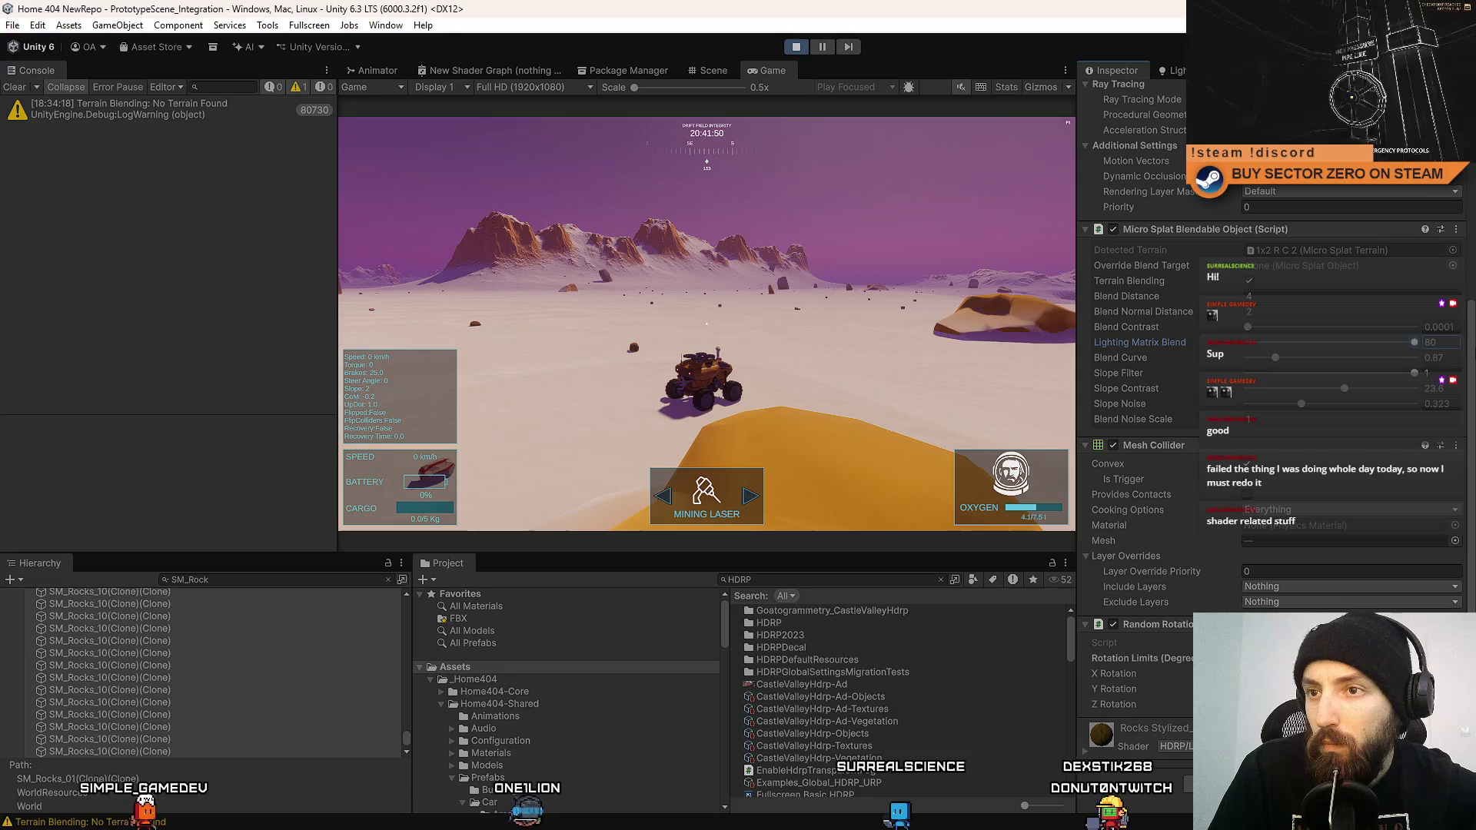
pyautogui.moveTo(1209, 346); pyautogui.dragTo(1436, 347)
pyautogui.hotkey('ctrl', 'z')
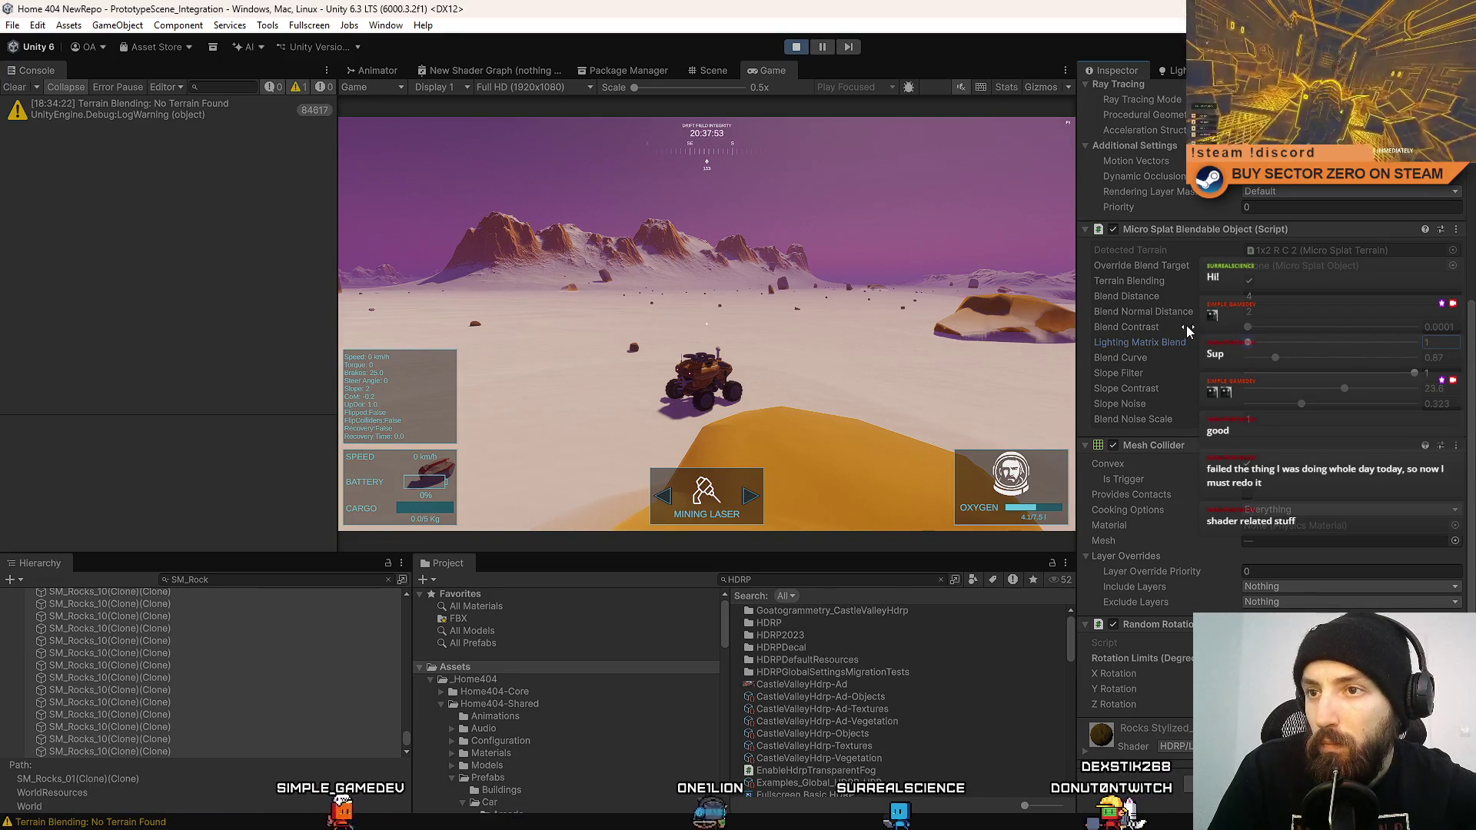
# Drive the rover forward while turning left to view the rocks.
pyautogui.click(706, 323)
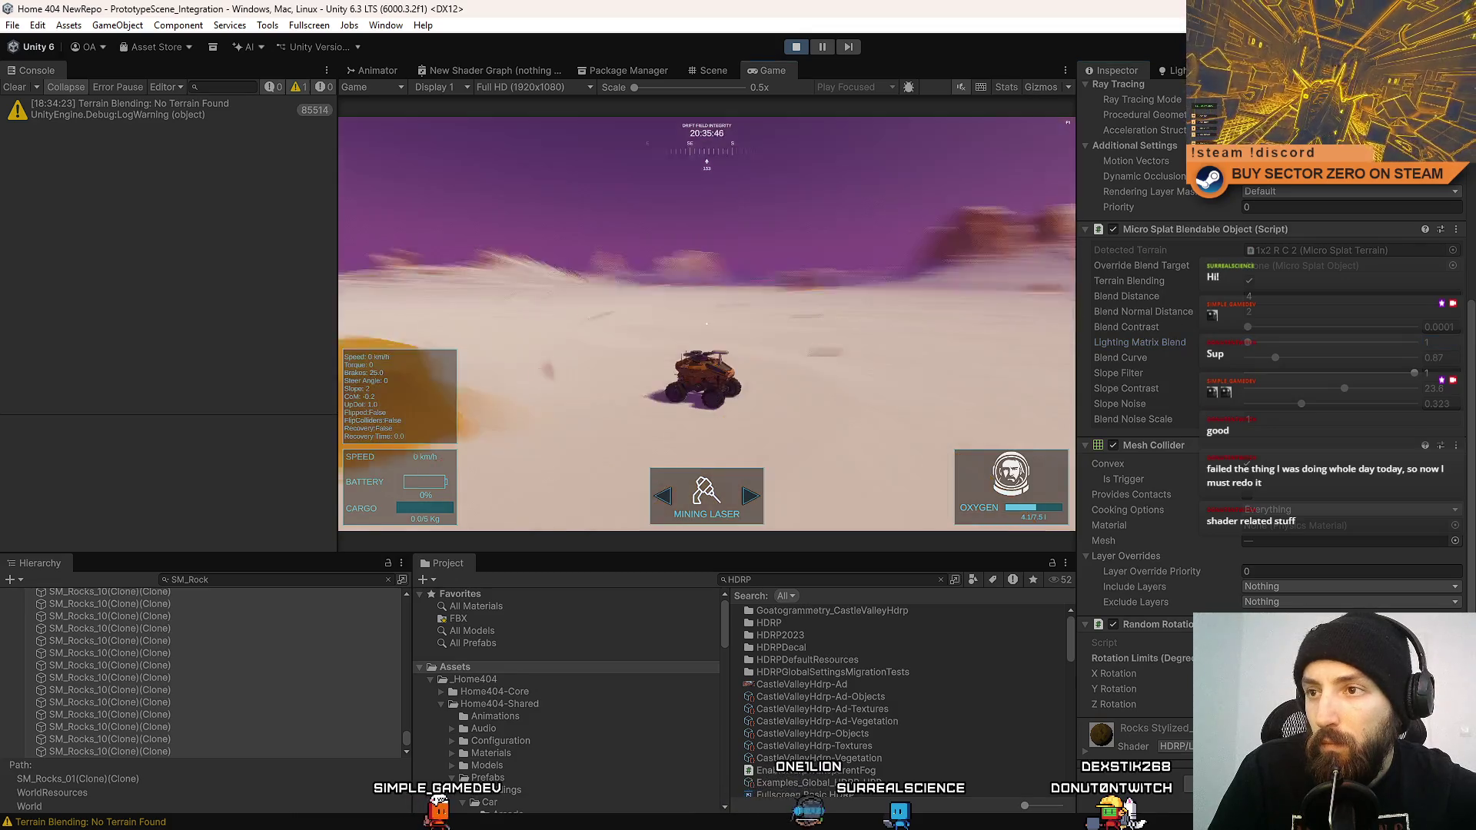
pyautogui.press('w')
pyautogui.press('a')
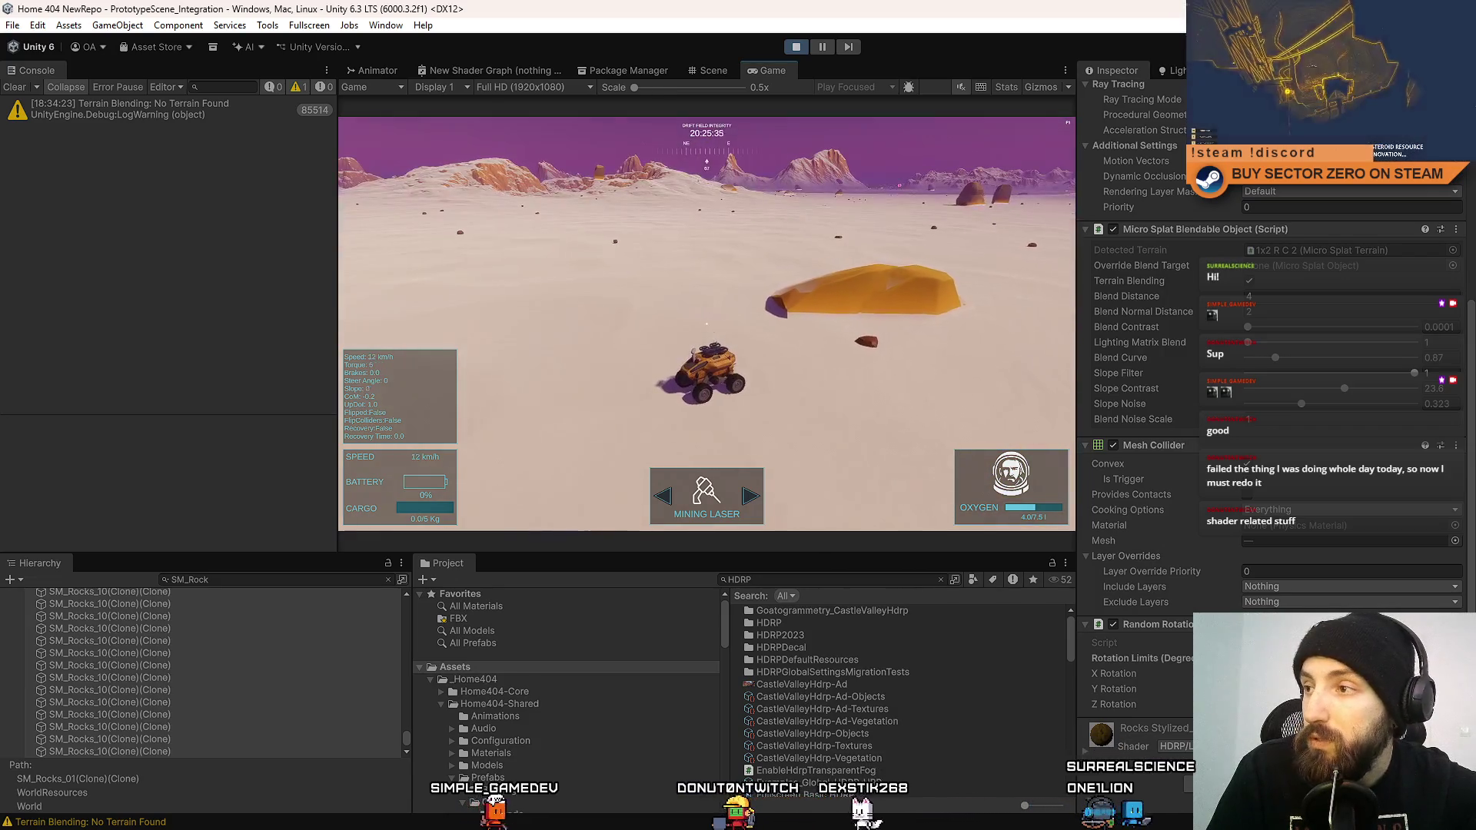
# Set Blend Distance and Blend Normal Distance to 6, then drive the rover toward the rocks.
pyautogui.click(1307, 296)
pyautogui.write('6')
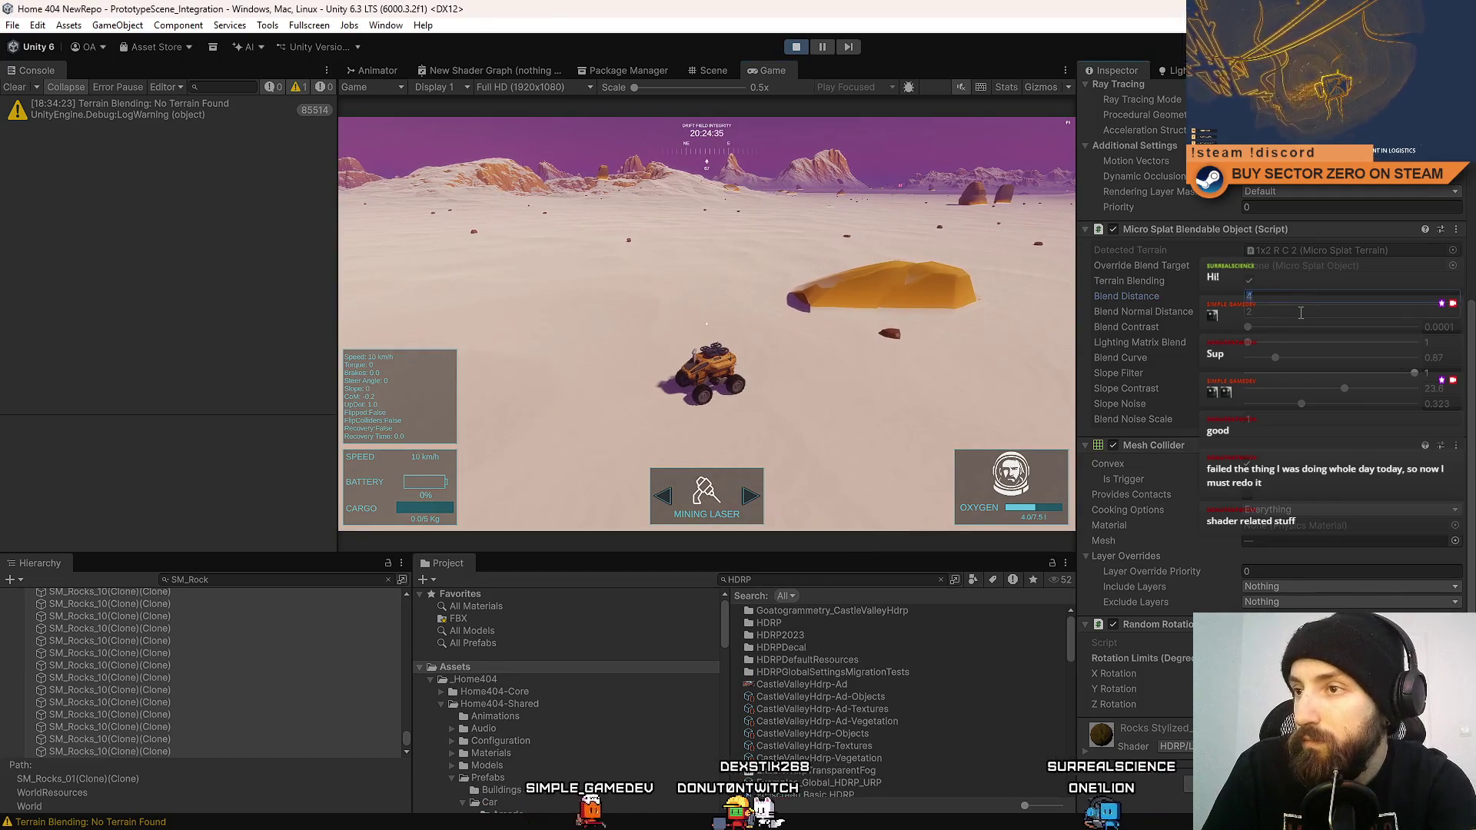
pyautogui.click(1300, 313)
pyautogui.write('6')
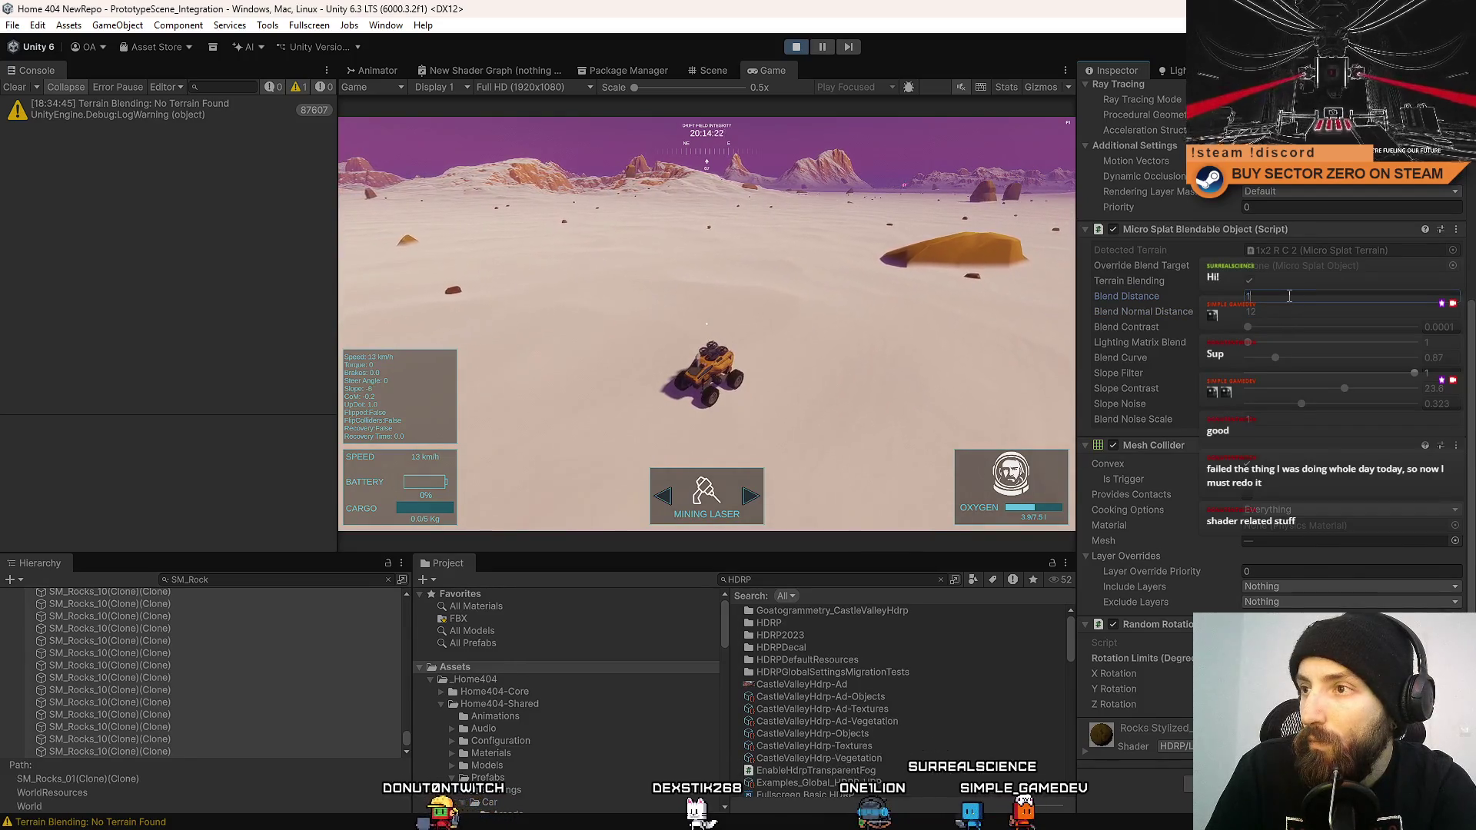
pyautogui.press('w')
pyautogui.press('a')
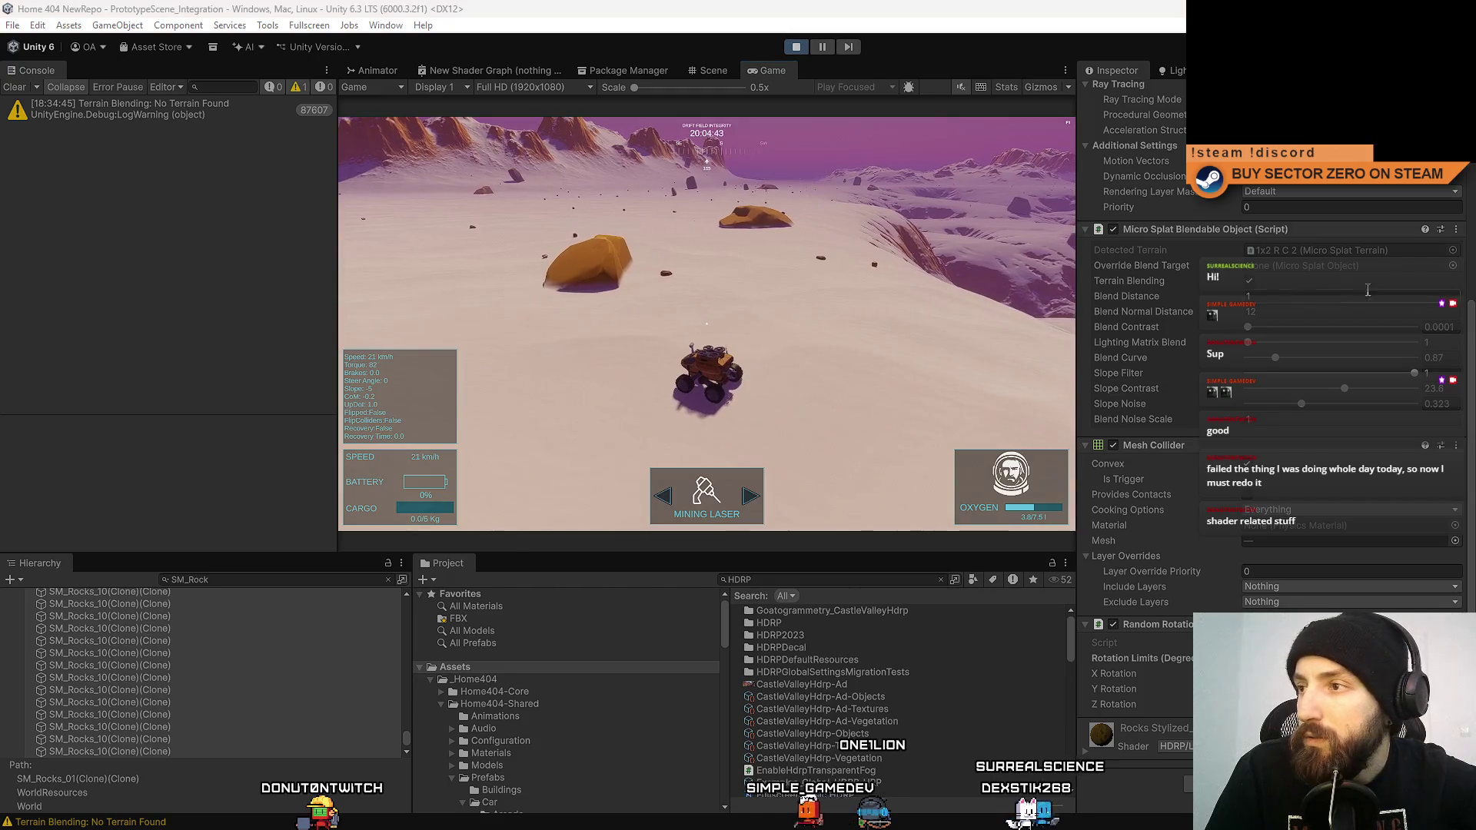
# Set Blend Distance to 2 and adjust Lighting Matrix Blend to 1.
pyautogui.click(1311, 300)
pyautogui.write('2')
pyautogui.press('Return')
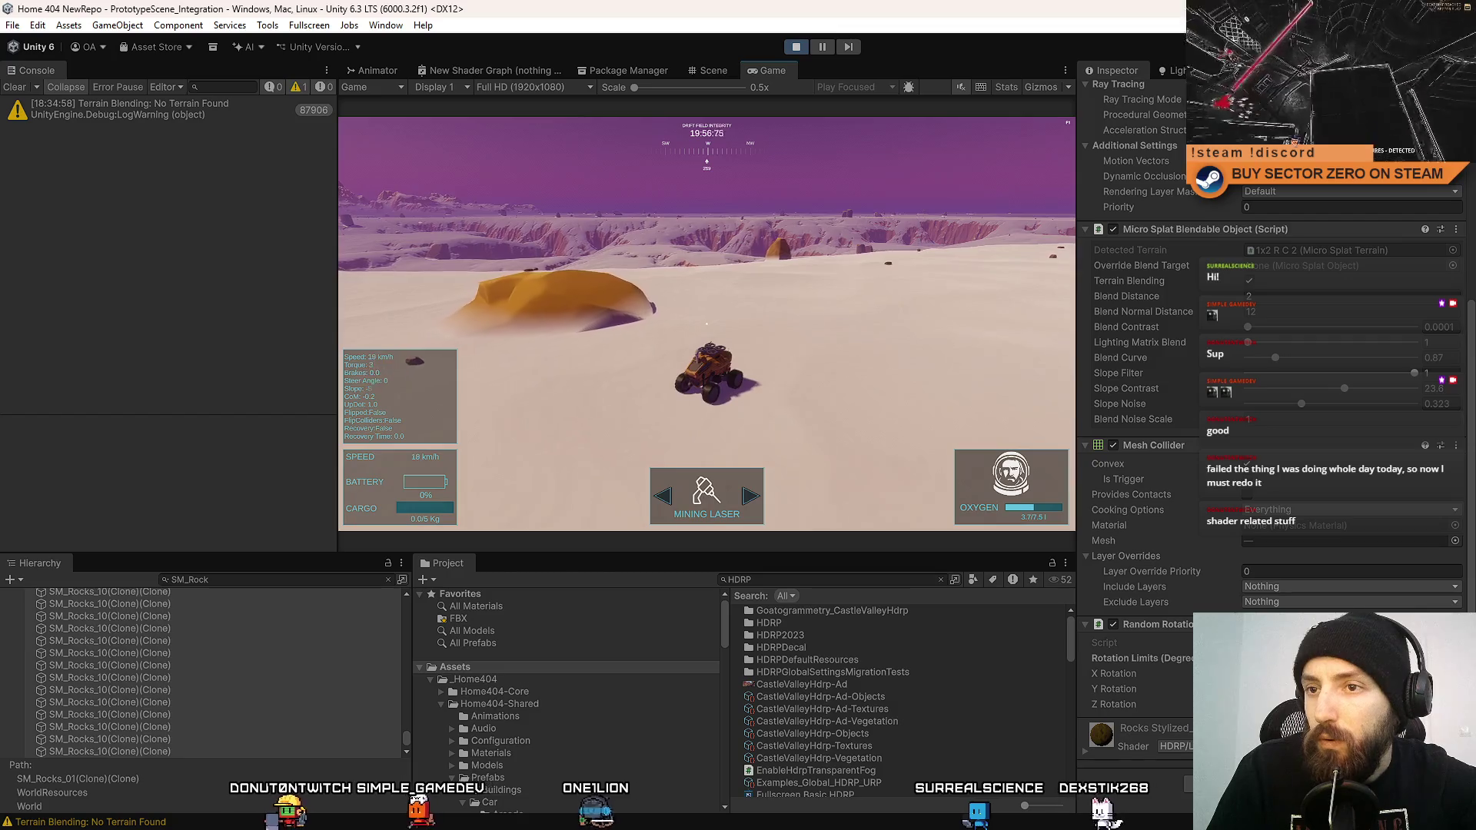
pyautogui.moveTo(1247, 342); pyautogui.dragTo(1293, 343)
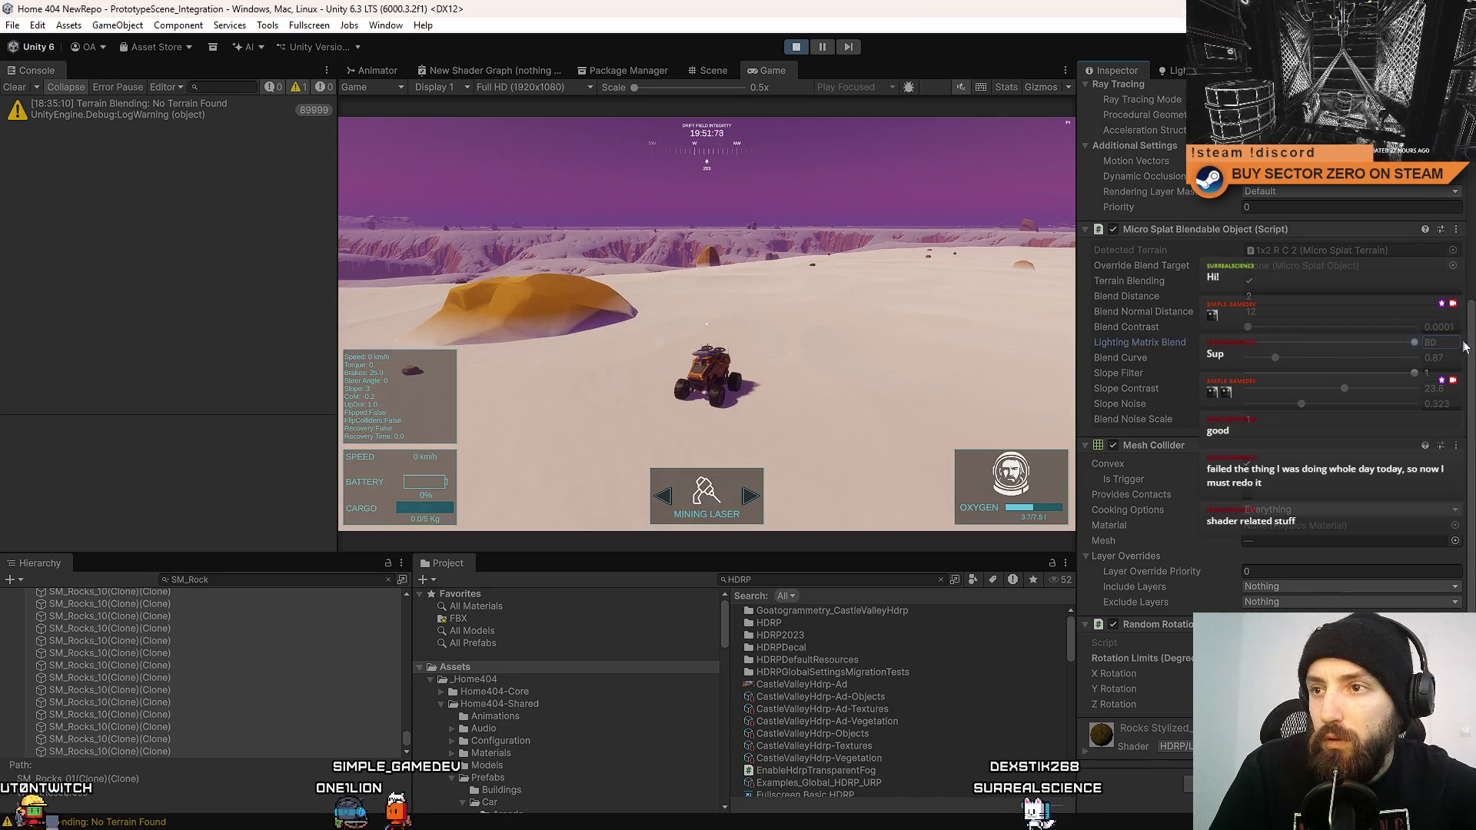
pyautogui.write('1')
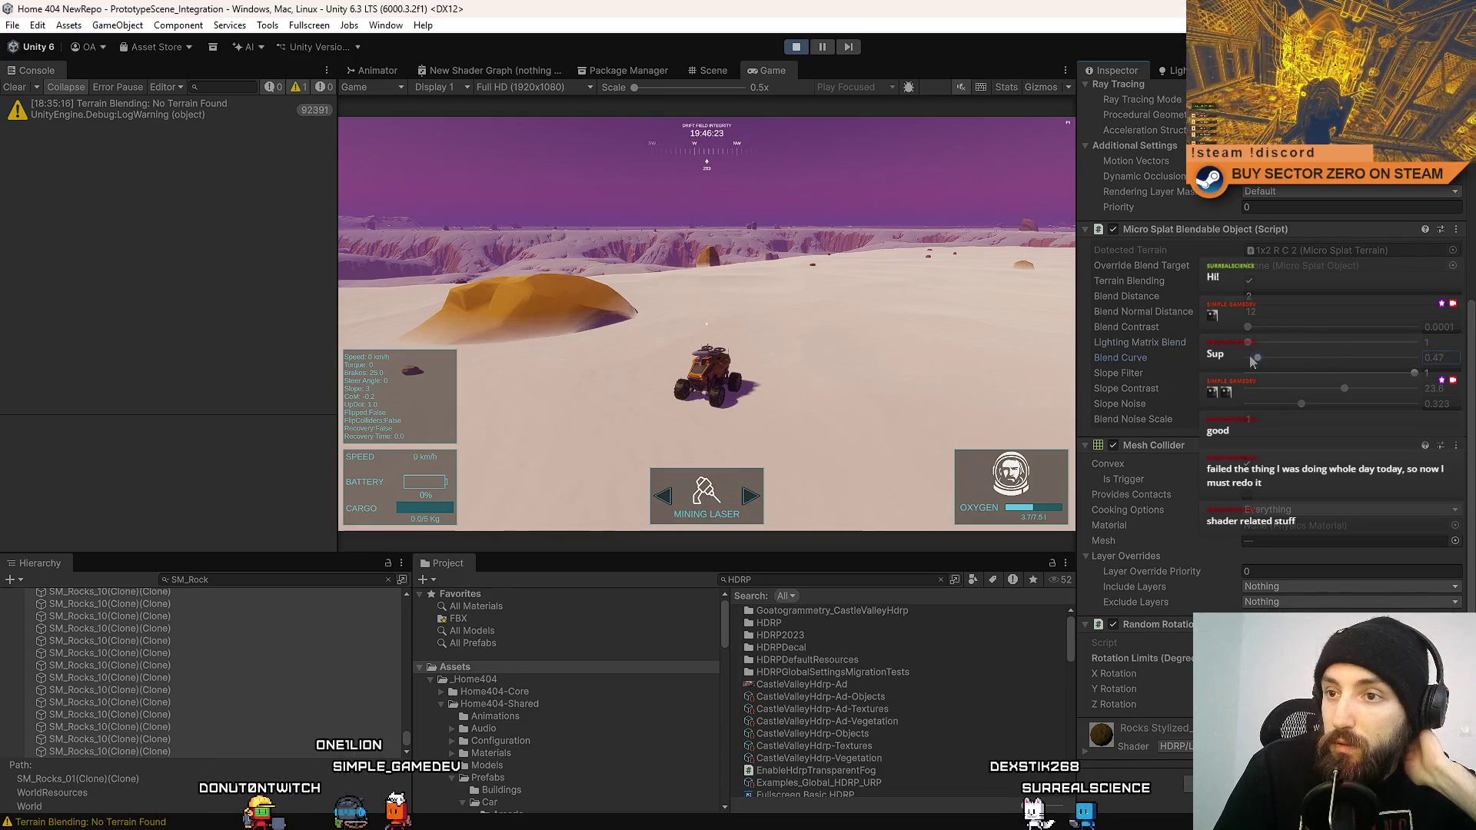
# Try Blend Curve values around 2.36 and 0.8, settle on 1, and drive to inspect the rocks.
pyautogui.click(1342, 360)
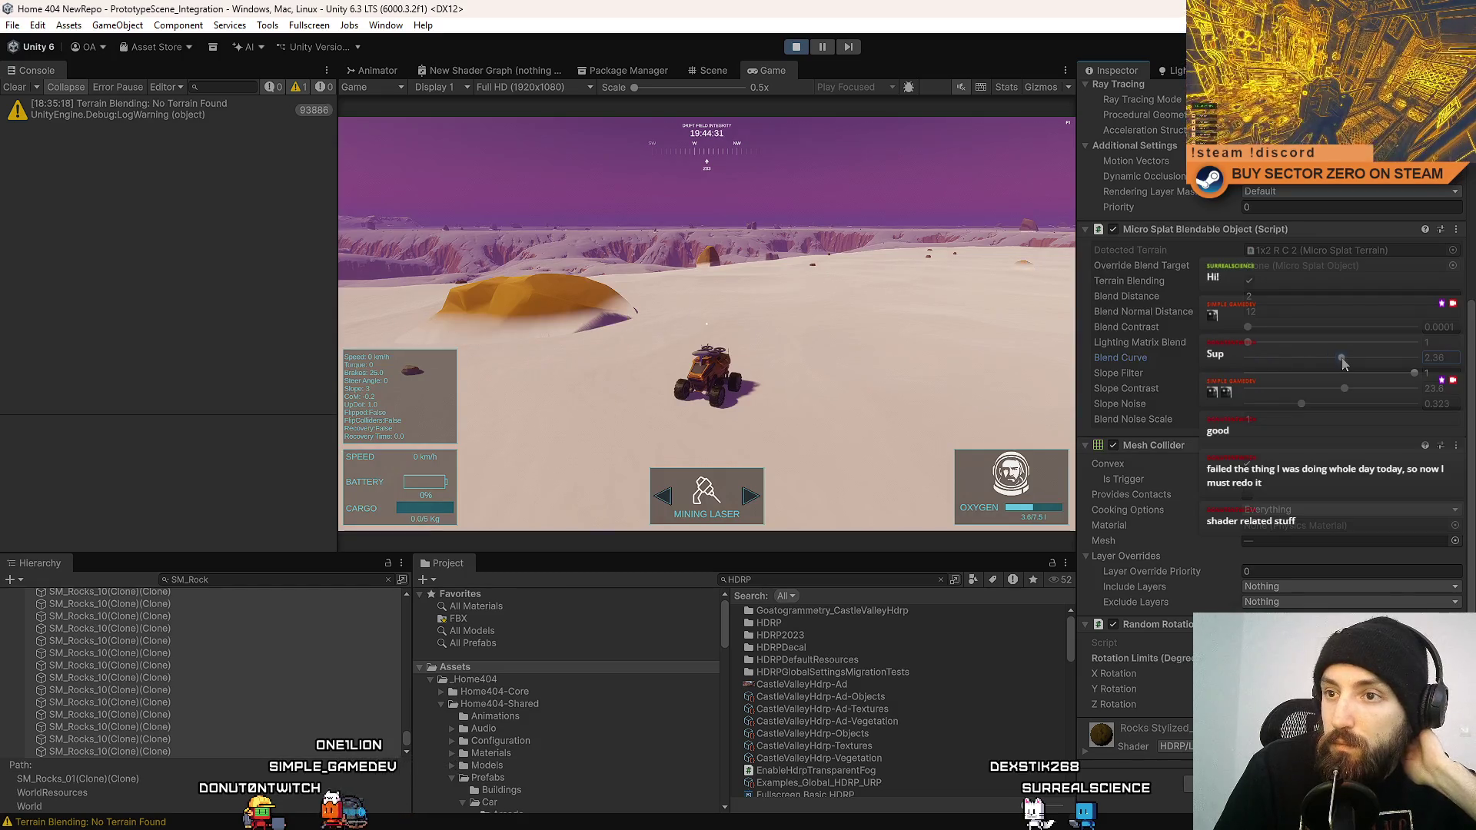
pyautogui.moveTo(1288, 355); pyautogui.dragTo(1294, 355)
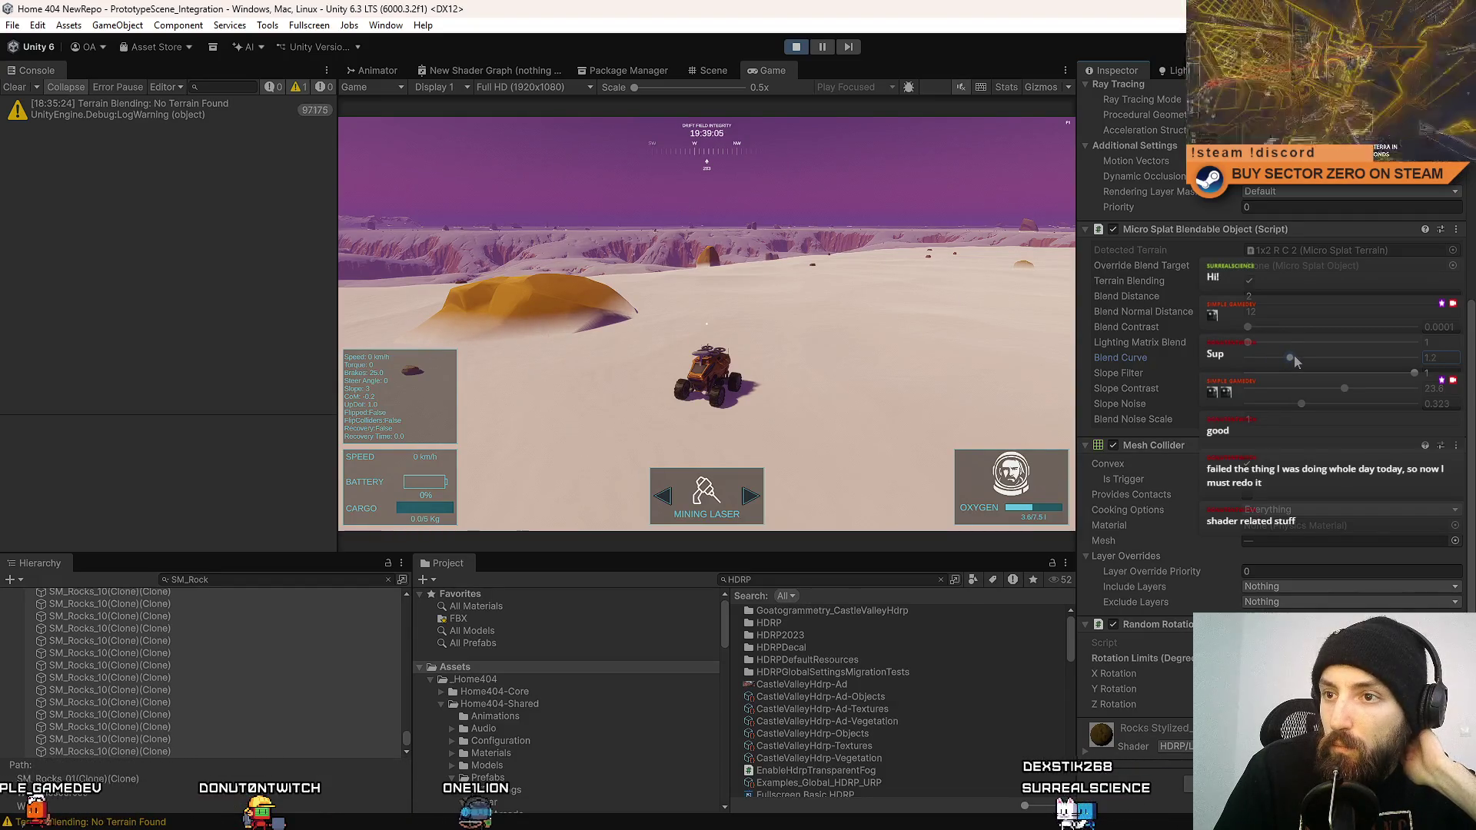
pyautogui.write('1')
pyautogui.press('Return')
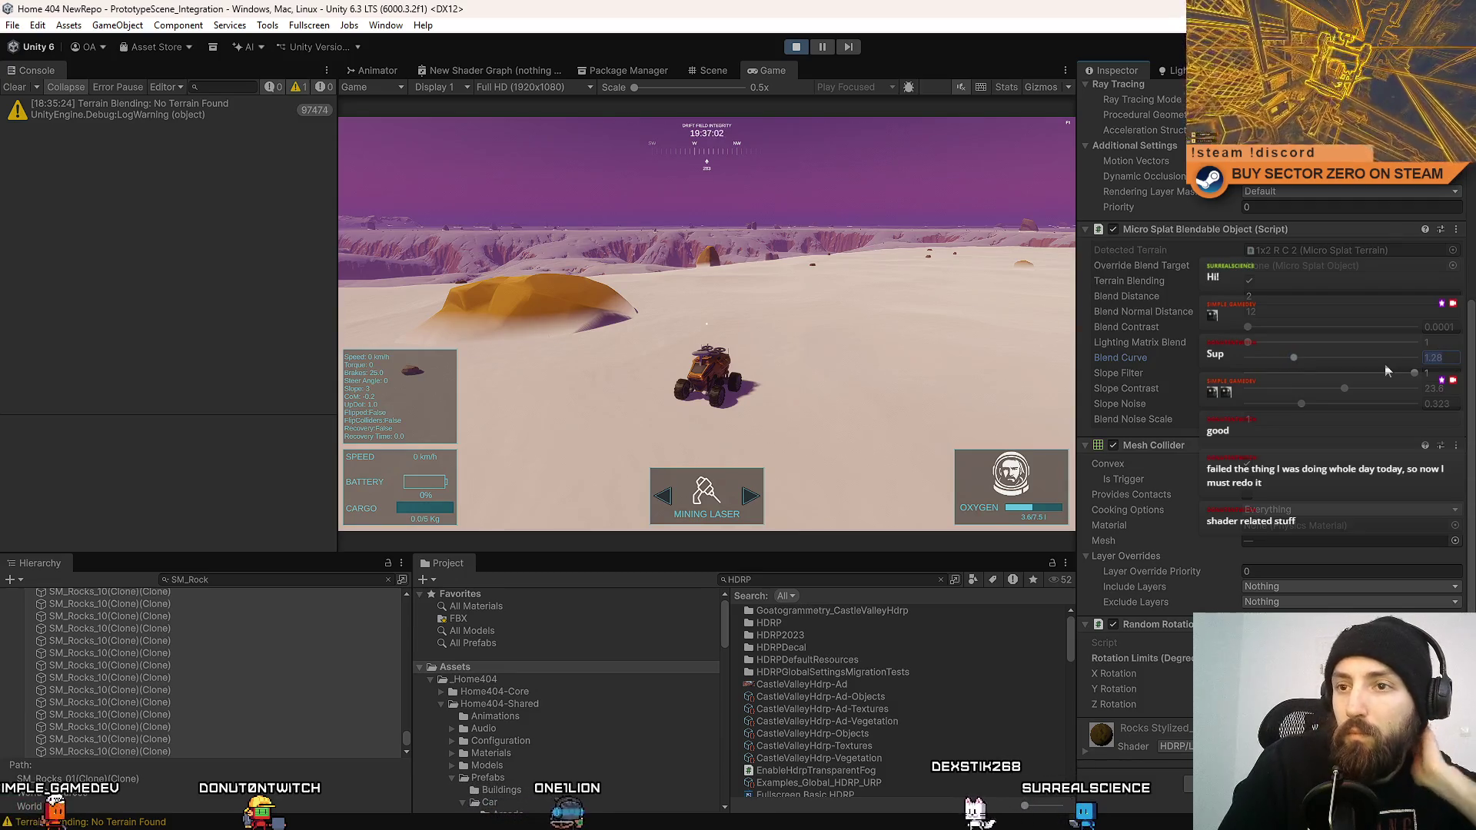
pyautogui.press('w')
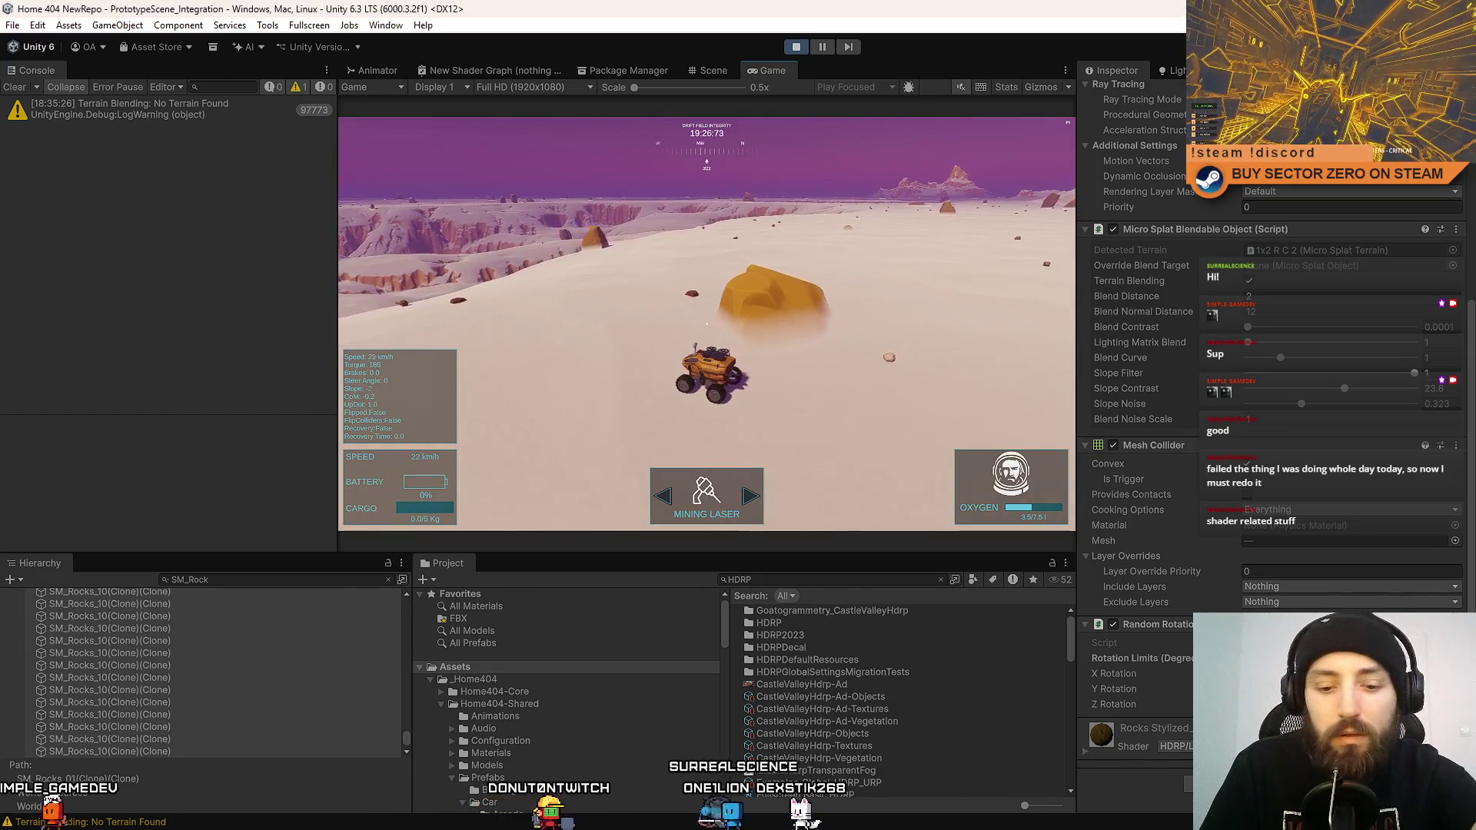
# Preview the game fullscreen, set Blend Curve to 0.54, and test Lighting Matrix Blend 80 before reverting to 1.
pyautogui.press('F10')
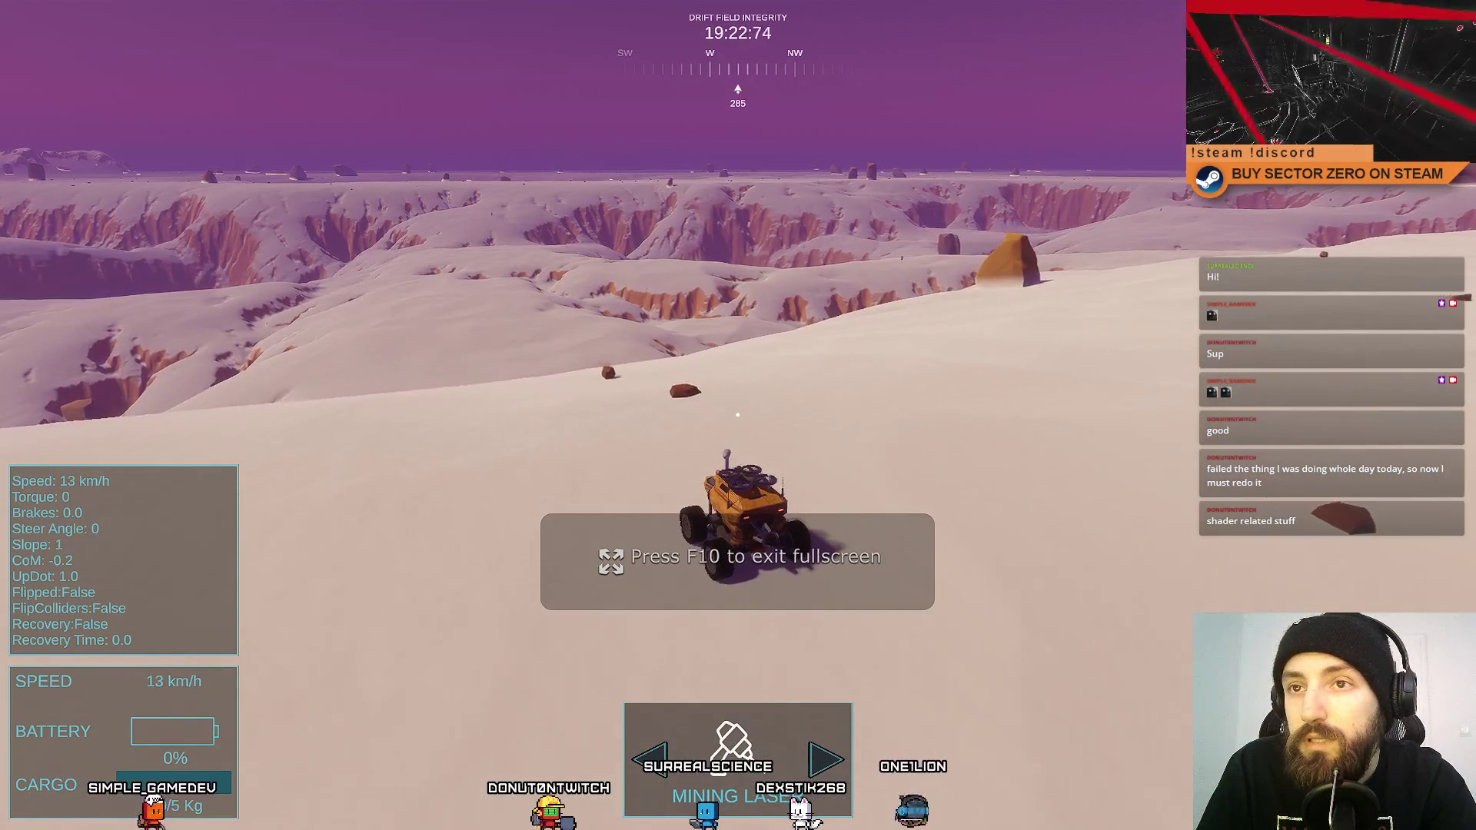
pyautogui.press('F10')
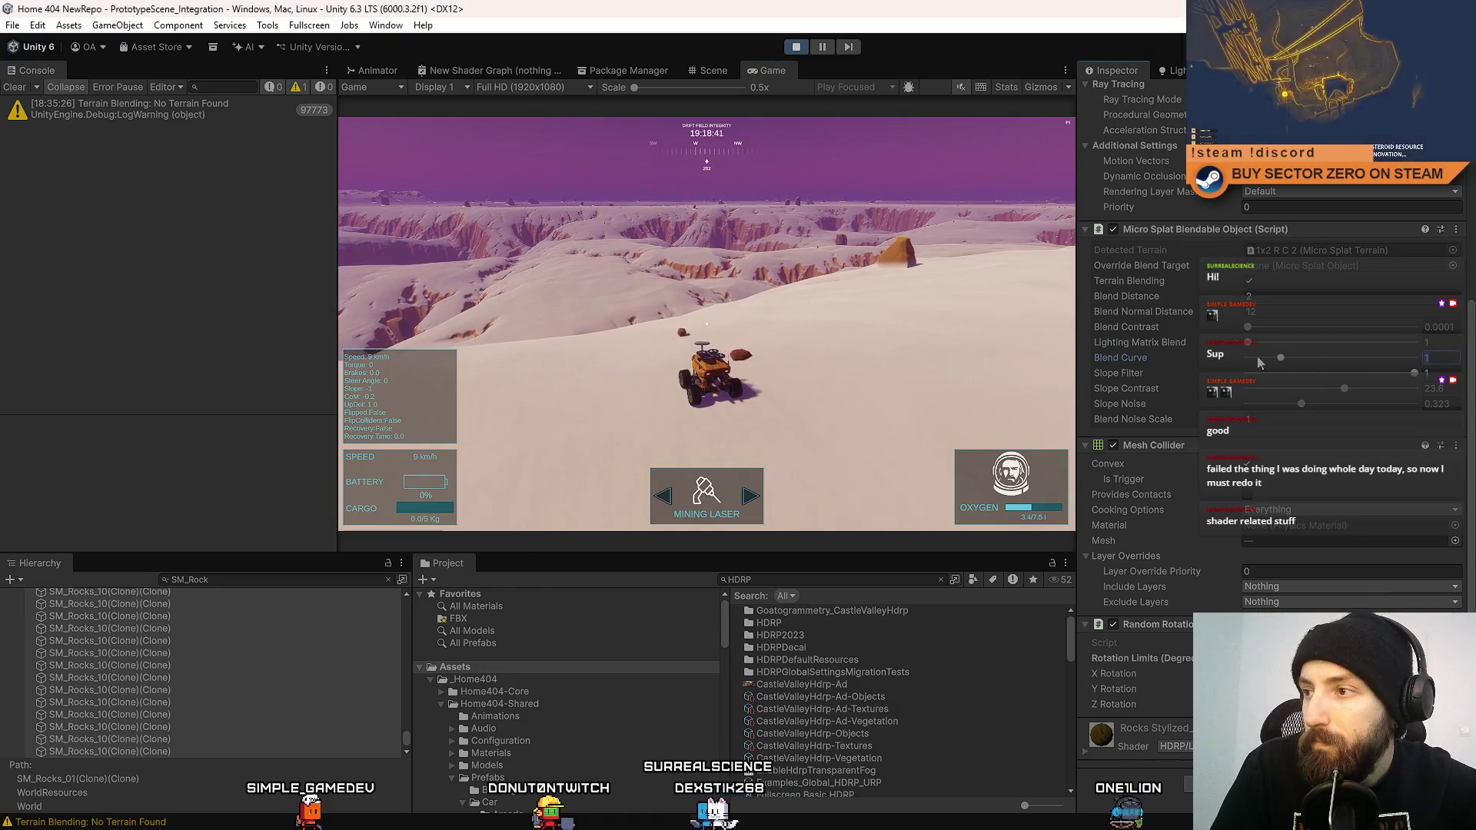
pyautogui.click(1263, 357)
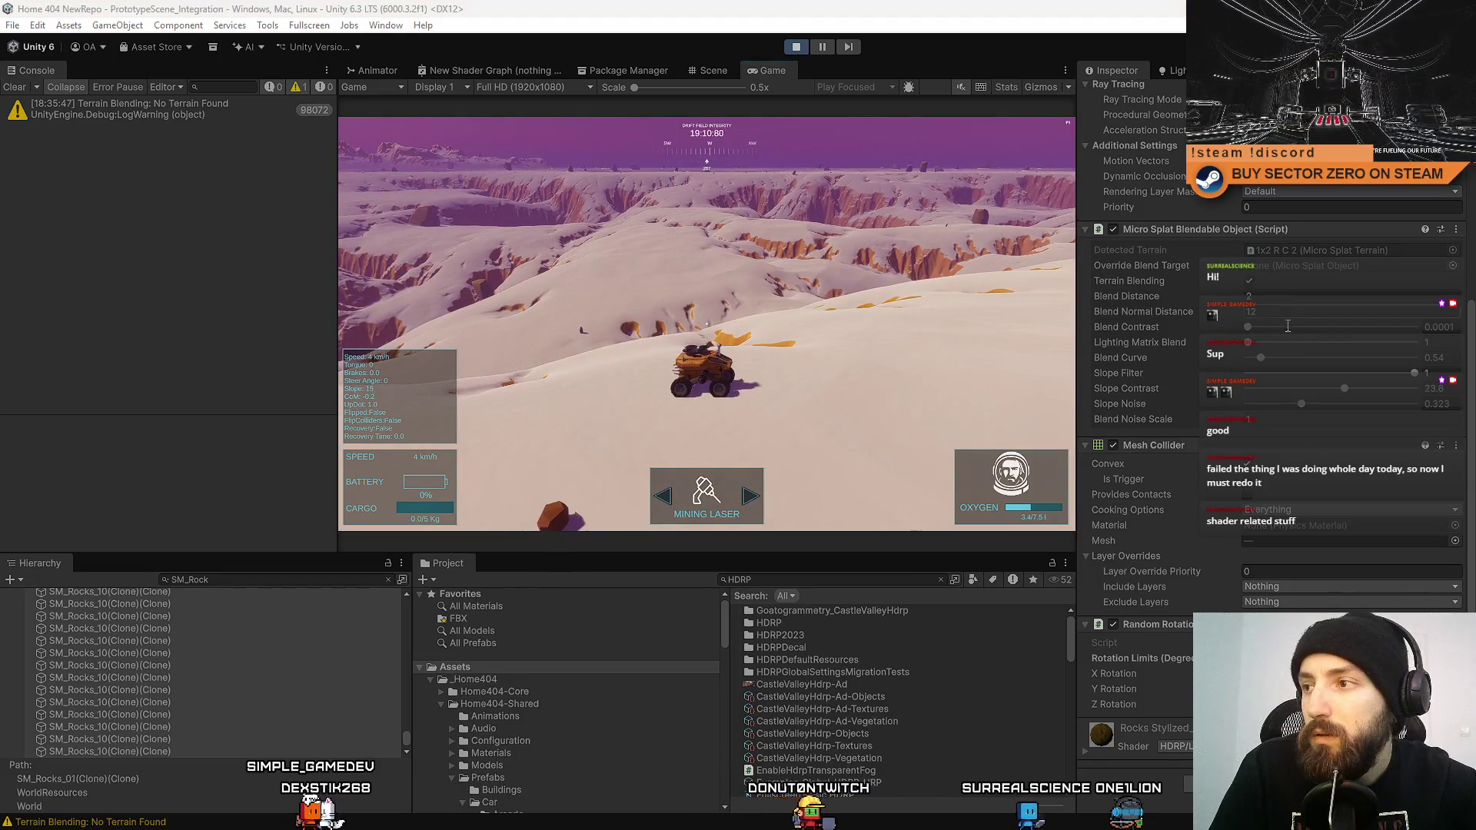
pyautogui.moveTo(1299, 346); pyautogui.dragTo(1443, 351)
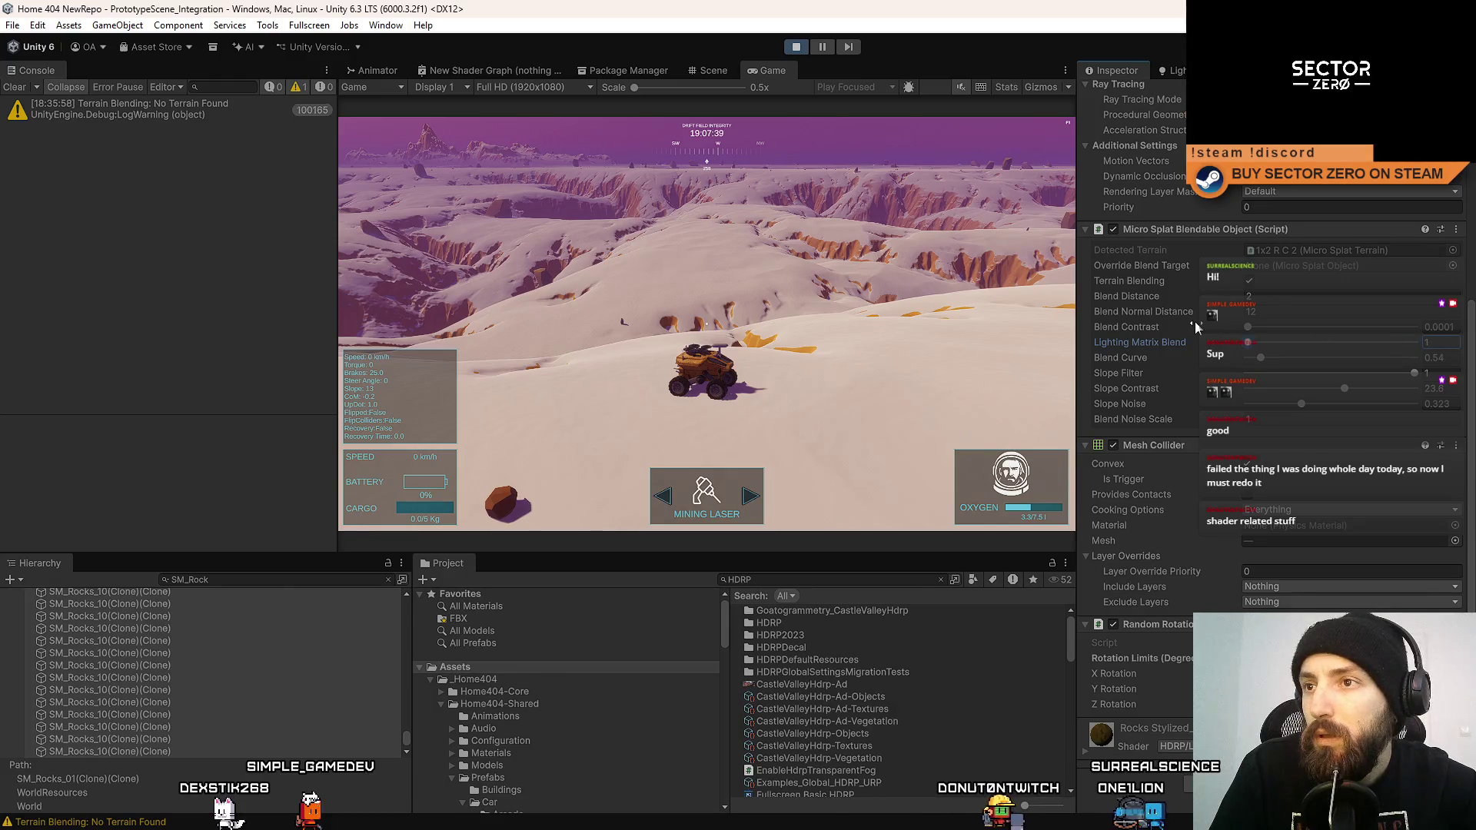
pyautogui.hotkey('ctrl', 'y')
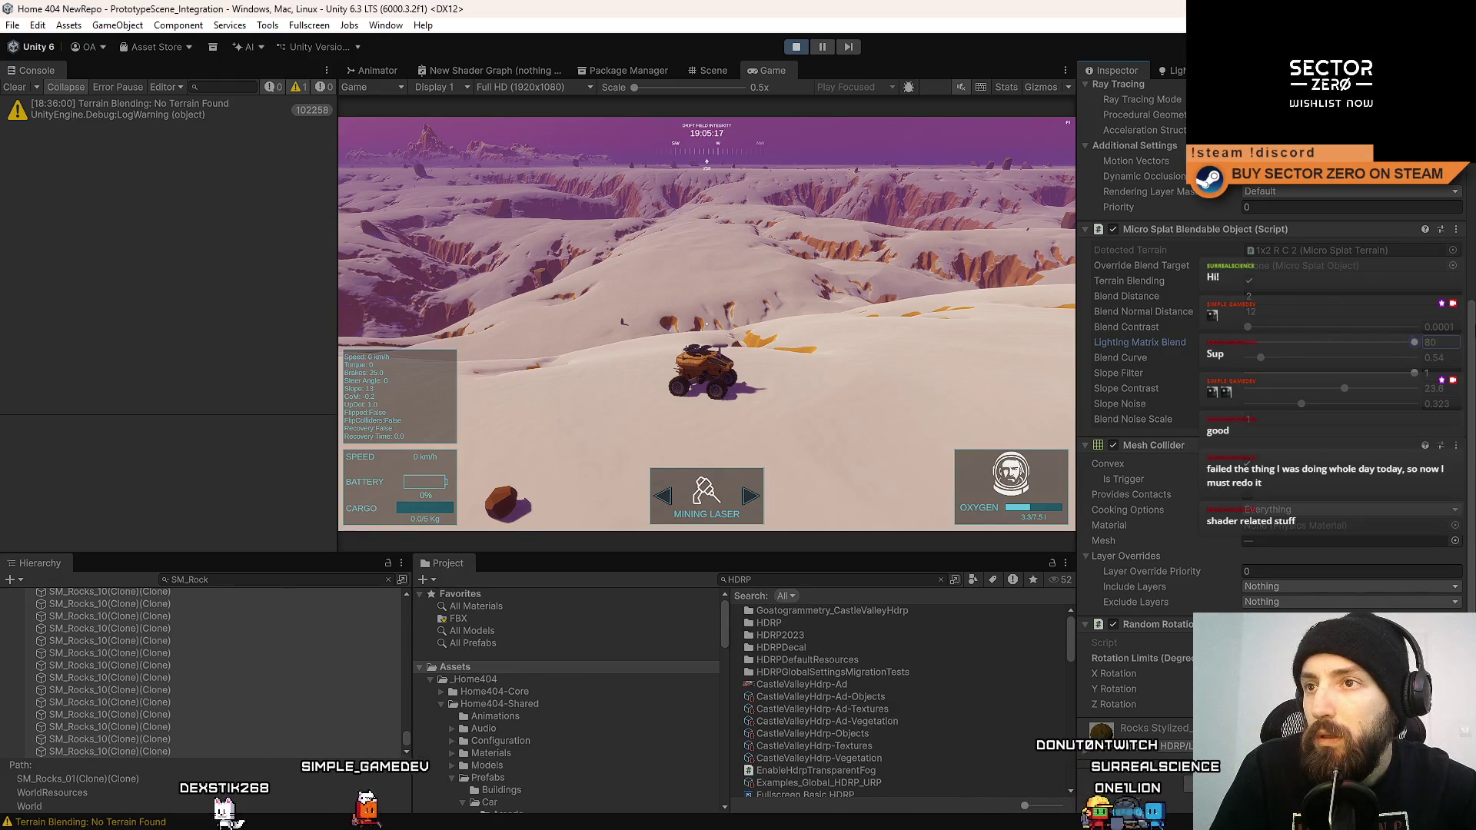
pyautogui.hotkey('ctrl', 'z')
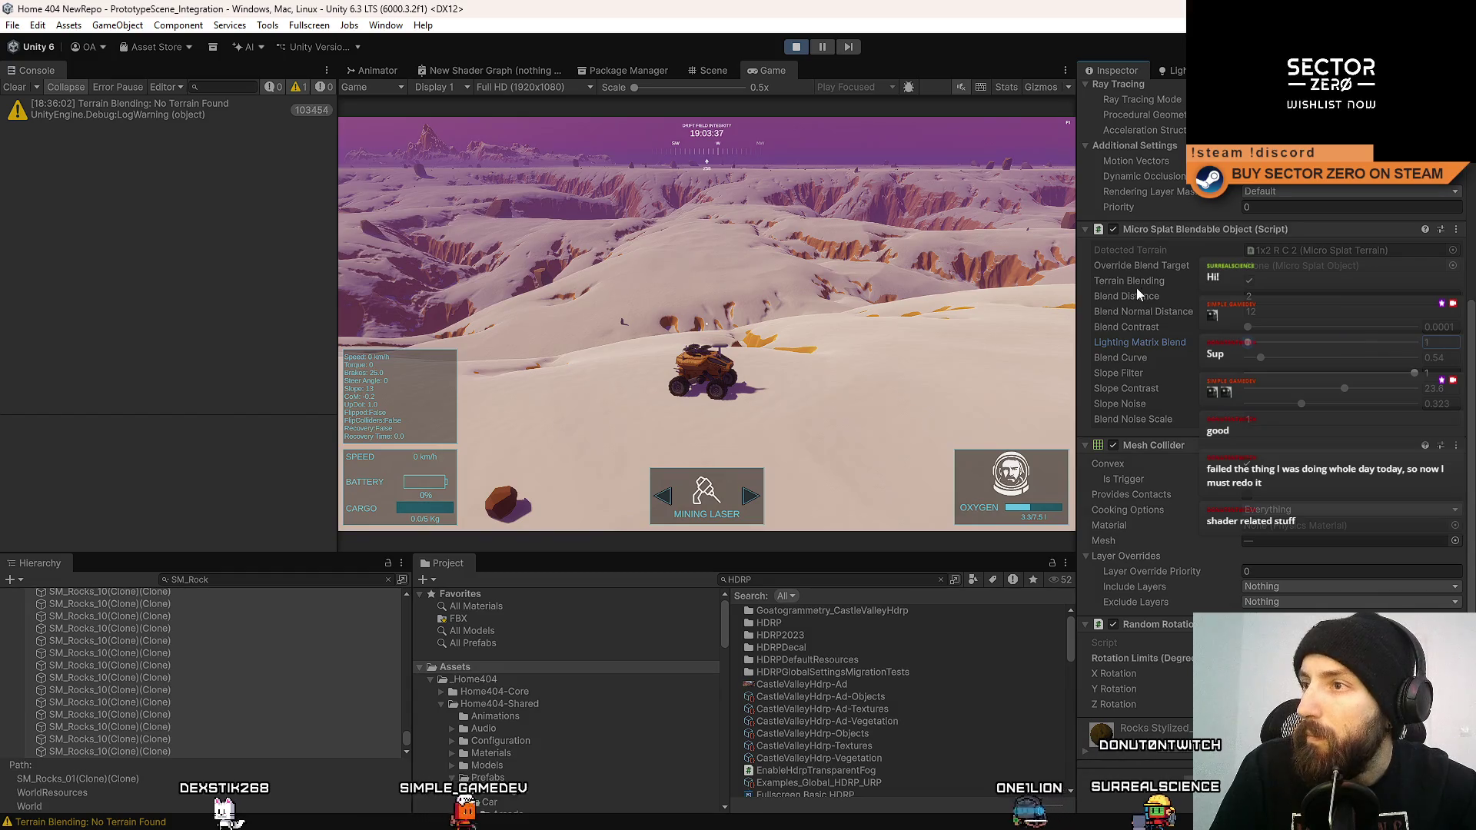
# Drive the rover in fullscreen to check the rocks in the snow, then maximize the Game view in the editor.
pyautogui.press('F10')
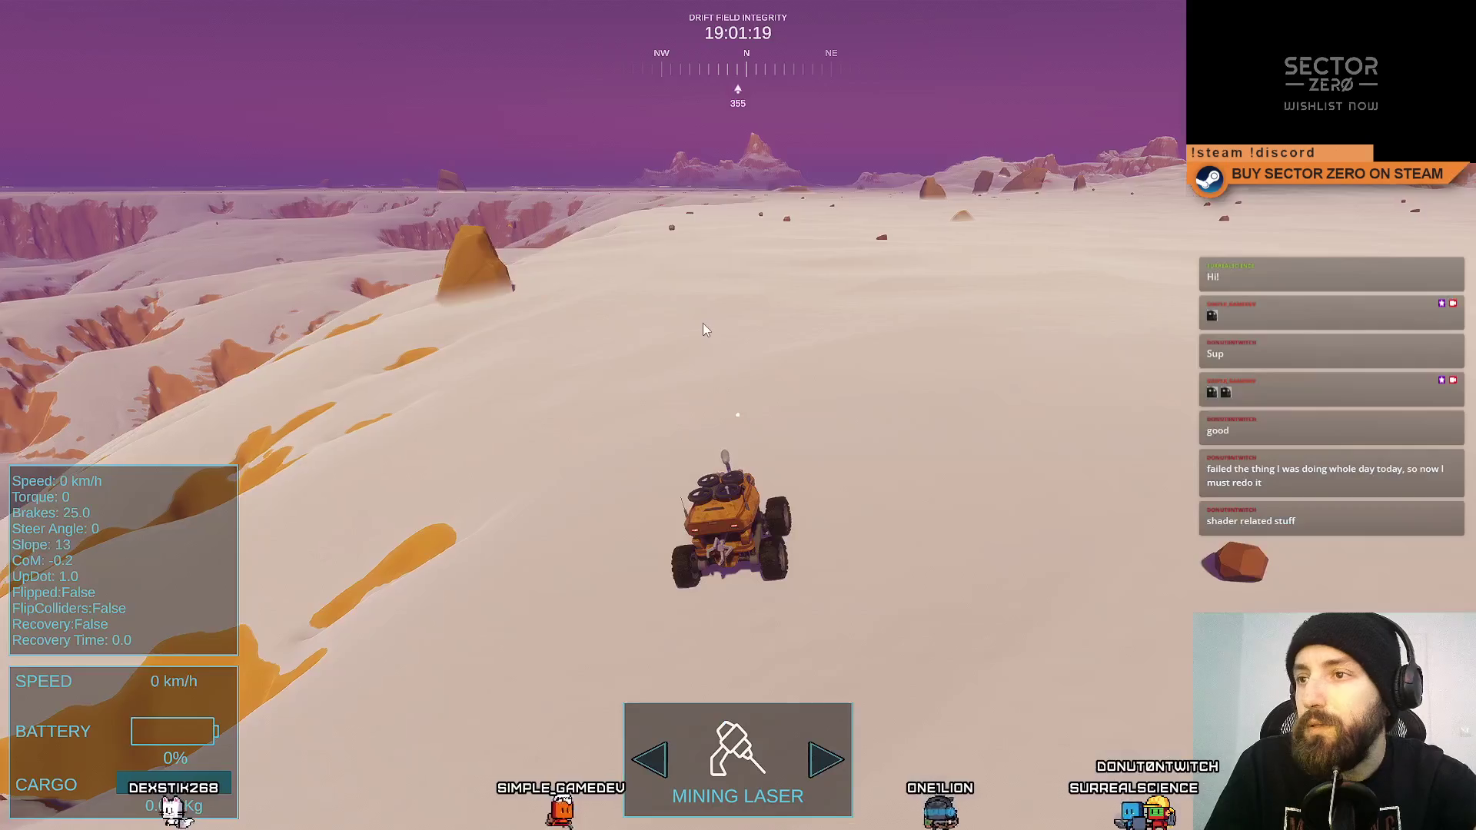
pyautogui.press('w')
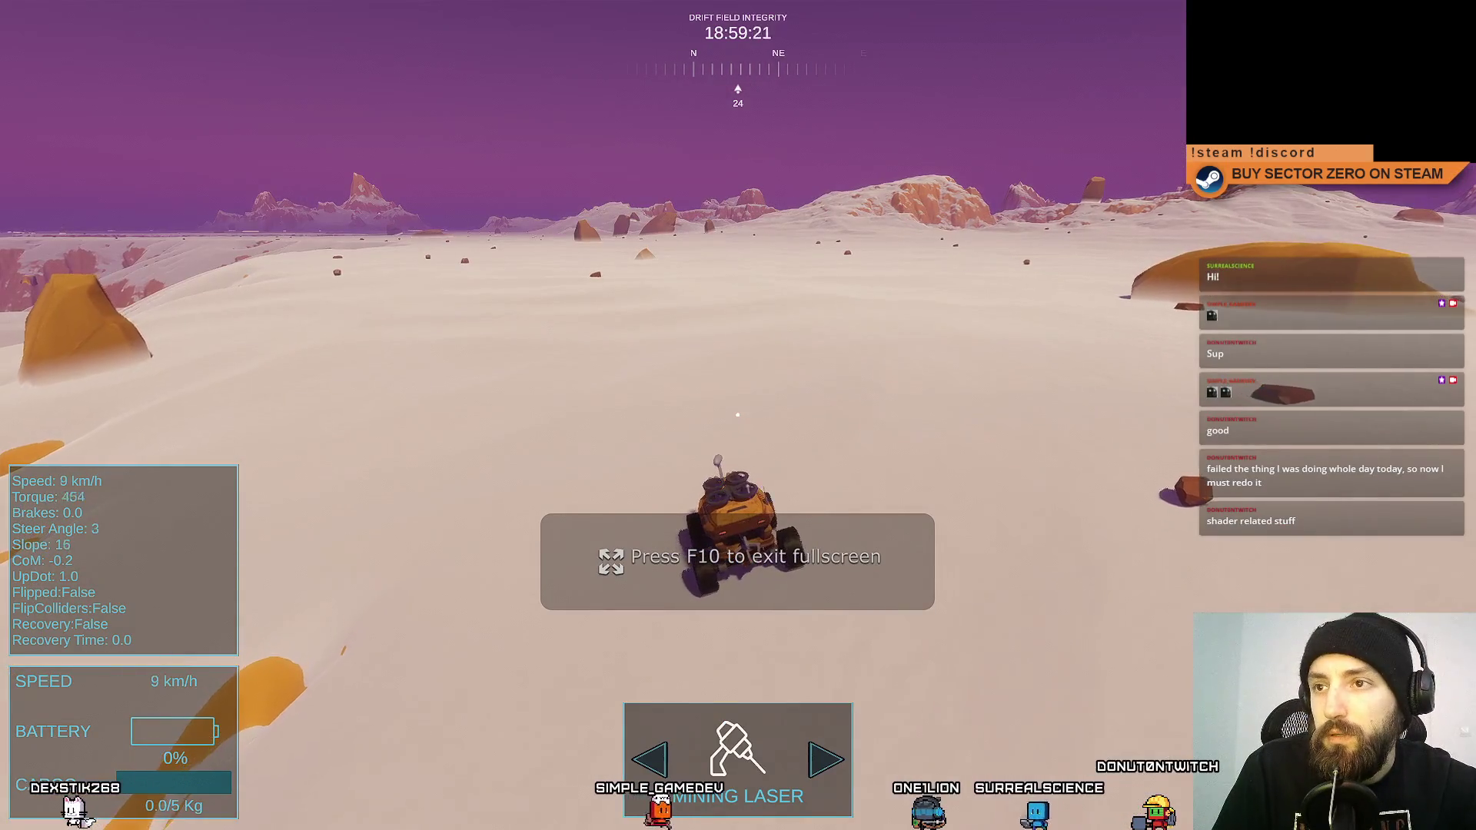
pyautogui.press('a')
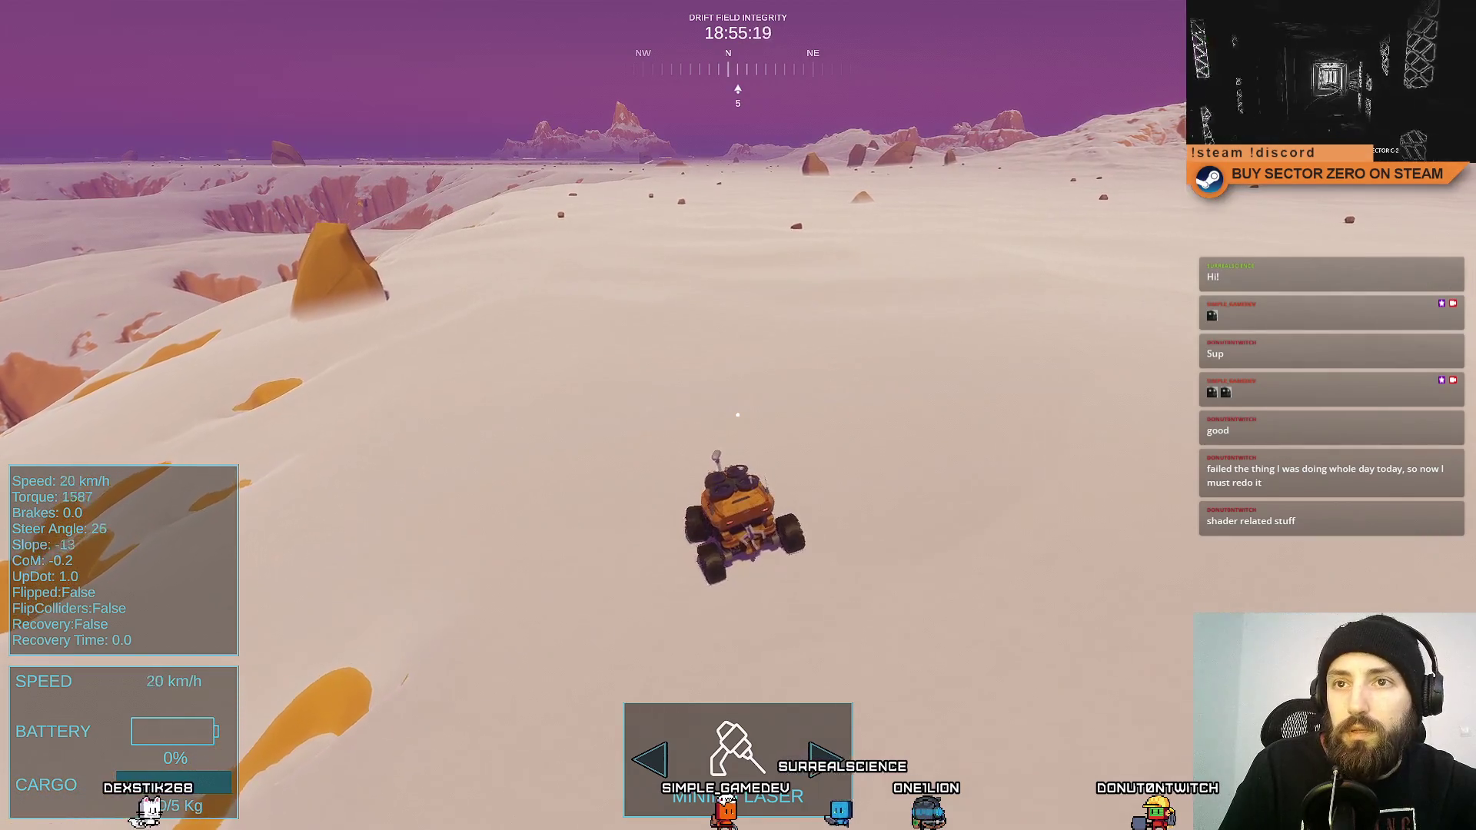
pyautogui.press('d')
pyautogui.press('F11')
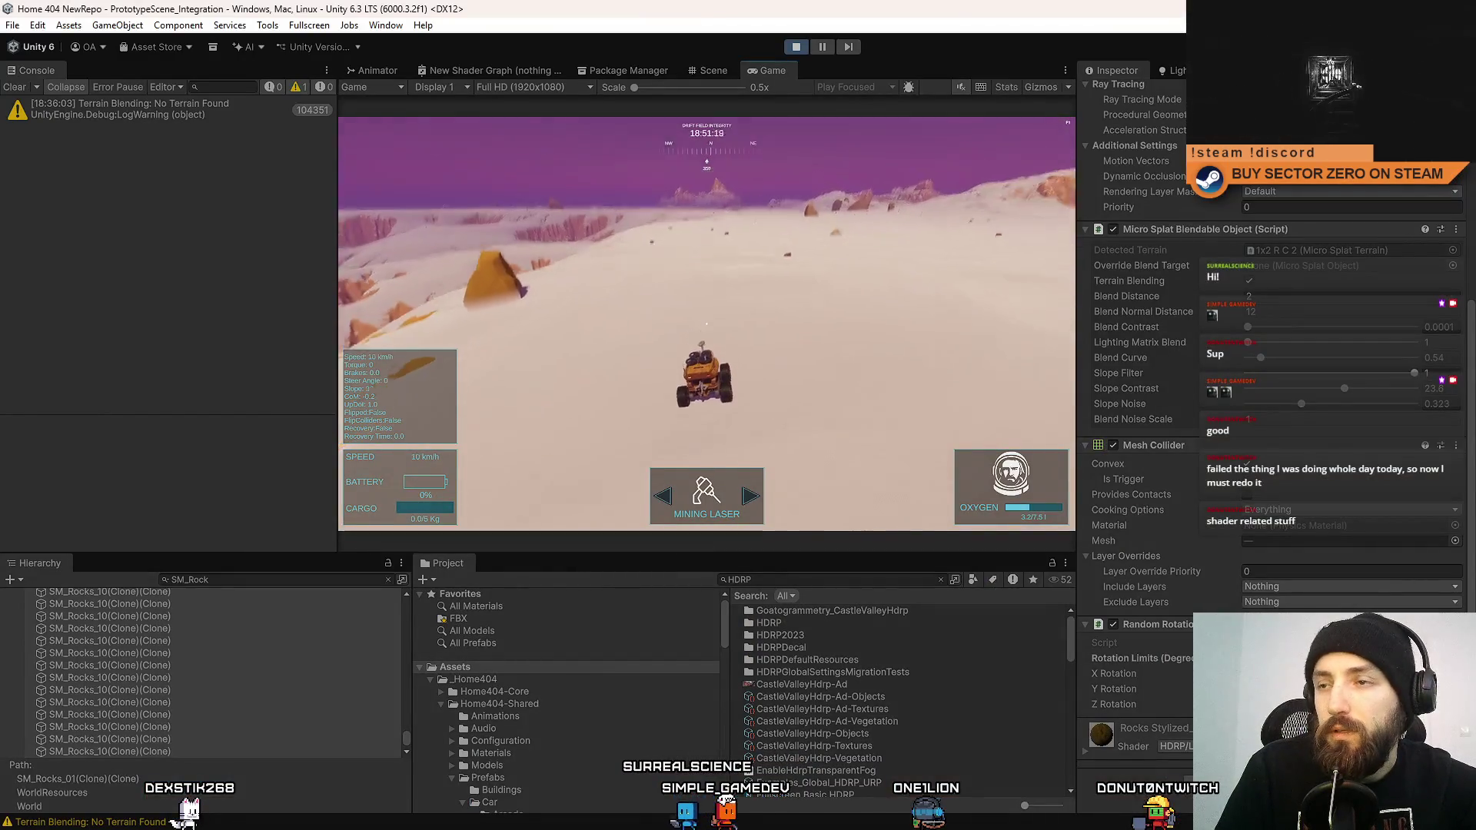
pyautogui.doubleClick(766, 70)
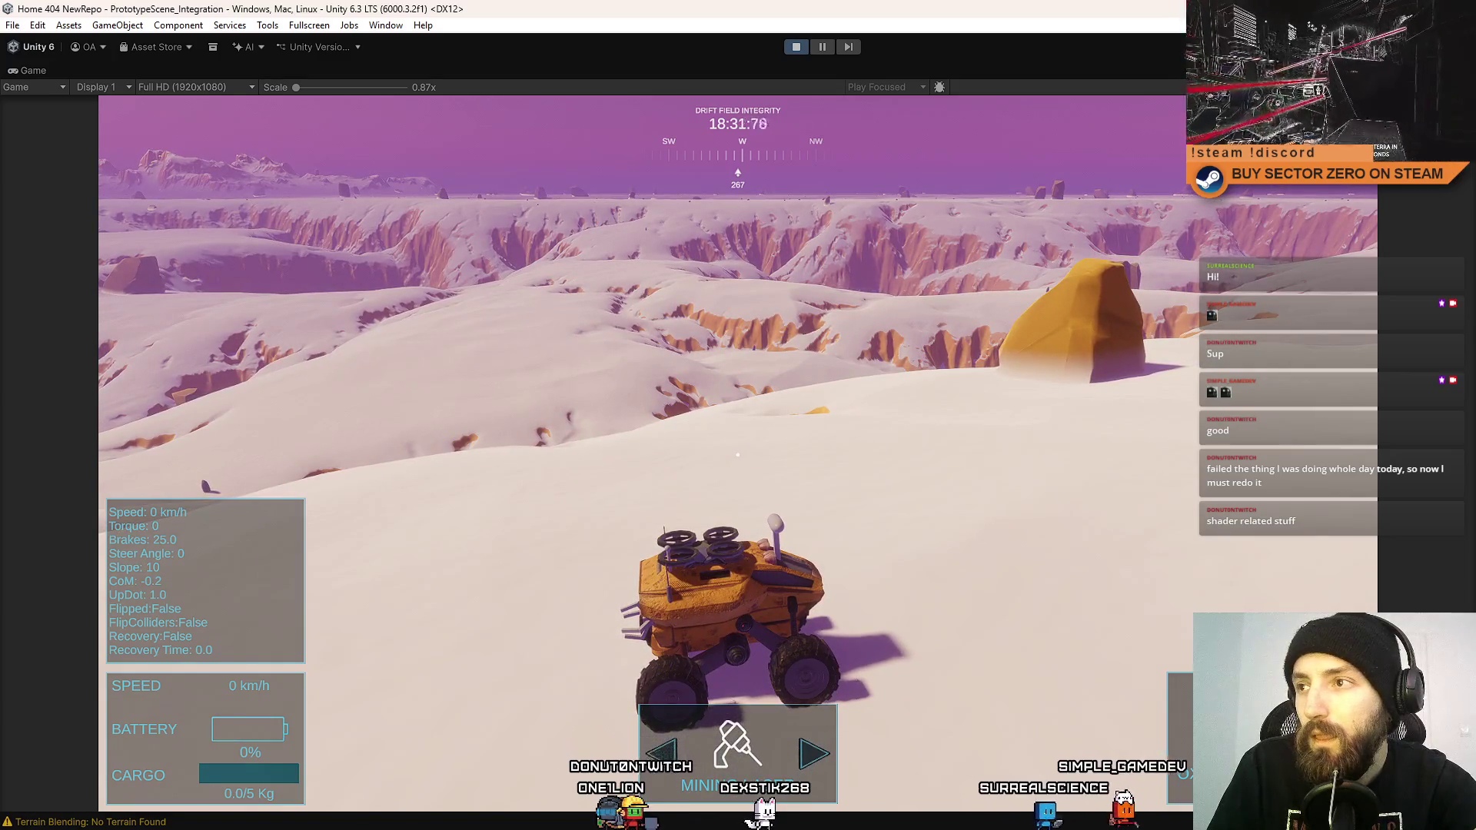
# Toggle fullscreen Game view with F10 to look at the terrain, then return to the docked layout.
pyautogui.press('F10')
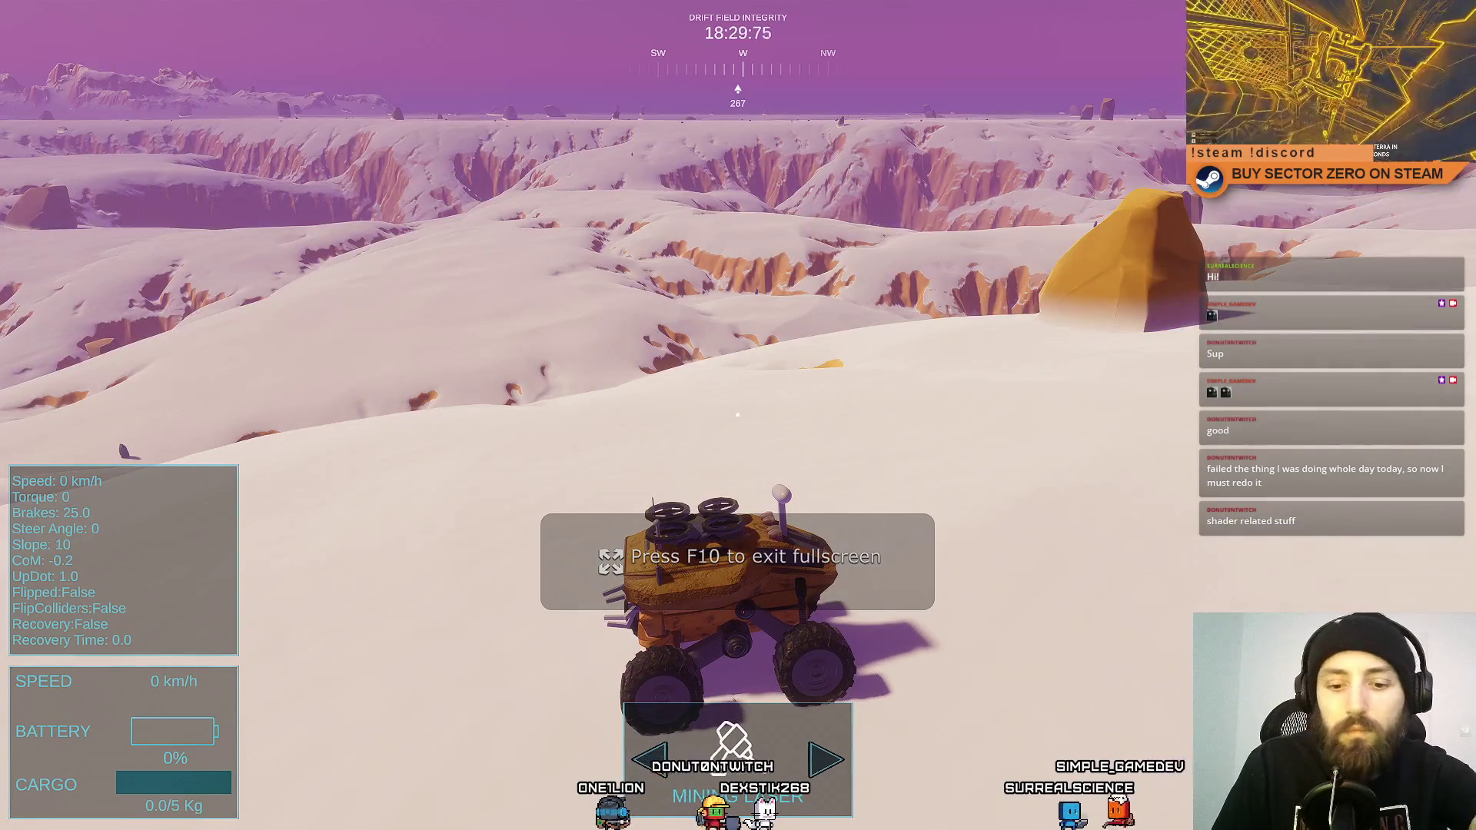
pyautogui.press('F10')
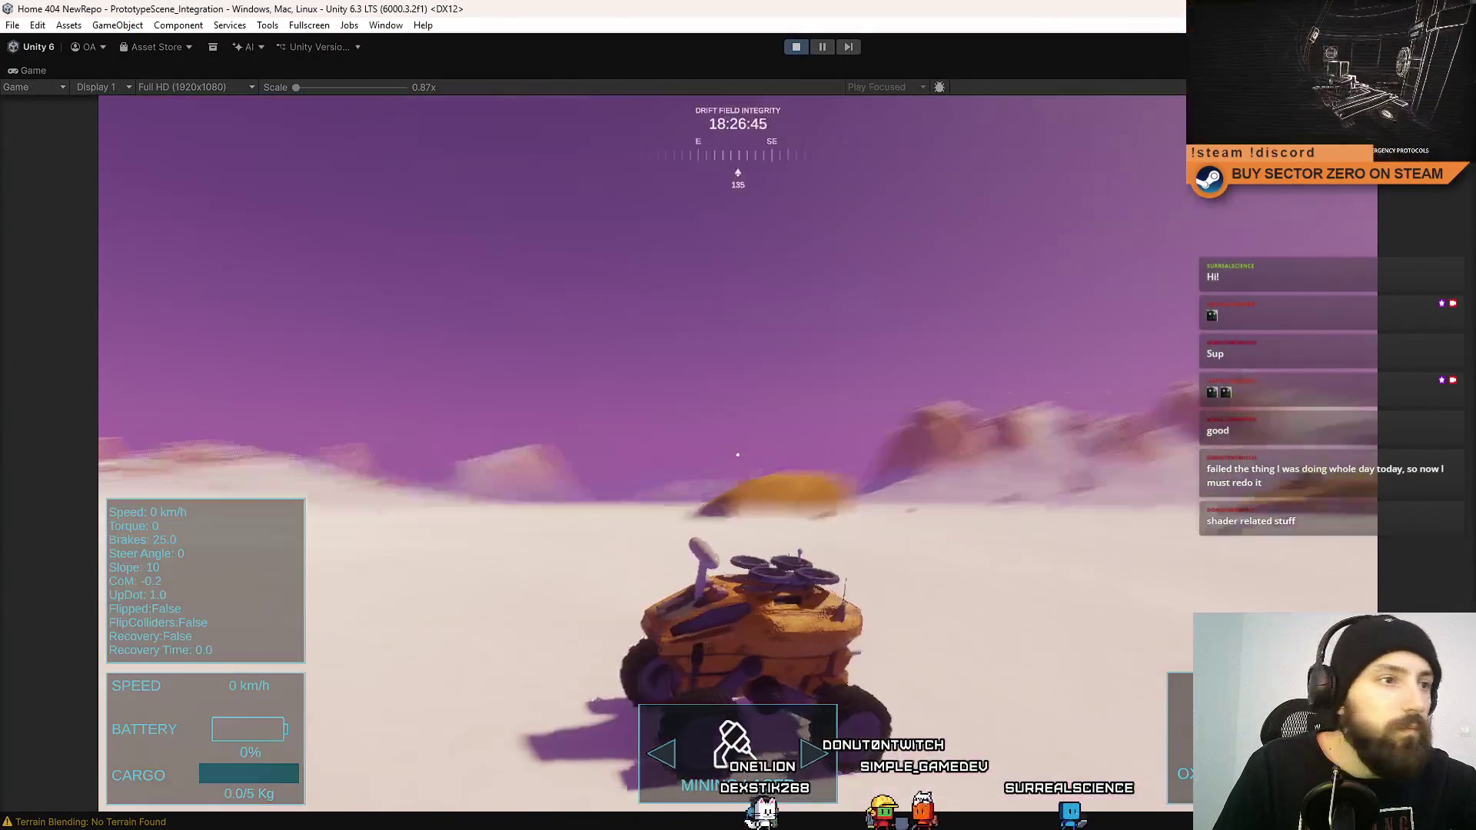
pyautogui.press('F10')
pyautogui.press('F10')
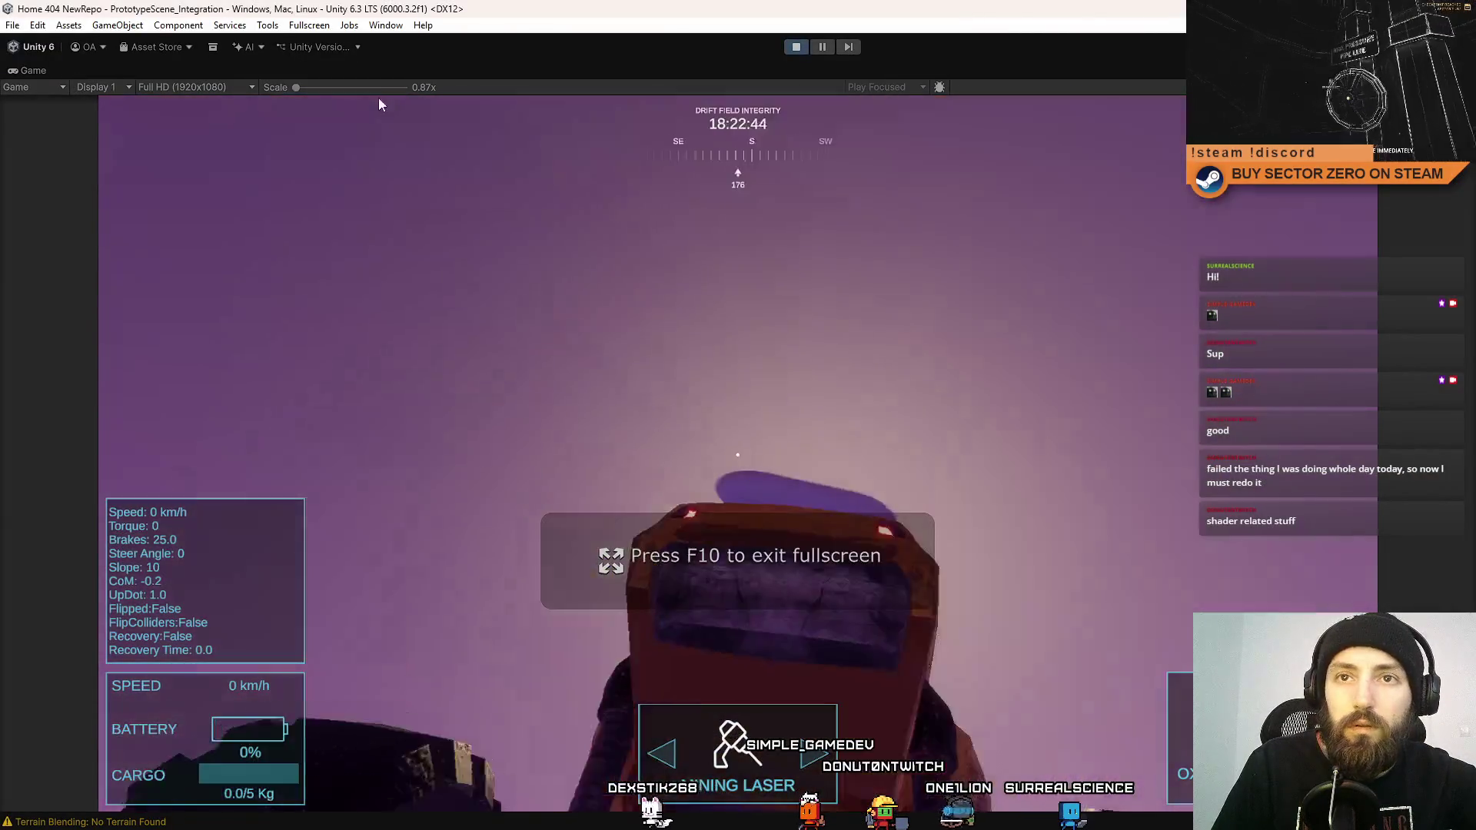
pyautogui.press('F10')
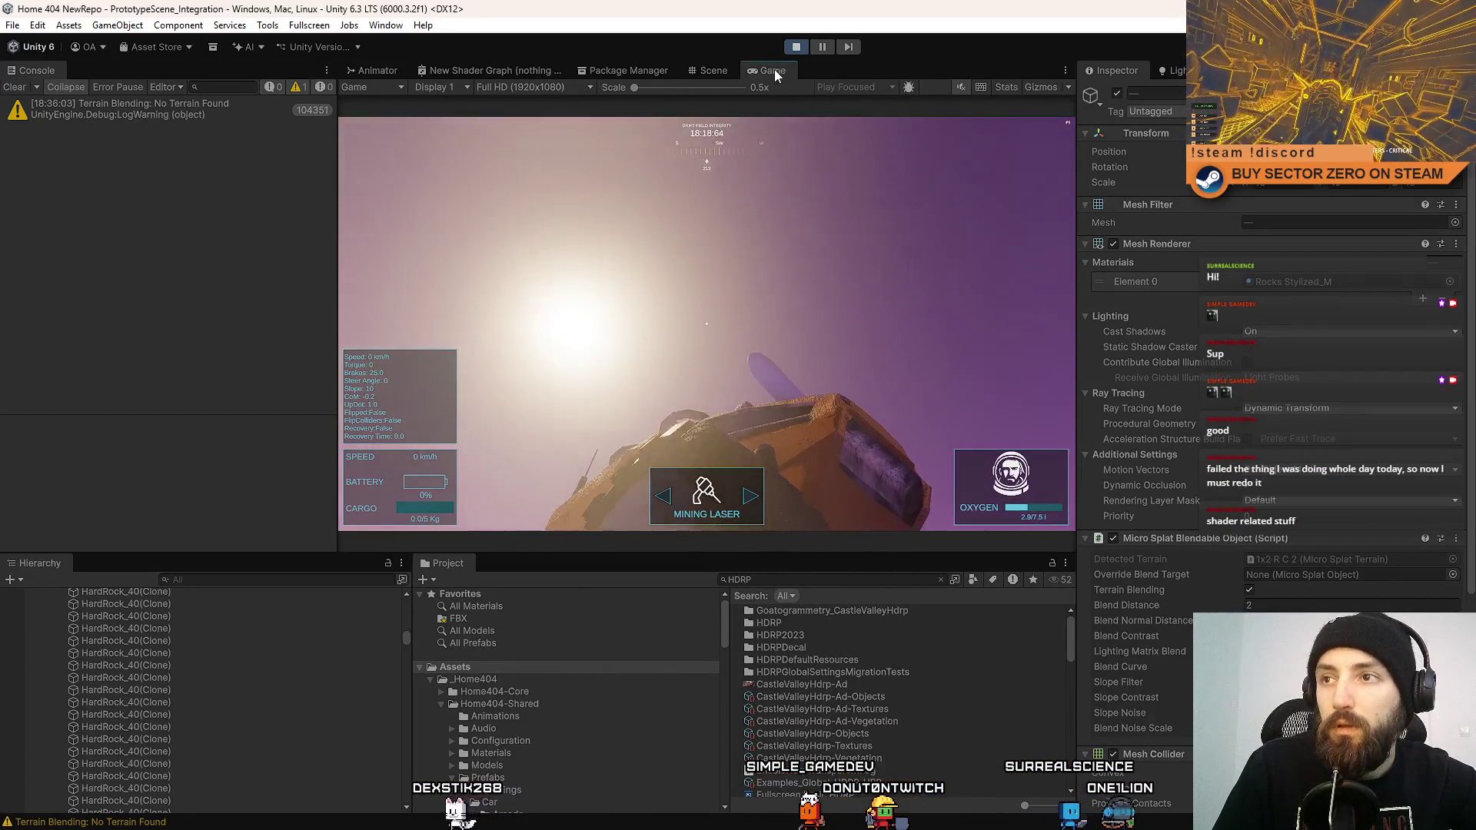
pyautogui.click(739, 196)
# Switch to the Scene view with Ctrl+1 to see the rock half-sunk in the snowy terrain.
pyautogui.hotkey('ctrl', '1')
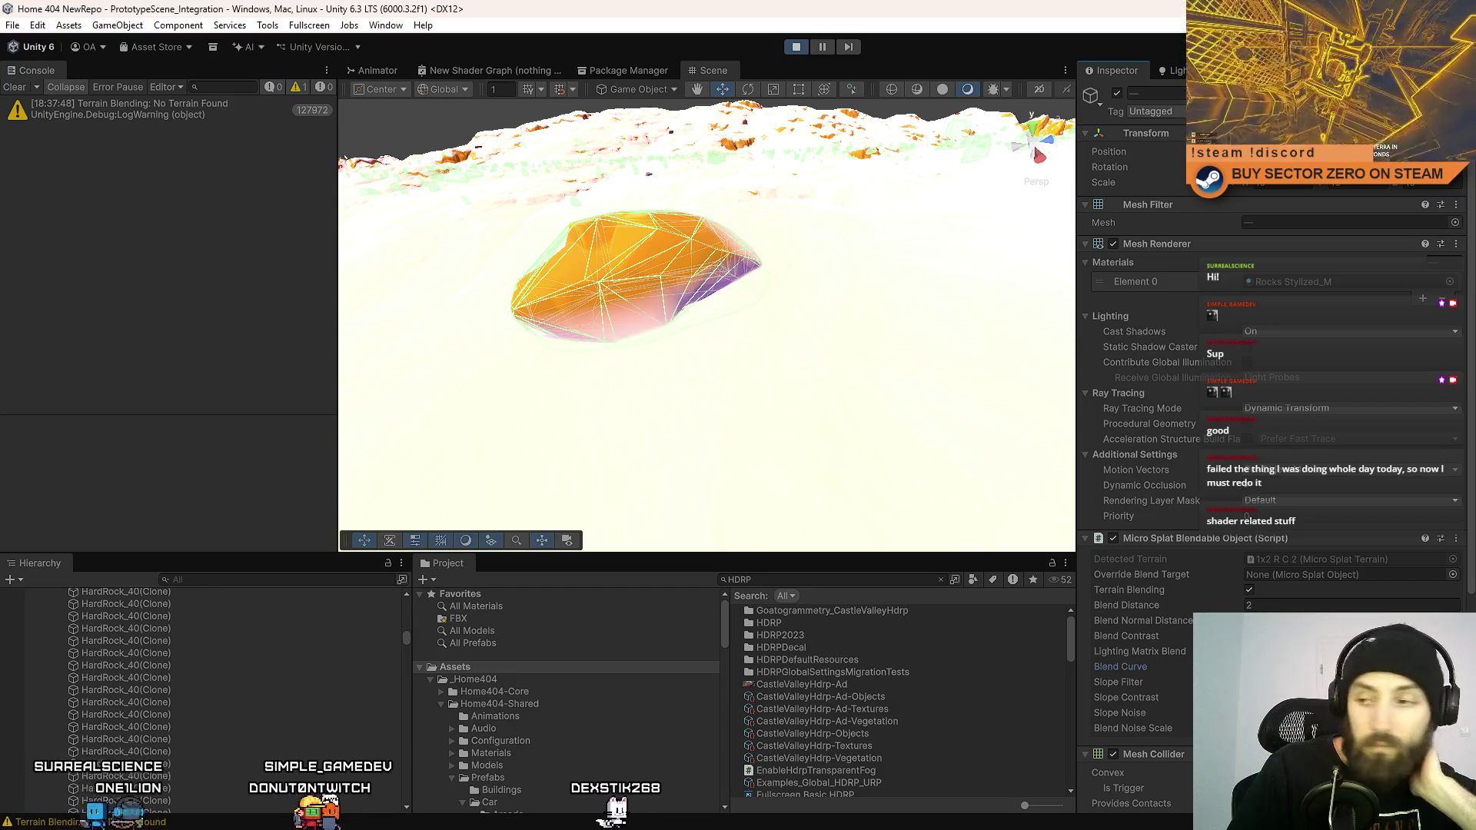
# Toggle the rock's Micro Splat Blendable Object component off and back on.
pyautogui.click(1268, 620)
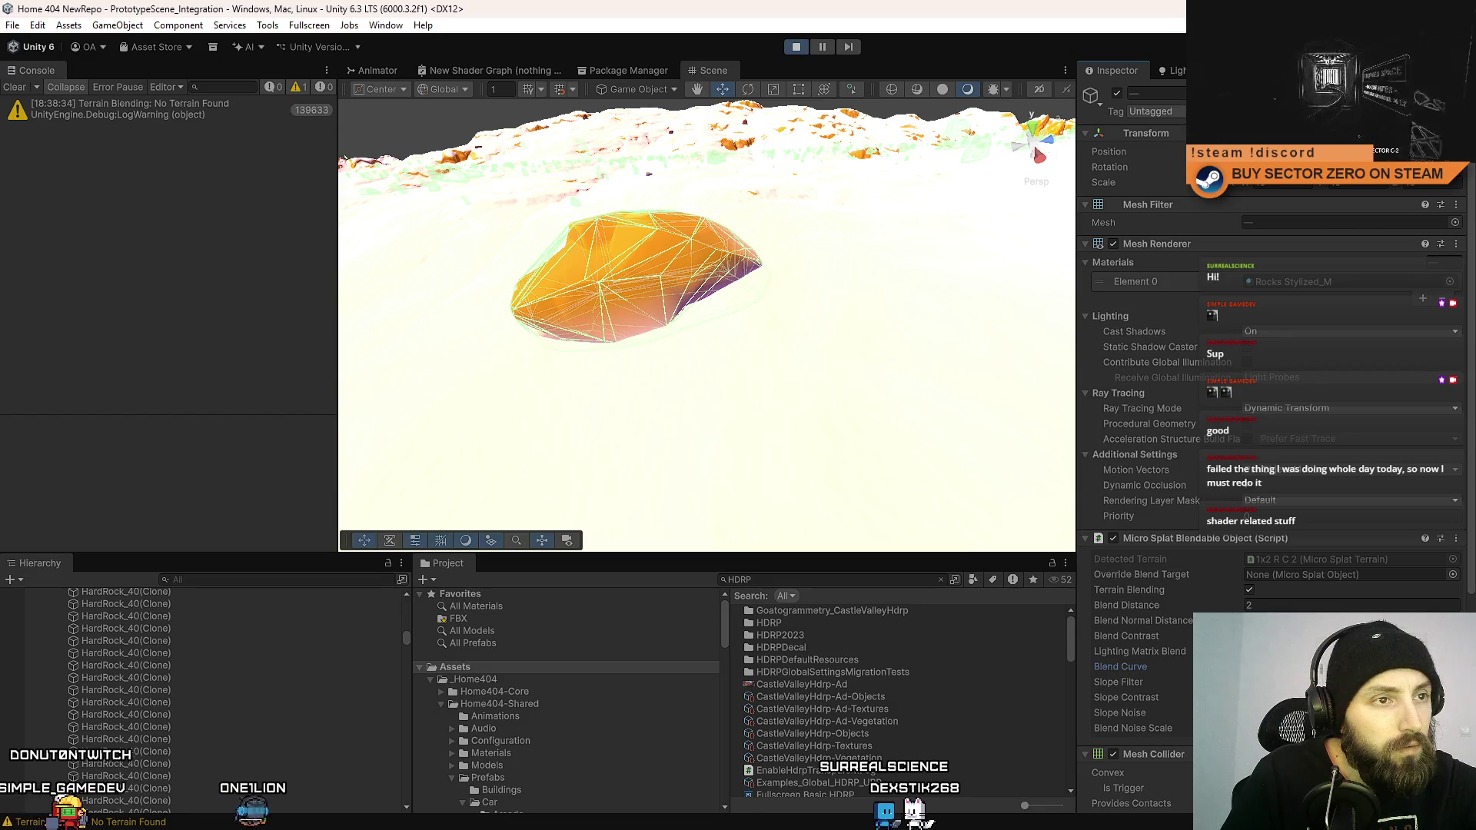
pyautogui.click(1112, 538)
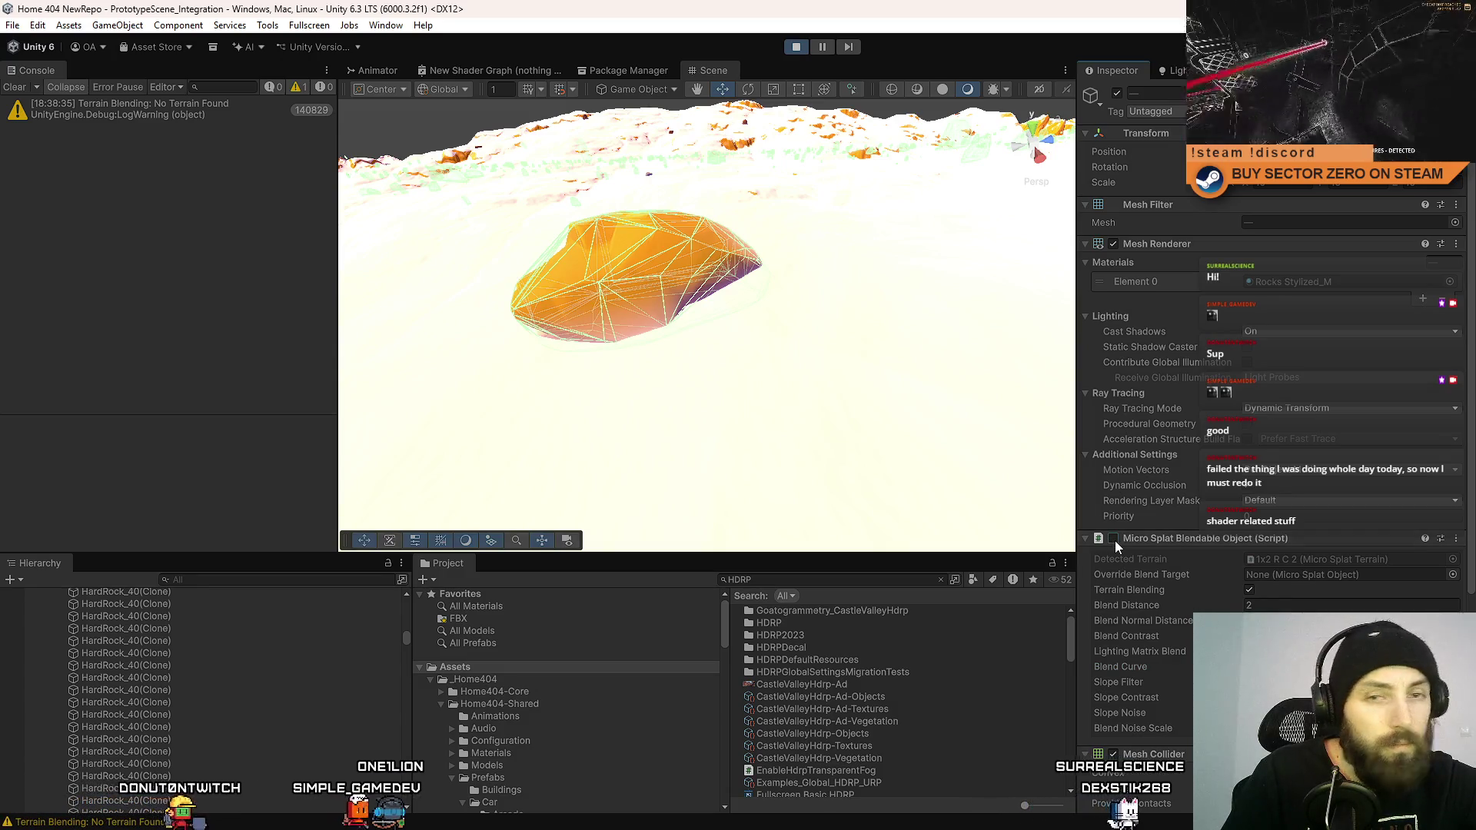
pyautogui.click(1112, 538)
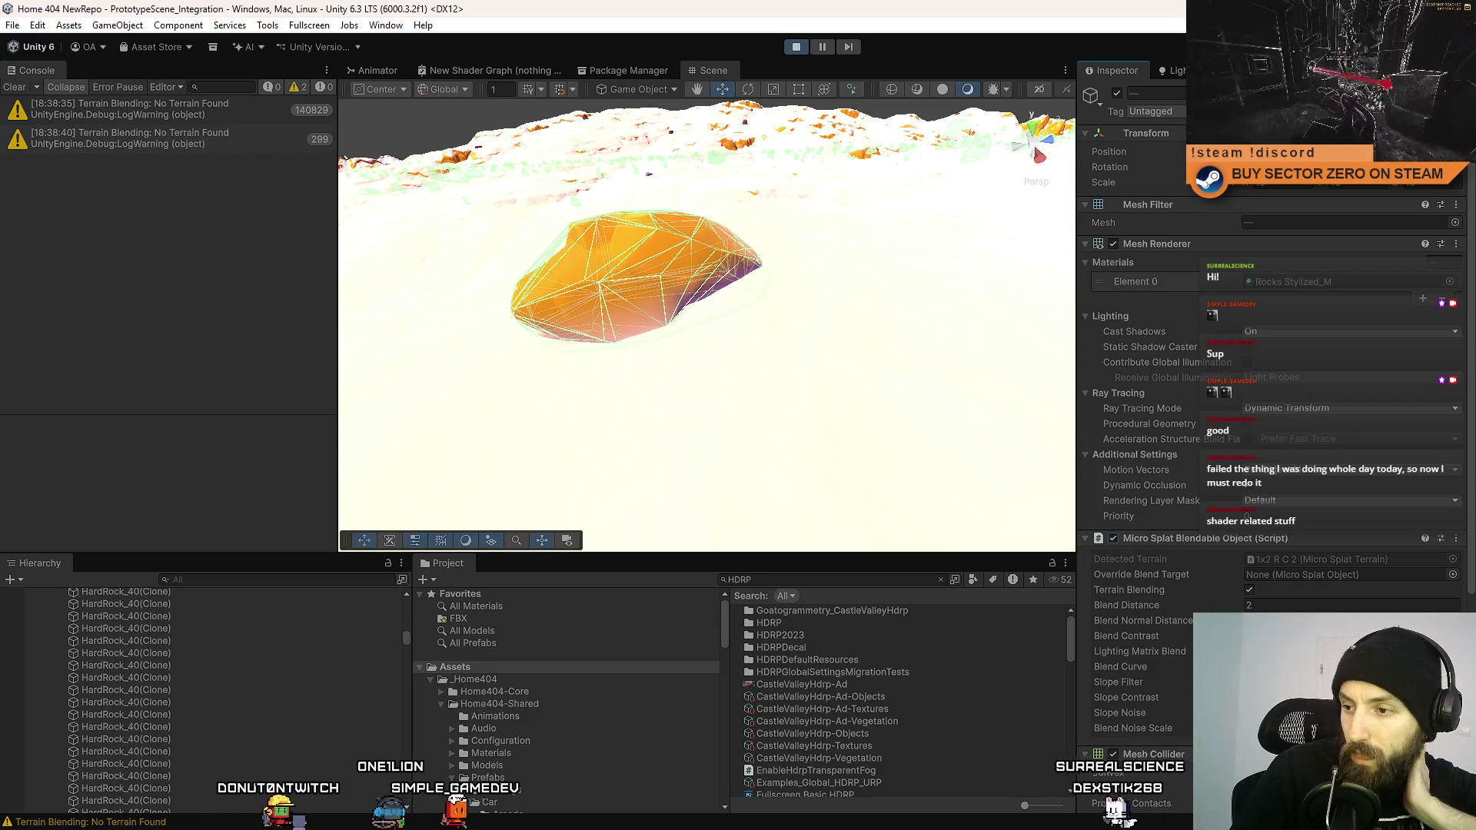
# Try Blend Distance values 0, 2, 3 and 2, then settle on 4.
pyautogui.click(1303, 605)
pyautogui.write('0')
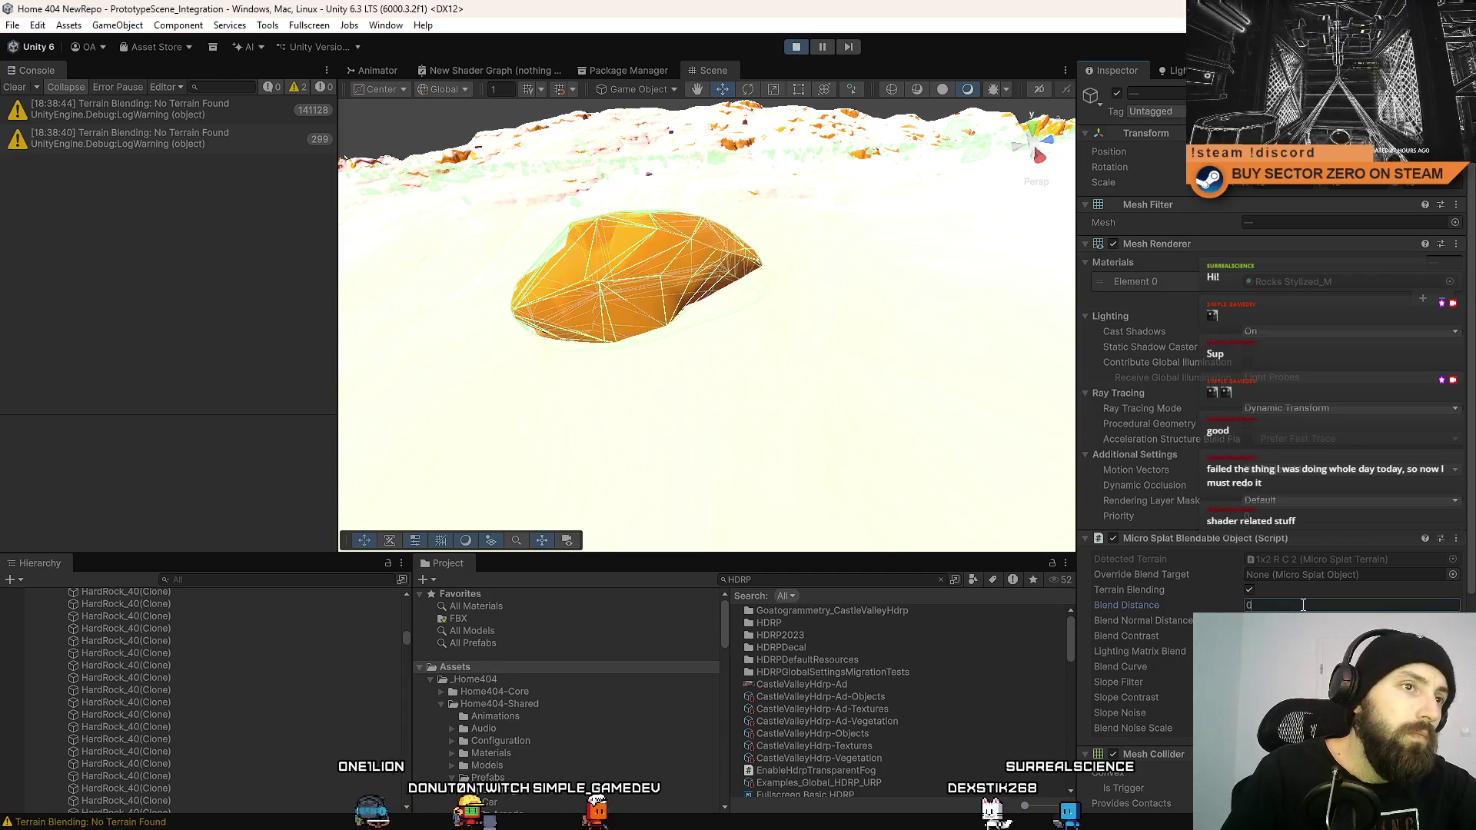
pyautogui.write('2')
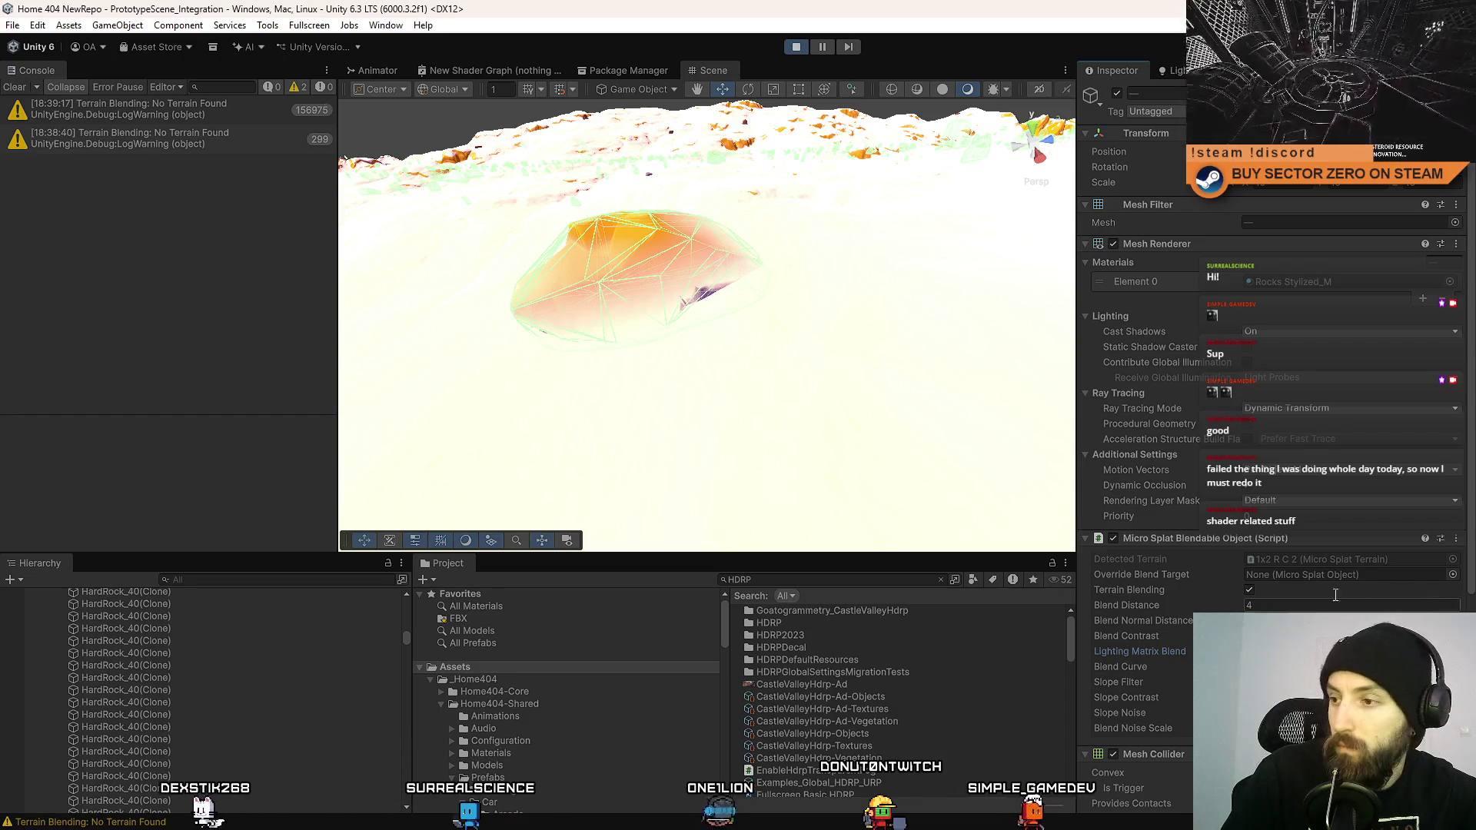
pyautogui.write('2')
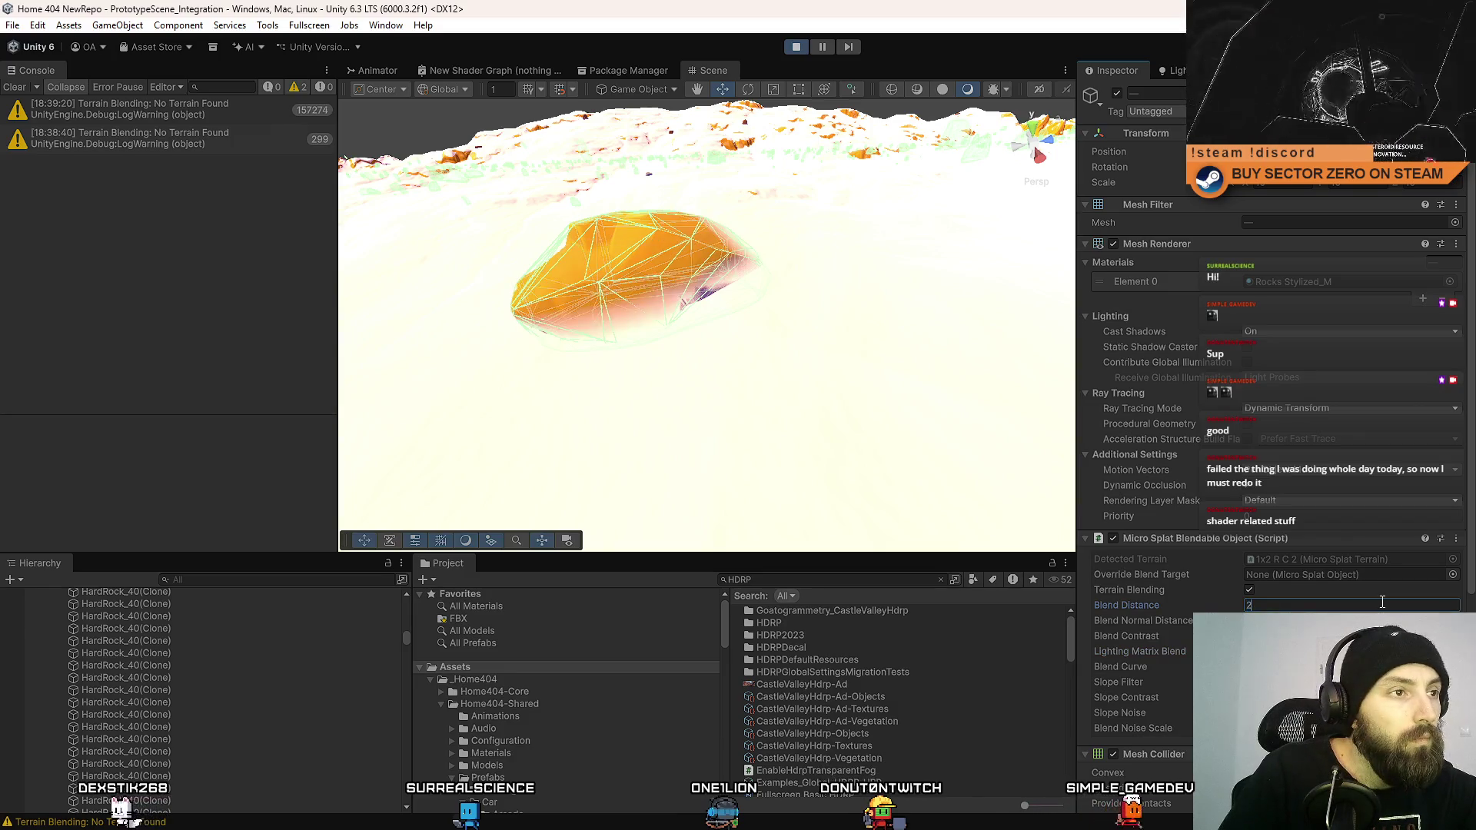
pyautogui.write('1')
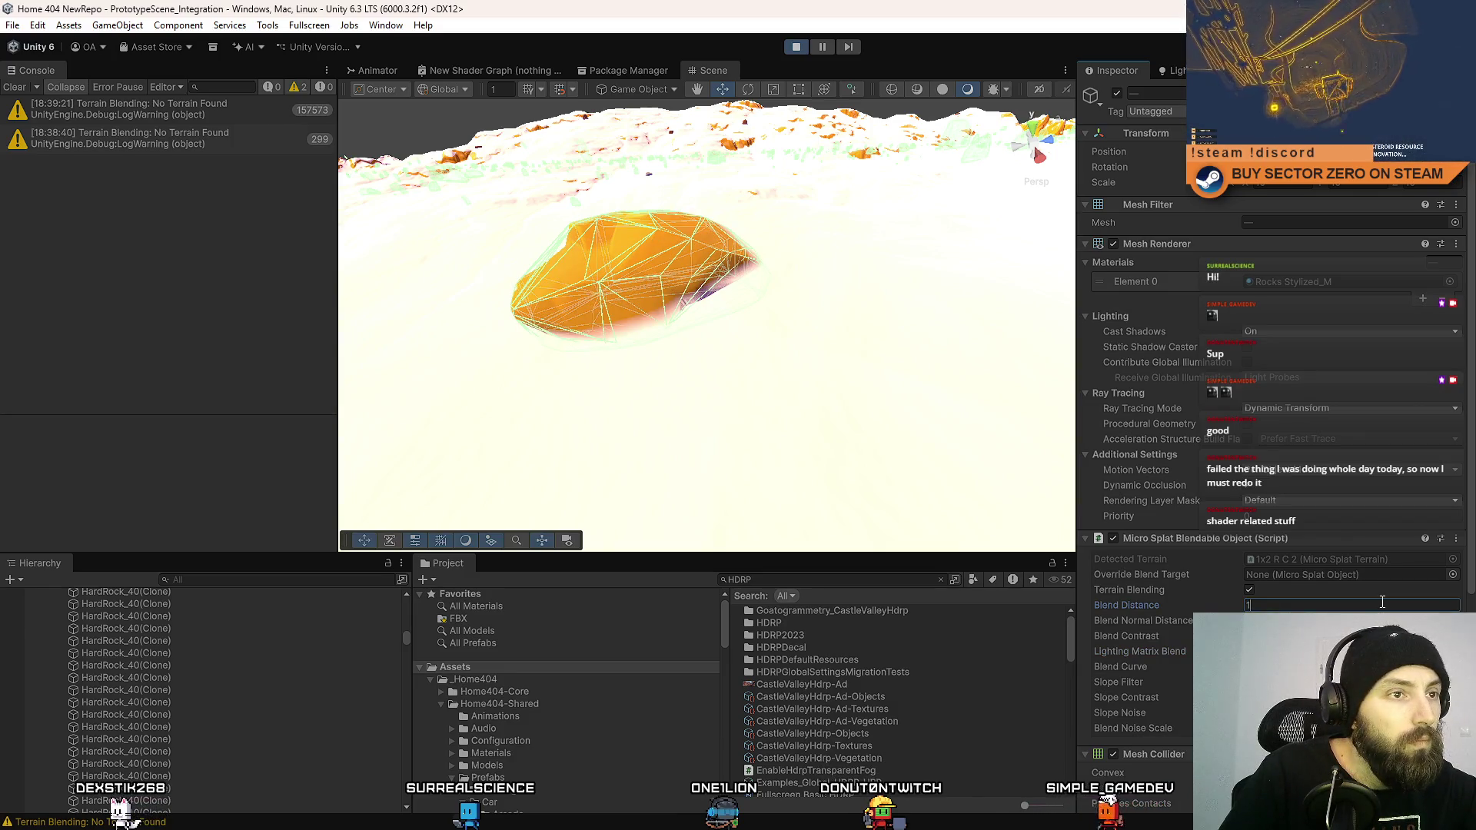
pyautogui.write('4')
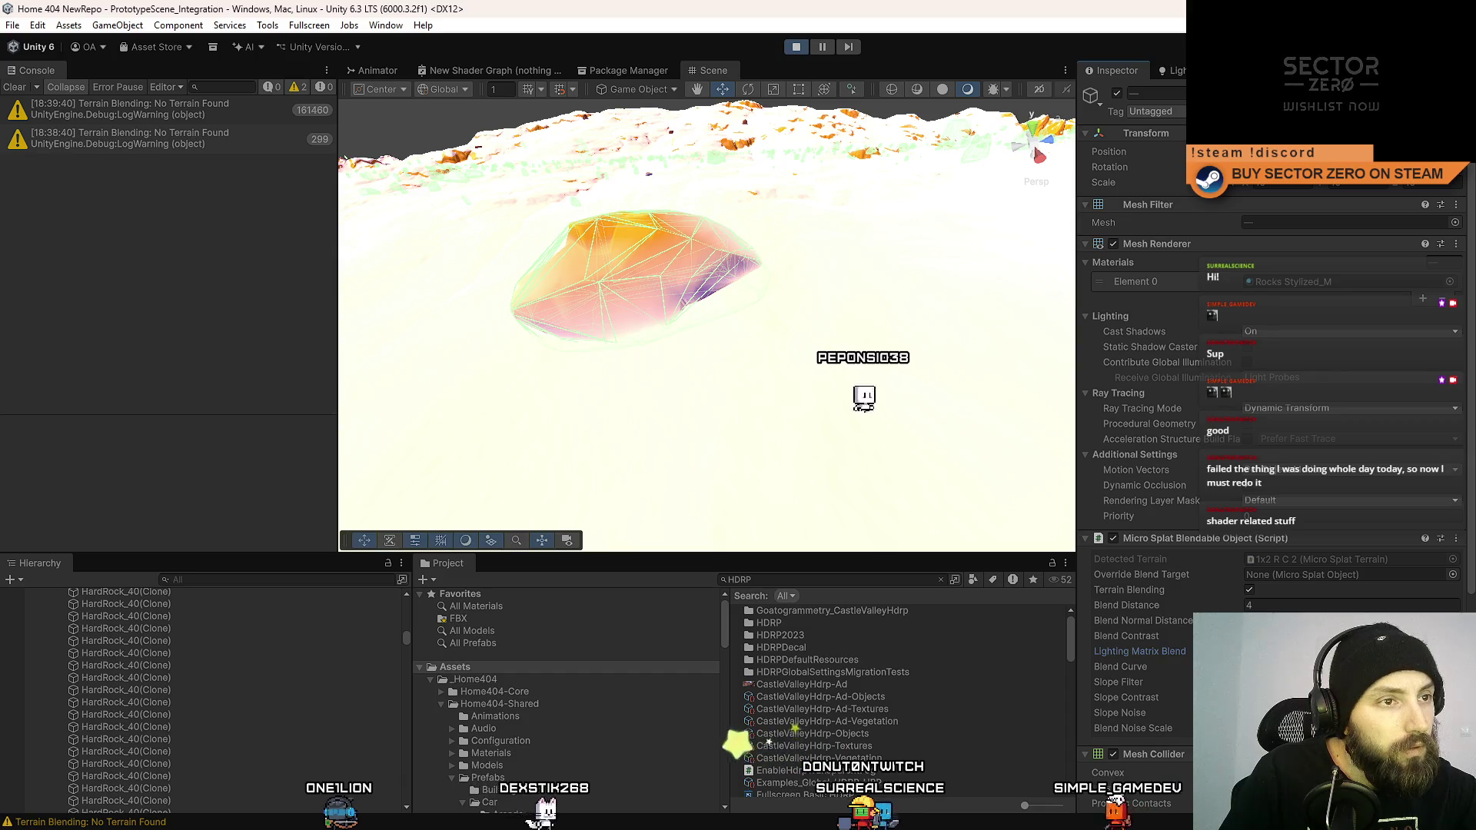
pyautogui.click(1280, 605)
pyautogui.write('3')
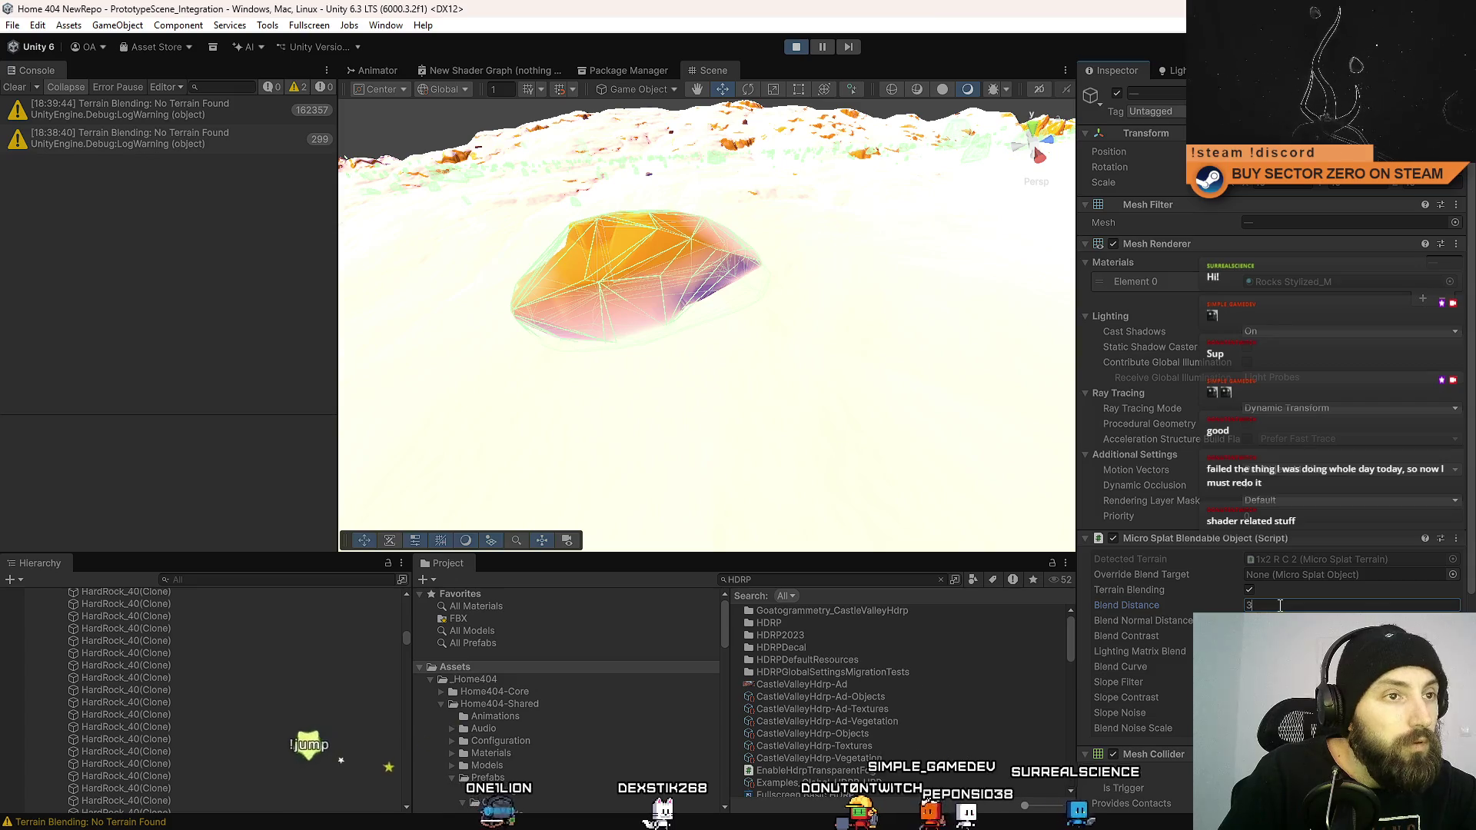
pyautogui.press('Return')
pyautogui.write('2')
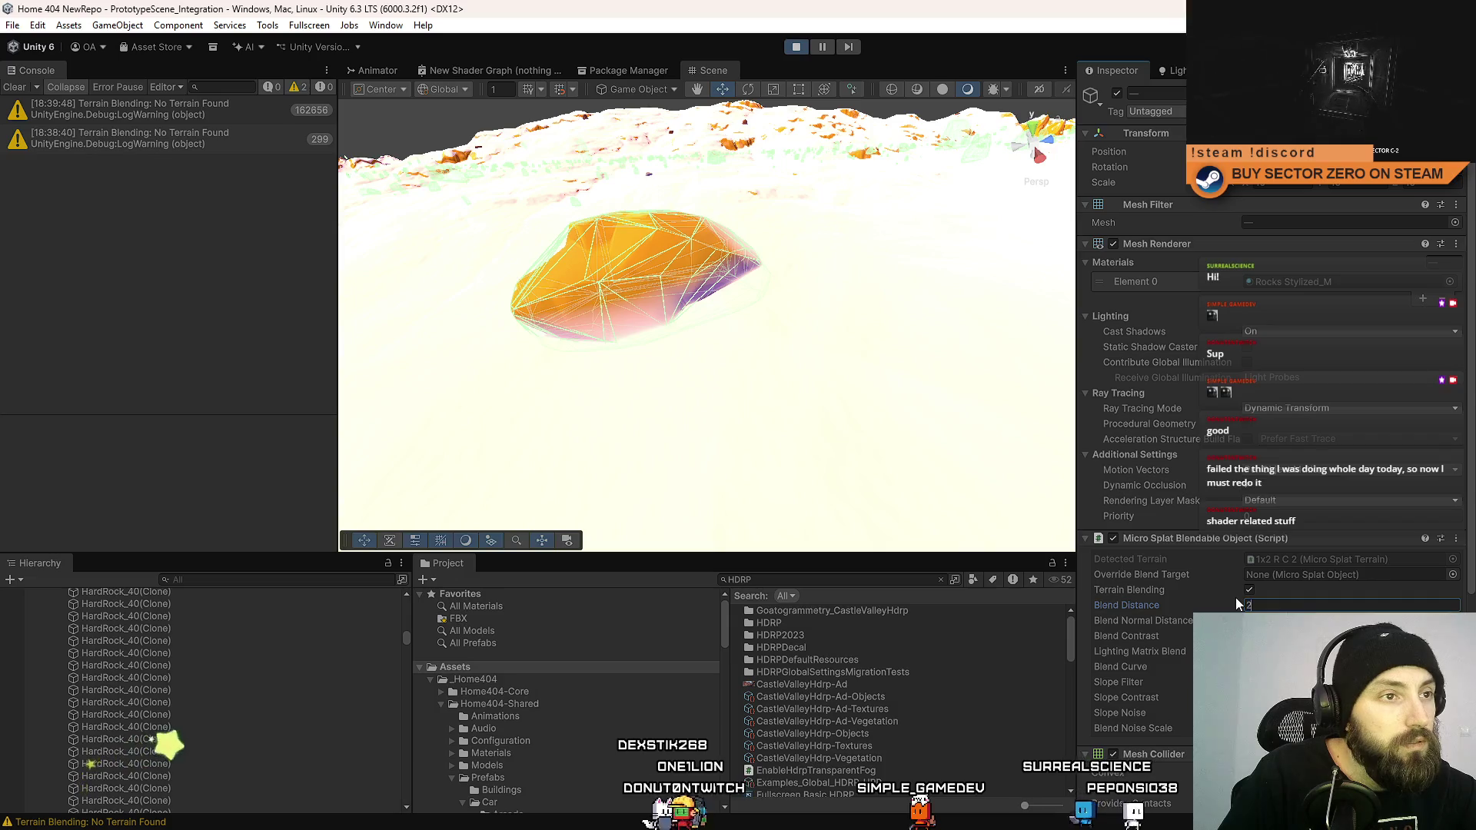
pyautogui.press('Return')
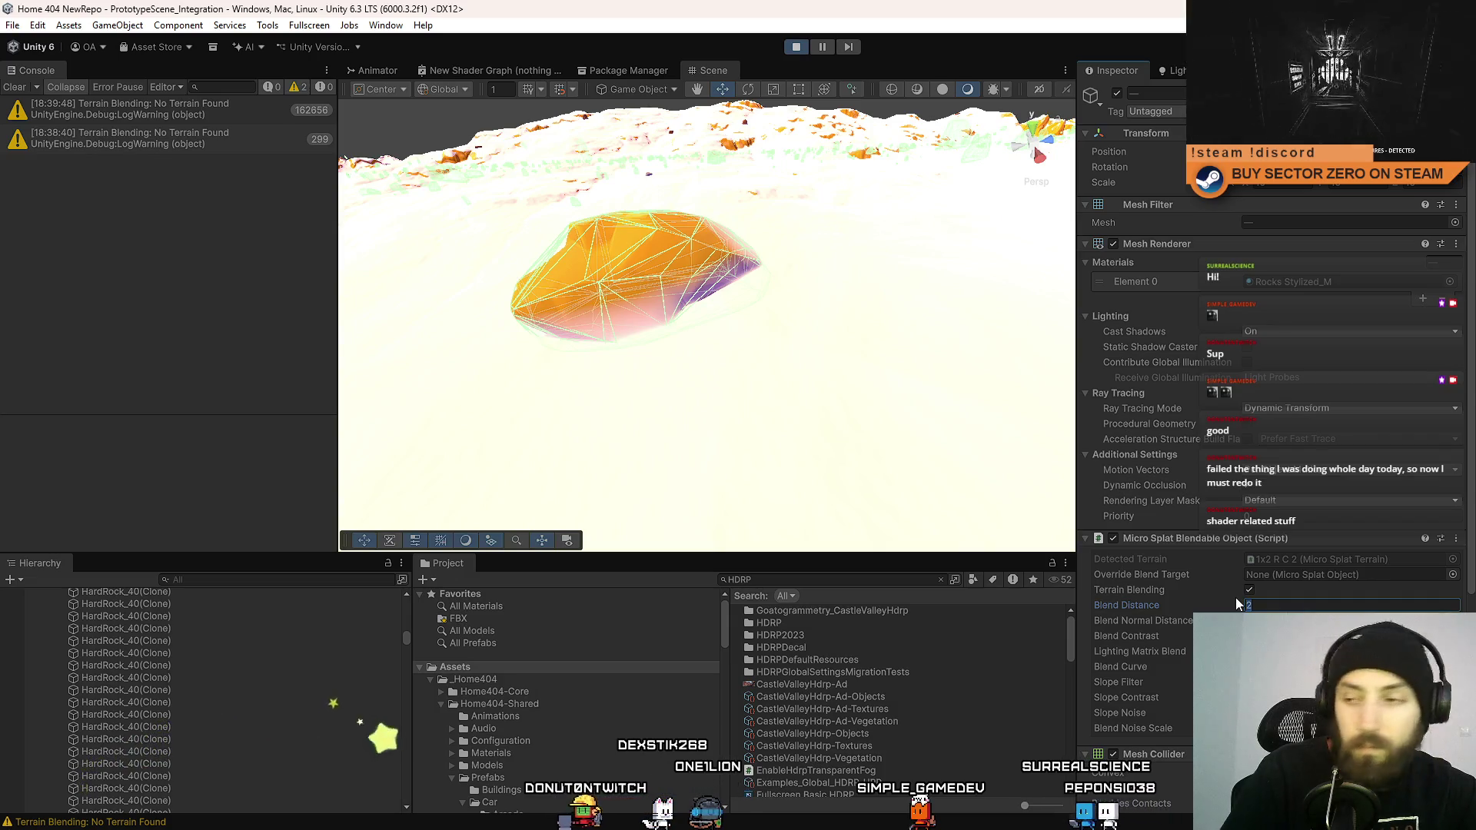
pyautogui.write('4')
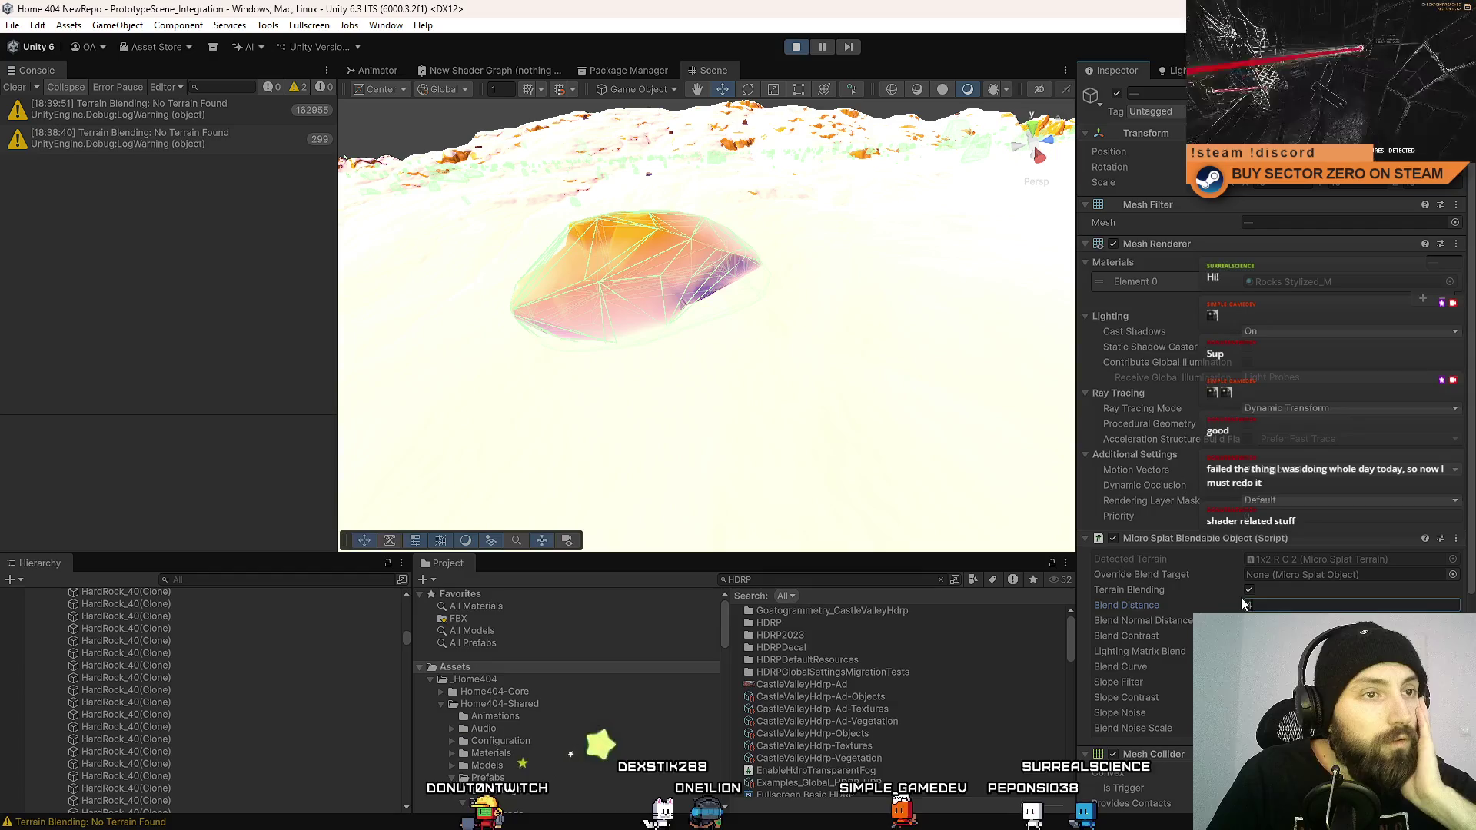
pyautogui.press('Return')
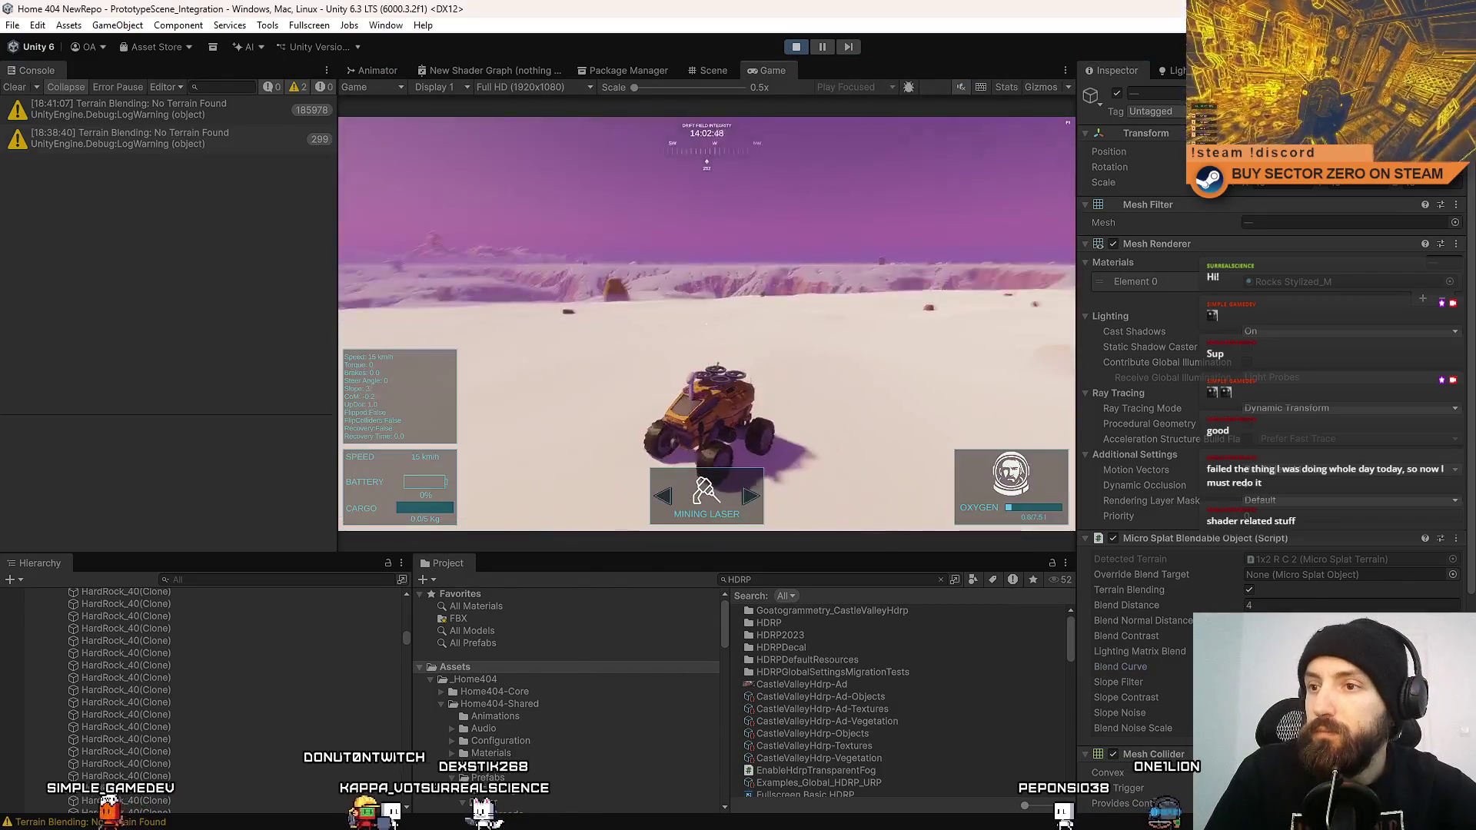
# Drive the rover fullscreen across the snowy plain to check rock blending, then return to the editor.
pyautogui.press('F10')
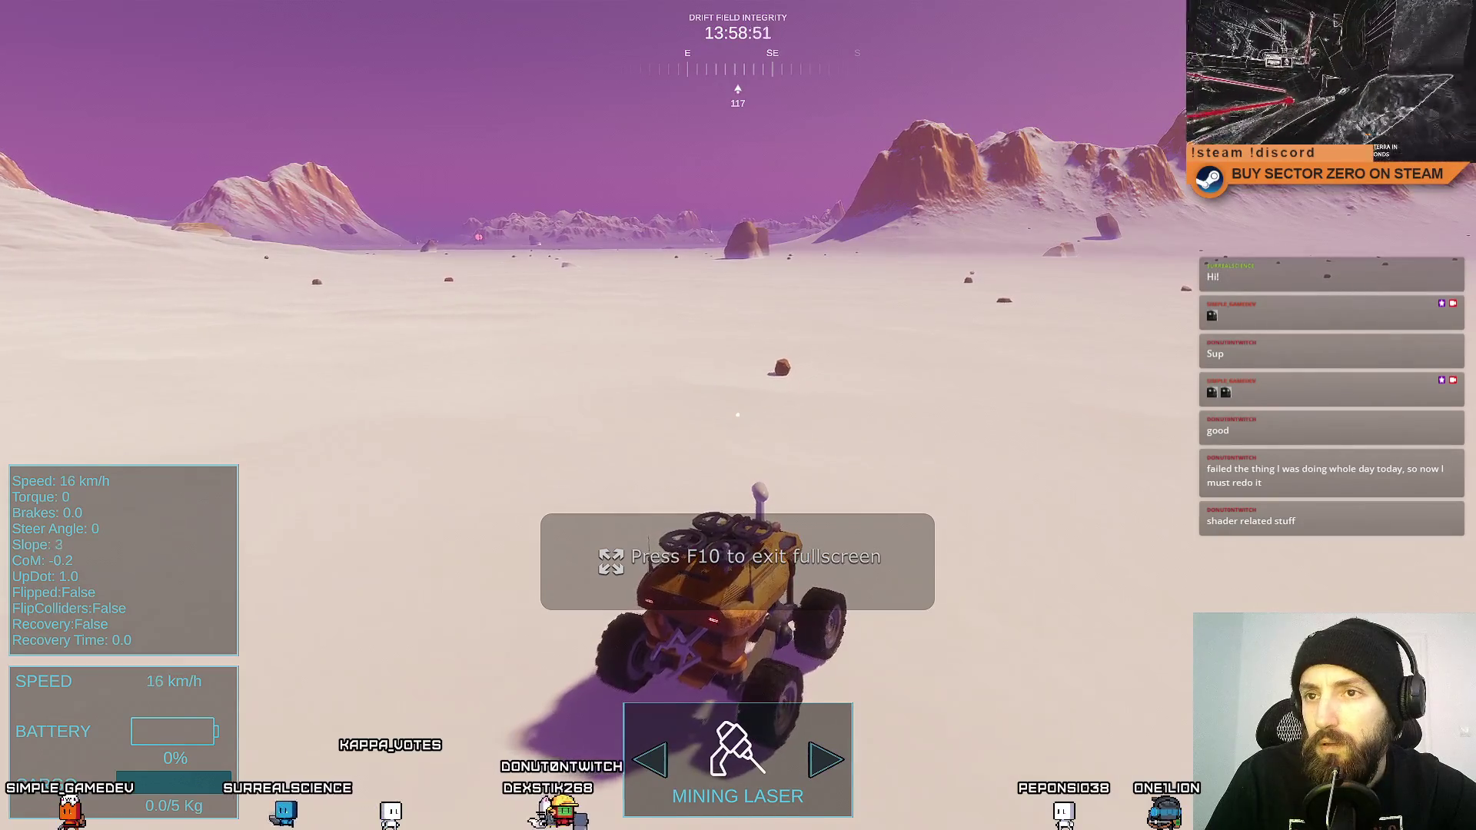
pyautogui.press('d')
pyautogui.press('d')
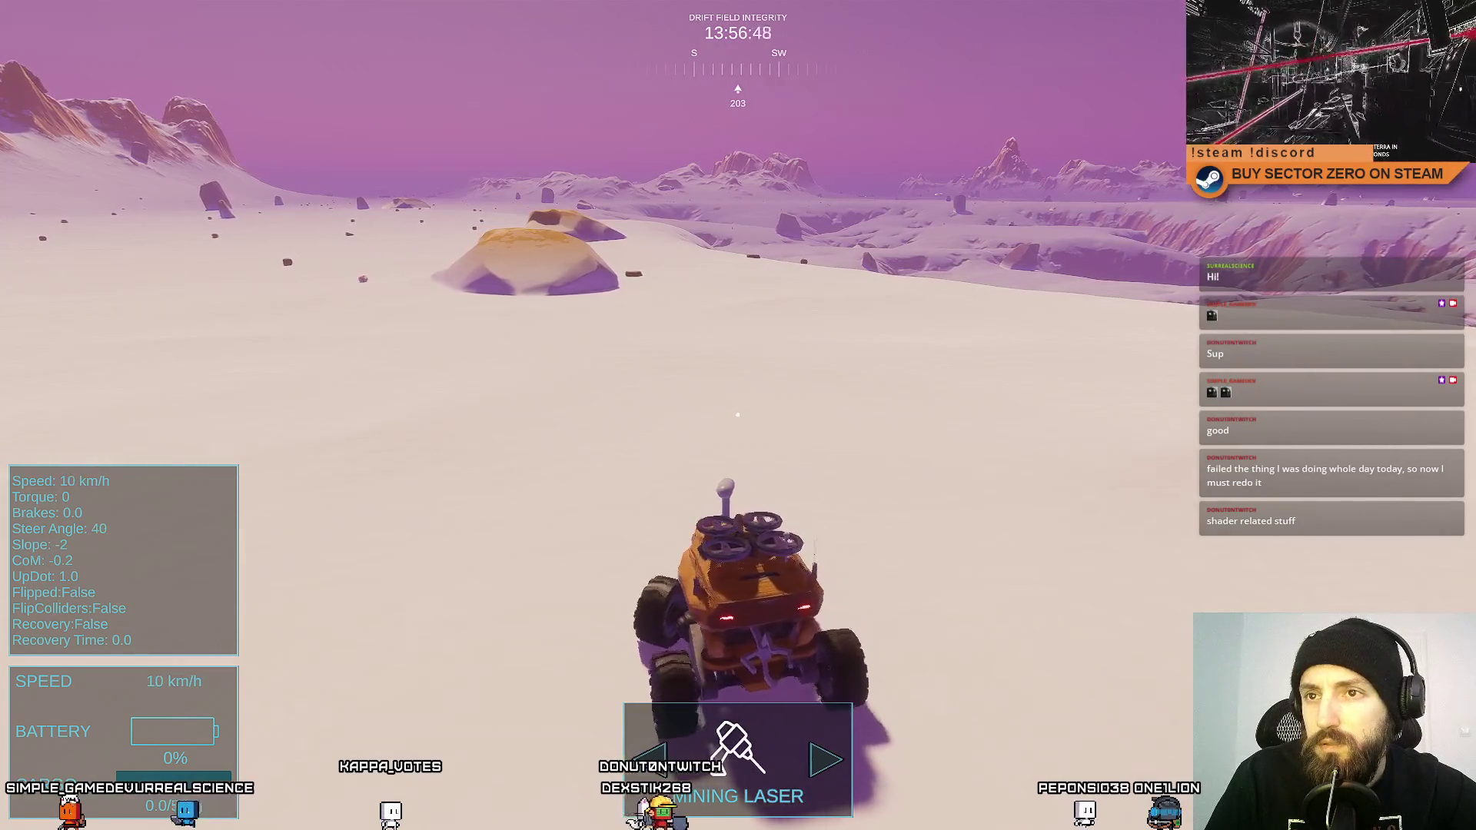
pyautogui.press('w')
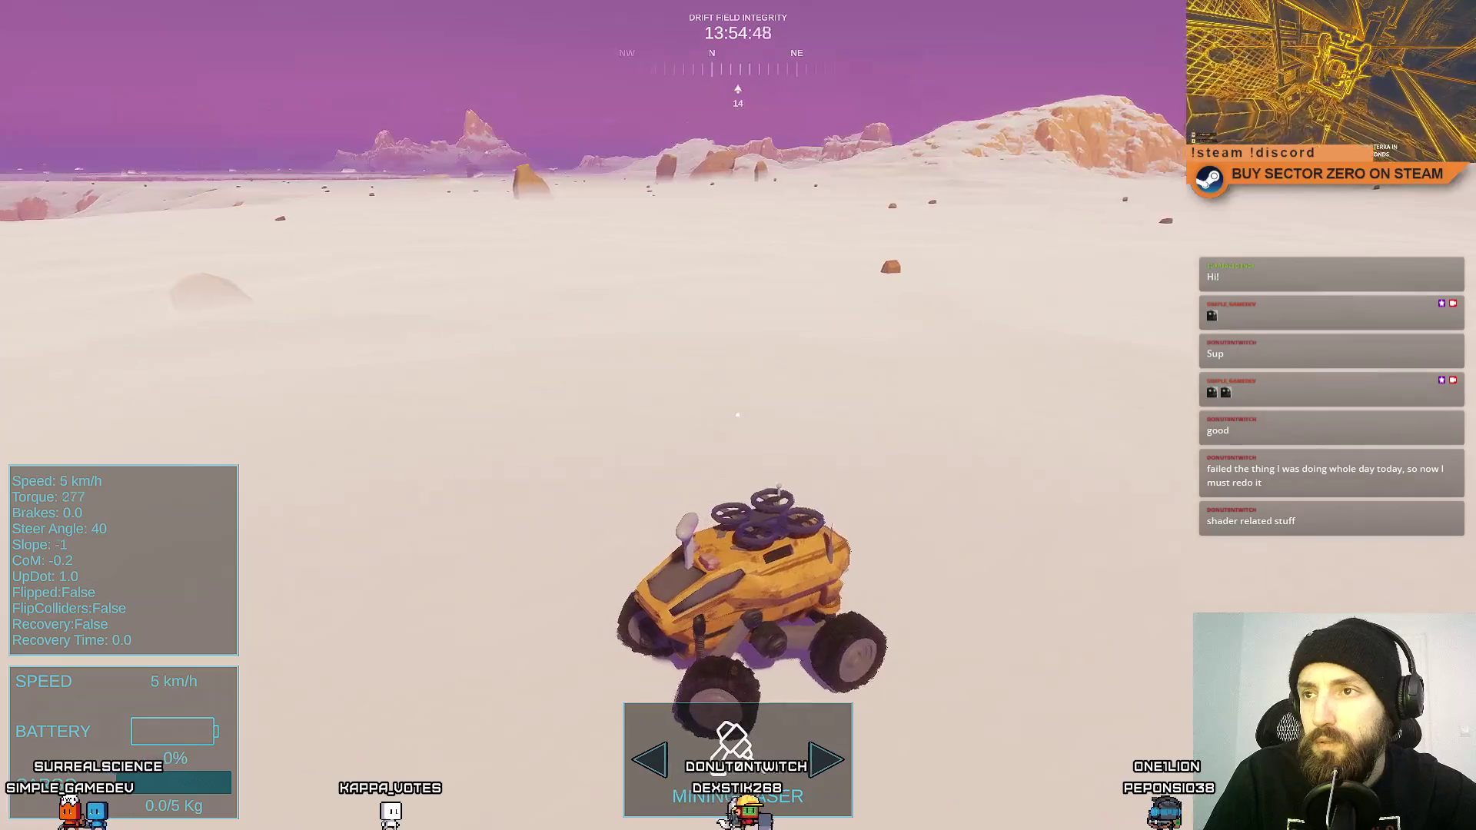
pyautogui.press('F11')
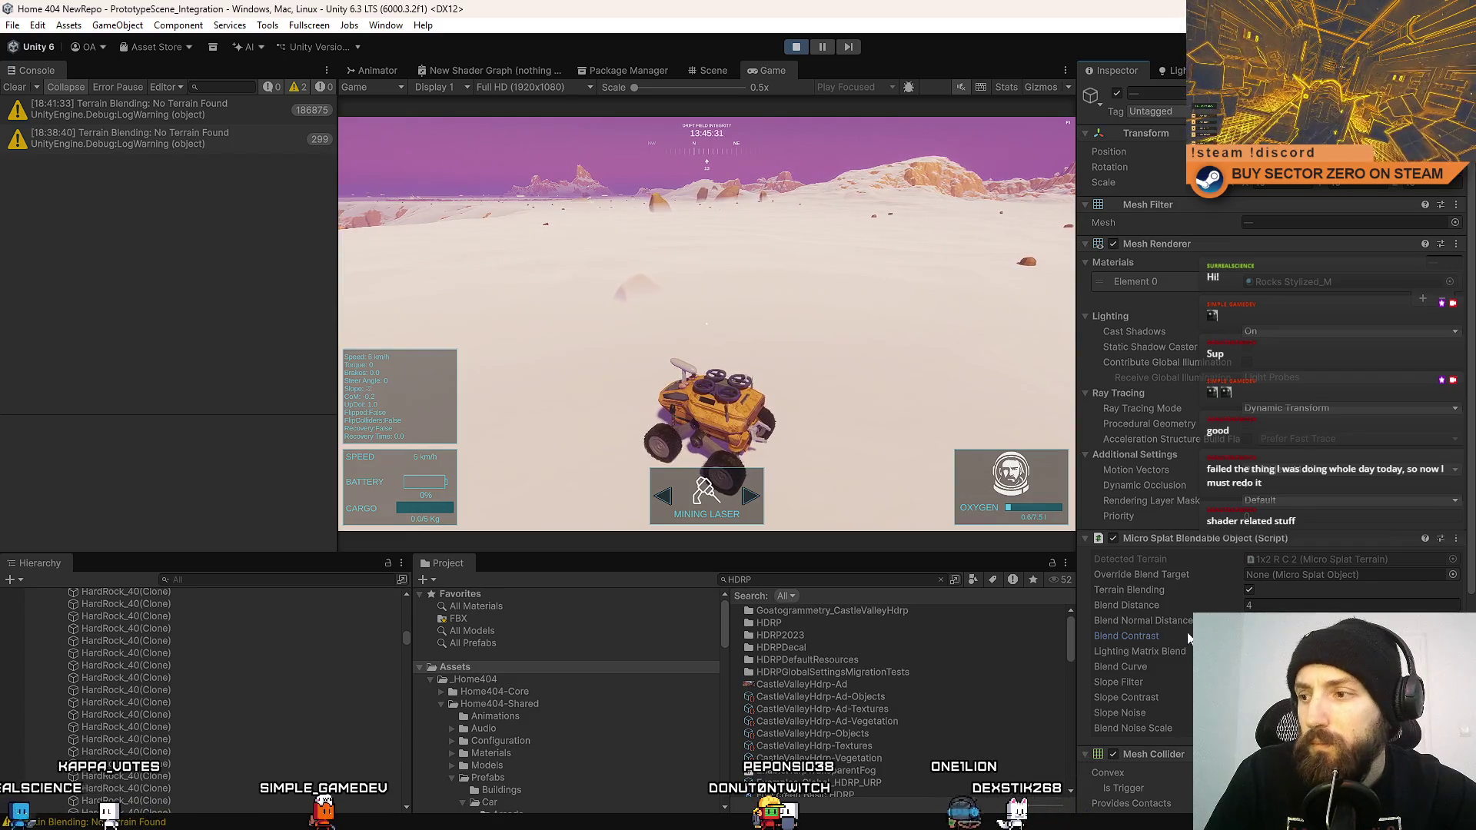
# Step through the Micro Splat blend settings and select the Blend Distance value.
pyautogui.click(1139, 651)
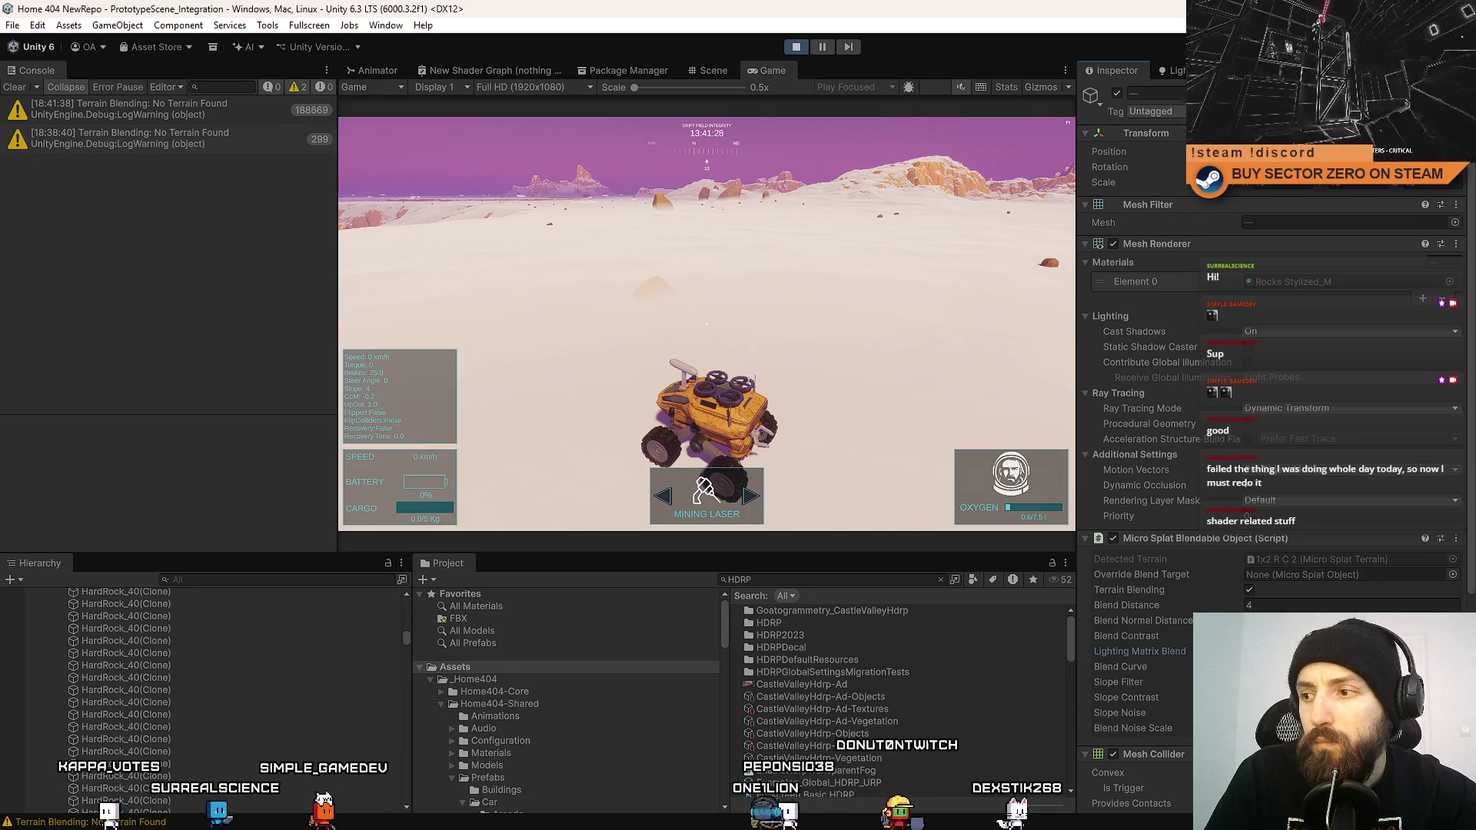
pyautogui.click(1120, 666)
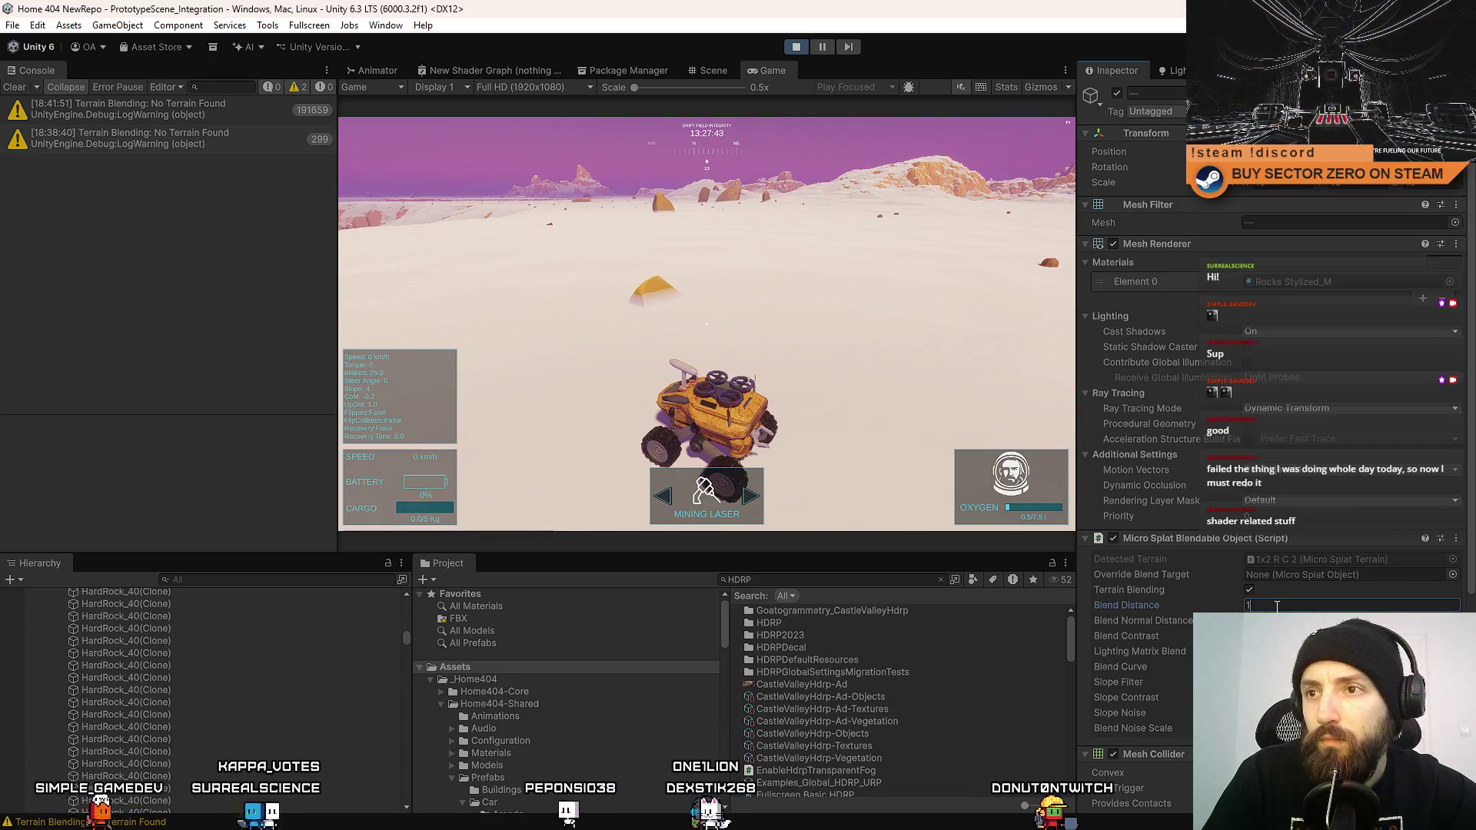
pyautogui.doubleClick(1276, 607)
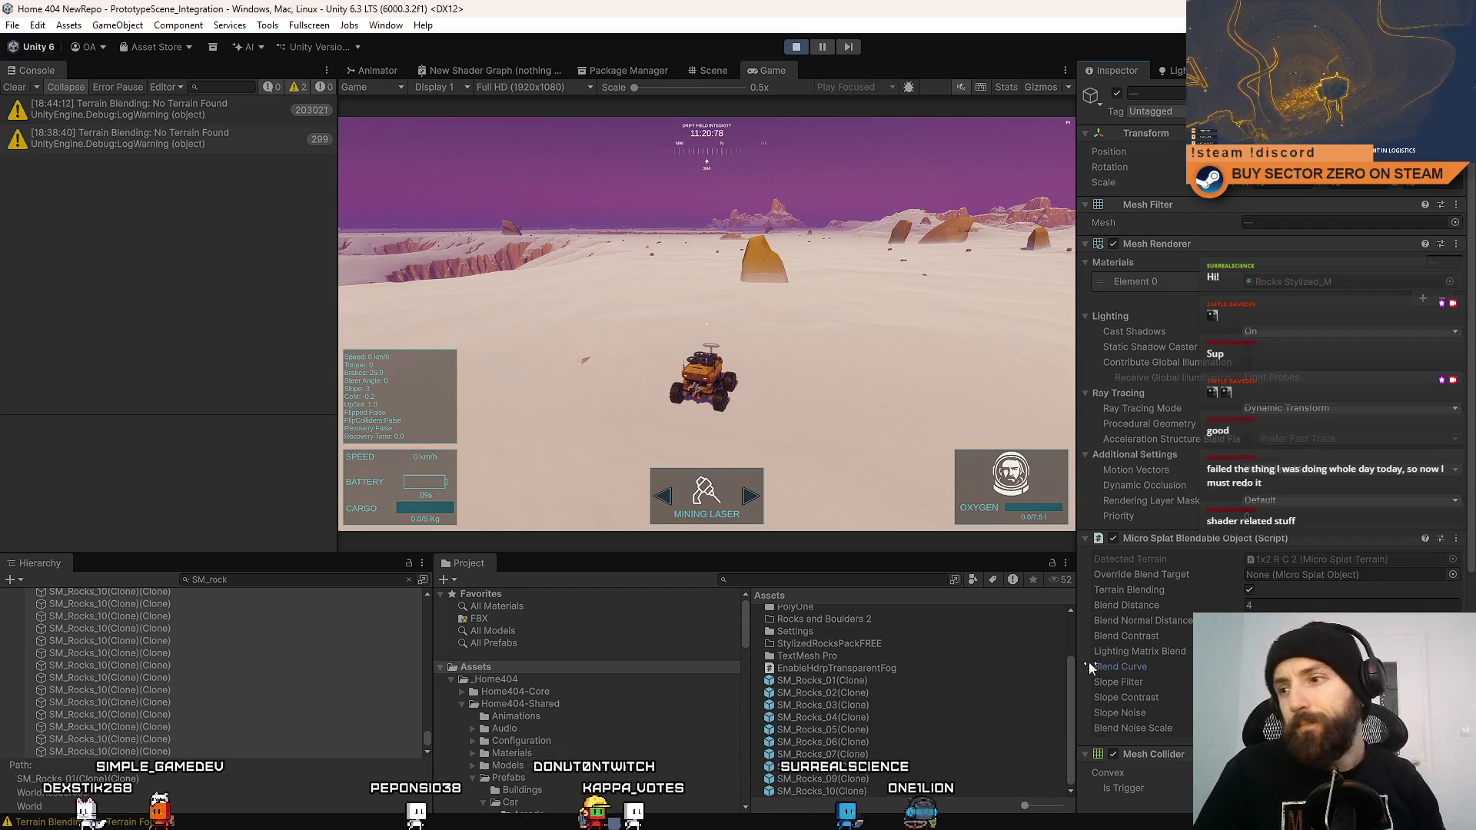
# Orbit the camera around the rover in fullscreen to inspect the rocks, then return to the editor.
pyautogui.click(1158, 636)
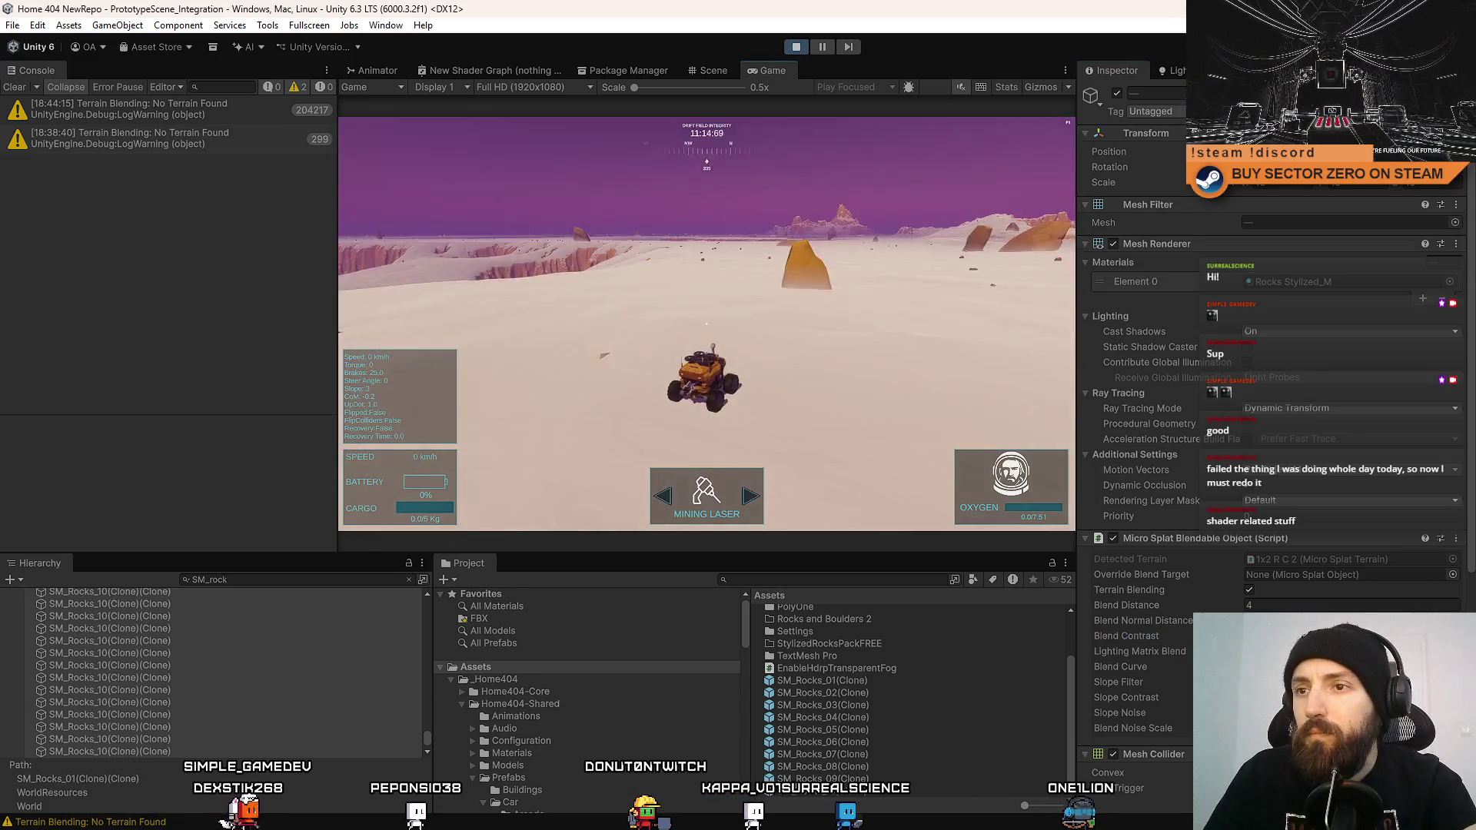
pyautogui.press('F10')
pyautogui.moveTo(1145, 371); pyautogui.dragTo(787, 372)
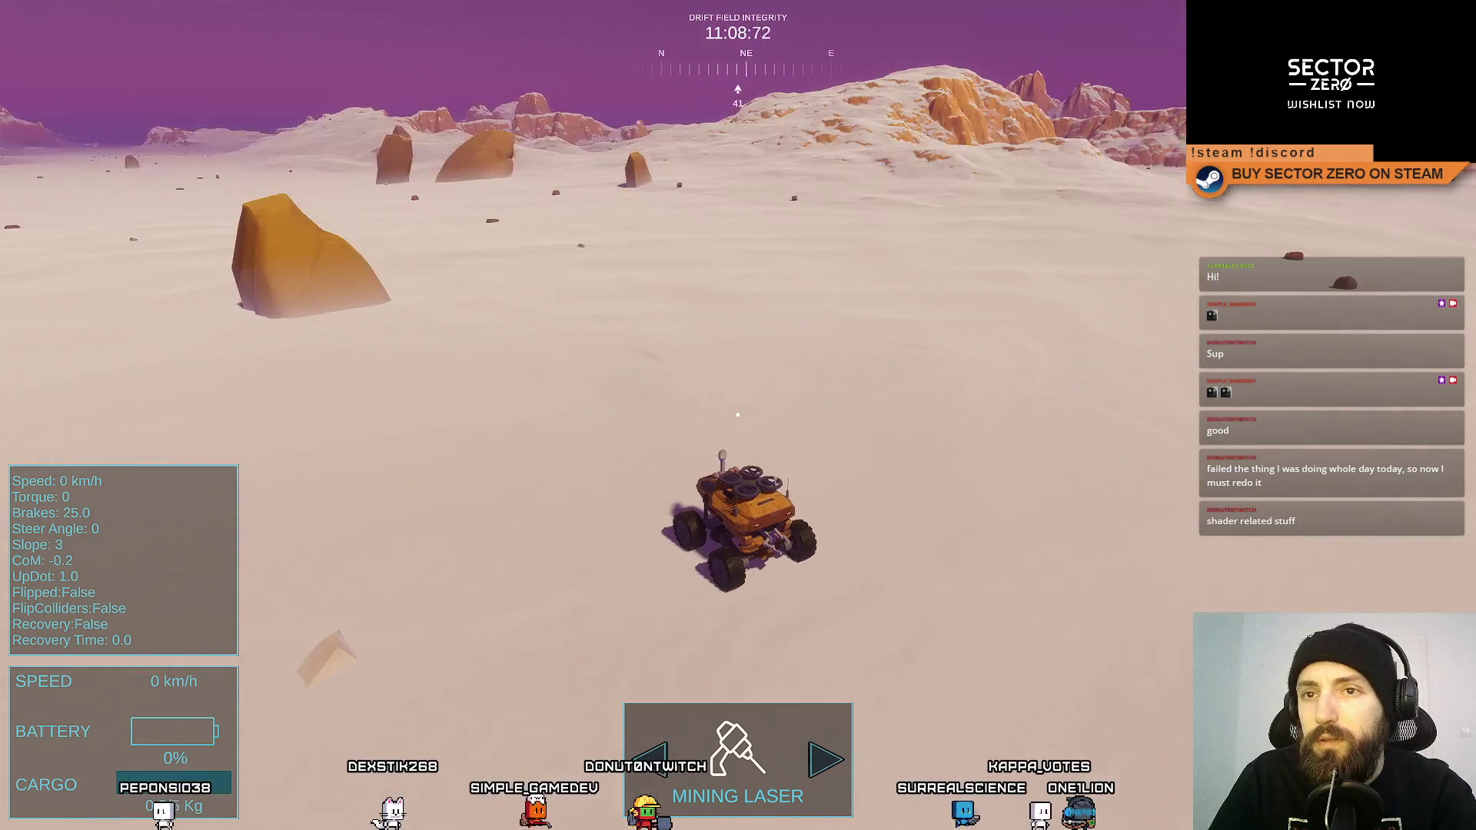
pyautogui.press('F11')
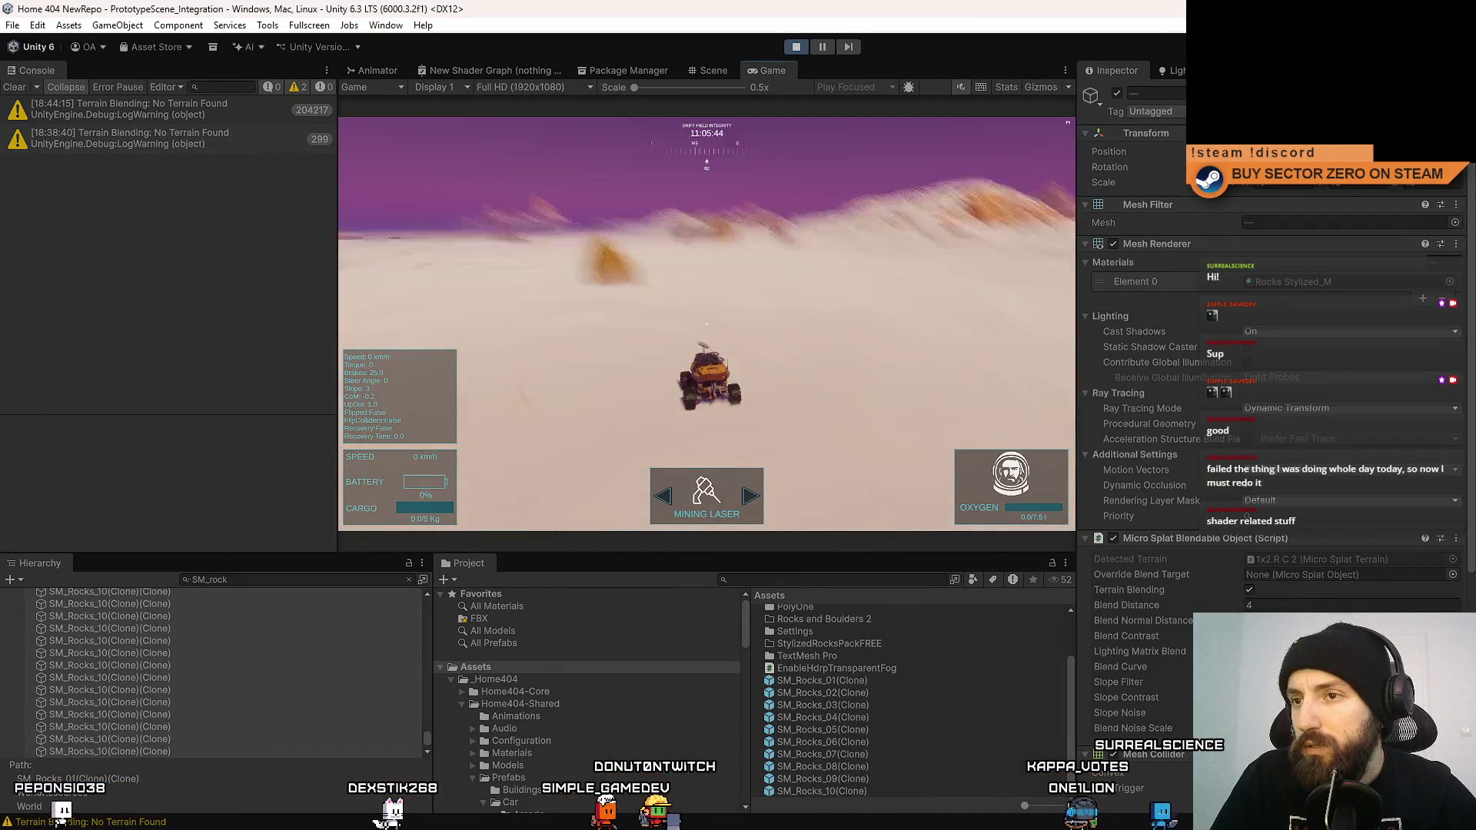
# Change Blend Distance to 2, then set it back to 4.
pyautogui.click(1304, 606)
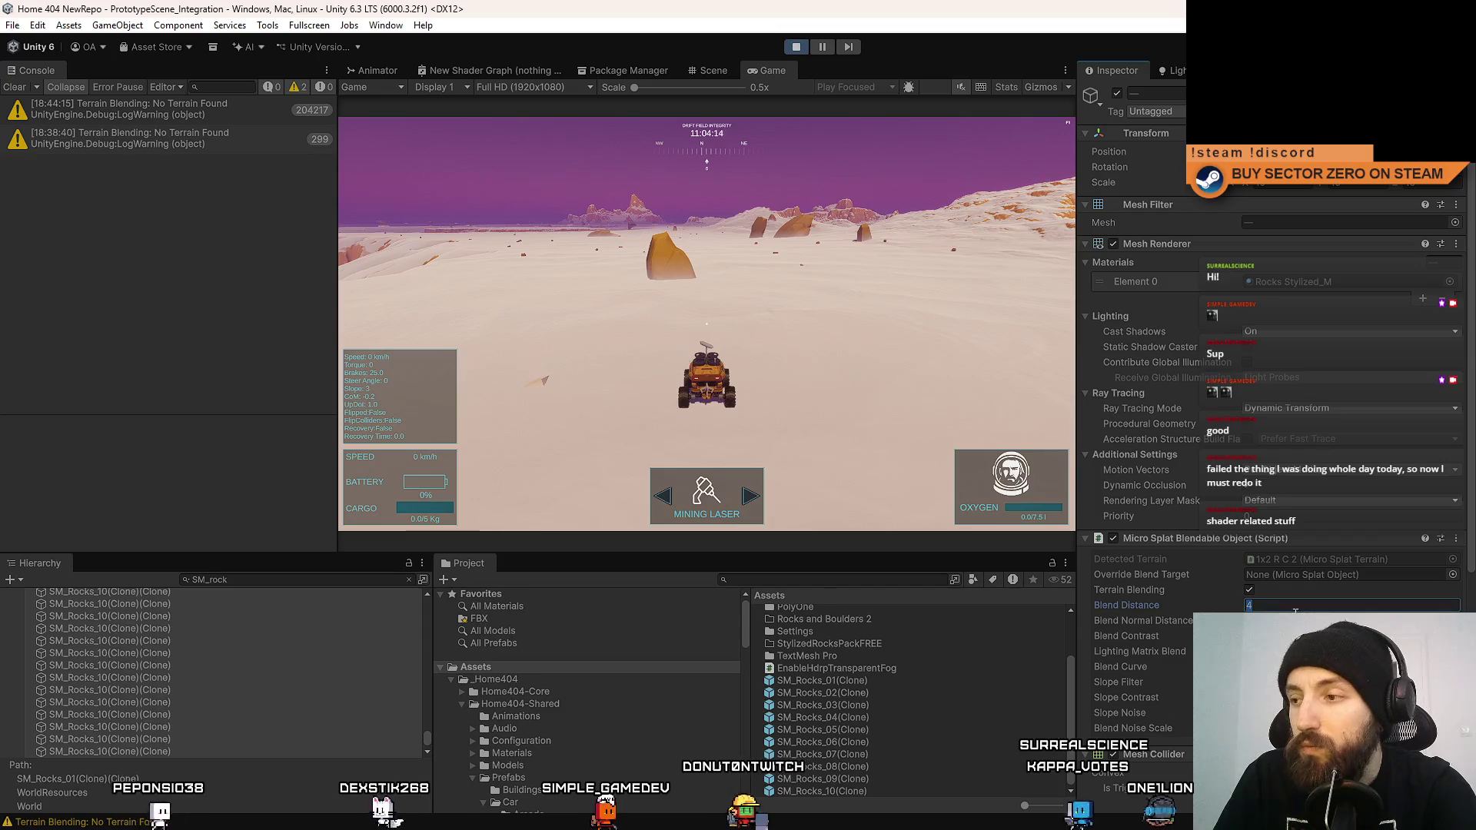
pyautogui.write('2')
pyautogui.press('Tab')
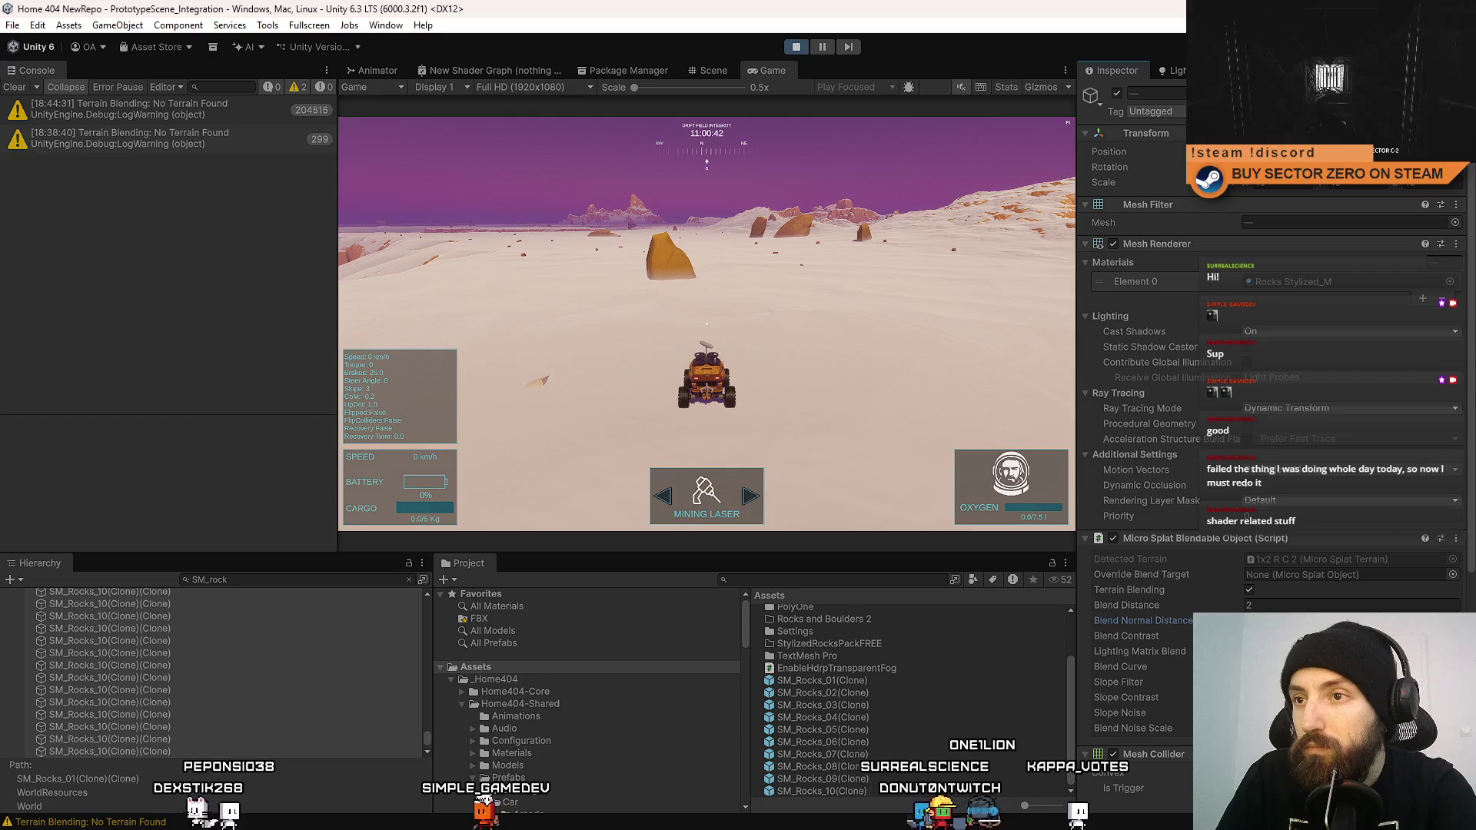
pyautogui.click(1275, 605)
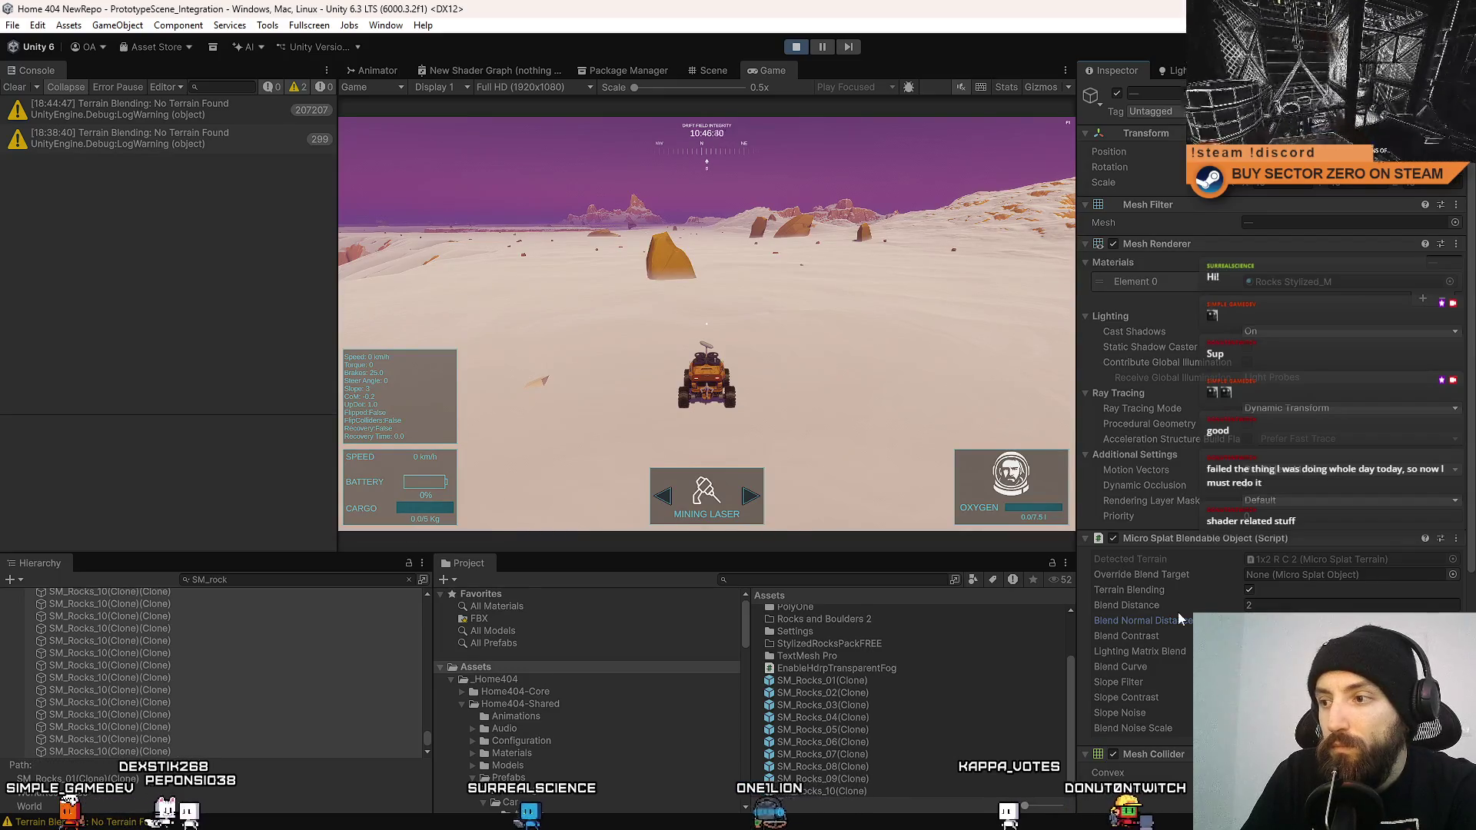
pyautogui.click(1291, 606)
pyautogui.write('3')
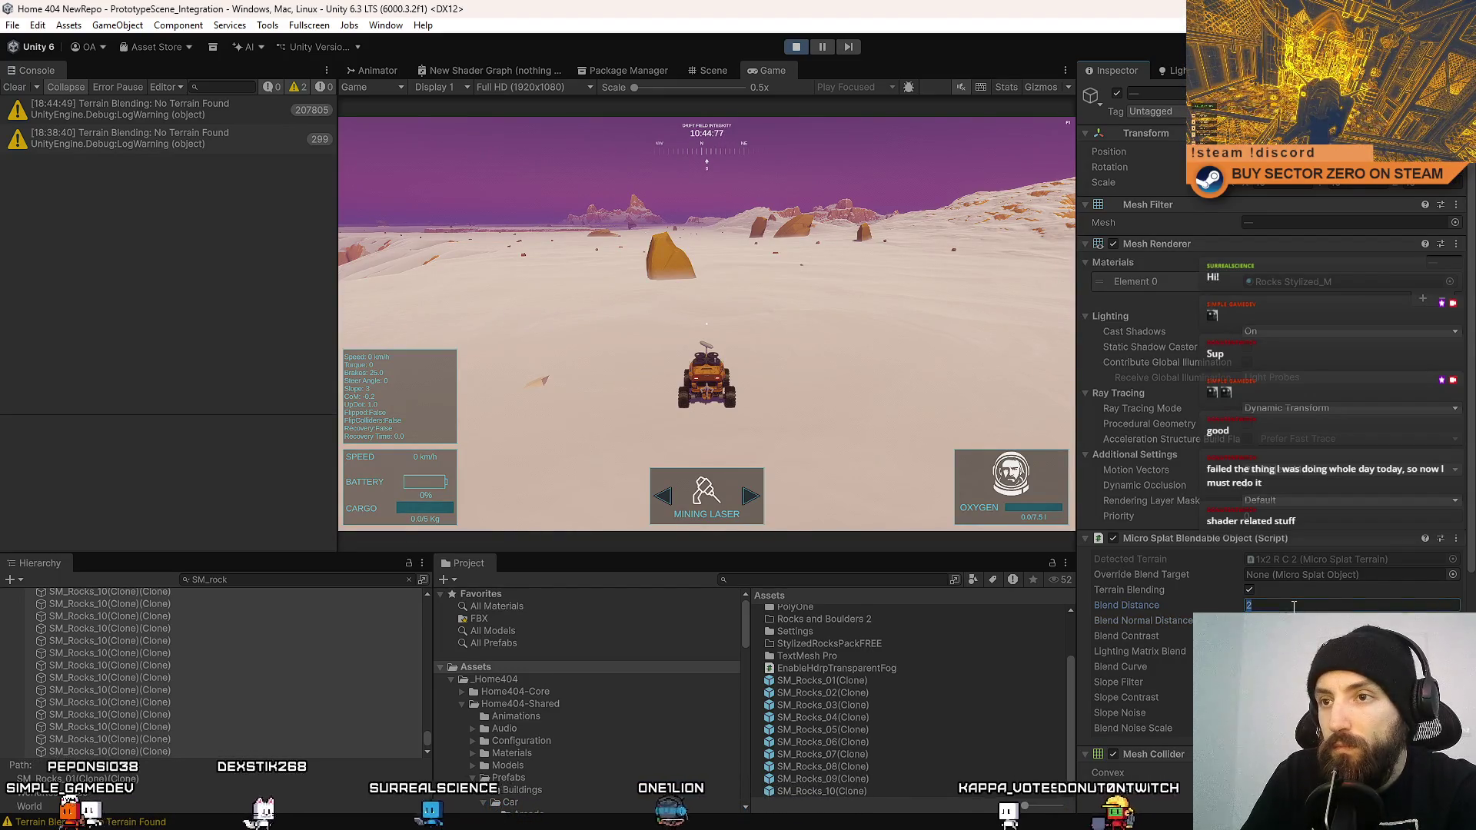
pyautogui.write('4')
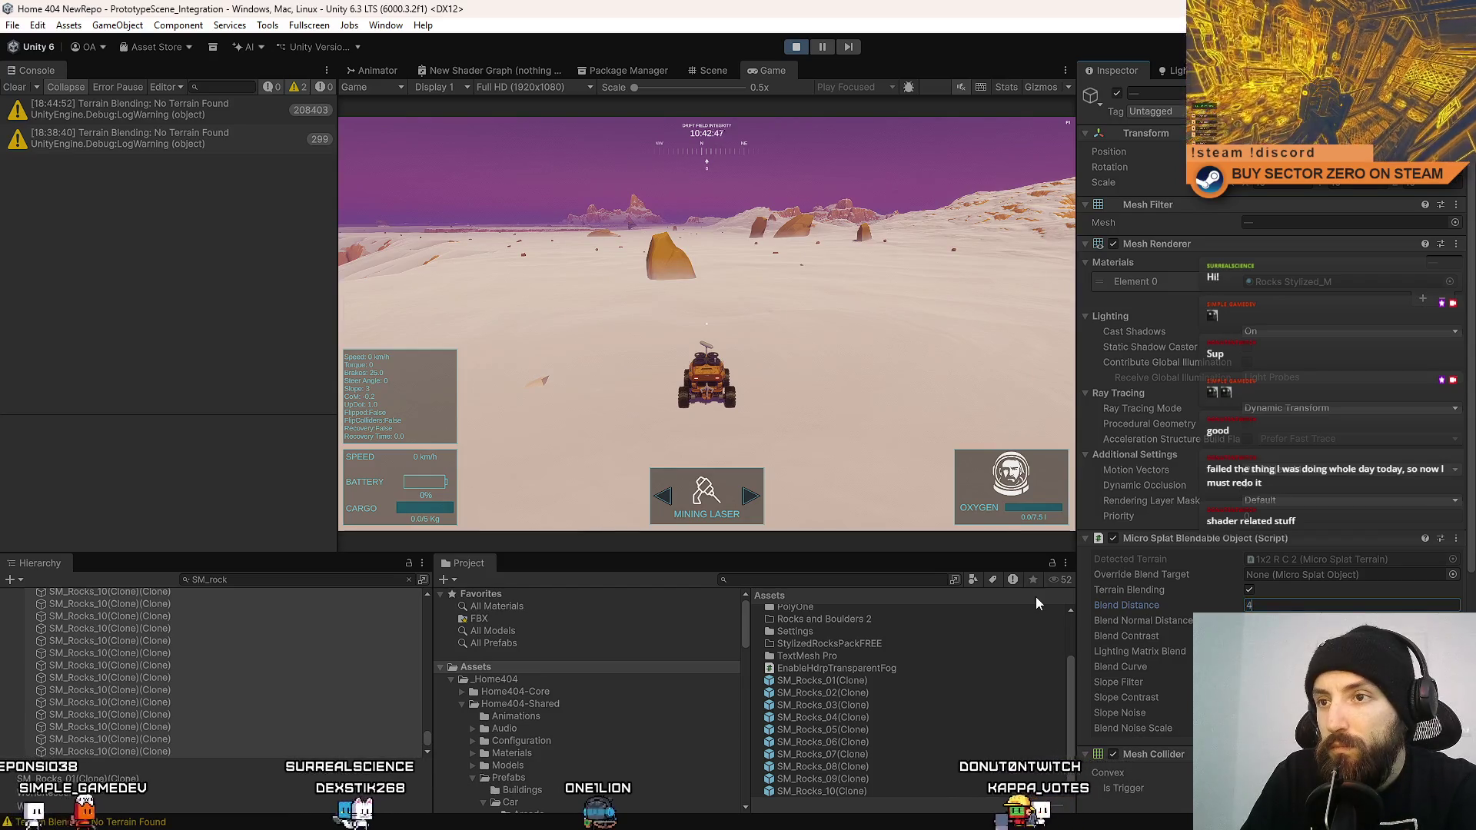
pyautogui.press('Tab')
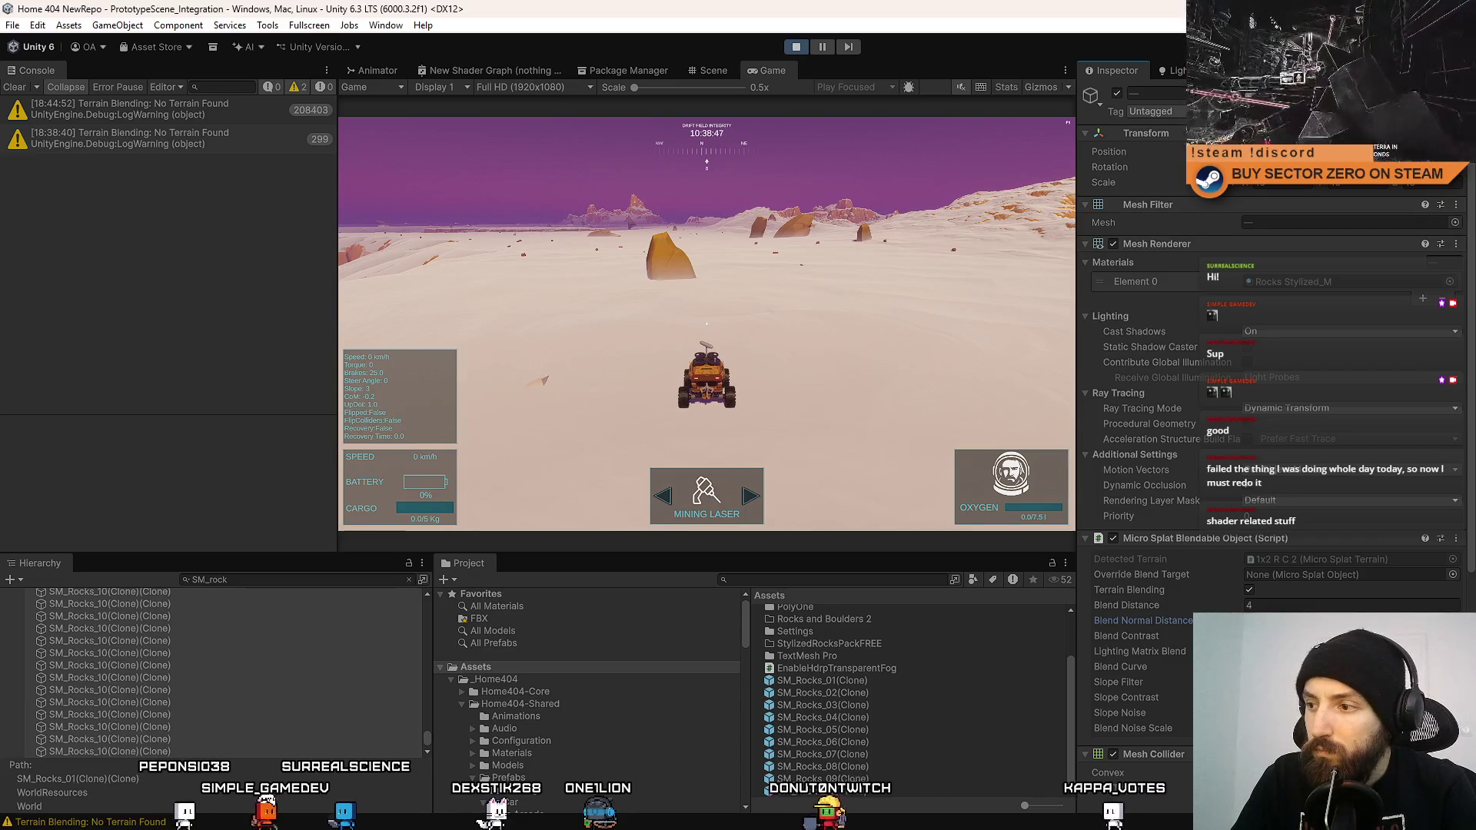
pyautogui.press('Tab')
pyautogui.press('Tab')
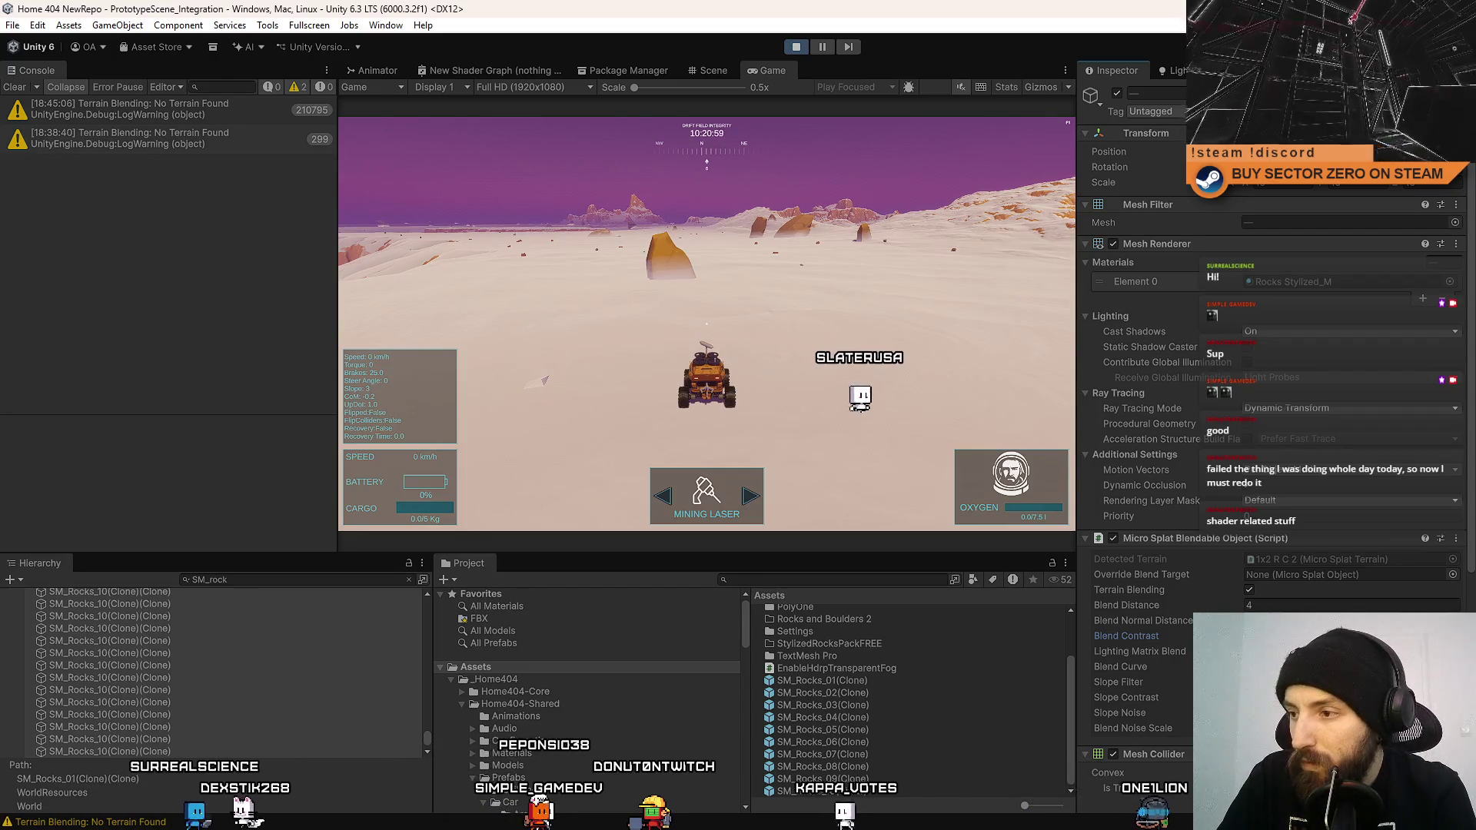
# Check the Blend Curve and Blend Contrast settings, then drive the rover fullscreen across the sand.
pyautogui.click(1120, 666)
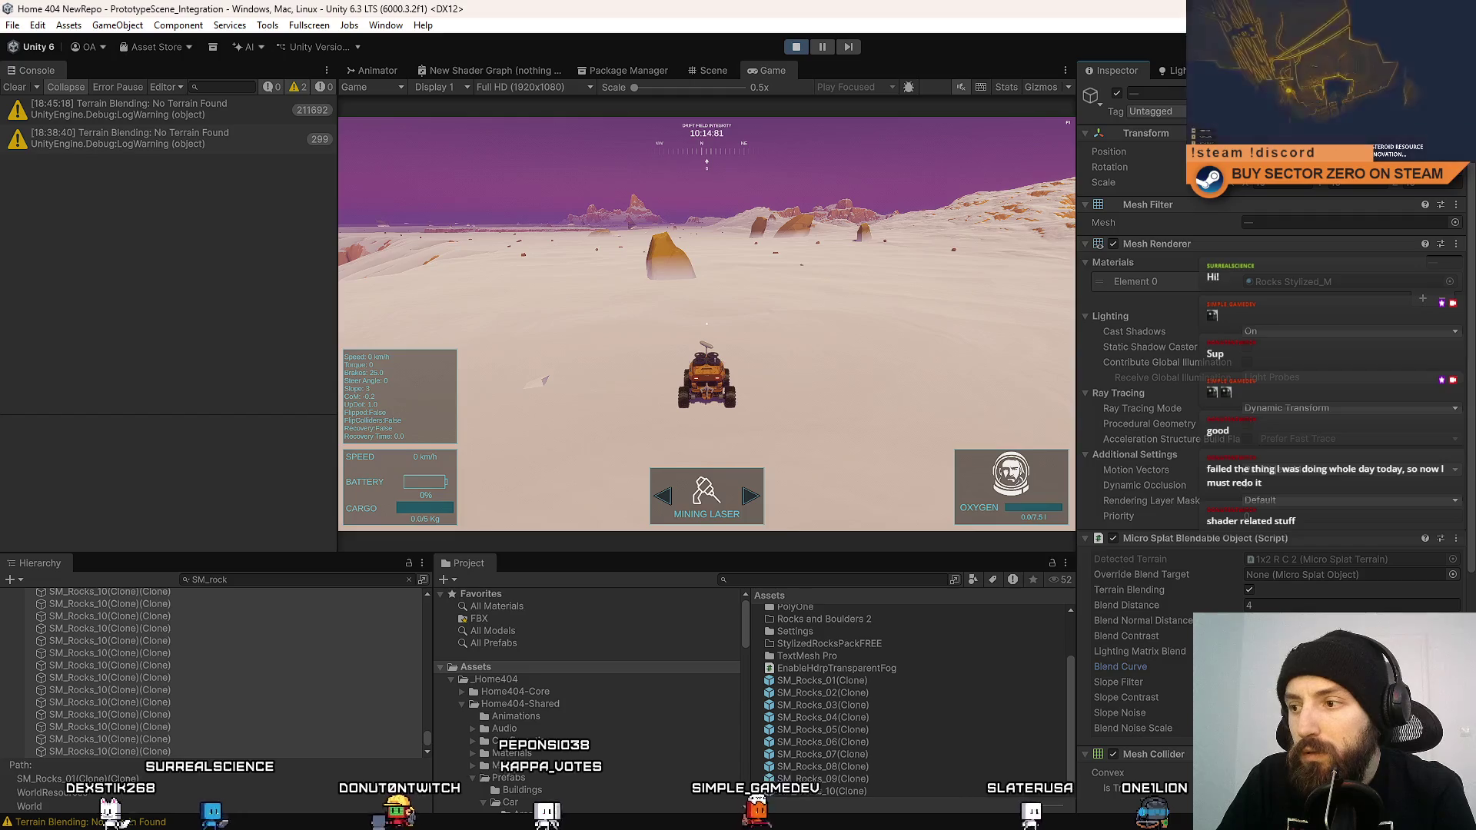
pyautogui.click(1126, 636)
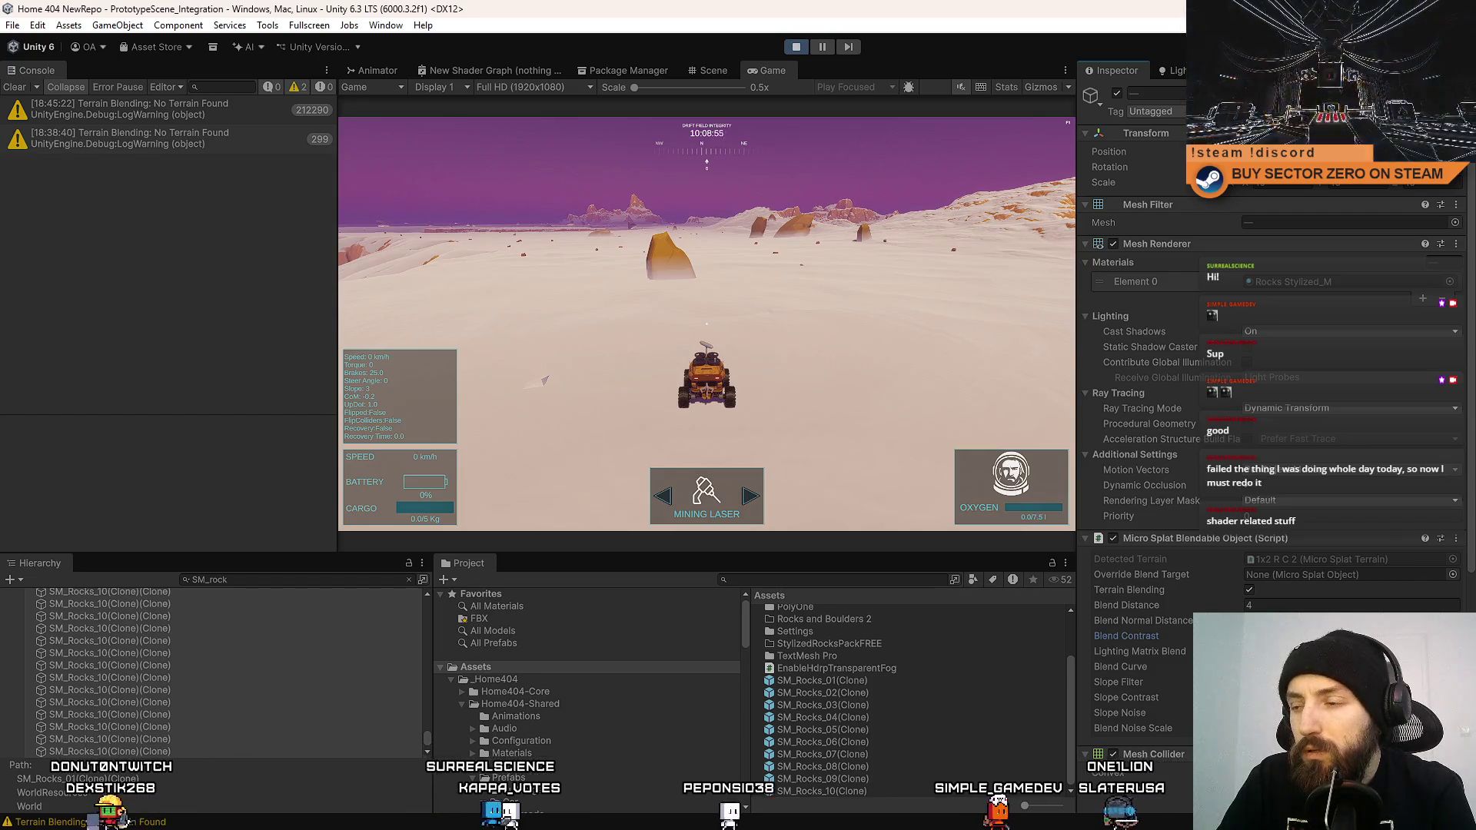
pyautogui.press('F10')
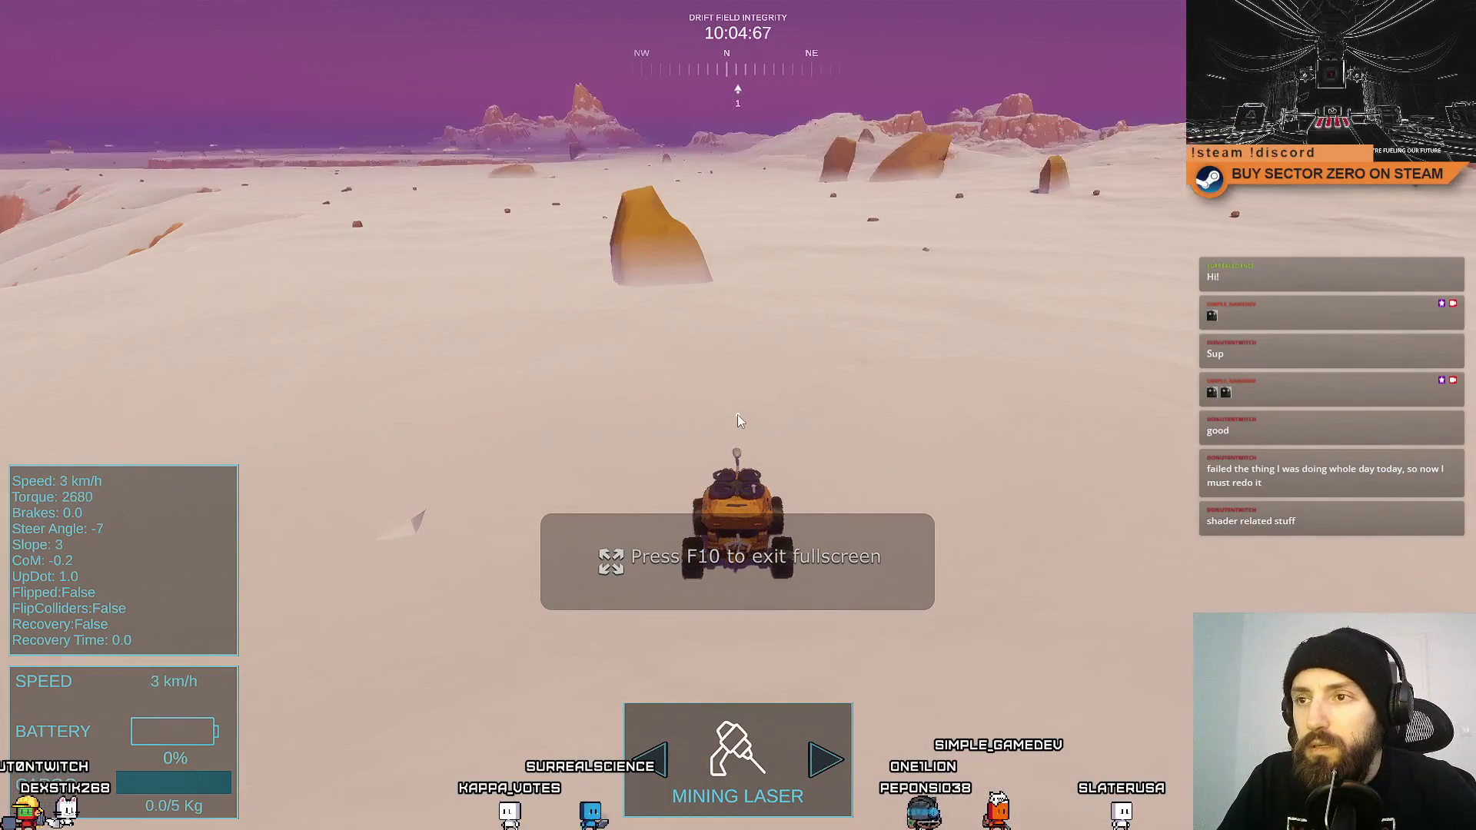
pyautogui.press('w')
pyautogui.press('a')
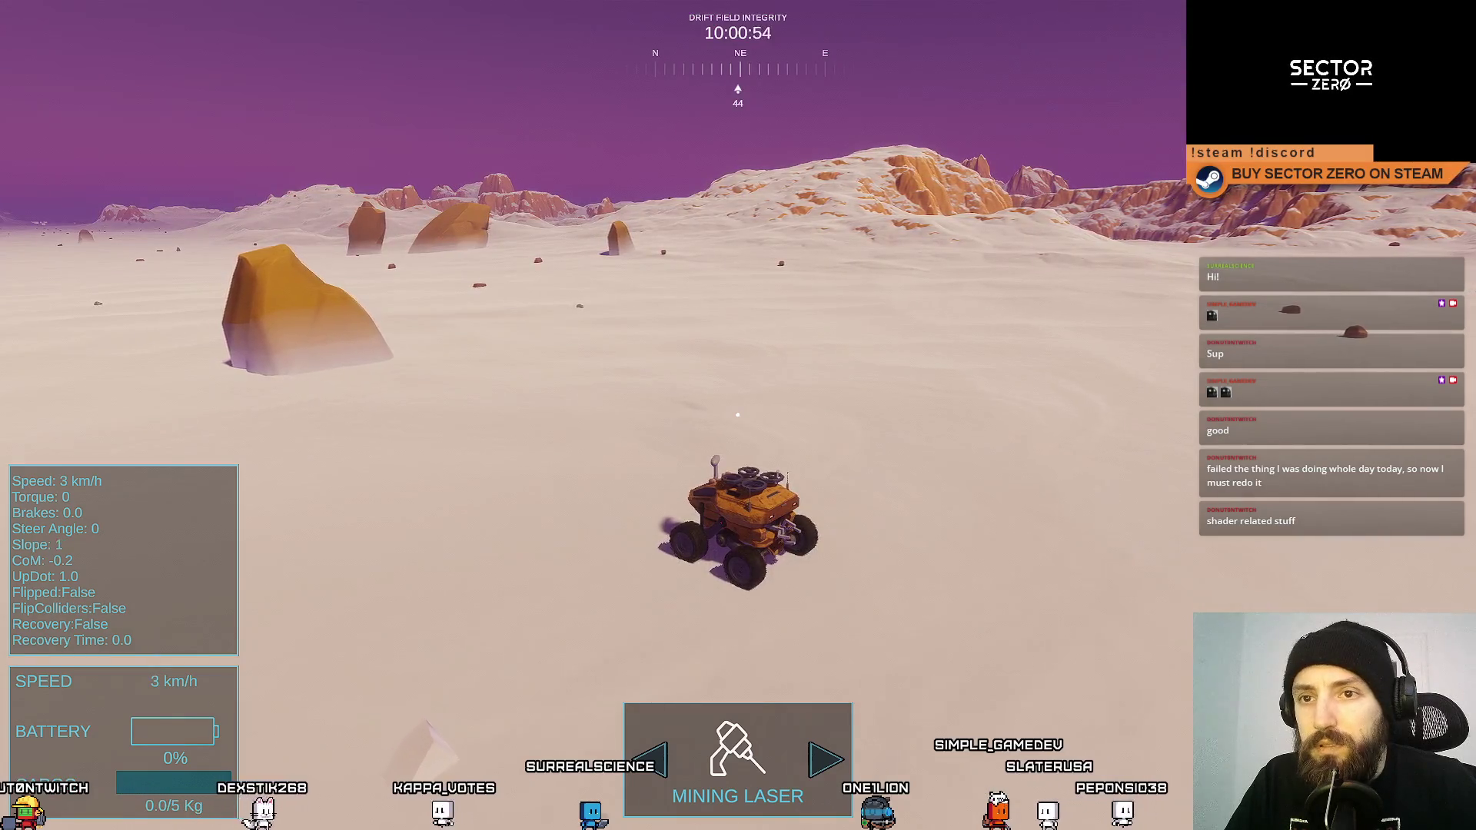
pyautogui.press('r')
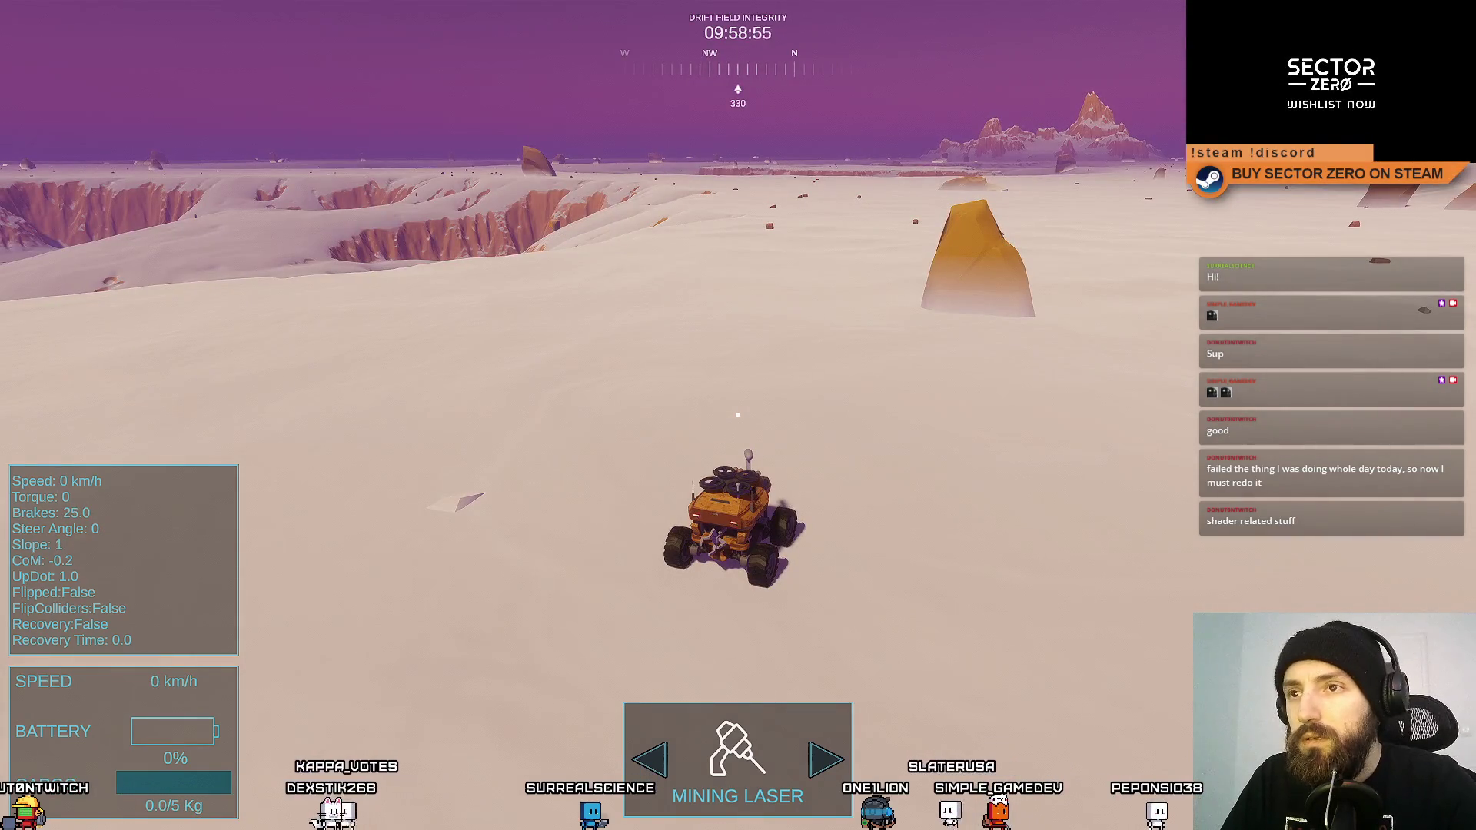
pyautogui.press('F10')
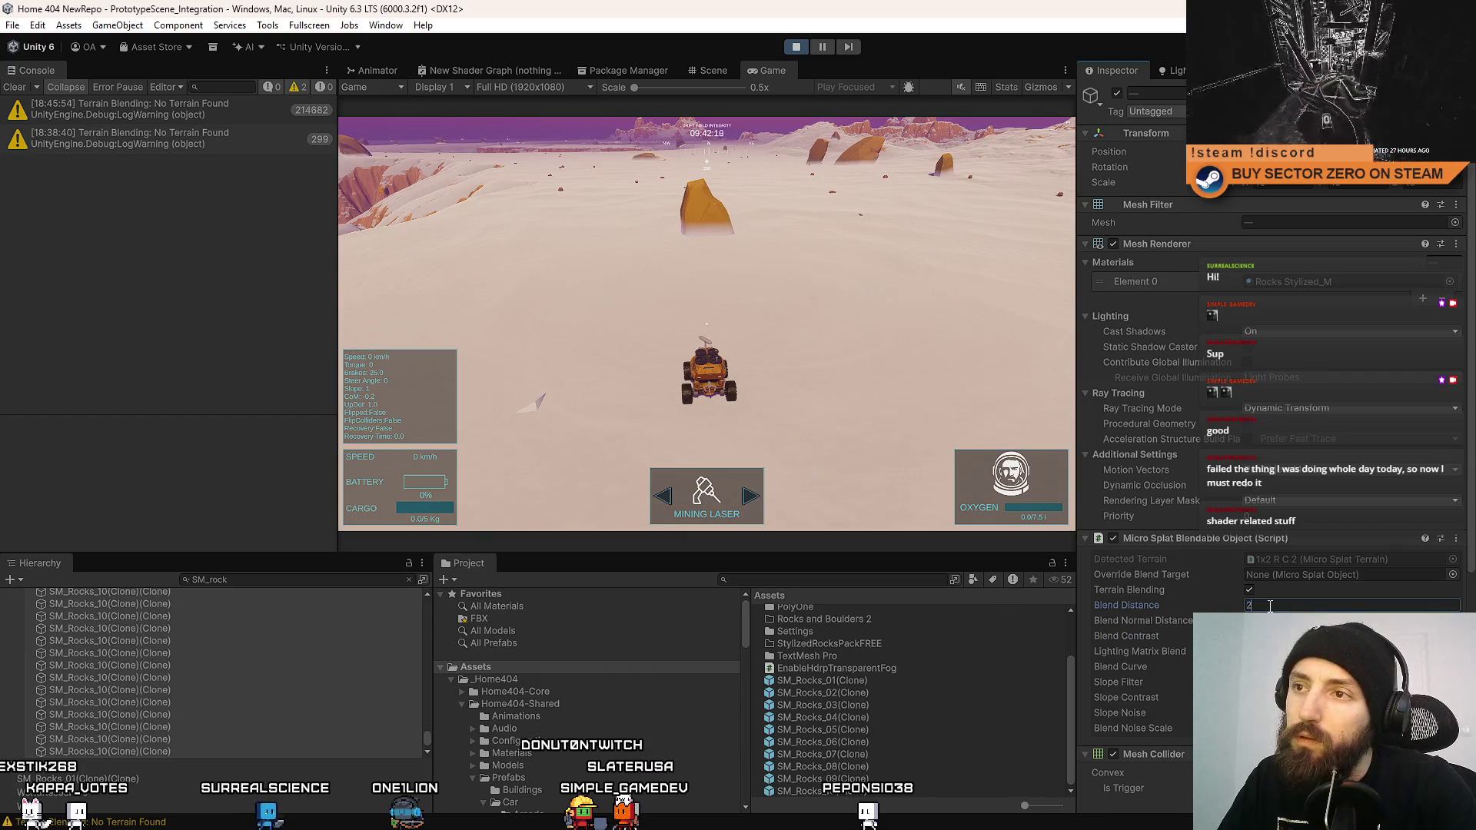
# Return Blend Distance to 4 and view the running game fullscreen.
pyautogui.write('1')
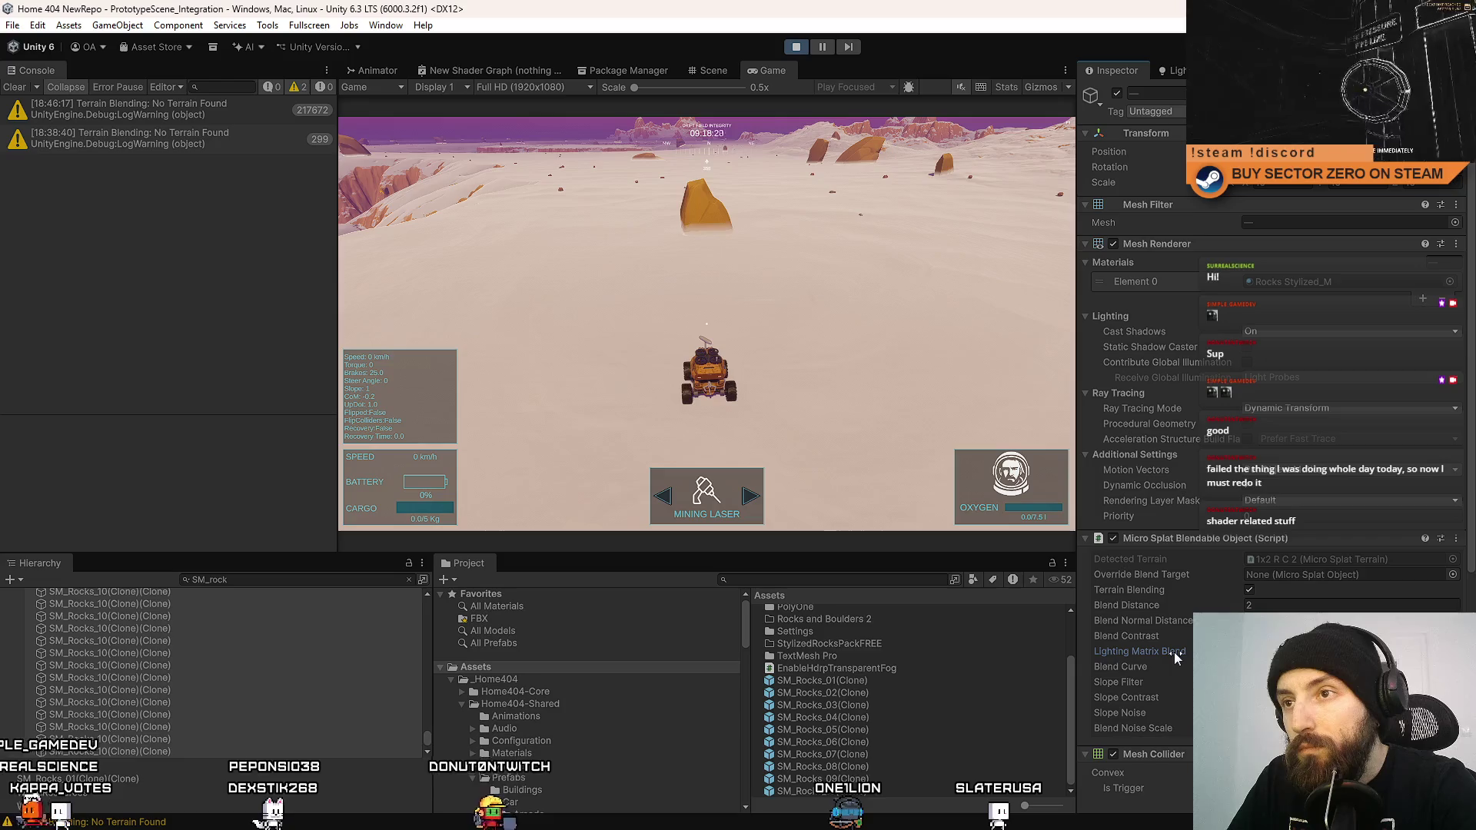
pyautogui.click(1306, 605)
pyautogui.write('4')
pyautogui.press('Tab')
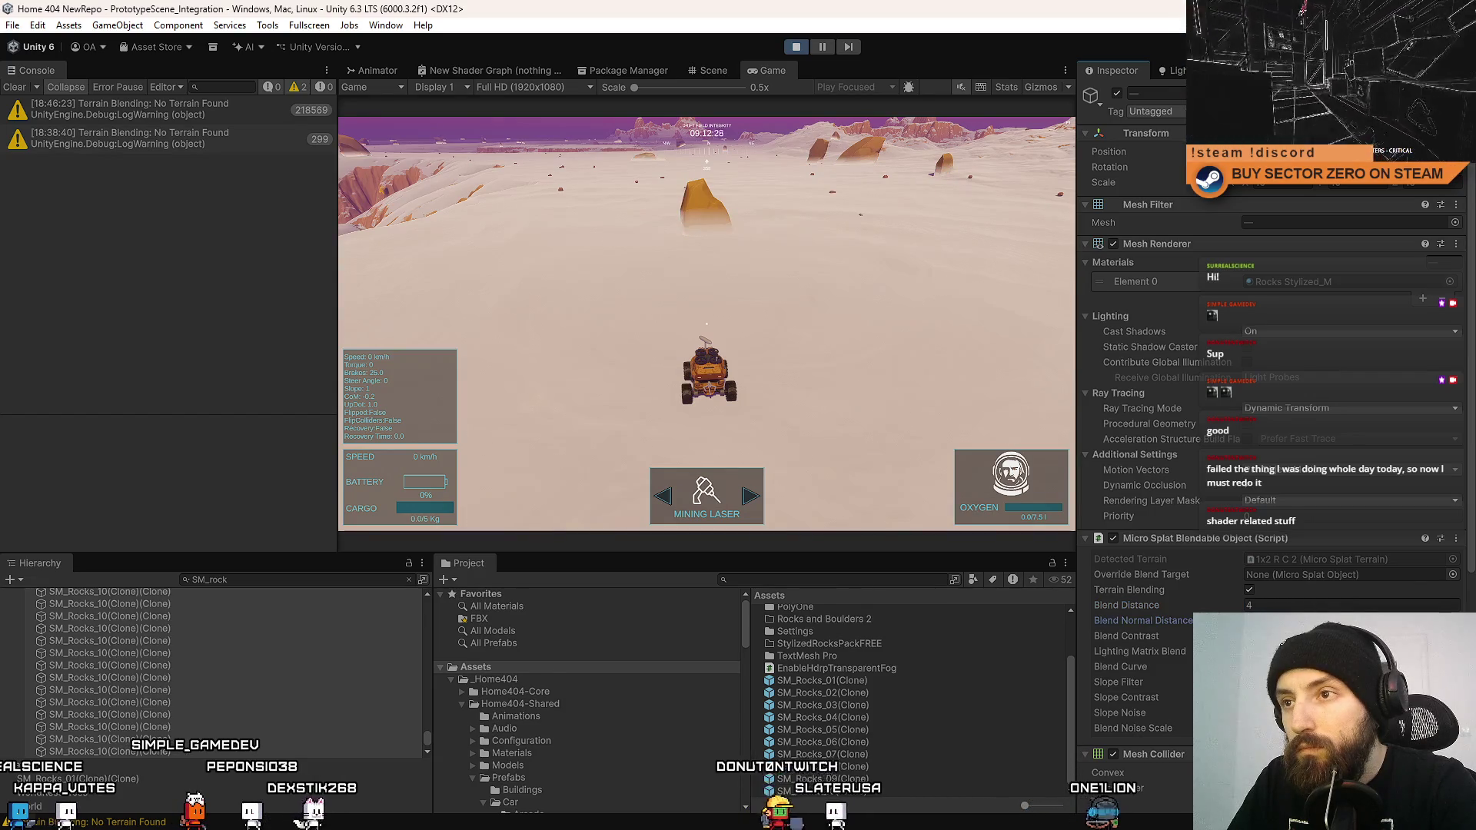
pyautogui.press('Tab')
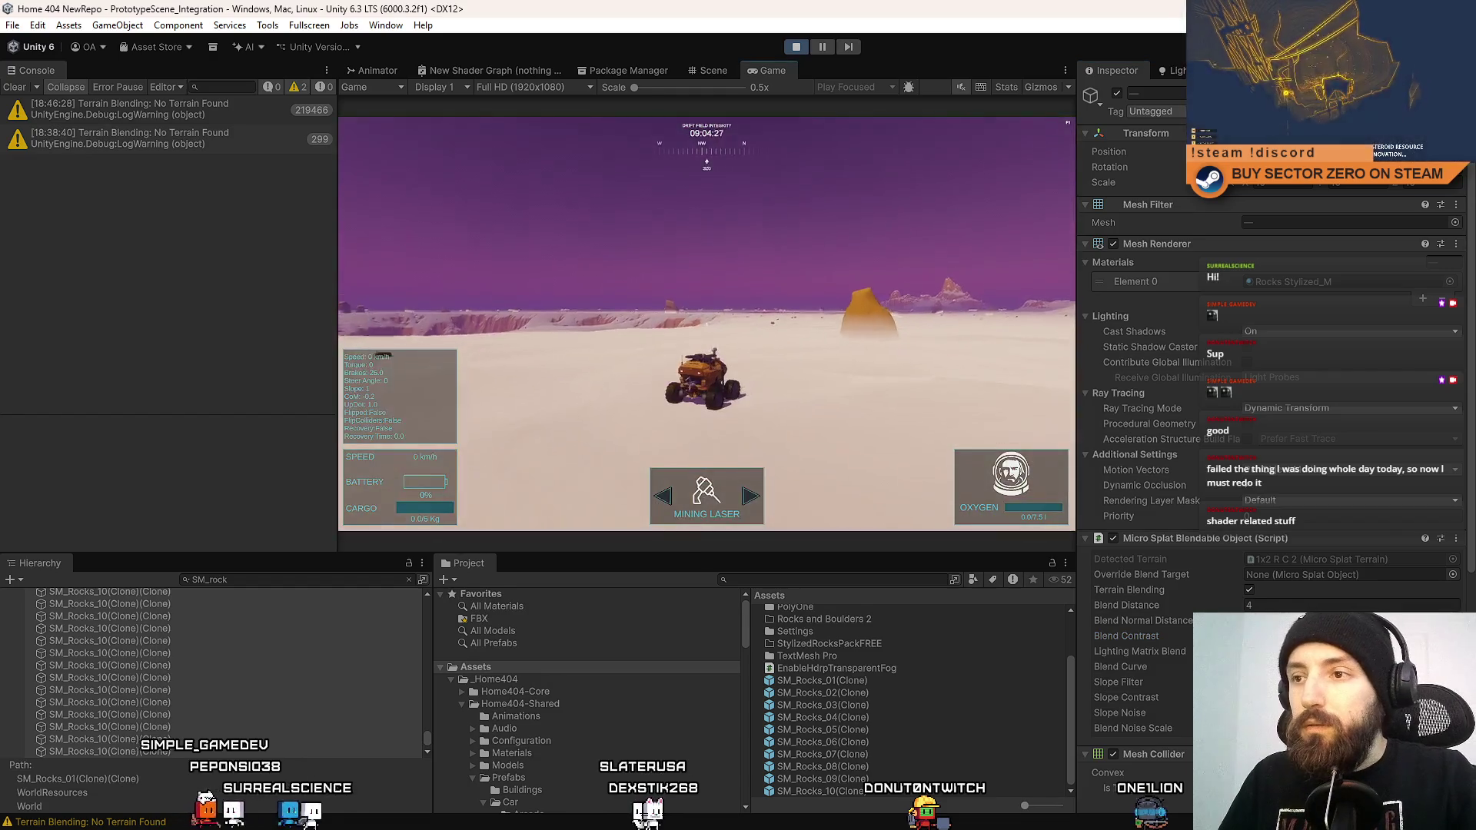
pyautogui.press('F10')
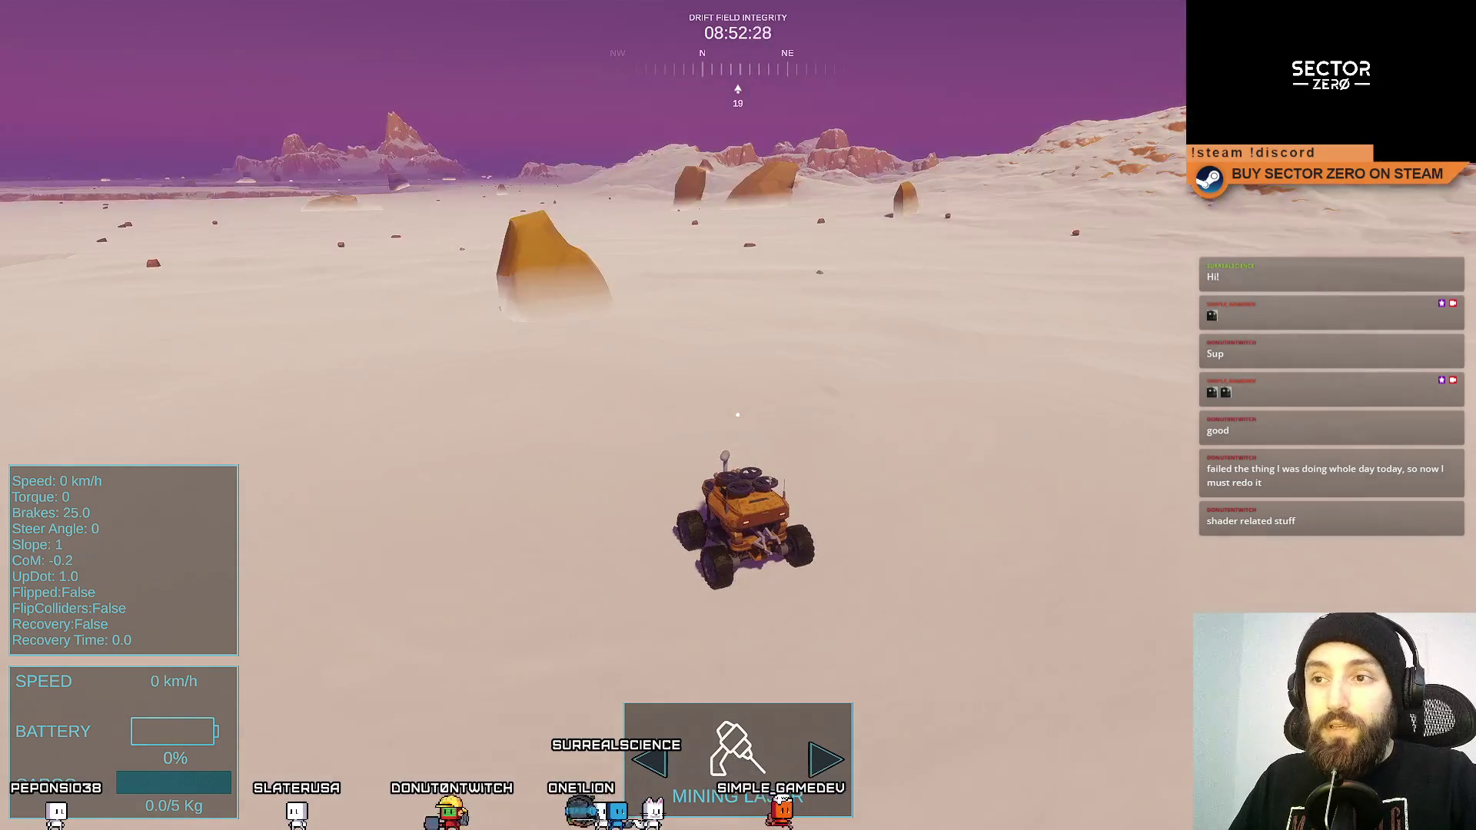
# Exit fullscreen to see the running game beside the rock's blend settings.
pyautogui.press('F11')
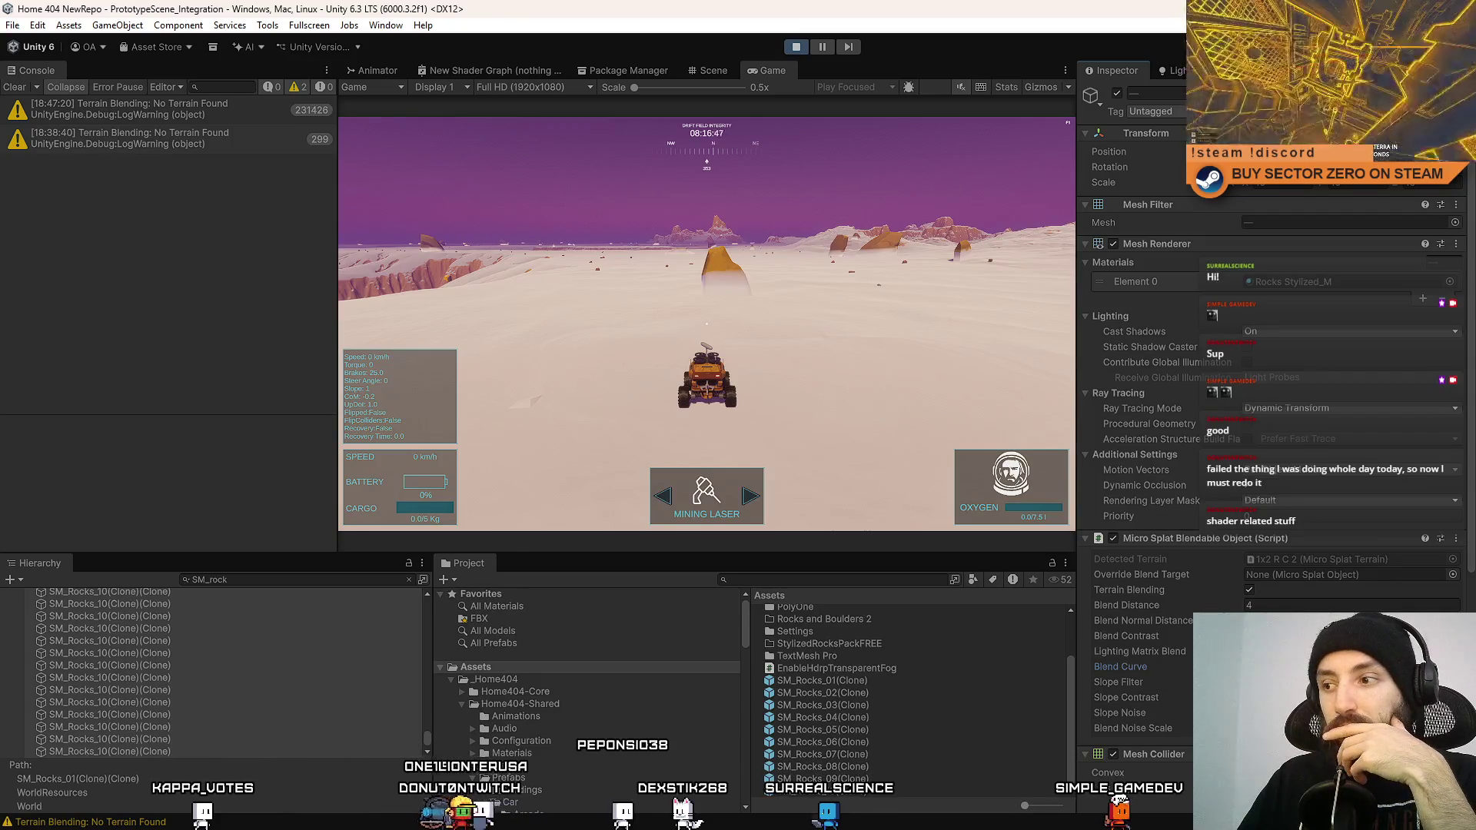
# Change the Micro Splat Blendable Object's Blend Distance from 4 to 2.
pyautogui.click(1289, 605)
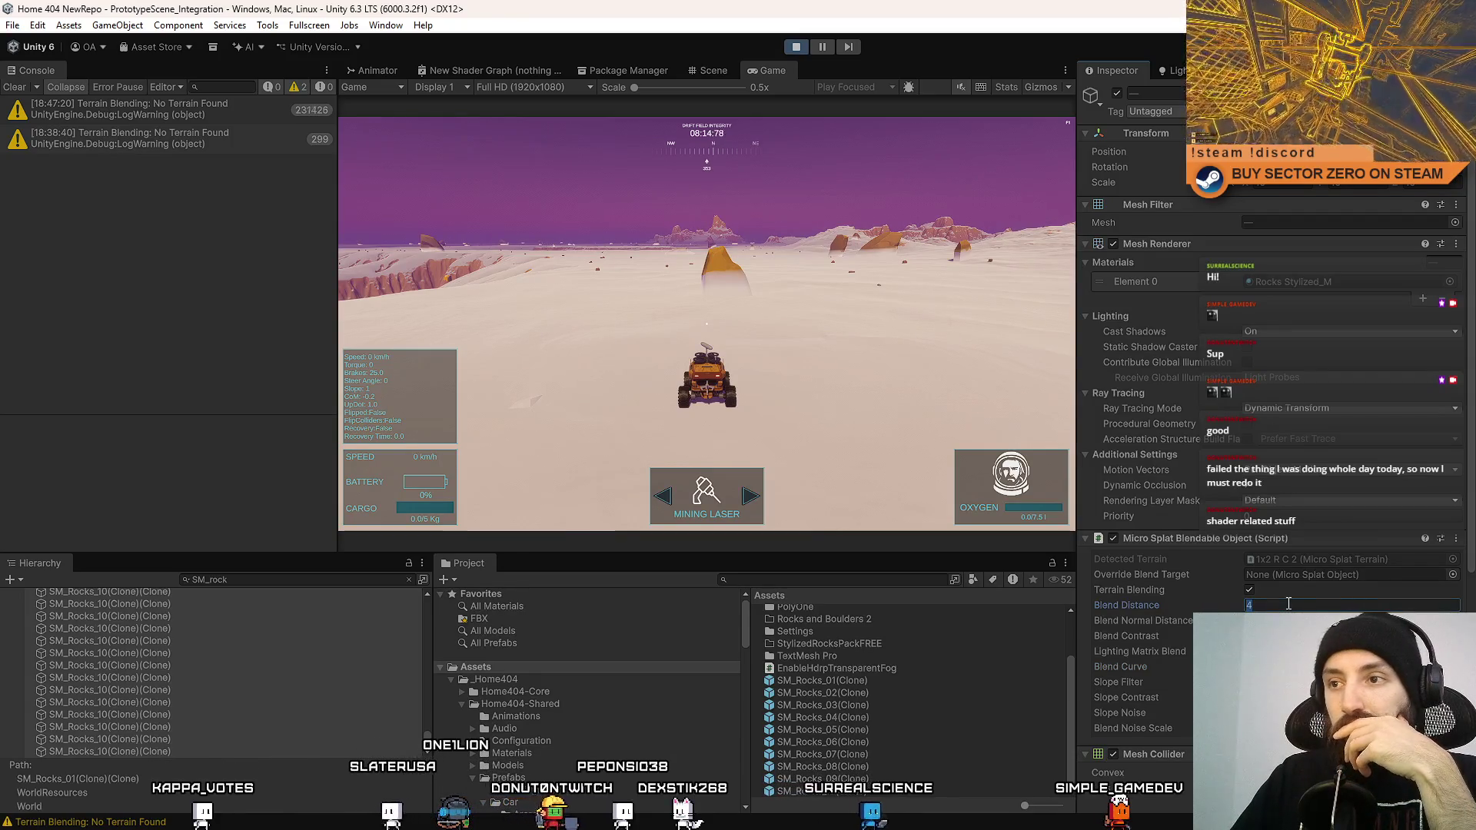
pyautogui.write('2')
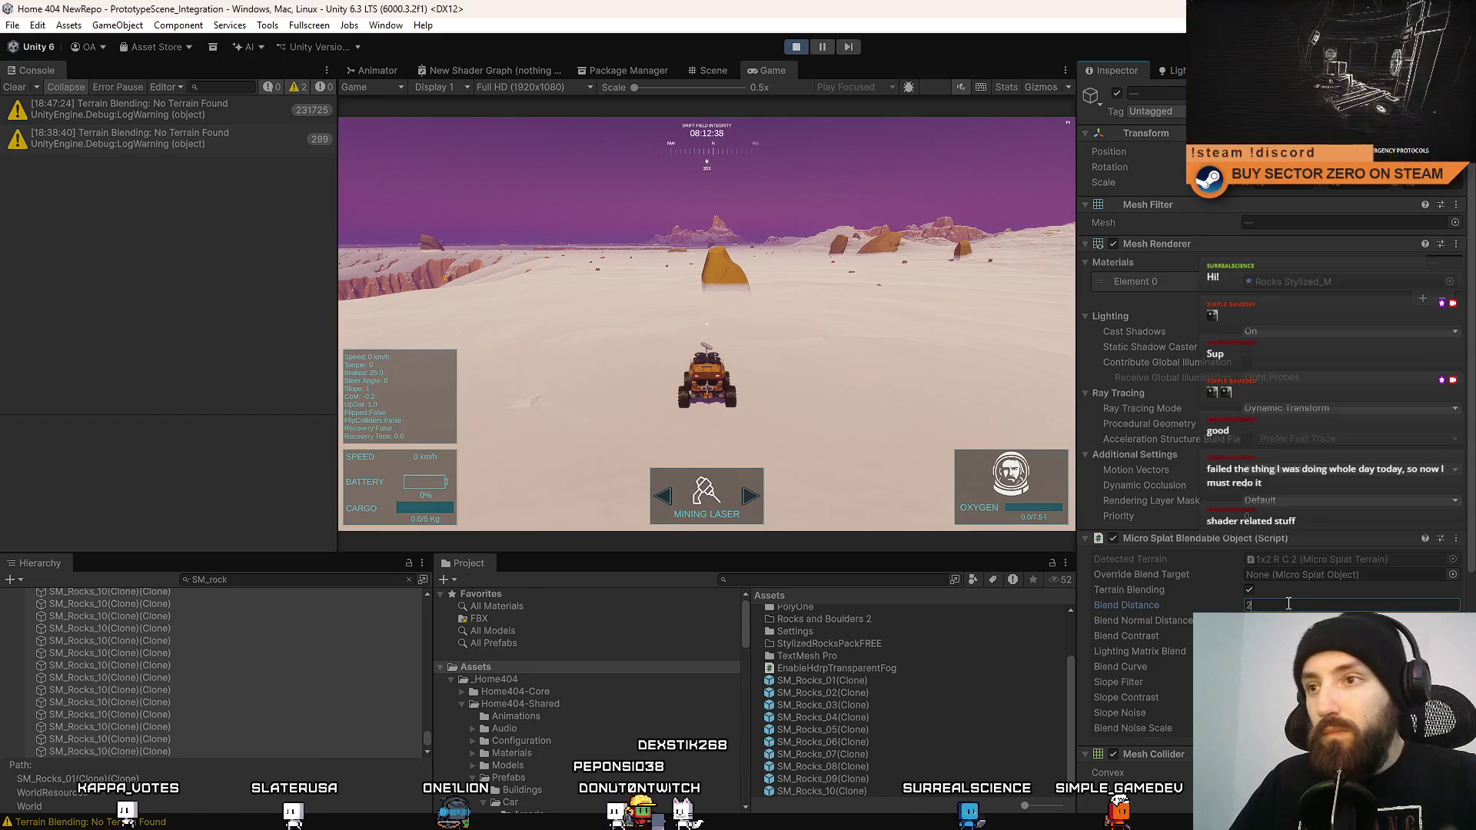
pyautogui.press('Tab')
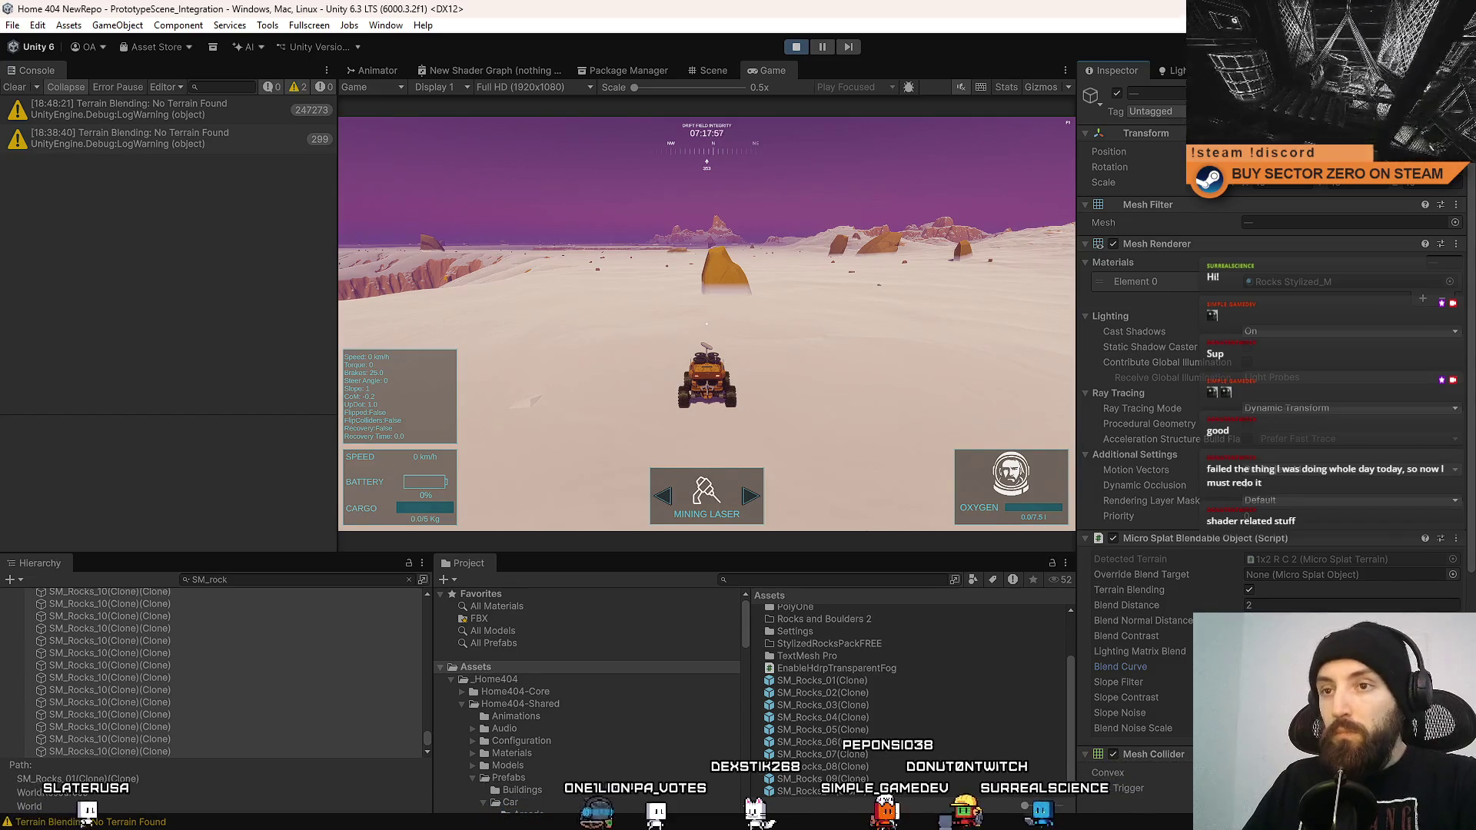
# Maximize the running Game view to judge the rocks at Blend Distance 2.
pyautogui.press('F10')
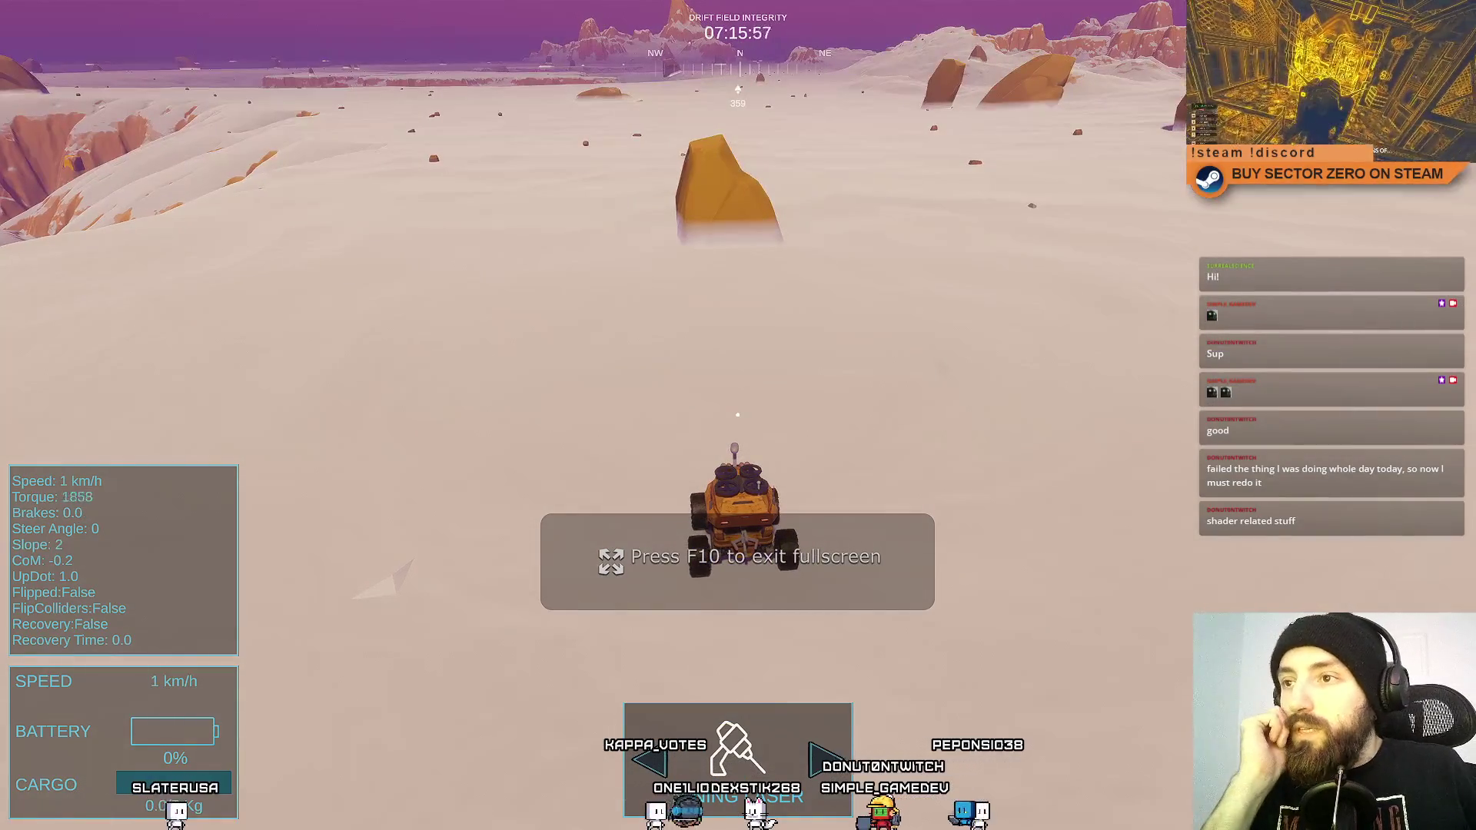
# Drive the rover up to the rock, then exit fullscreen back to the editor.
pyautogui.press('w')
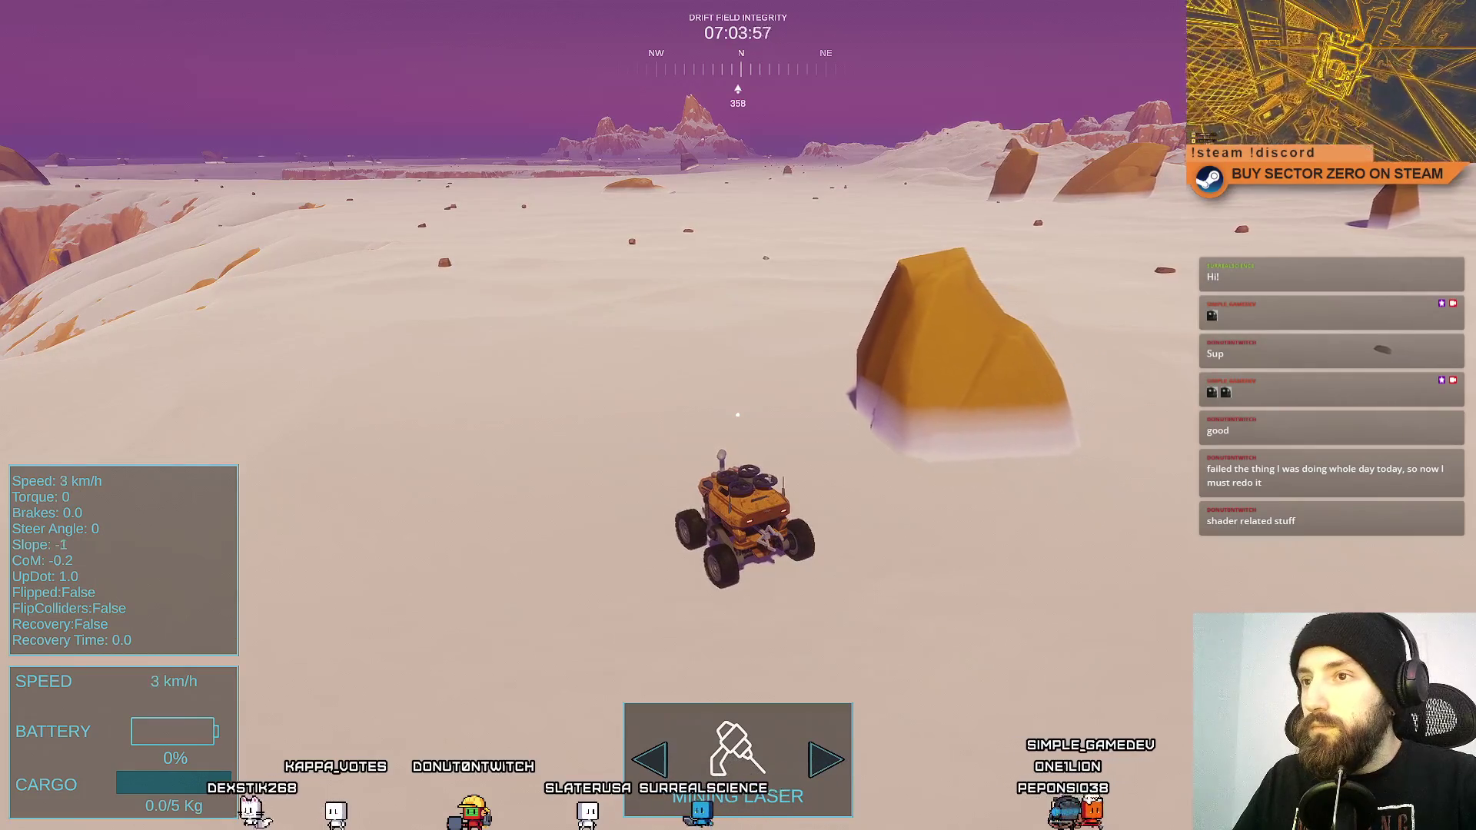
pyautogui.press('F11')
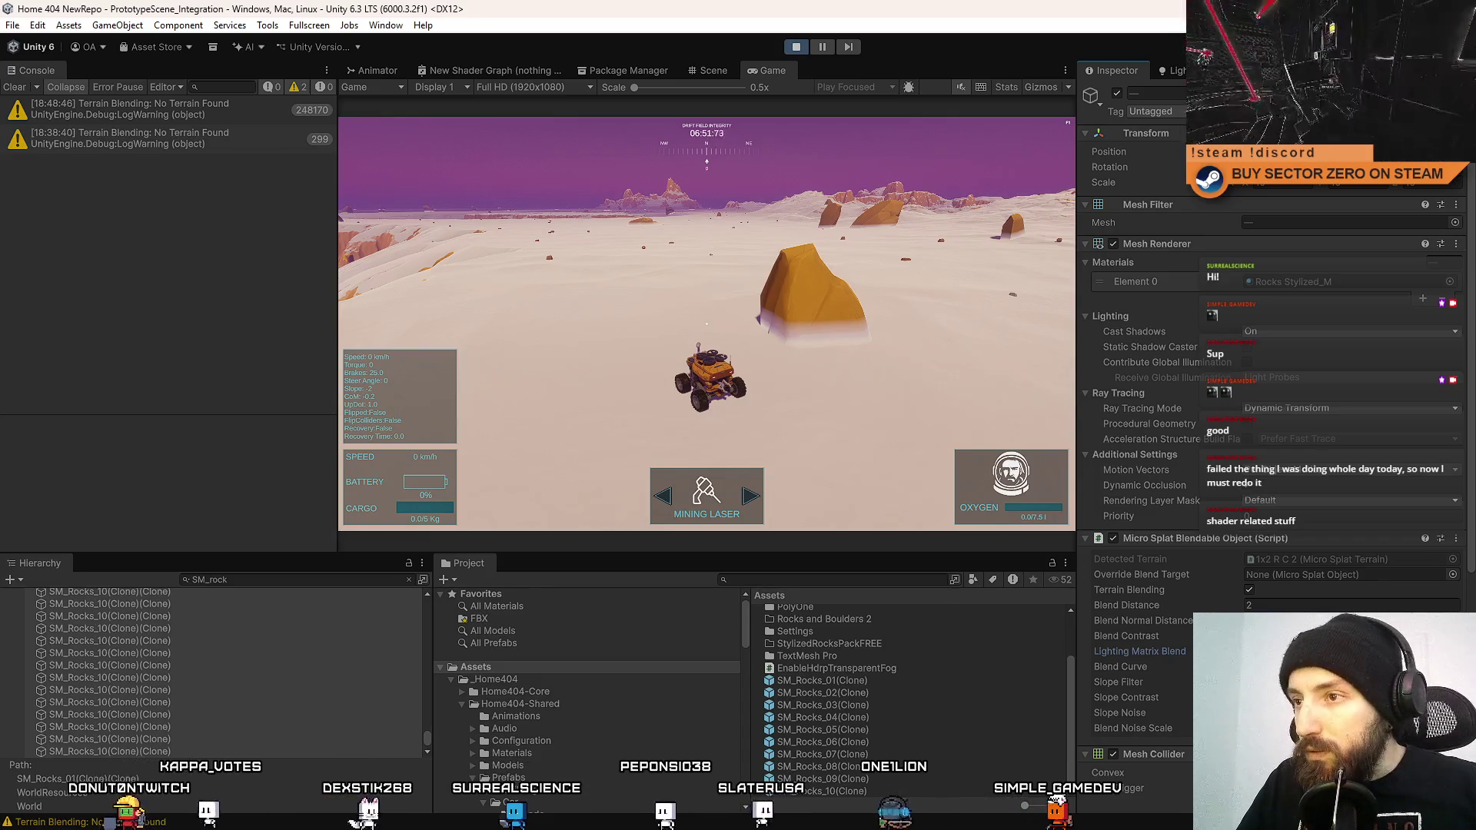
# Enter 4 in the rock's Micro Splat Blend Distance, then change it to 3.
pyautogui.click(1288, 605)
pyautogui.write('4')
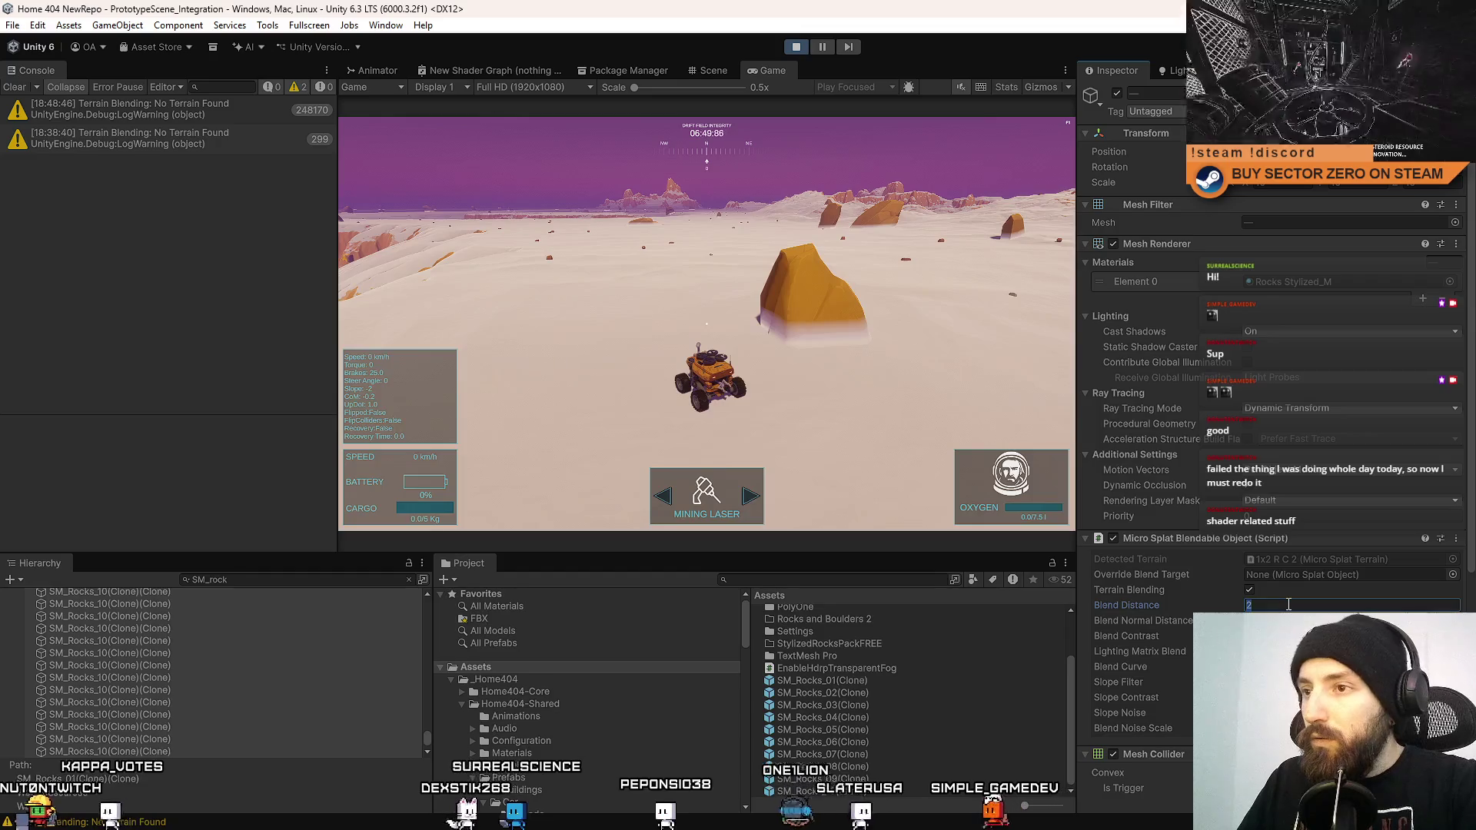
pyautogui.press('Tab')
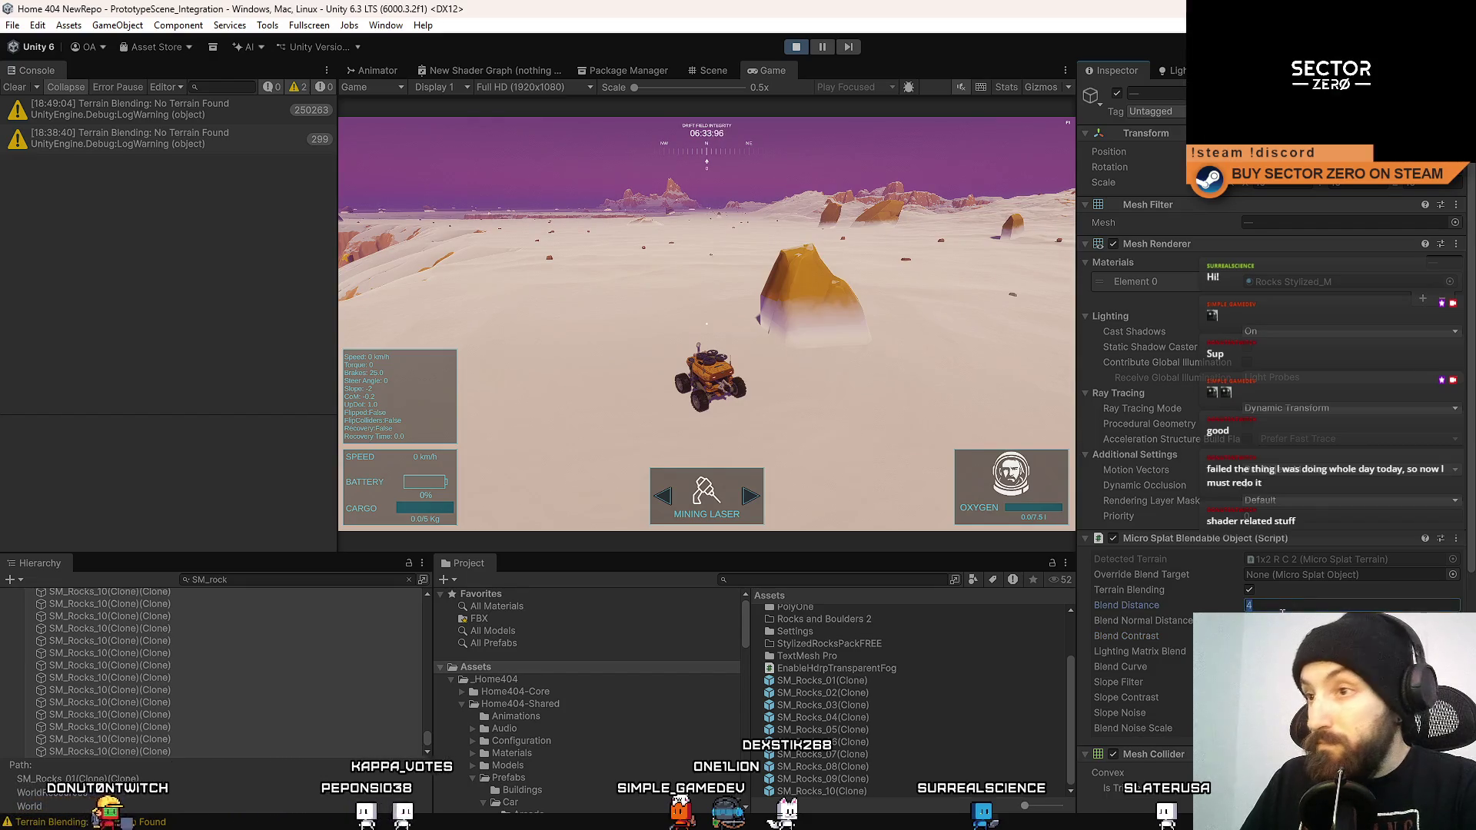
pyautogui.press('Tab')
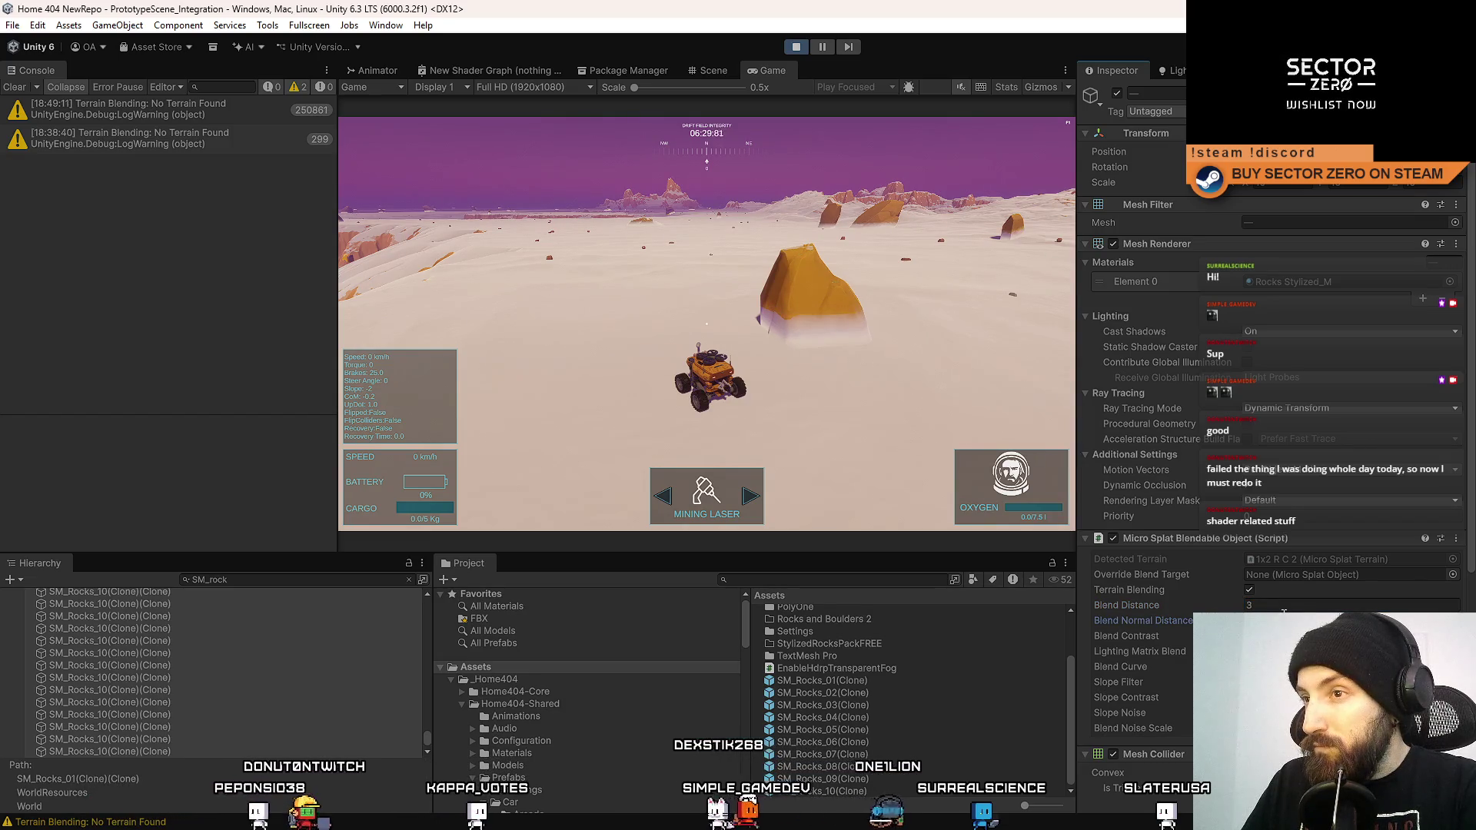
pyautogui.press('Tab')
pyautogui.press('Tab')
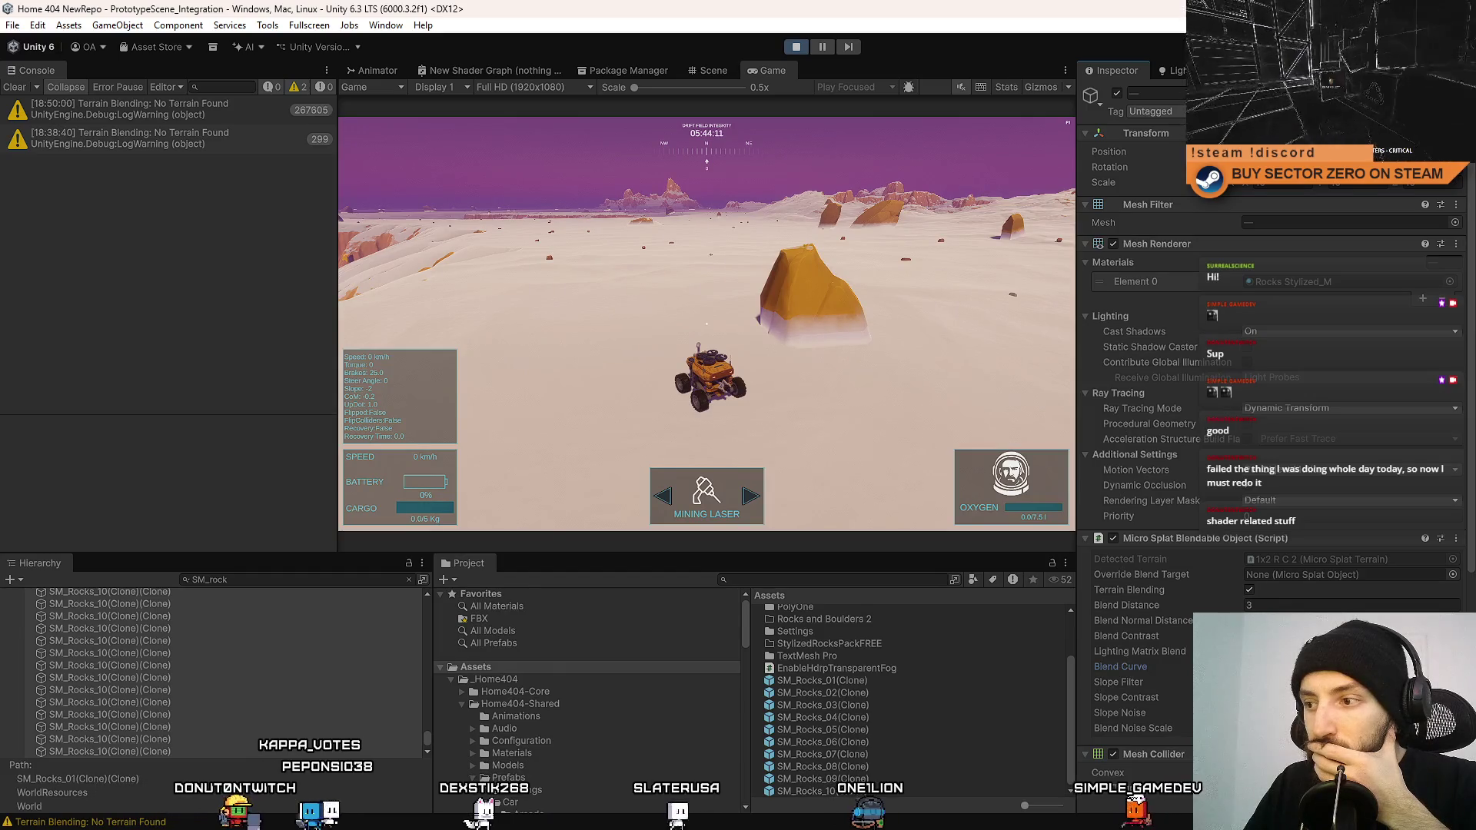
# Drive the rover forward with WASD, steering toward the rock and then left.
pyautogui.press('w')
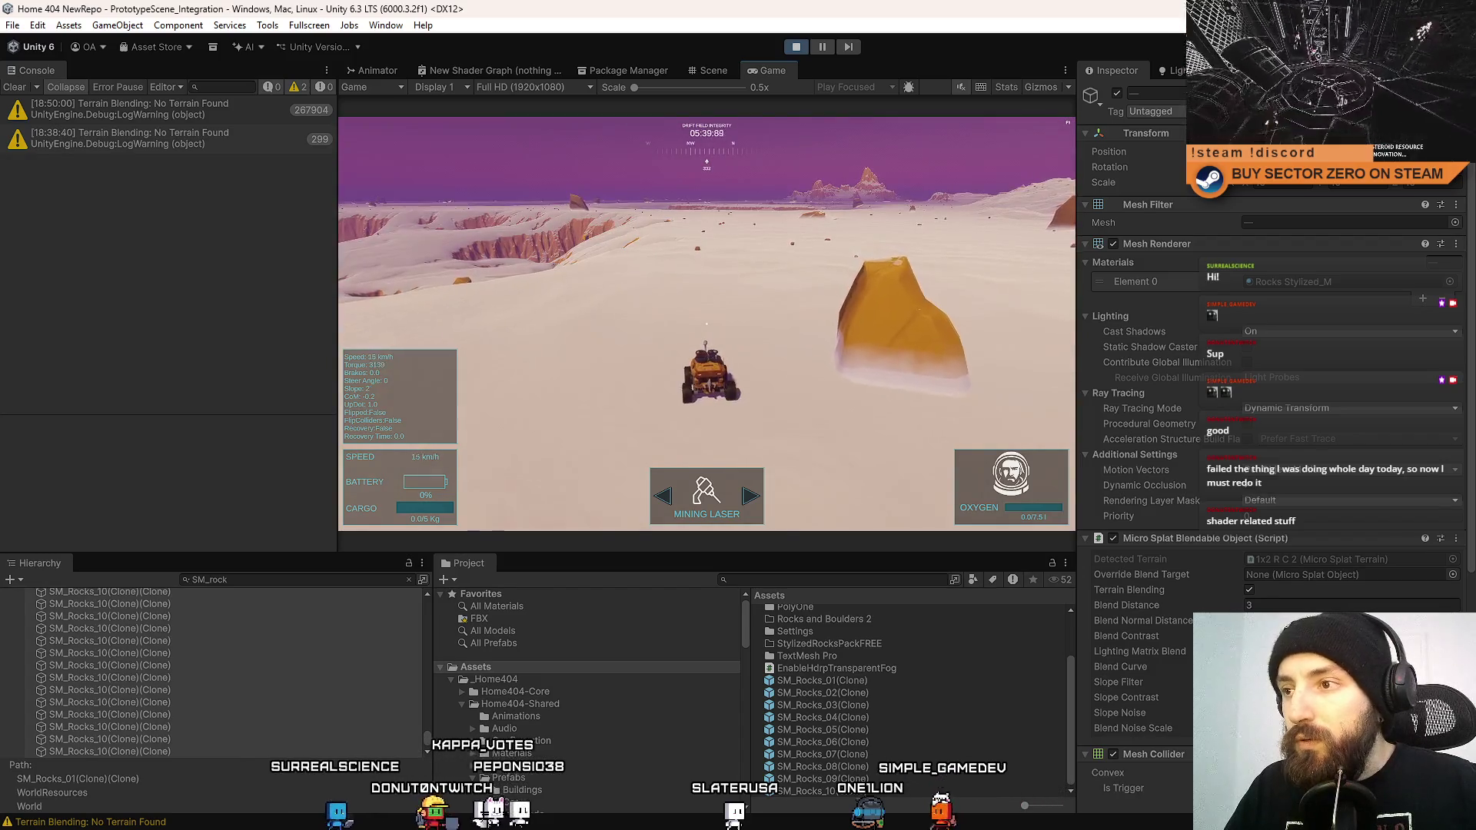
pyautogui.press('d')
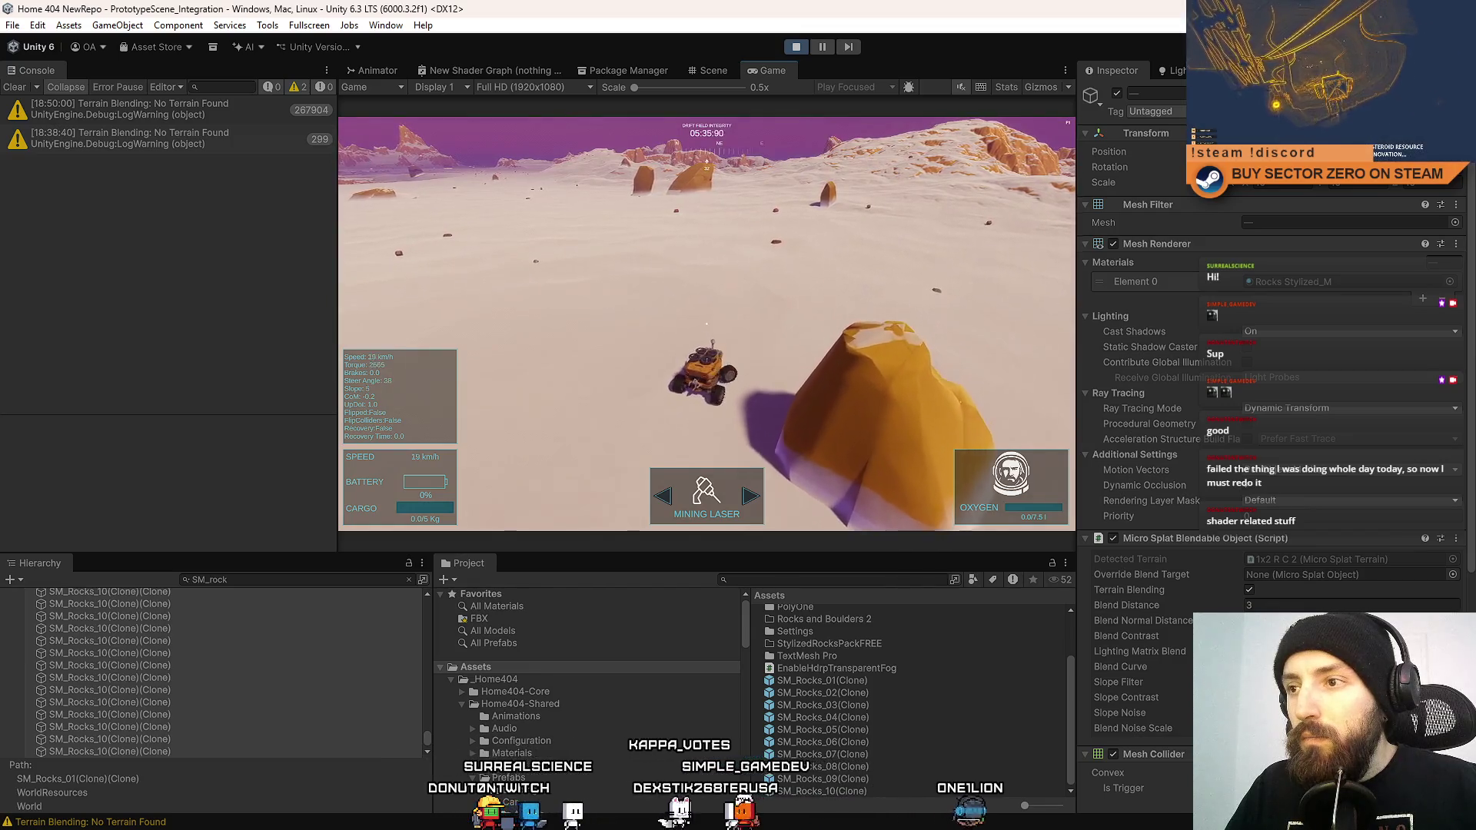
pyautogui.press('a')
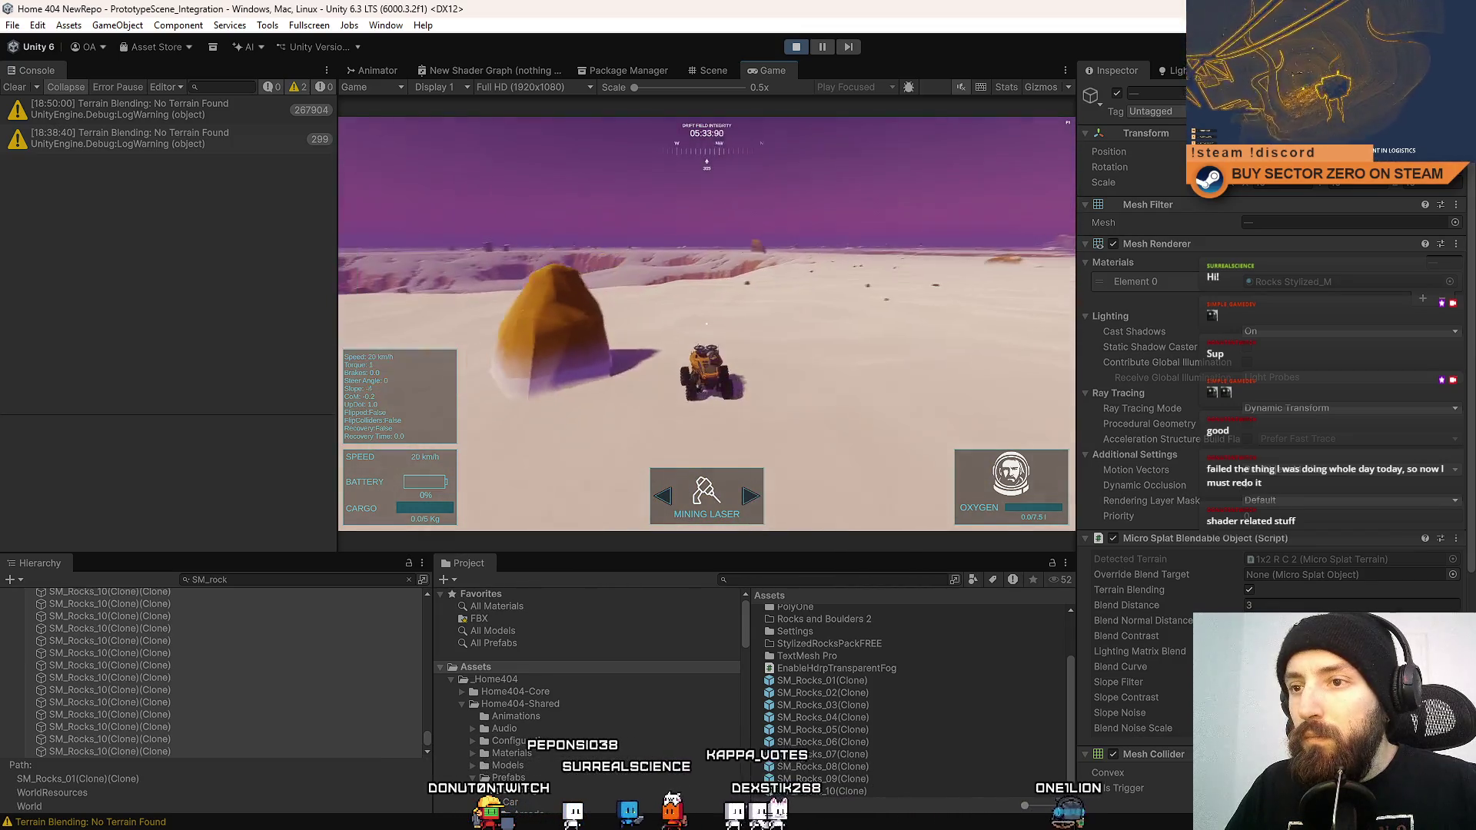
pyautogui.press('w')
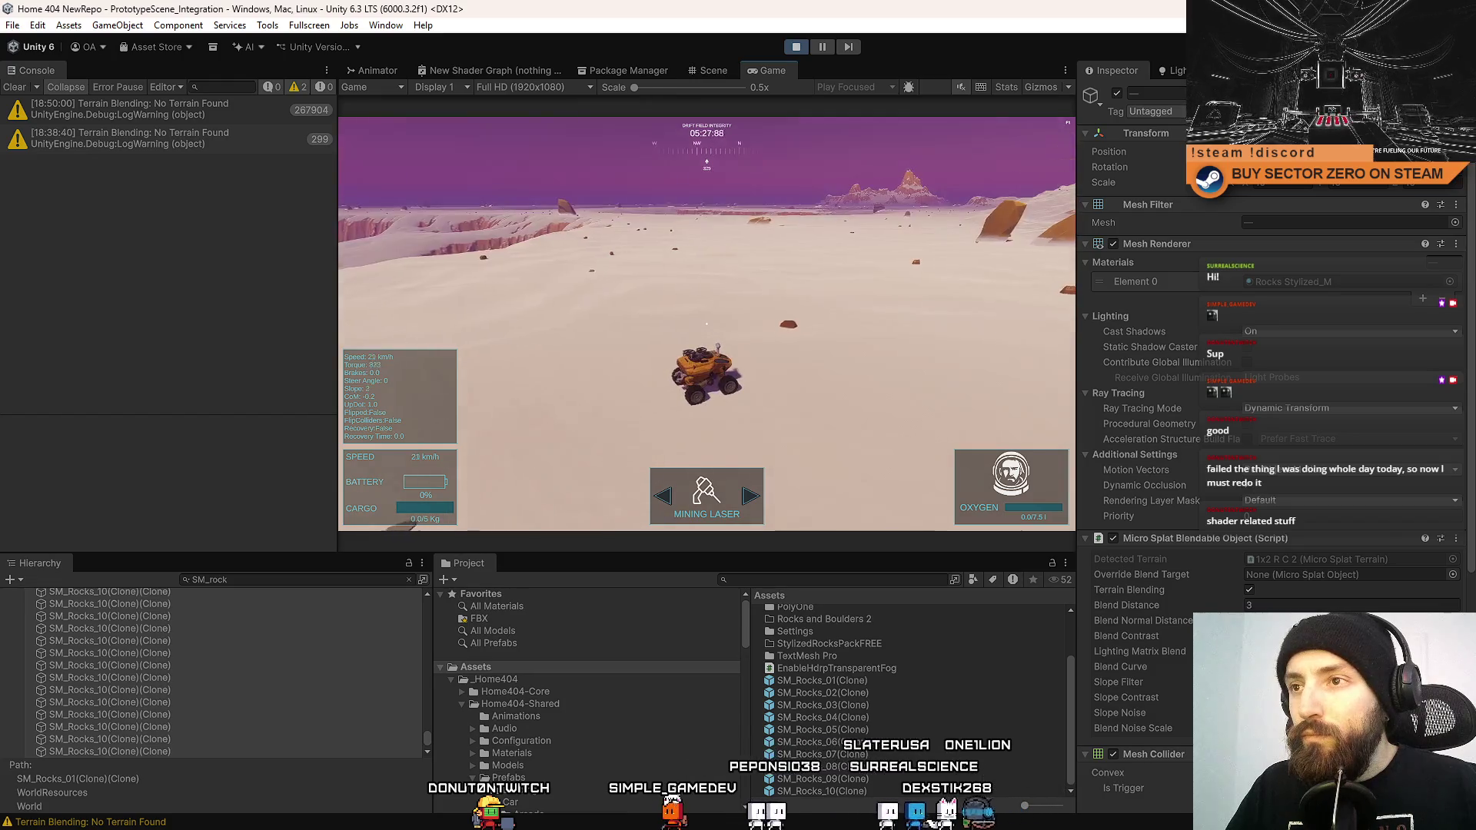
pyautogui.press('a')
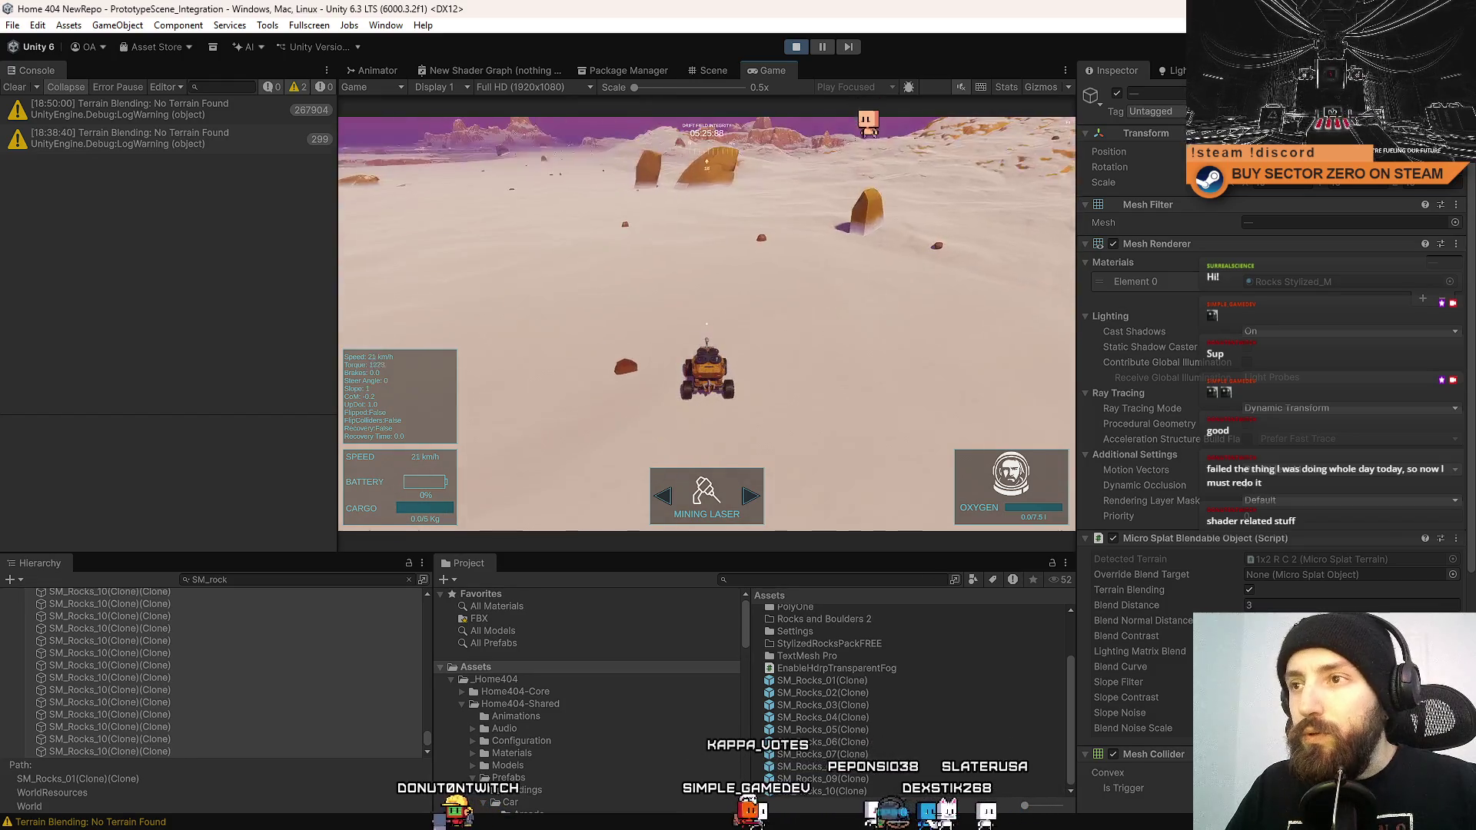
# Drive past the orange rocks in fullscreen Game view, then return to the editor layout.
pyautogui.press('F10')
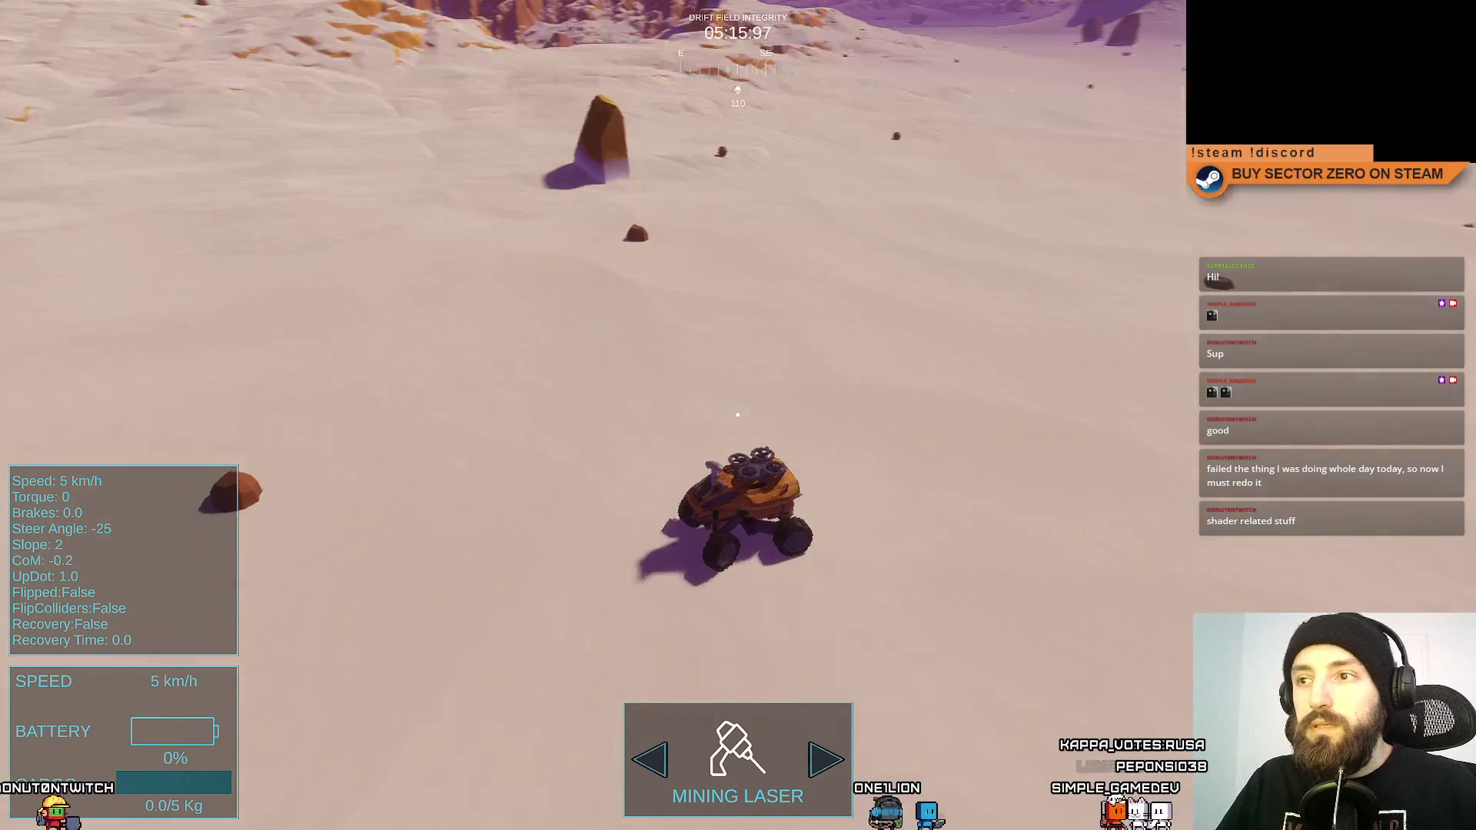
pyautogui.press('w')
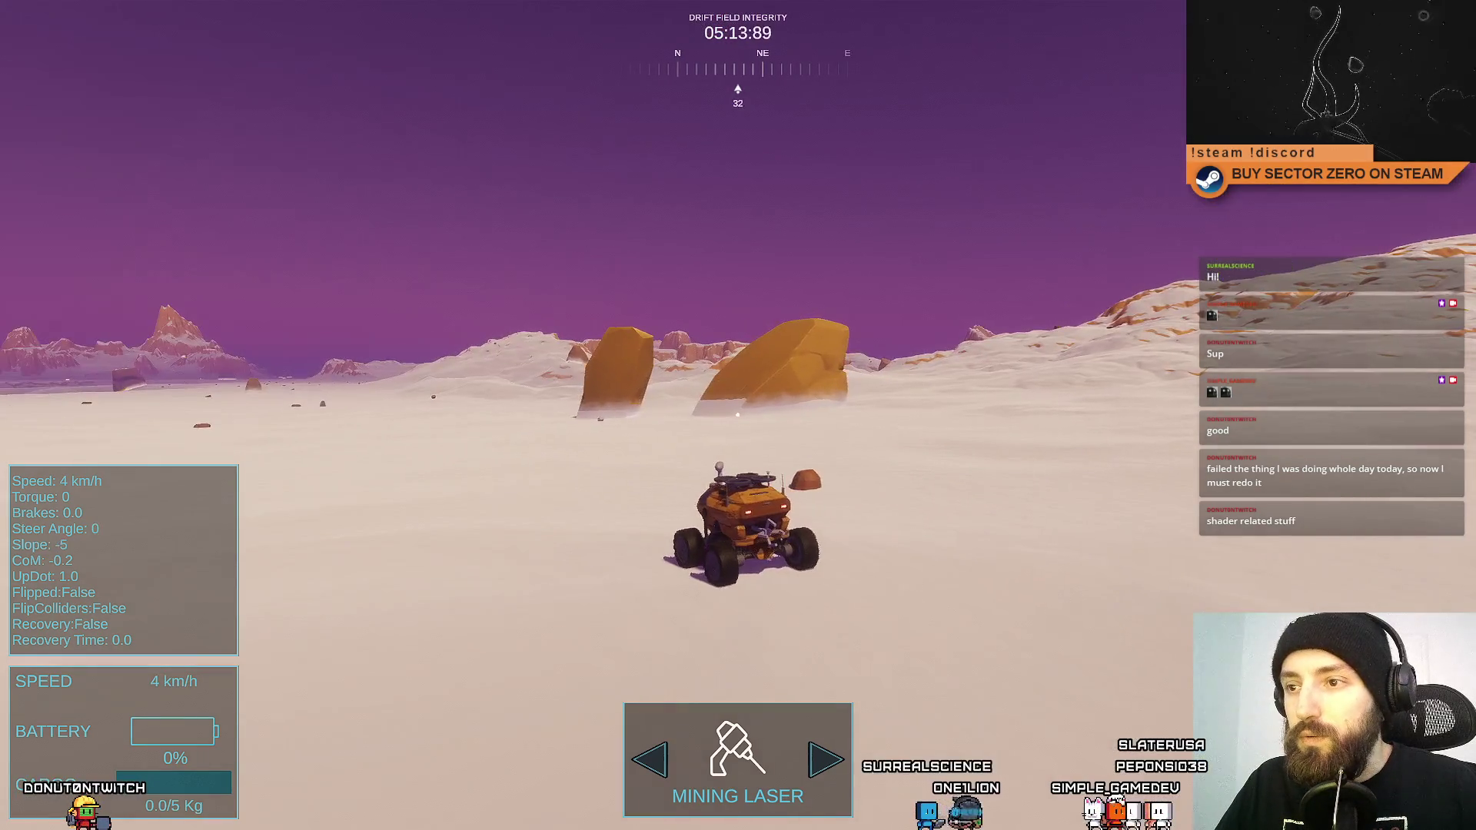
pyautogui.press('a')
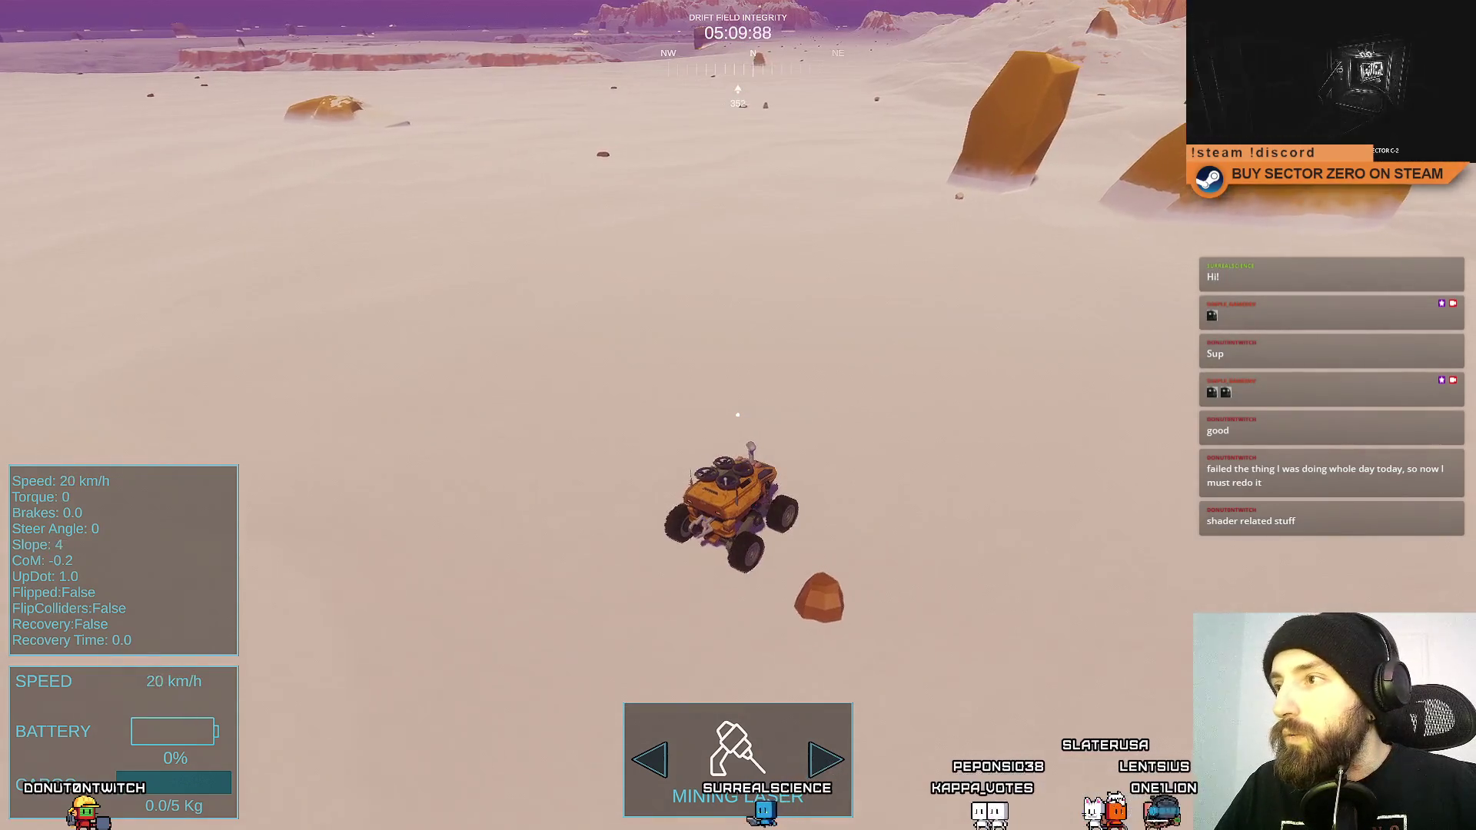
pyautogui.press('F11')
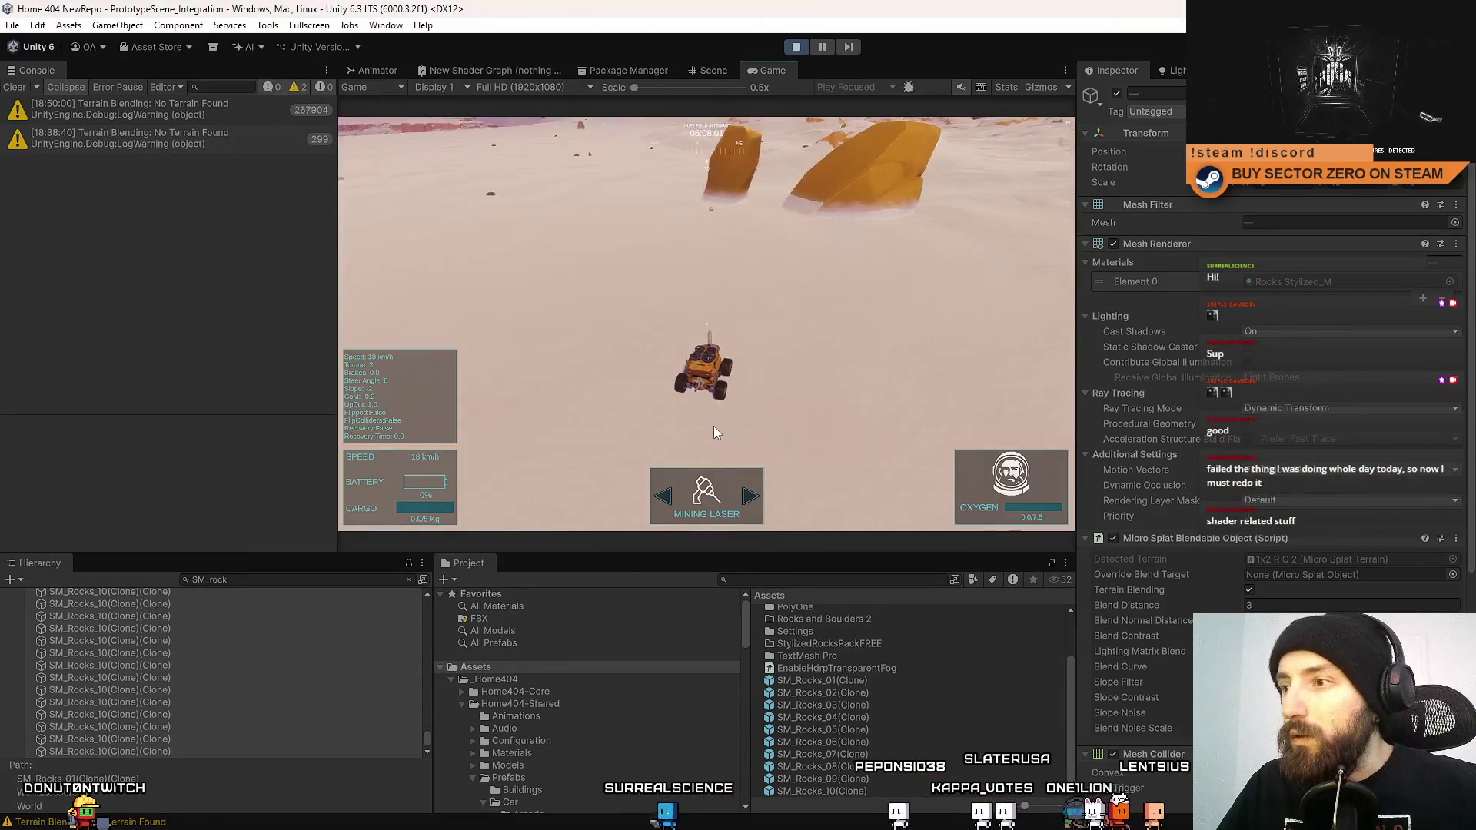
# Enter 4 as the rock's Blend Distance and step through the following blend fields.
pyautogui.click(1291, 604)
pyautogui.write('4')
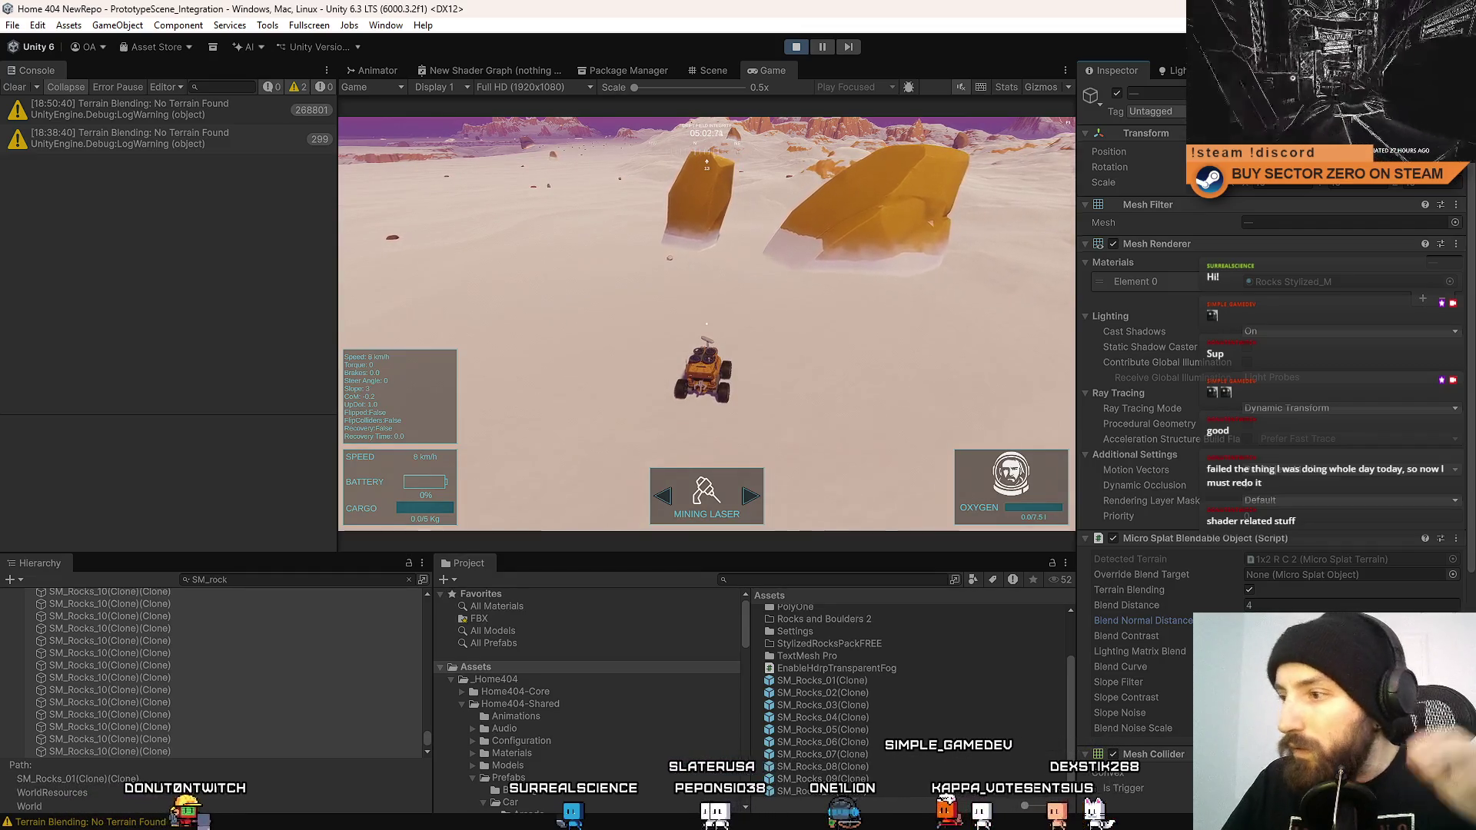
pyautogui.press('Tab')
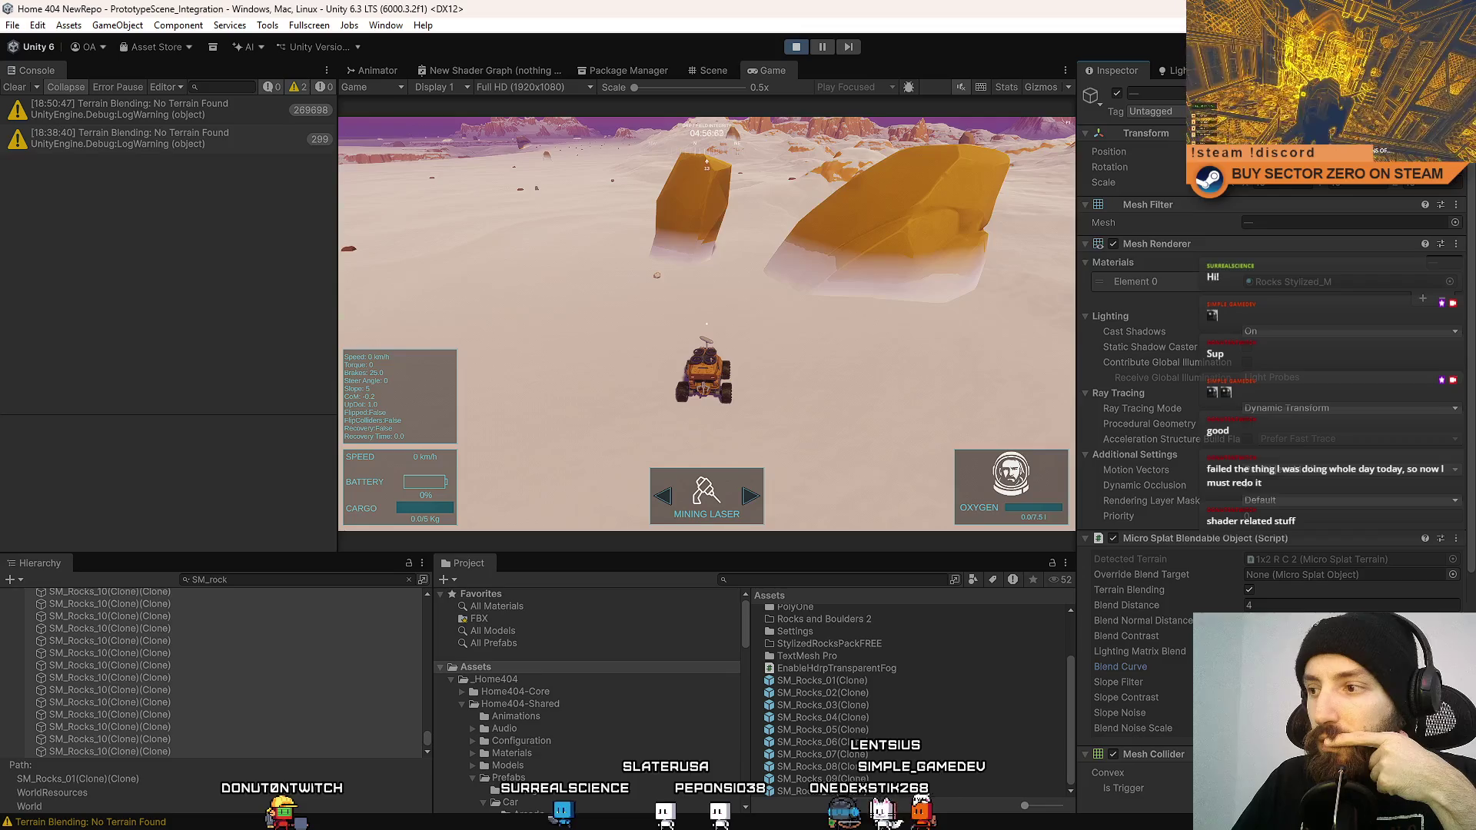
pyautogui.click(1126, 635)
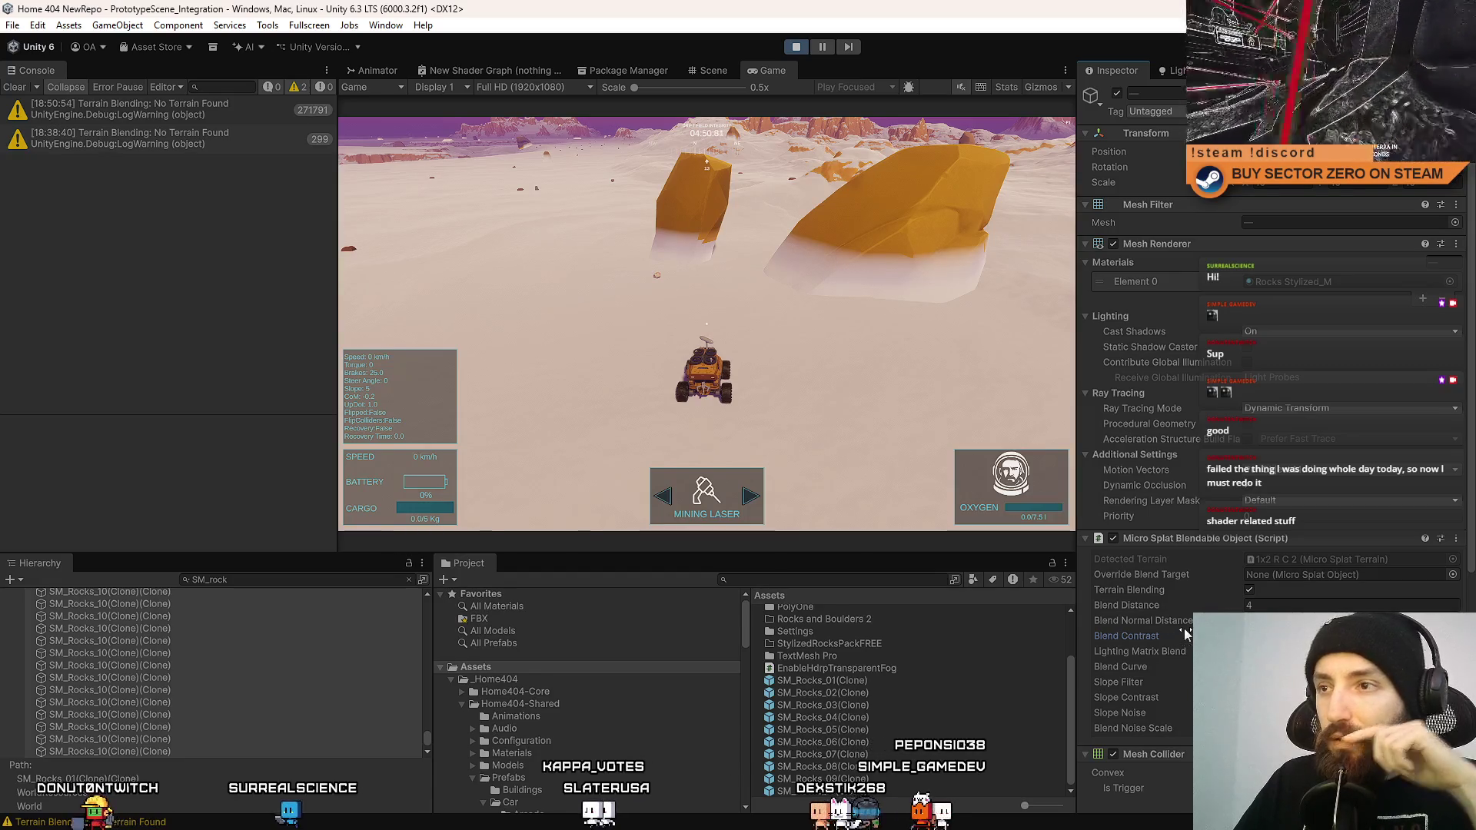
pyautogui.press('Tab')
pyautogui.click(1120, 666)
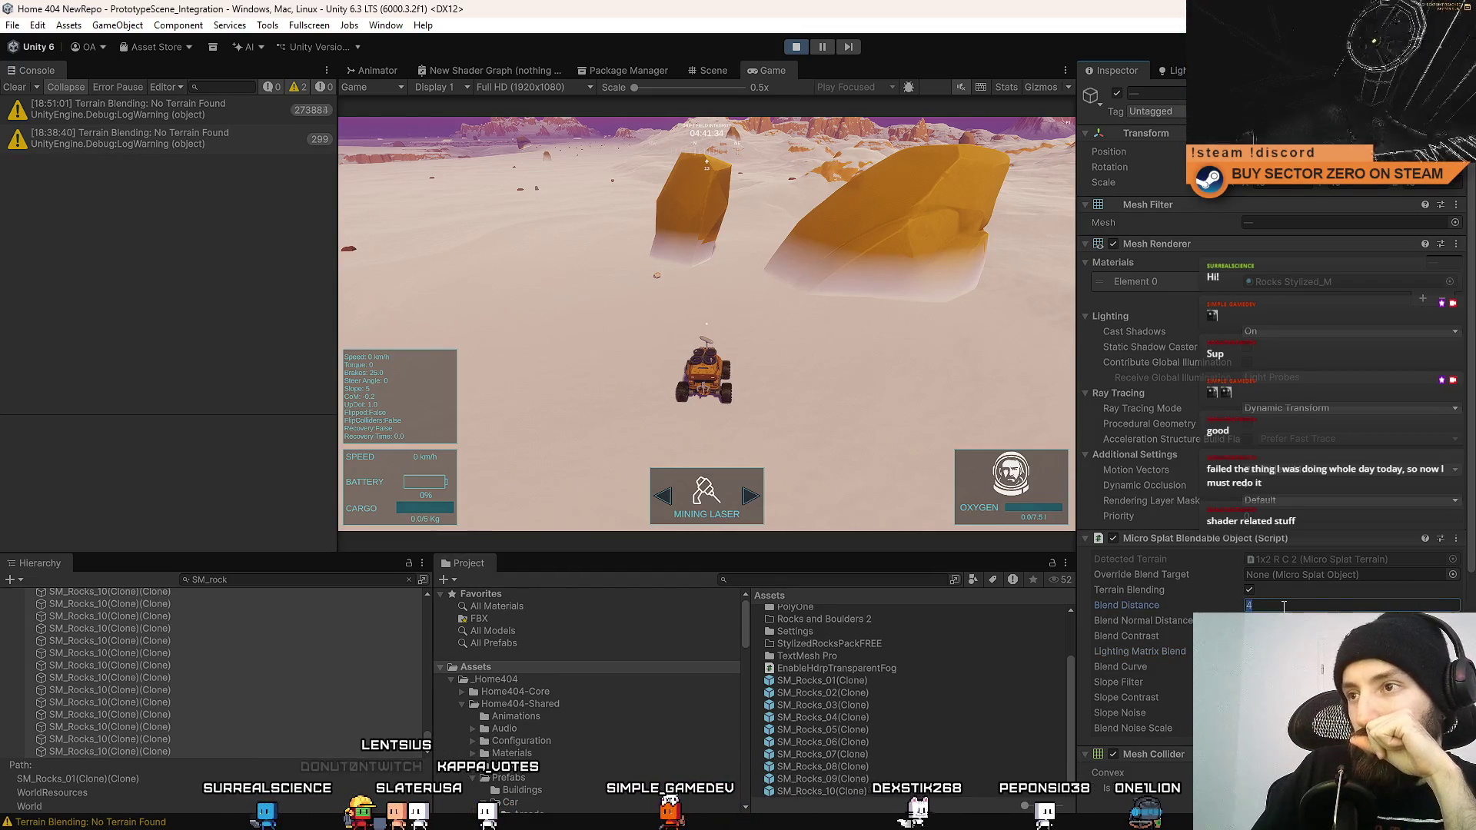
# Try Blend Distance values 3, 2 and 1 on the rock.
pyautogui.write('3')
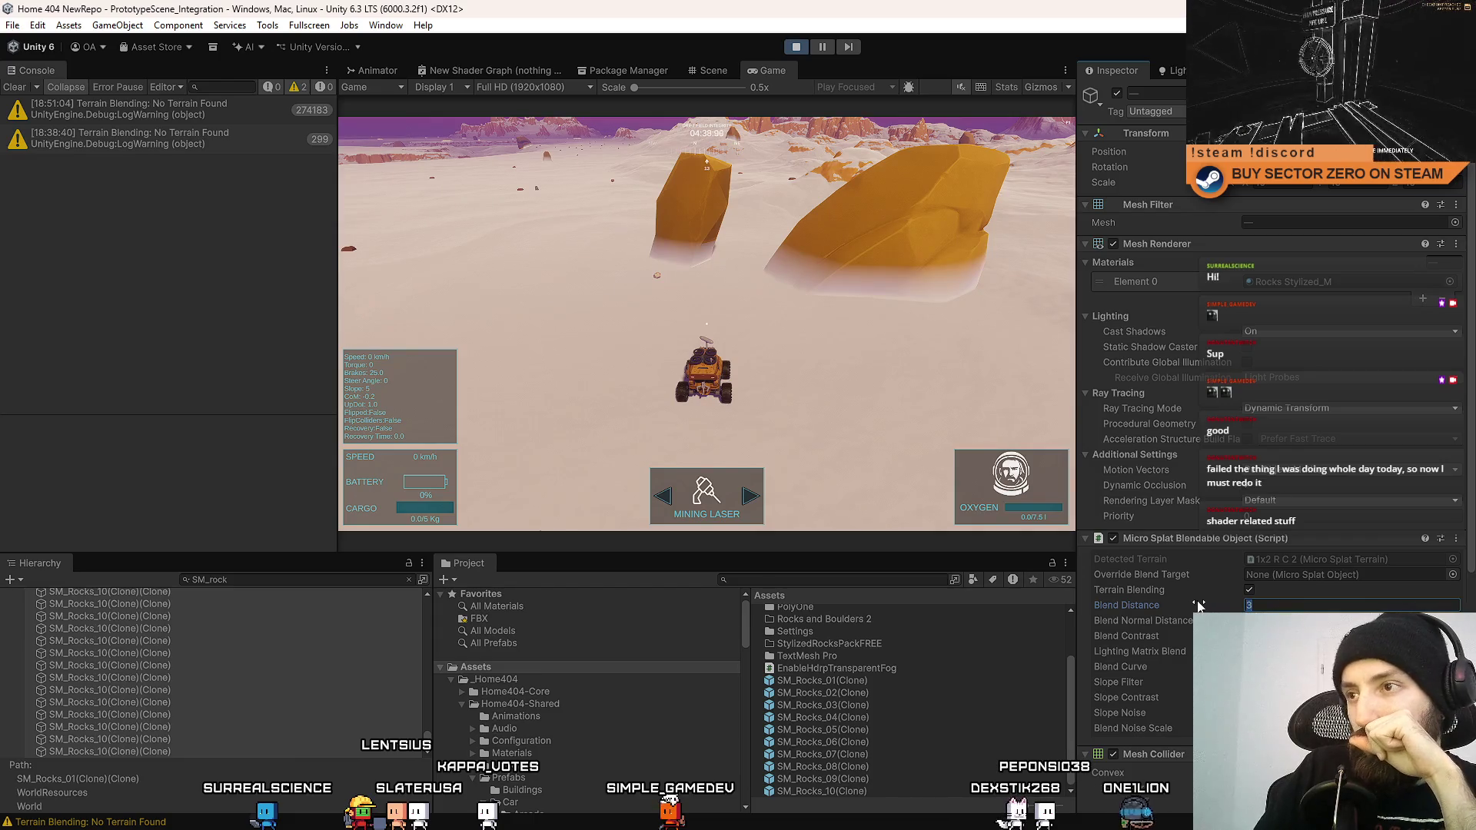
pyautogui.write('2')
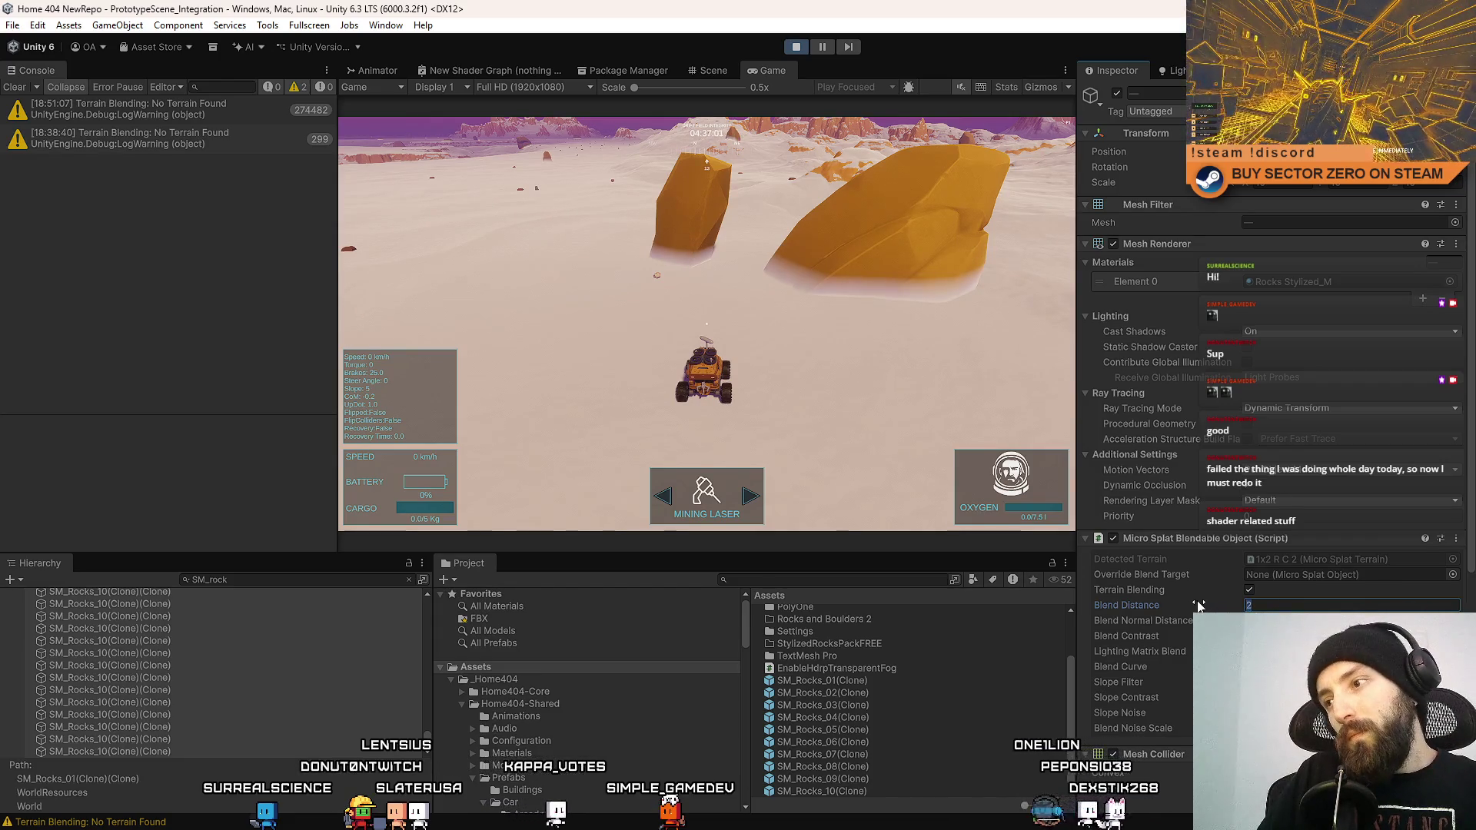
pyautogui.write('1')
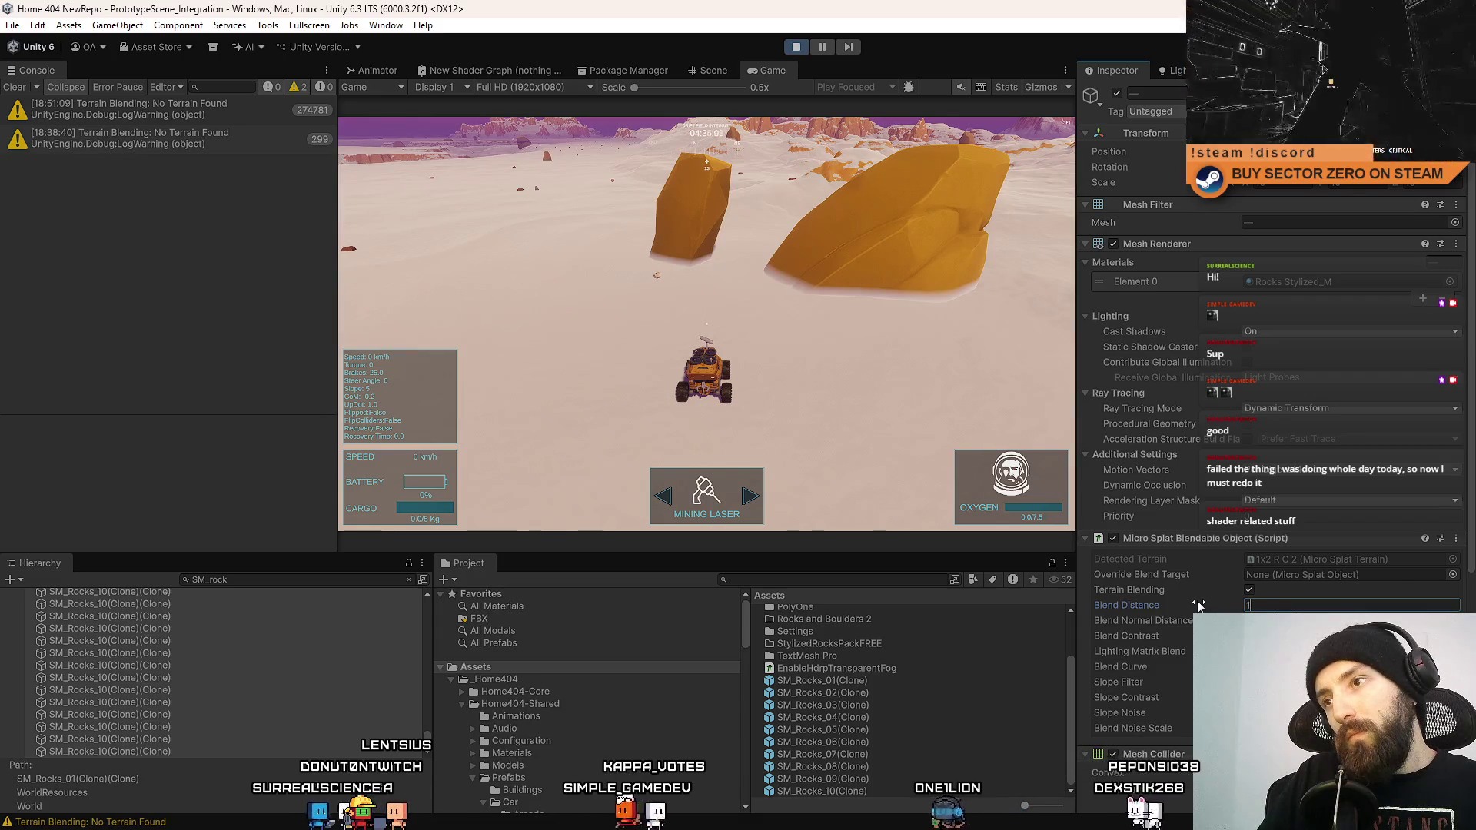
pyautogui.press('Return')
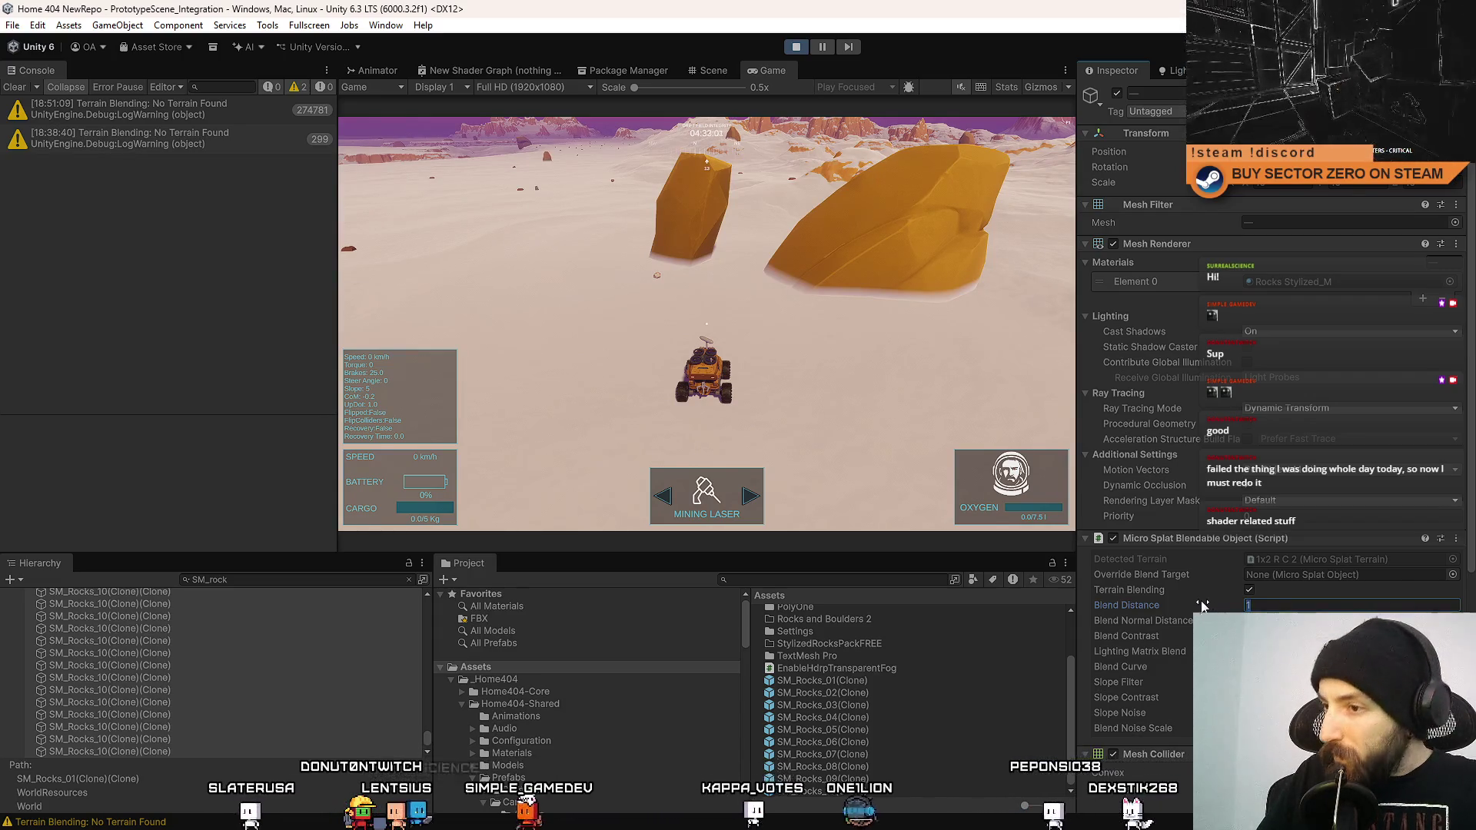
pyautogui.click(1306, 636)
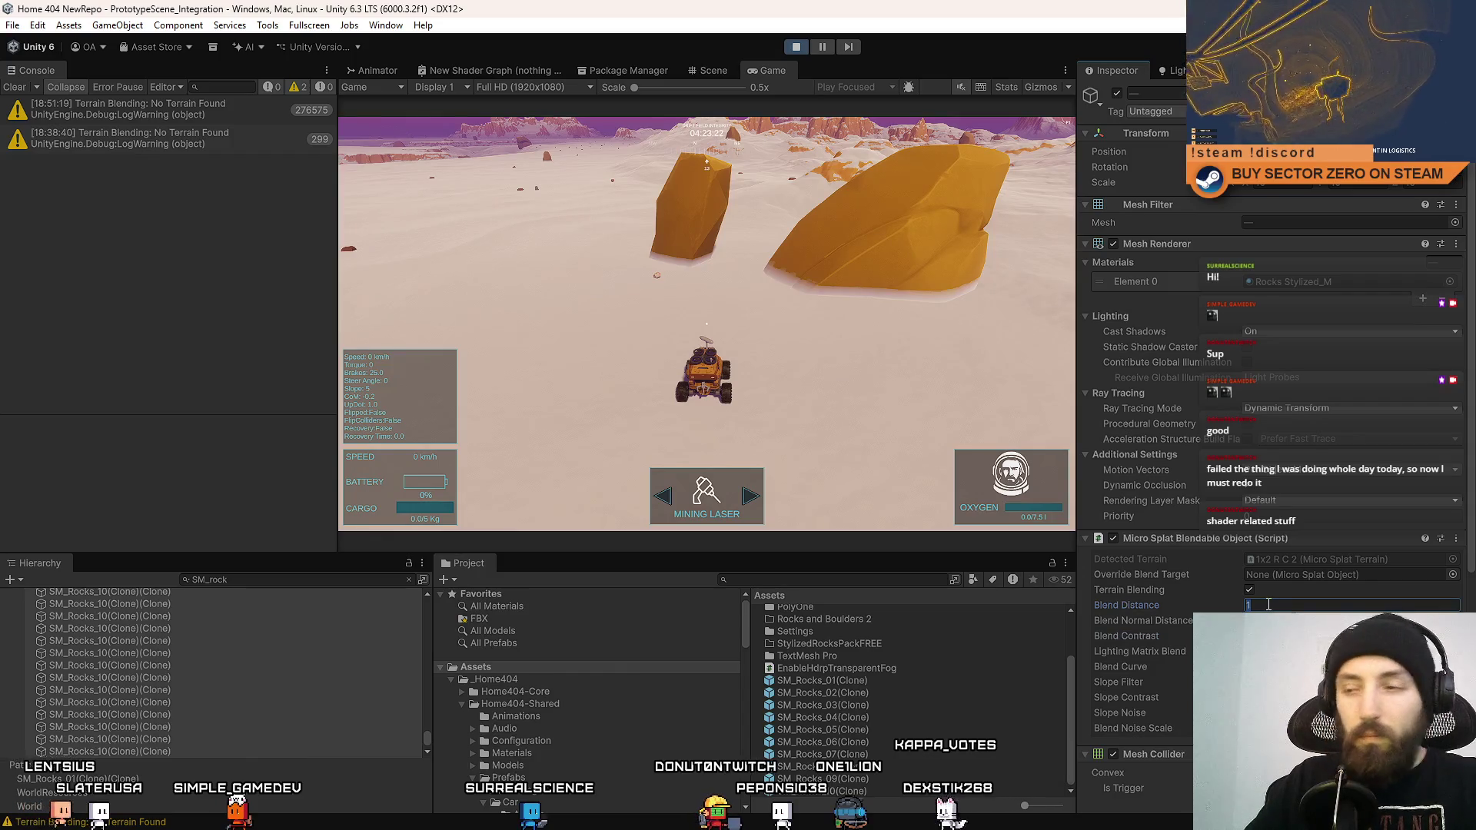
# Try 0.5 and 0.3, settle on a Blend Distance of 0.5, and refocus the game.
pyautogui.write('0.5')
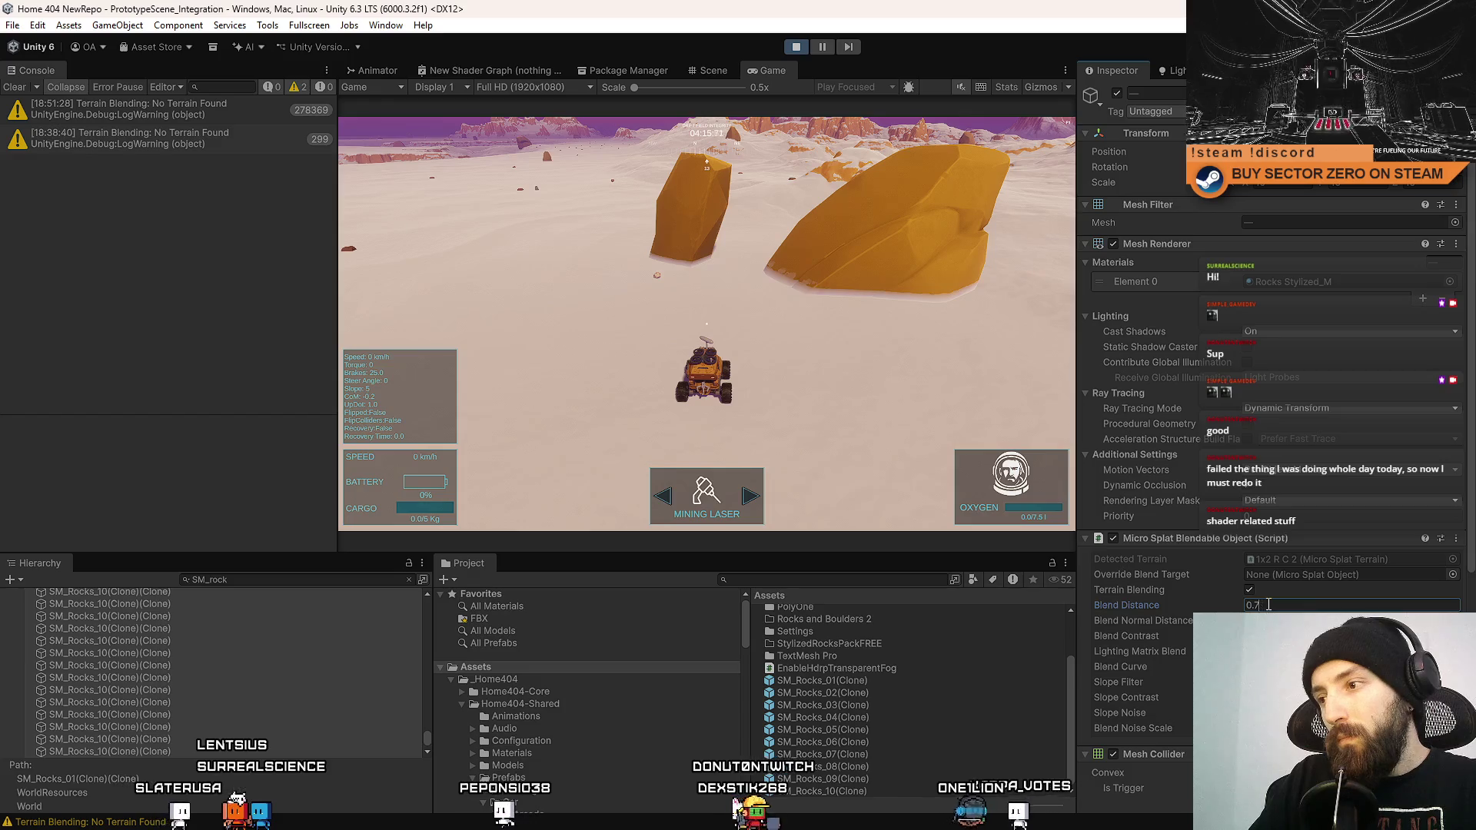
pyautogui.press('BackSpace')
pyautogui.press('BackSpace')
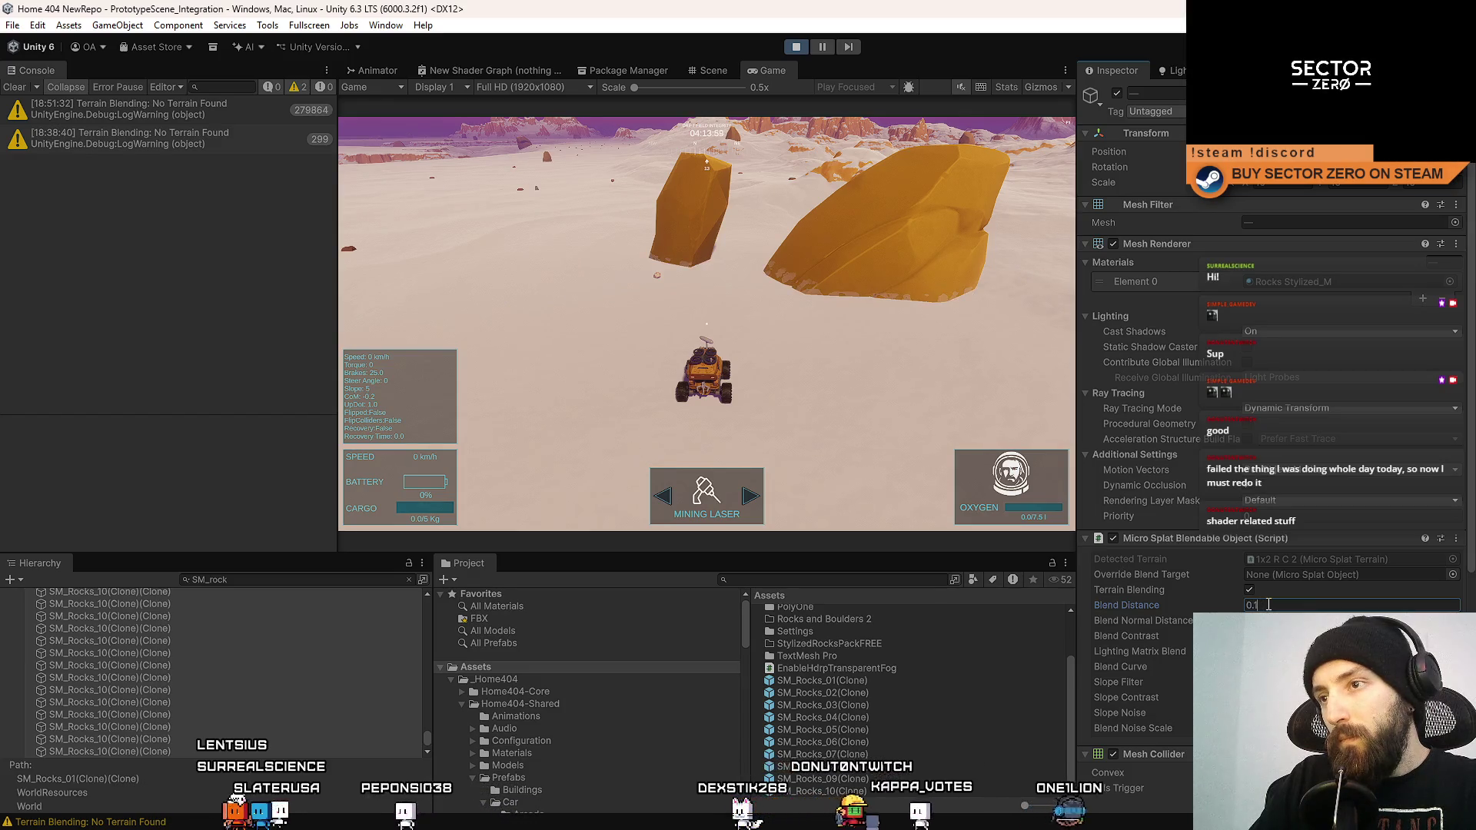
pyautogui.press('BackSpace')
pyautogui.write('3')
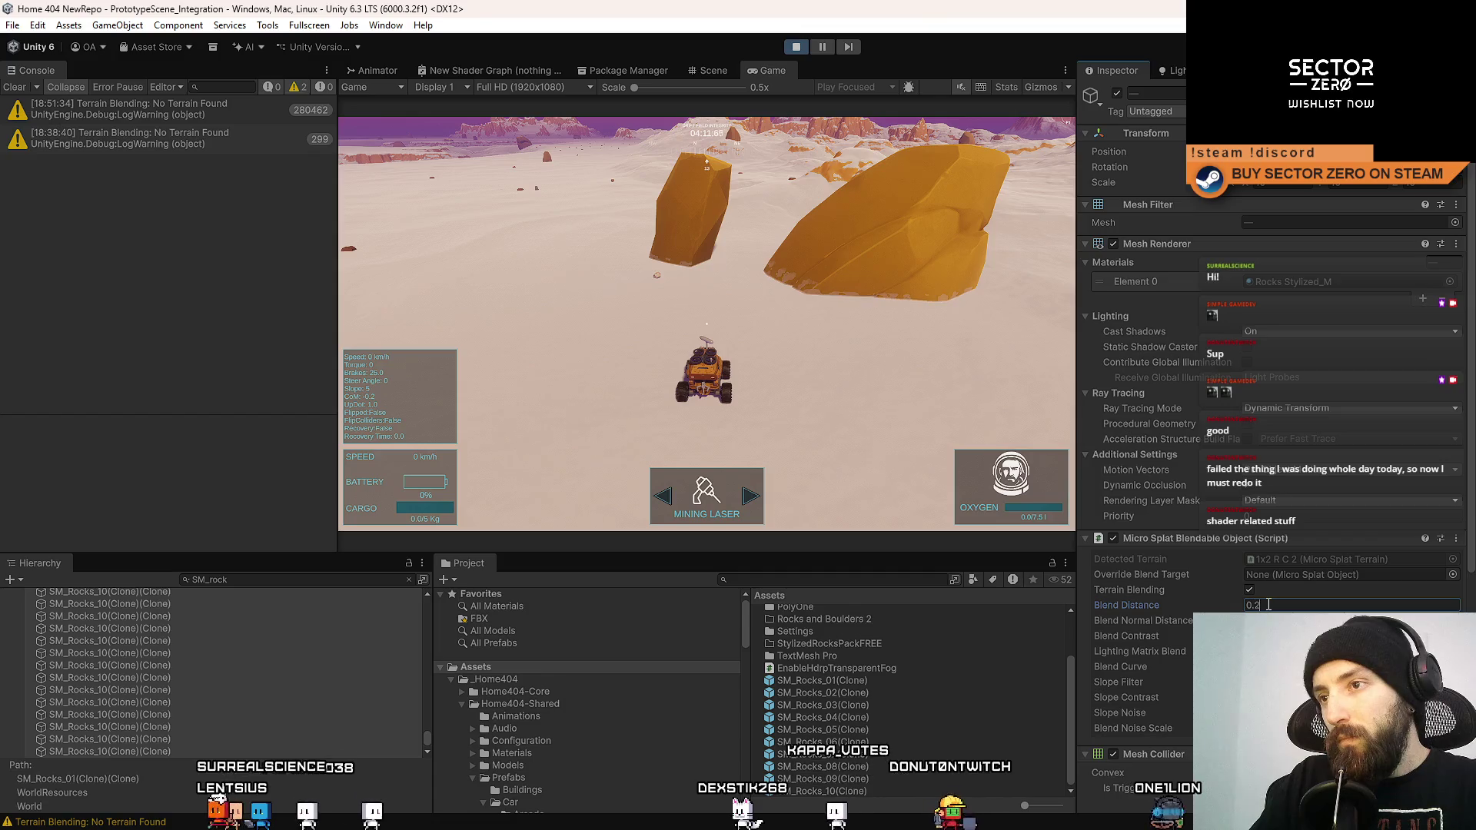
pyautogui.press('BackSpace')
pyautogui.press('BackSpace')
pyautogui.write('5')
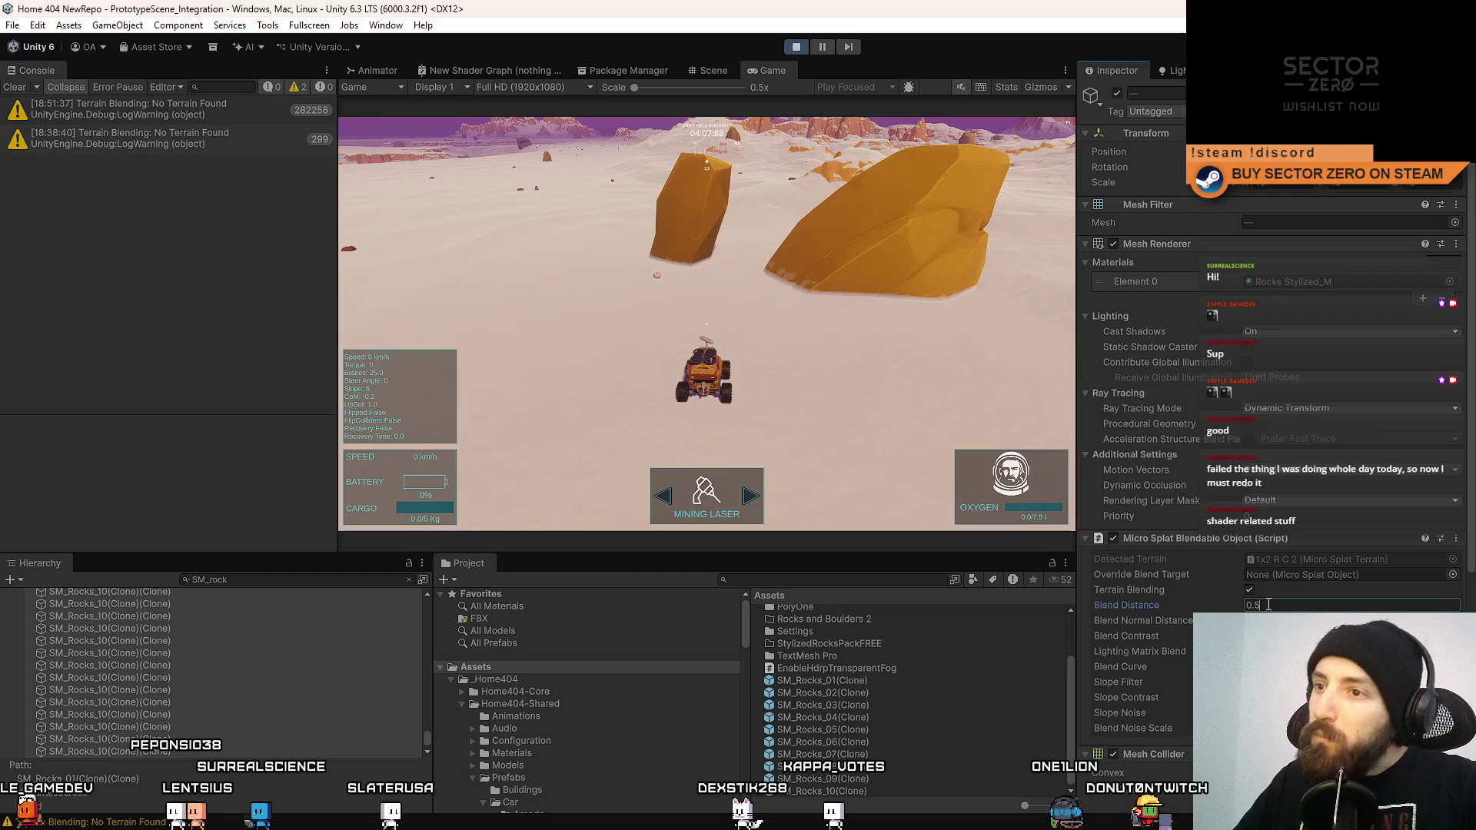
pyautogui.click(839, 294)
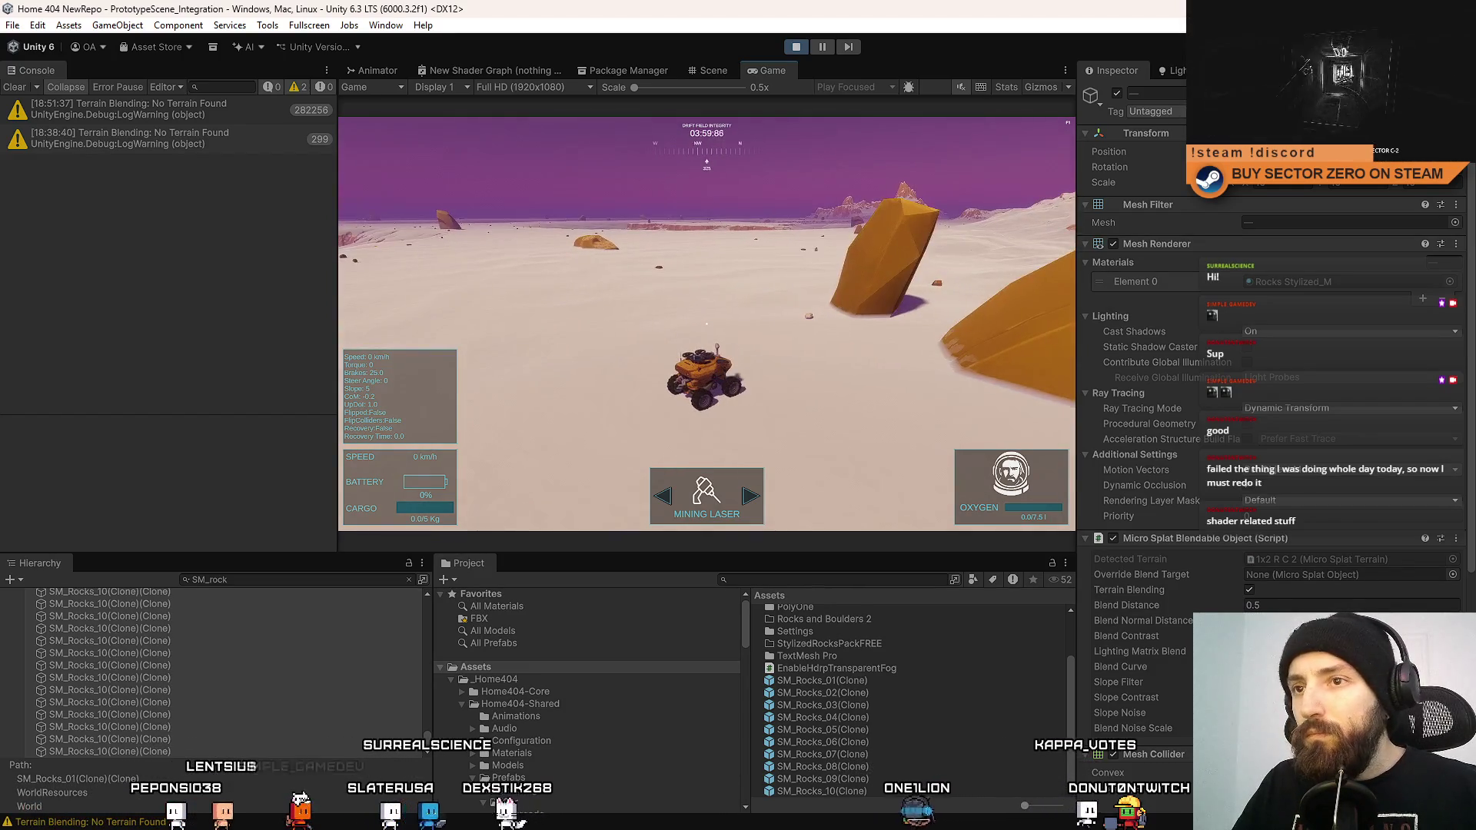
# Check the 0.5 blend in fullscreen, then set Blend Distance to 1 and refocus the game.
pyautogui.press('F10')
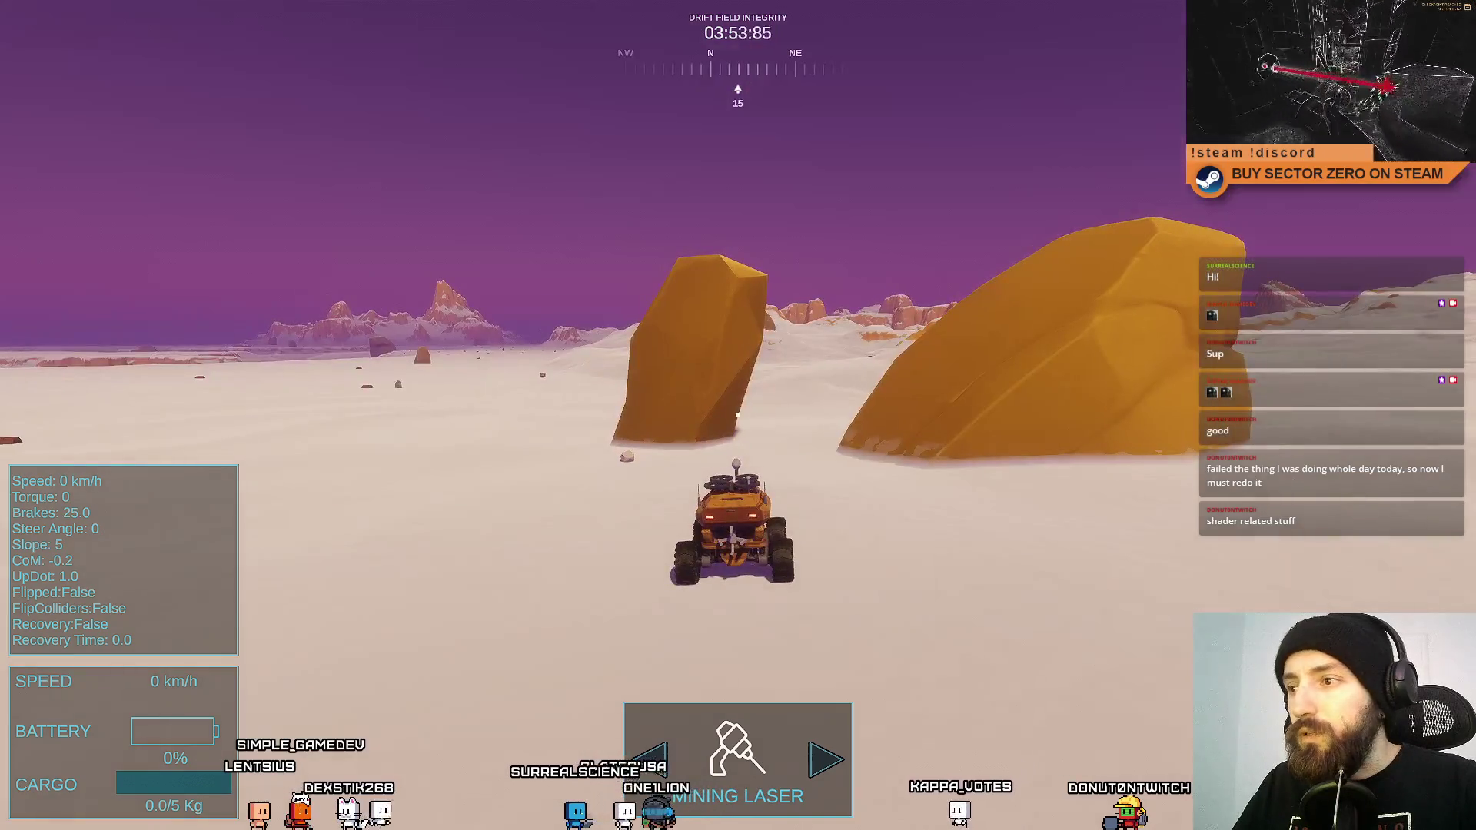
pyautogui.press('F10')
pyautogui.click(1262, 605)
pyautogui.write('1')
pyautogui.press('Tab')
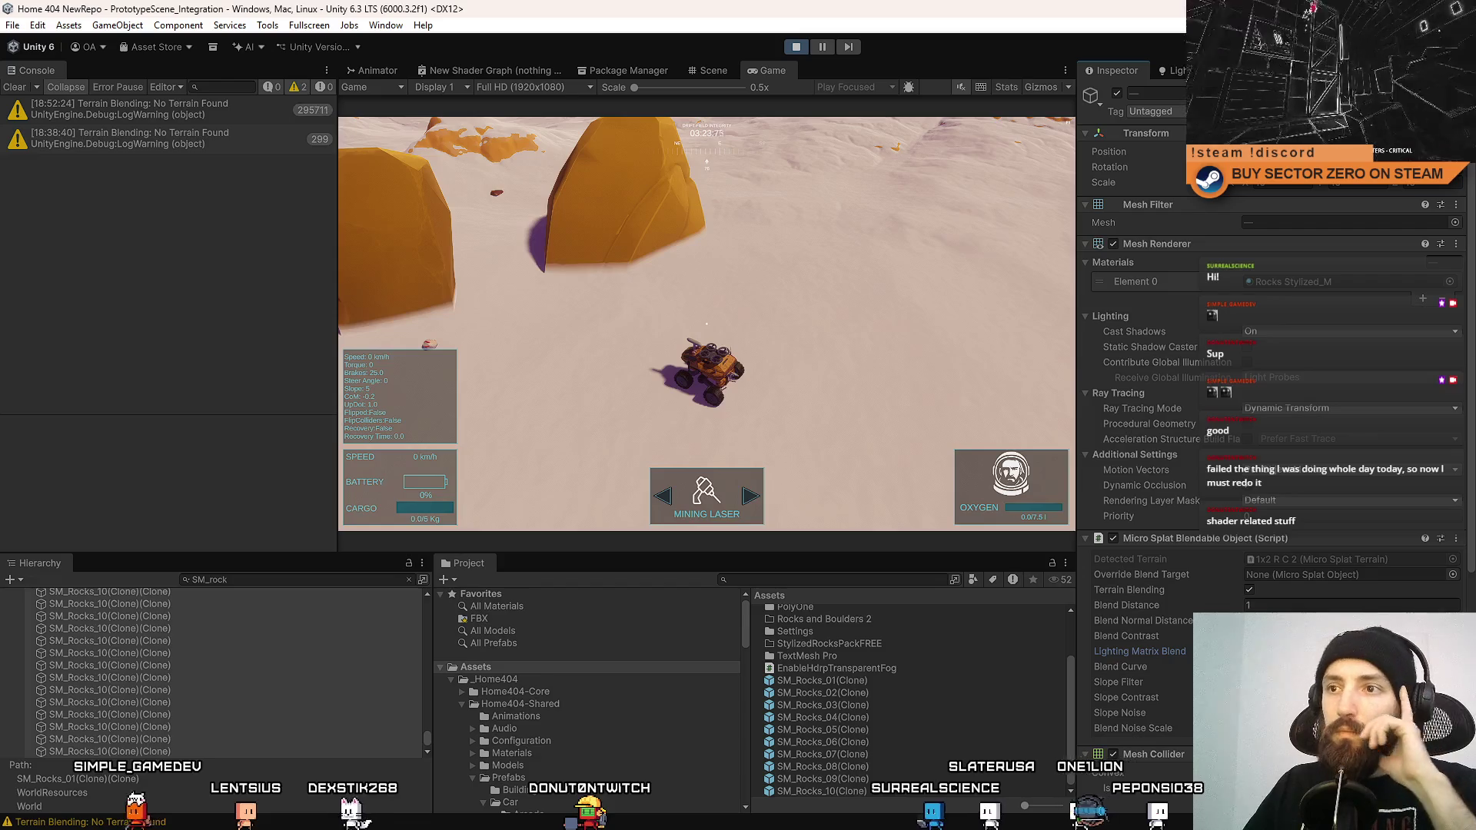
pyautogui.click(701, 319)
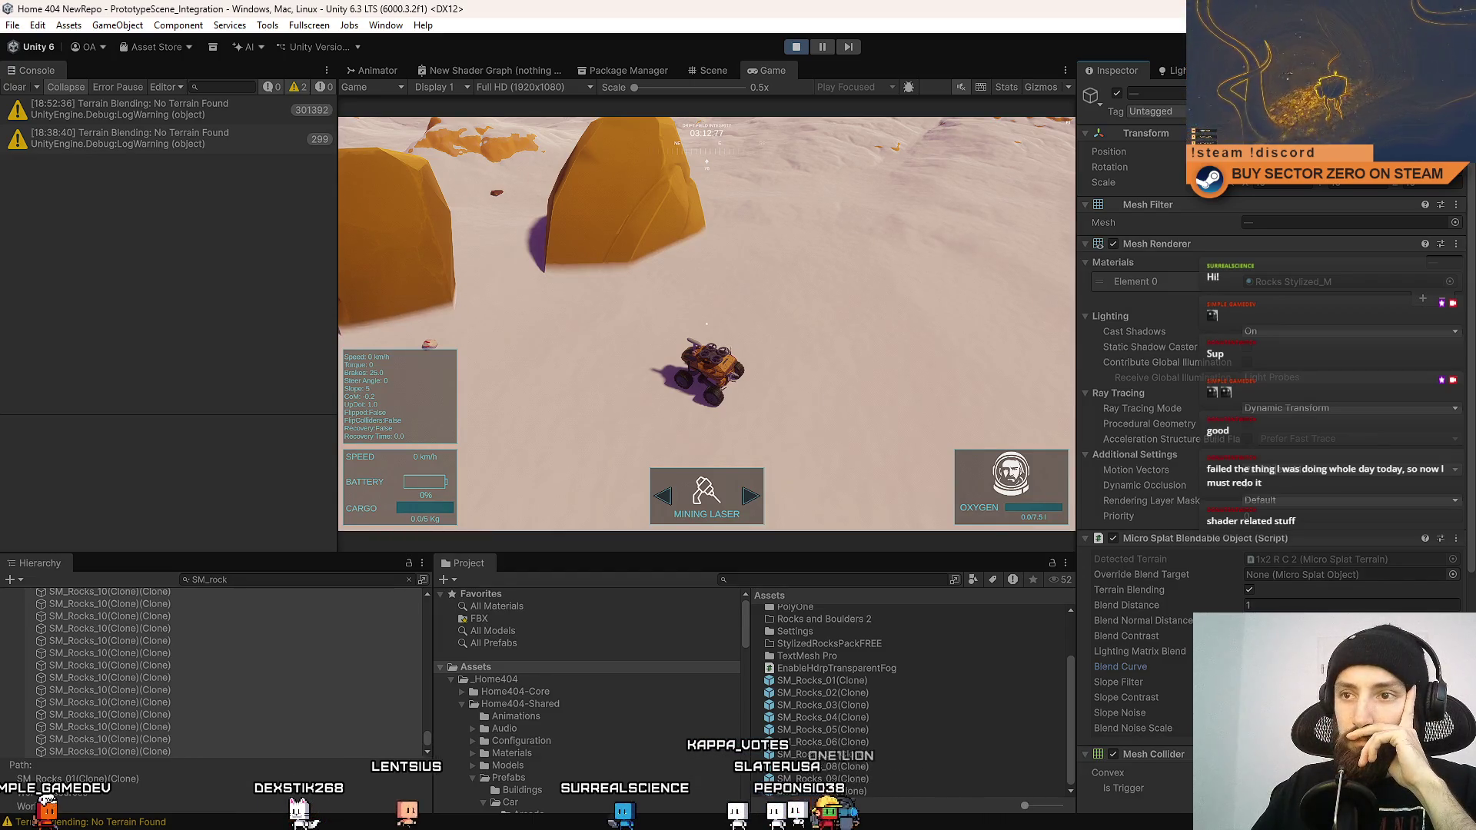
pyautogui.click(661, 283)
pyautogui.press('F10')
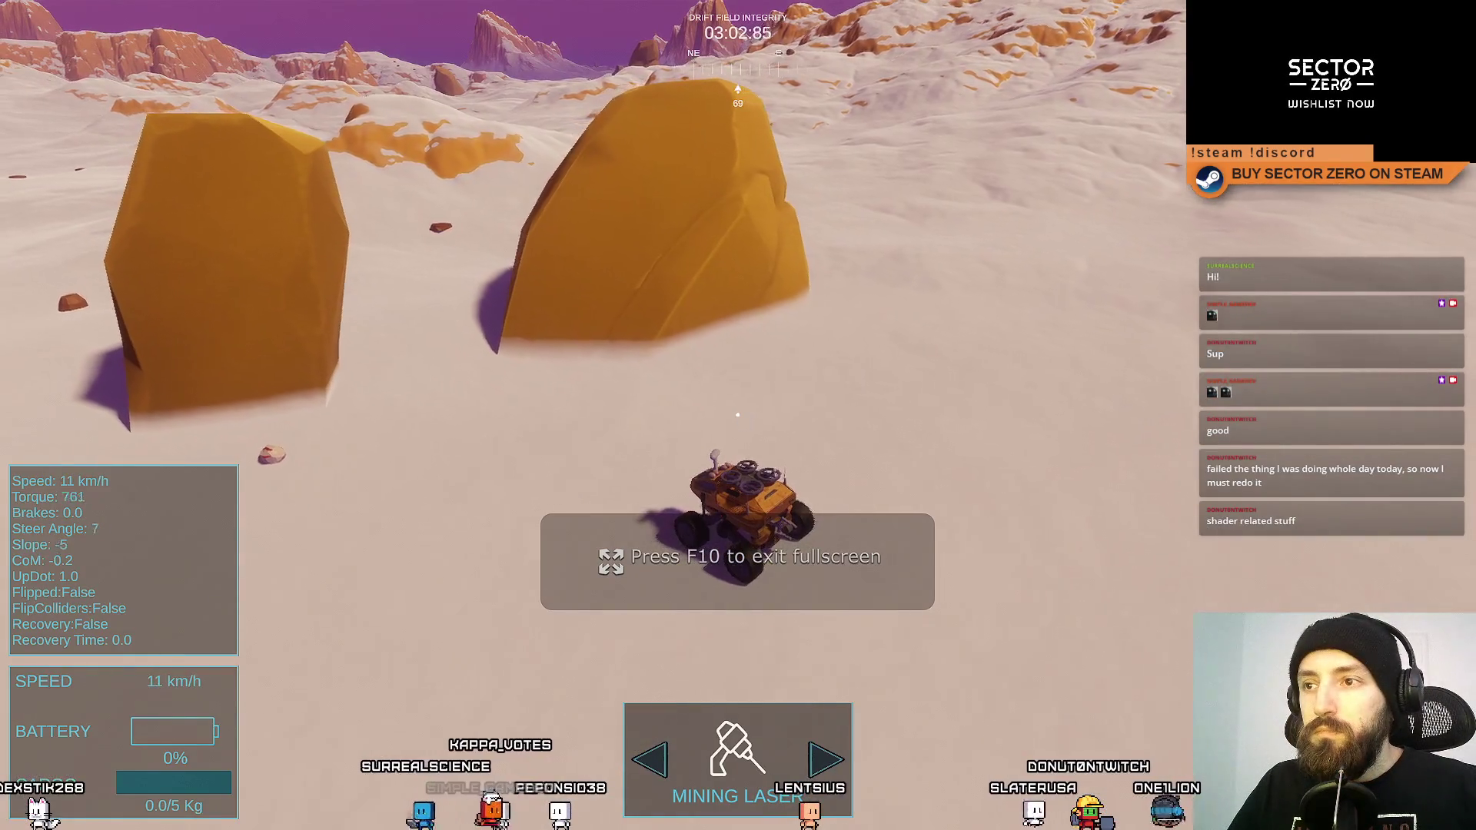
pyautogui.press('d')
pyautogui.press('space')
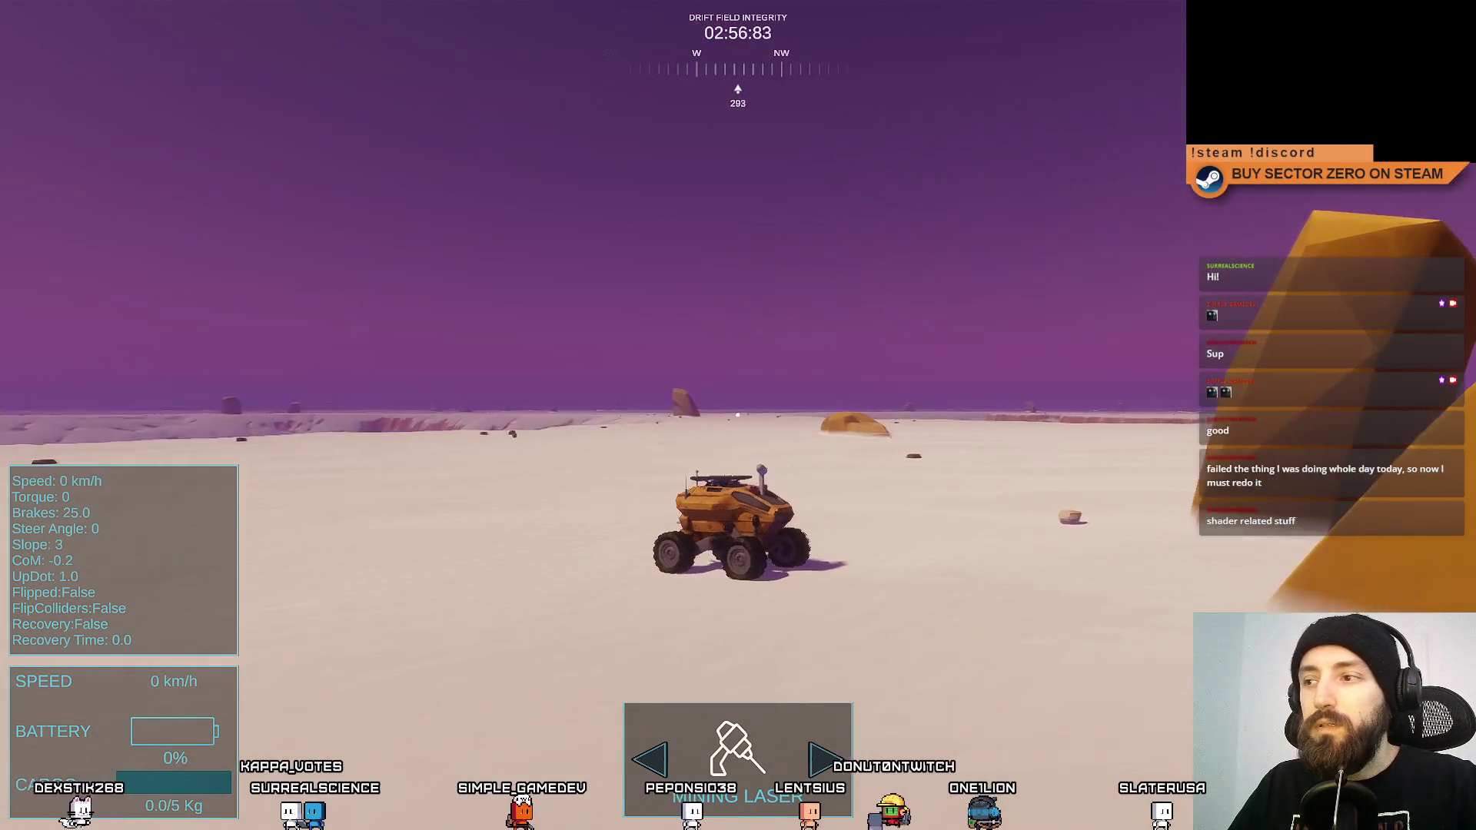
pyautogui.press('F11')
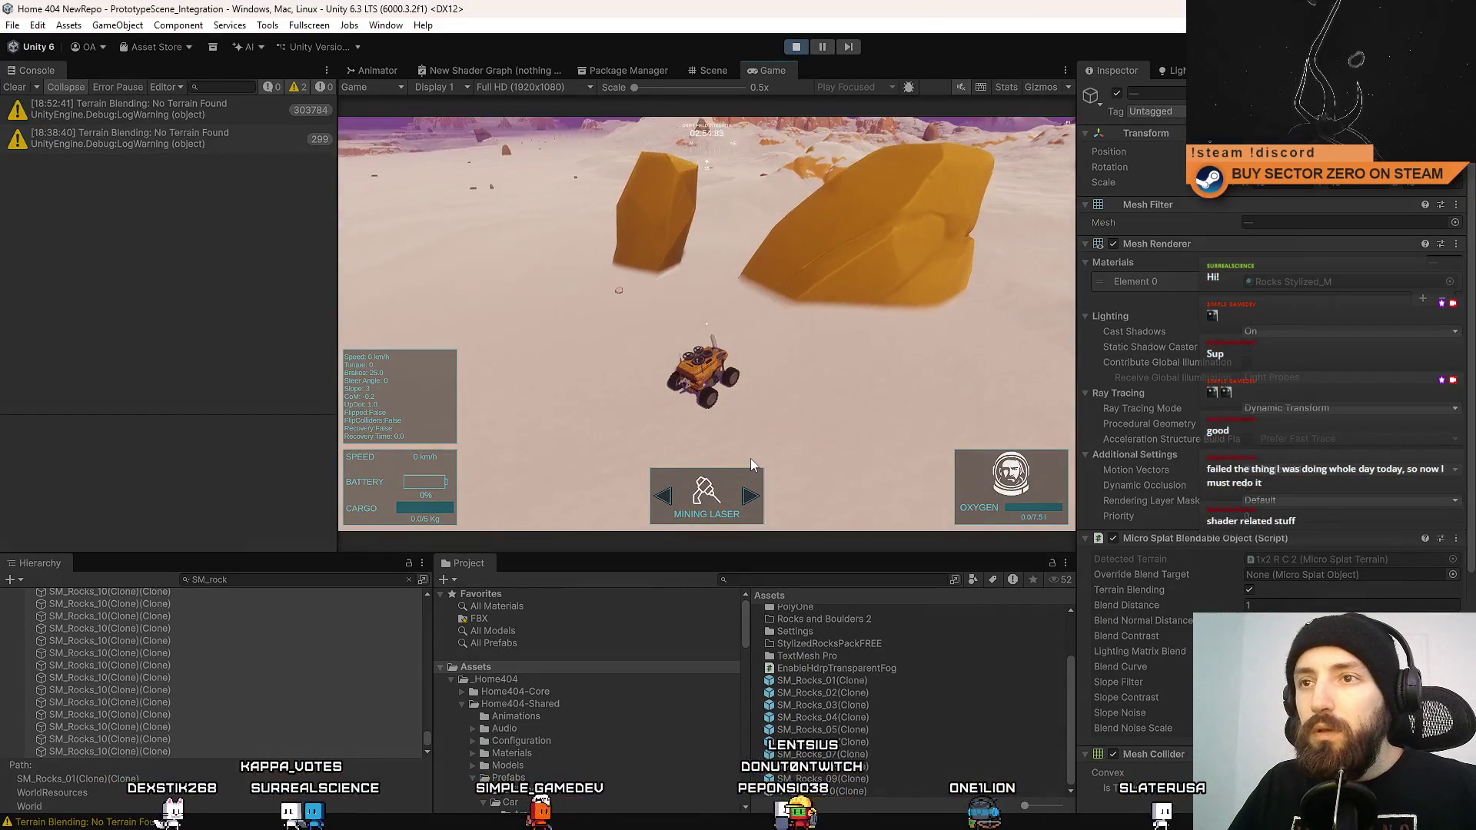
pyautogui.press('F10')
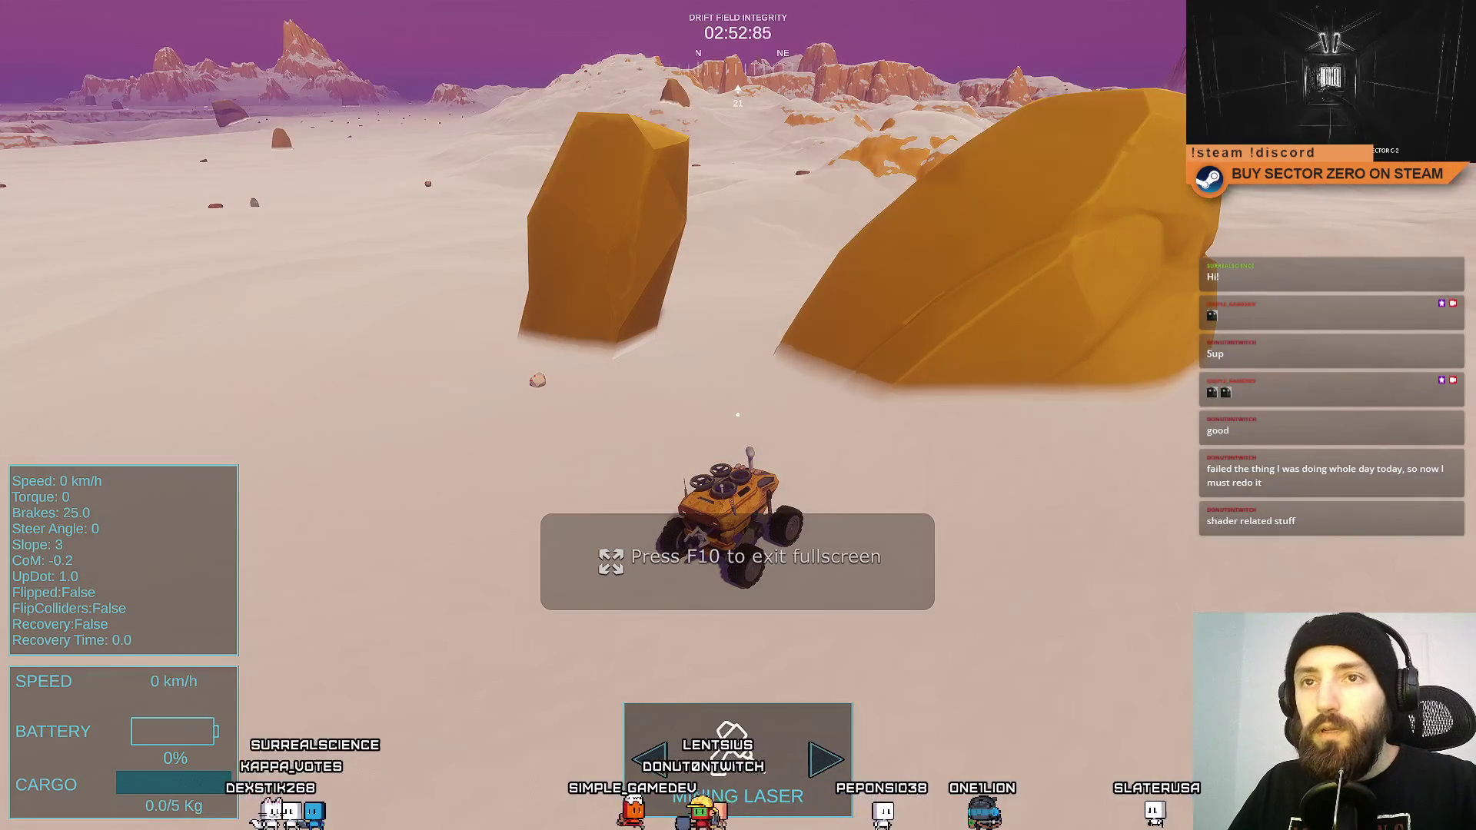
pyautogui.press('F10')
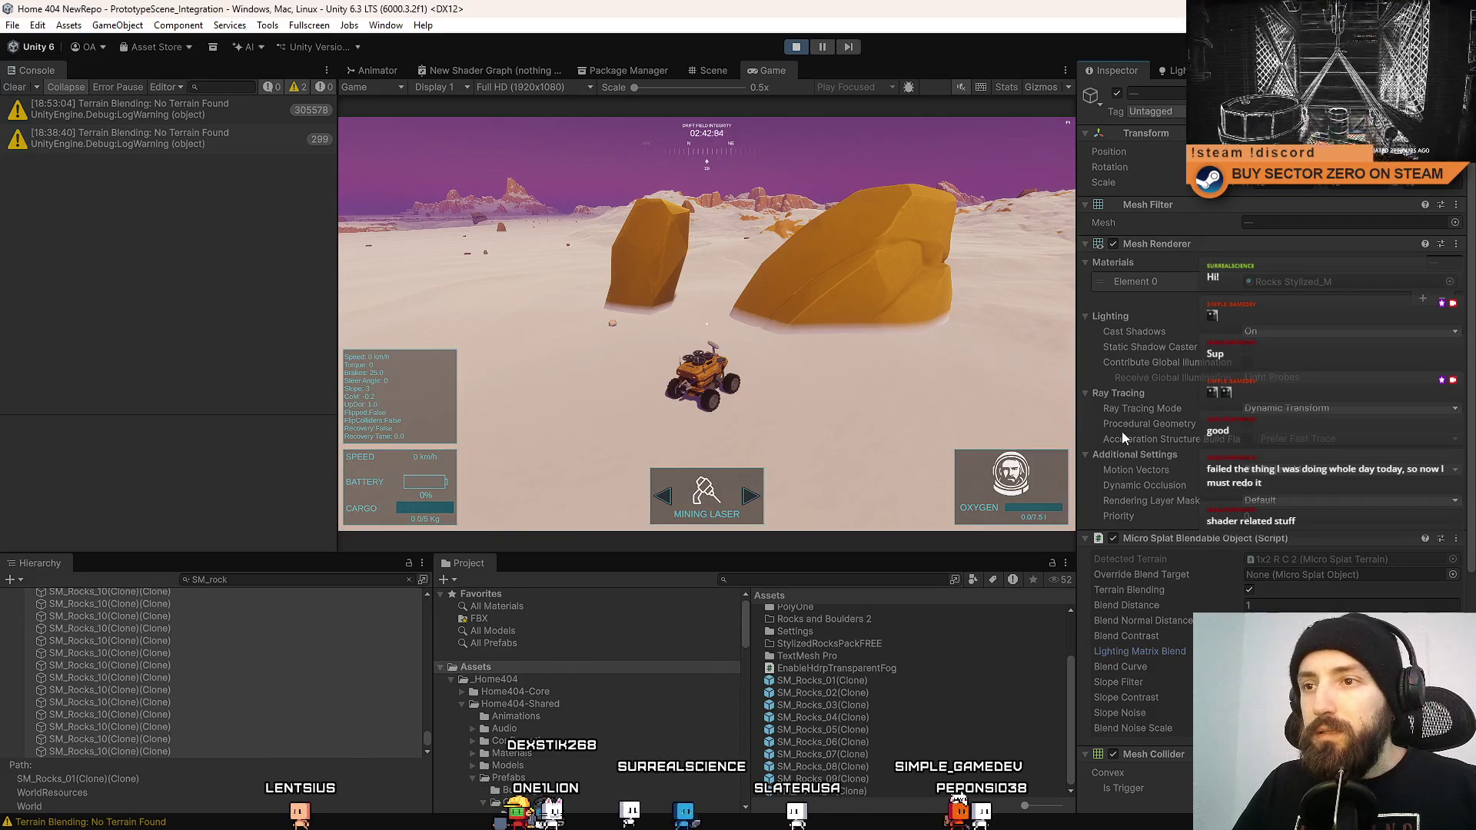
pyautogui.press('F10')
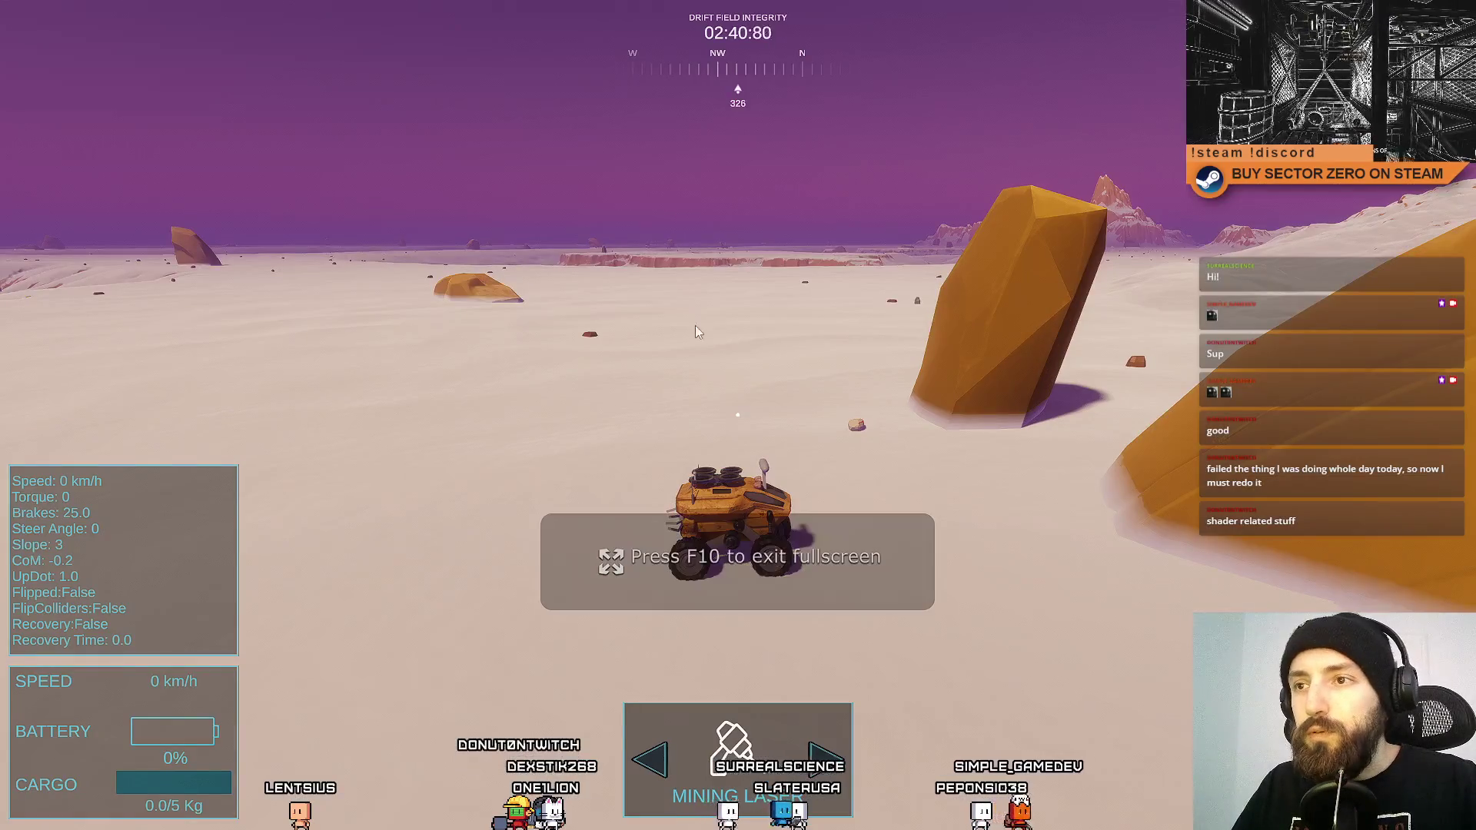
pyautogui.click(584, 355)
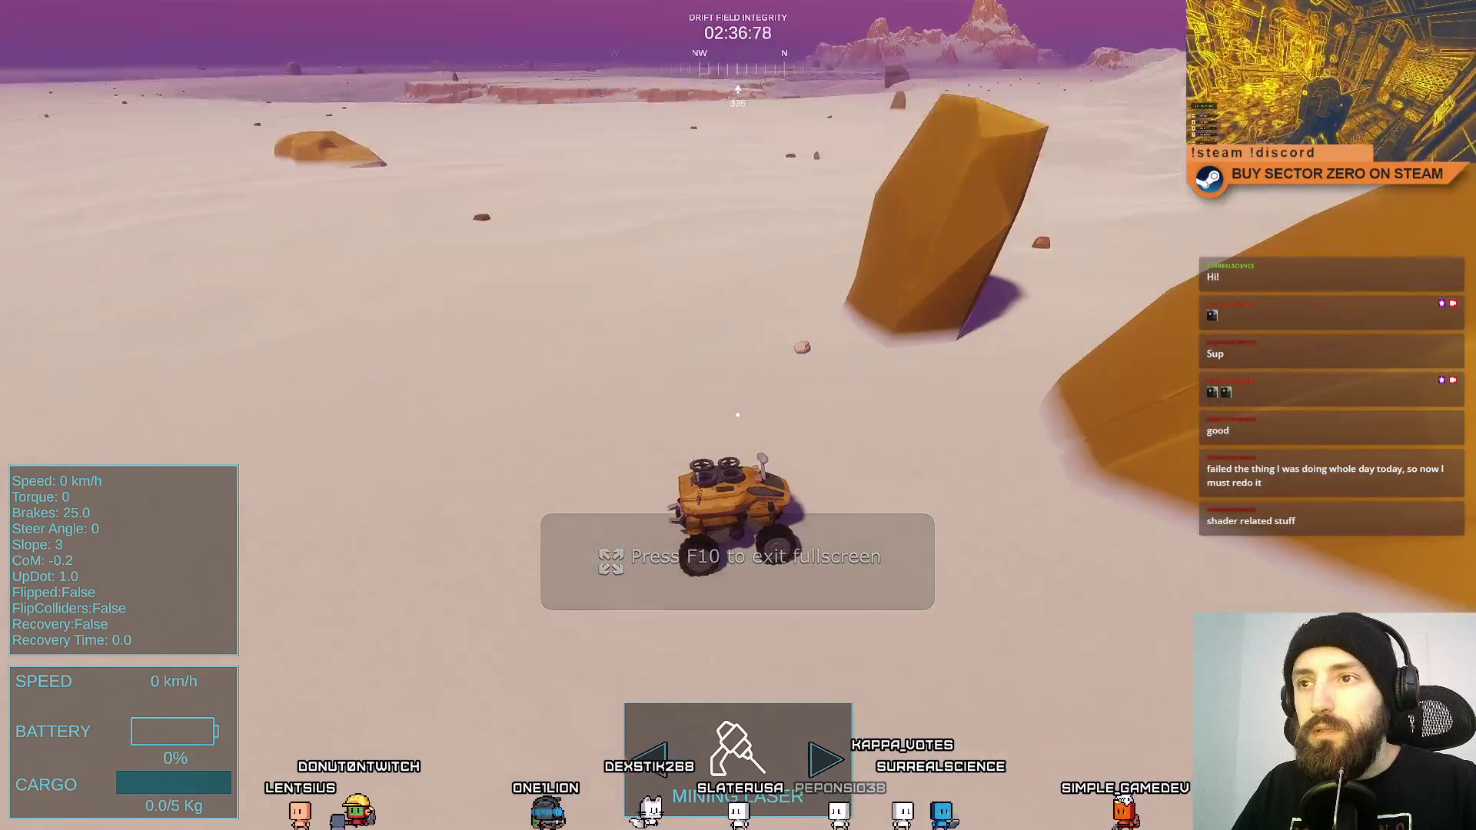
pyautogui.press('F10')
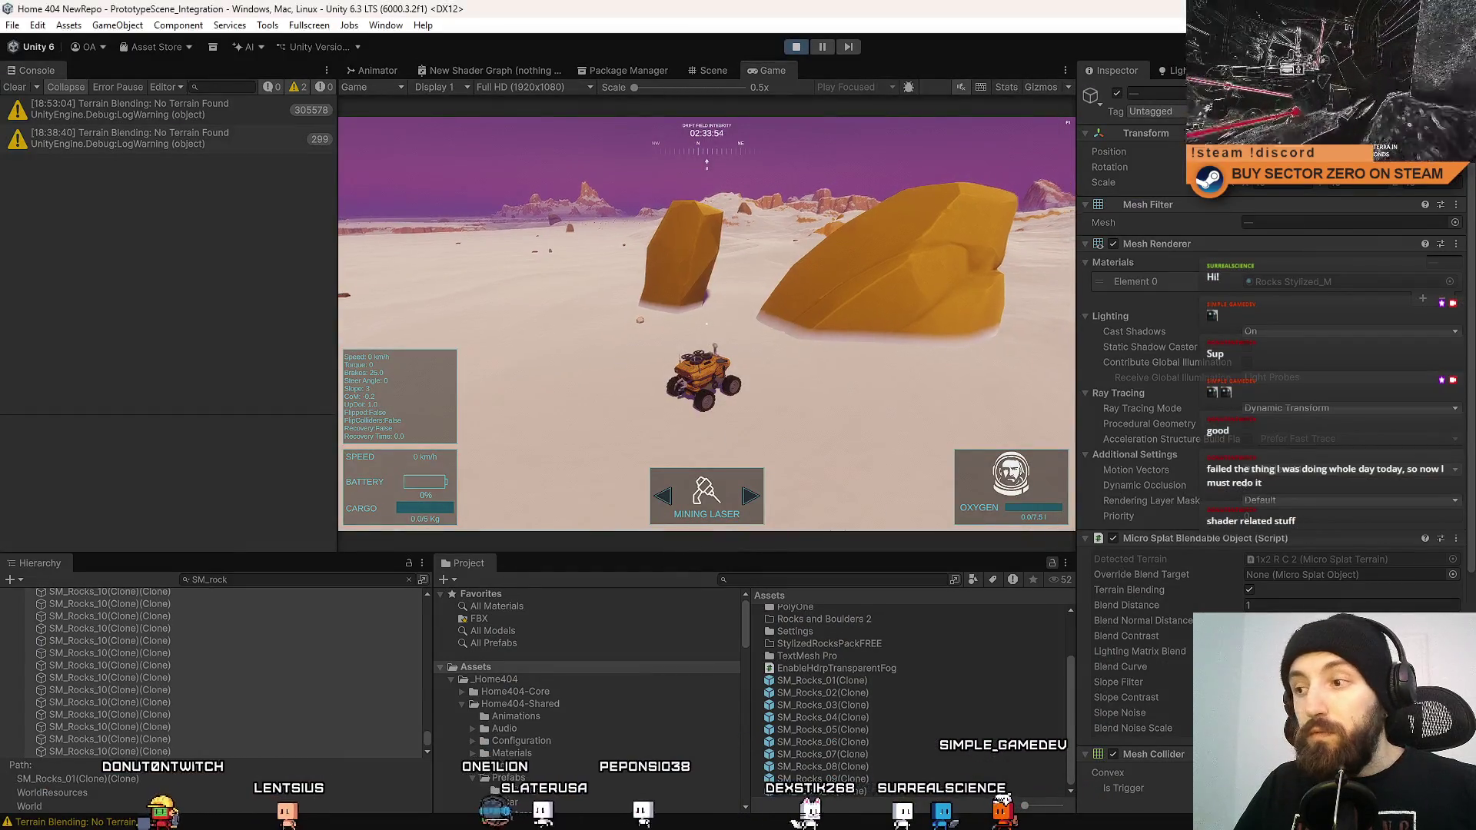
# Enter 2 in the rock's Blend Distance field in the Inspector.
pyautogui.click(1288, 605)
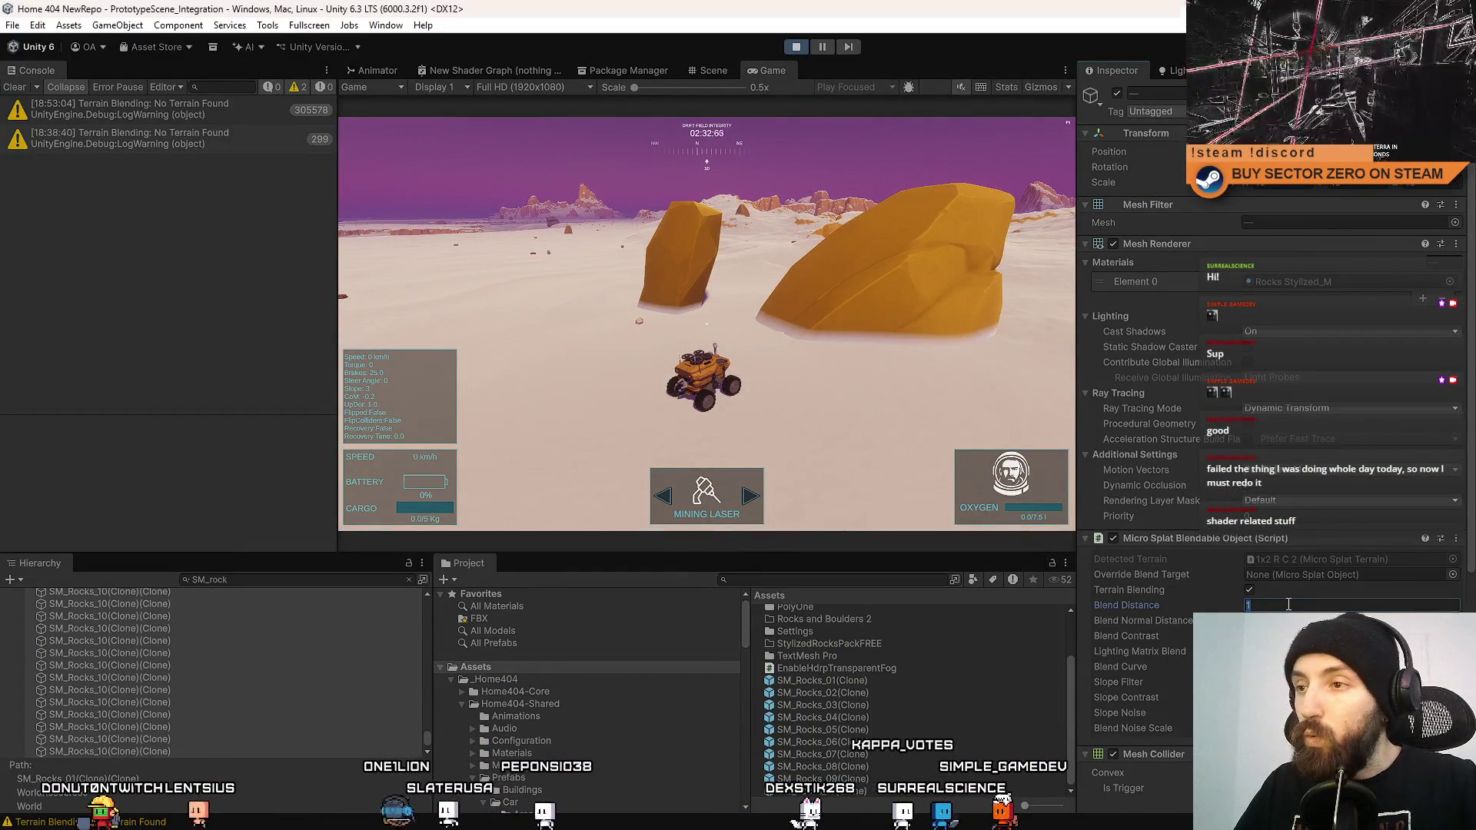
pyautogui.write('2')
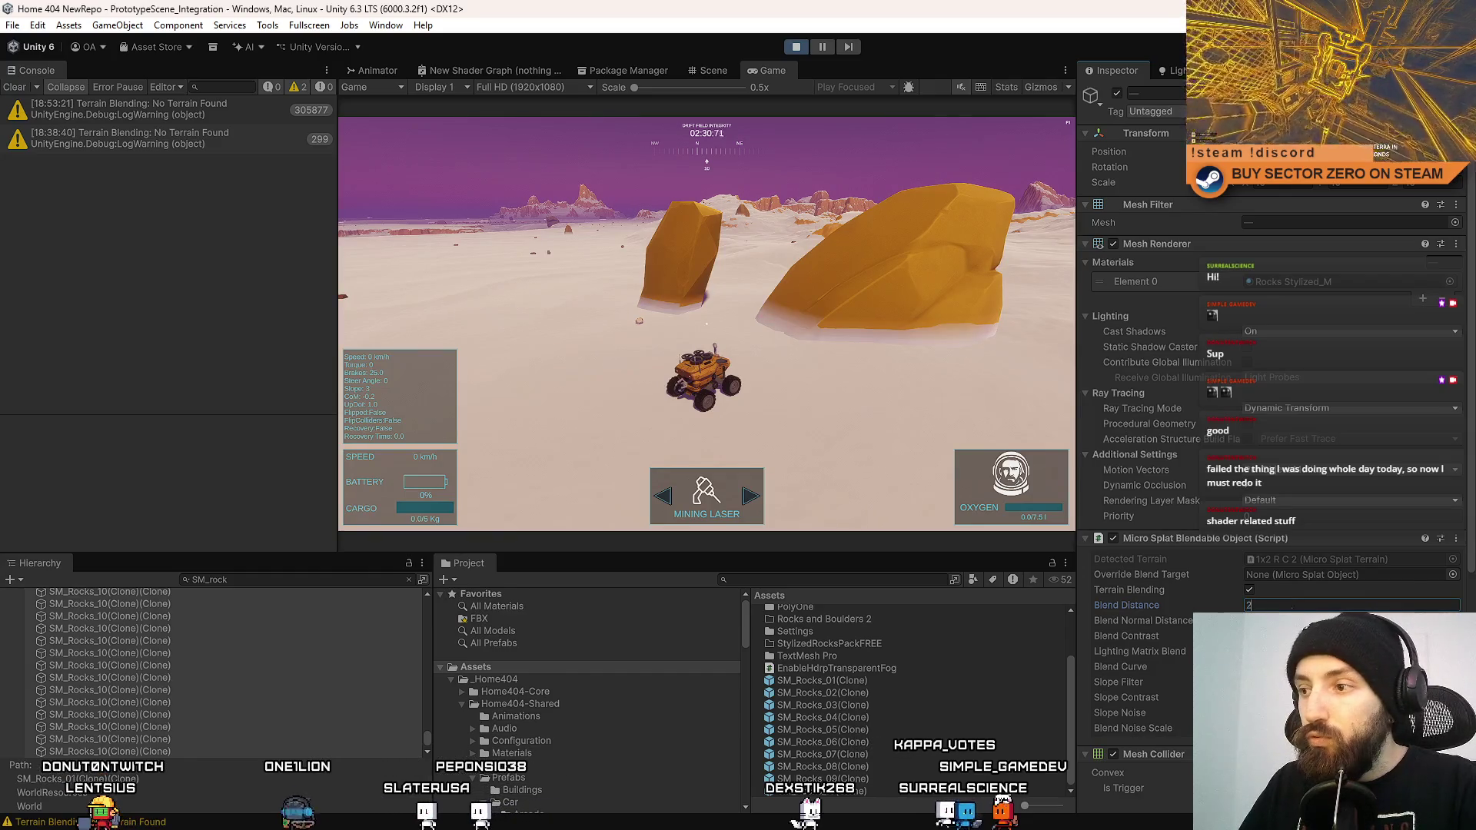
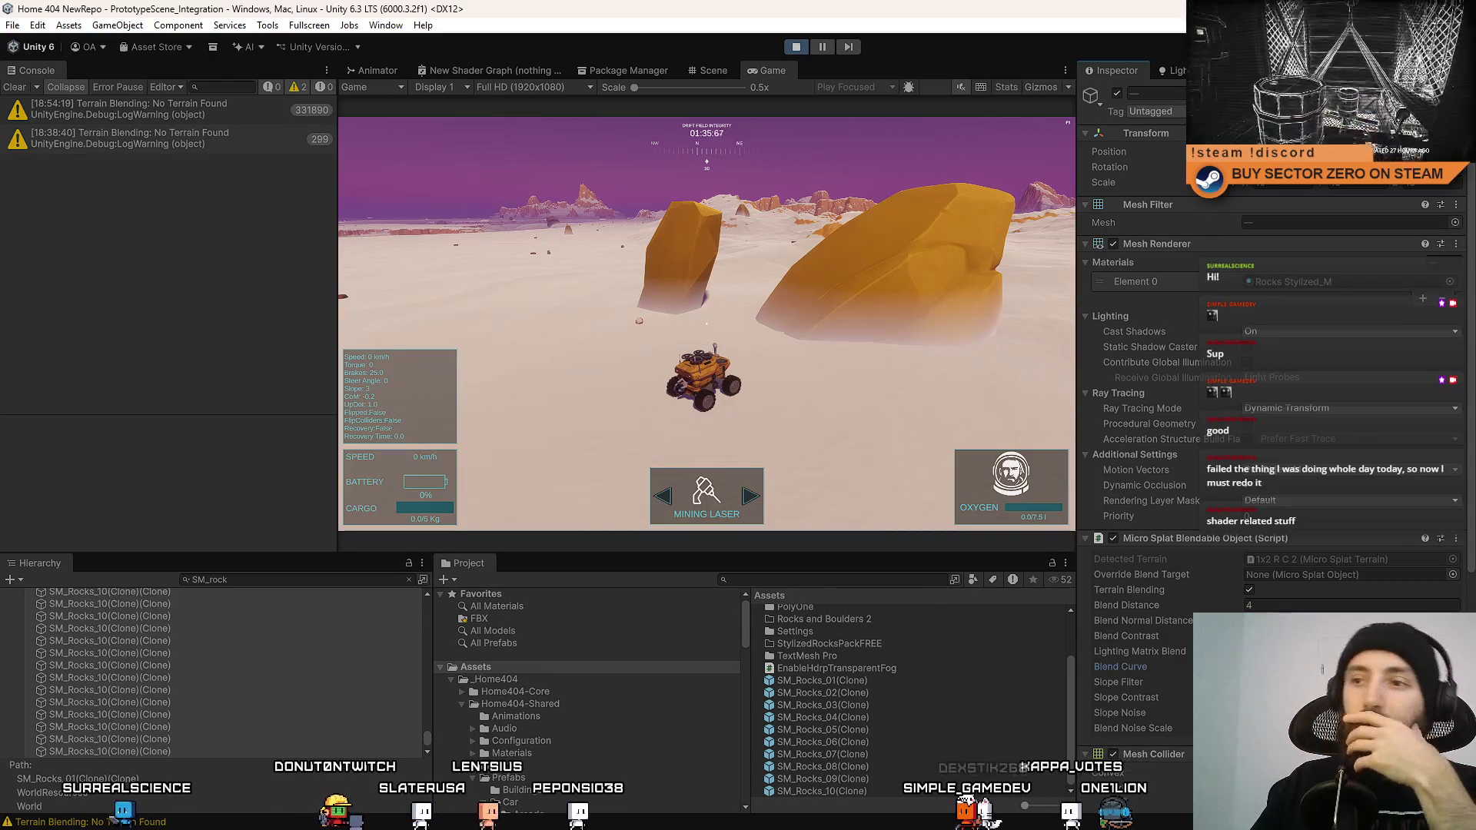
# Drive the rover fullscreen with WASD around the tall rocks to inspect their terrain blending.
pyautogui.press('F10')
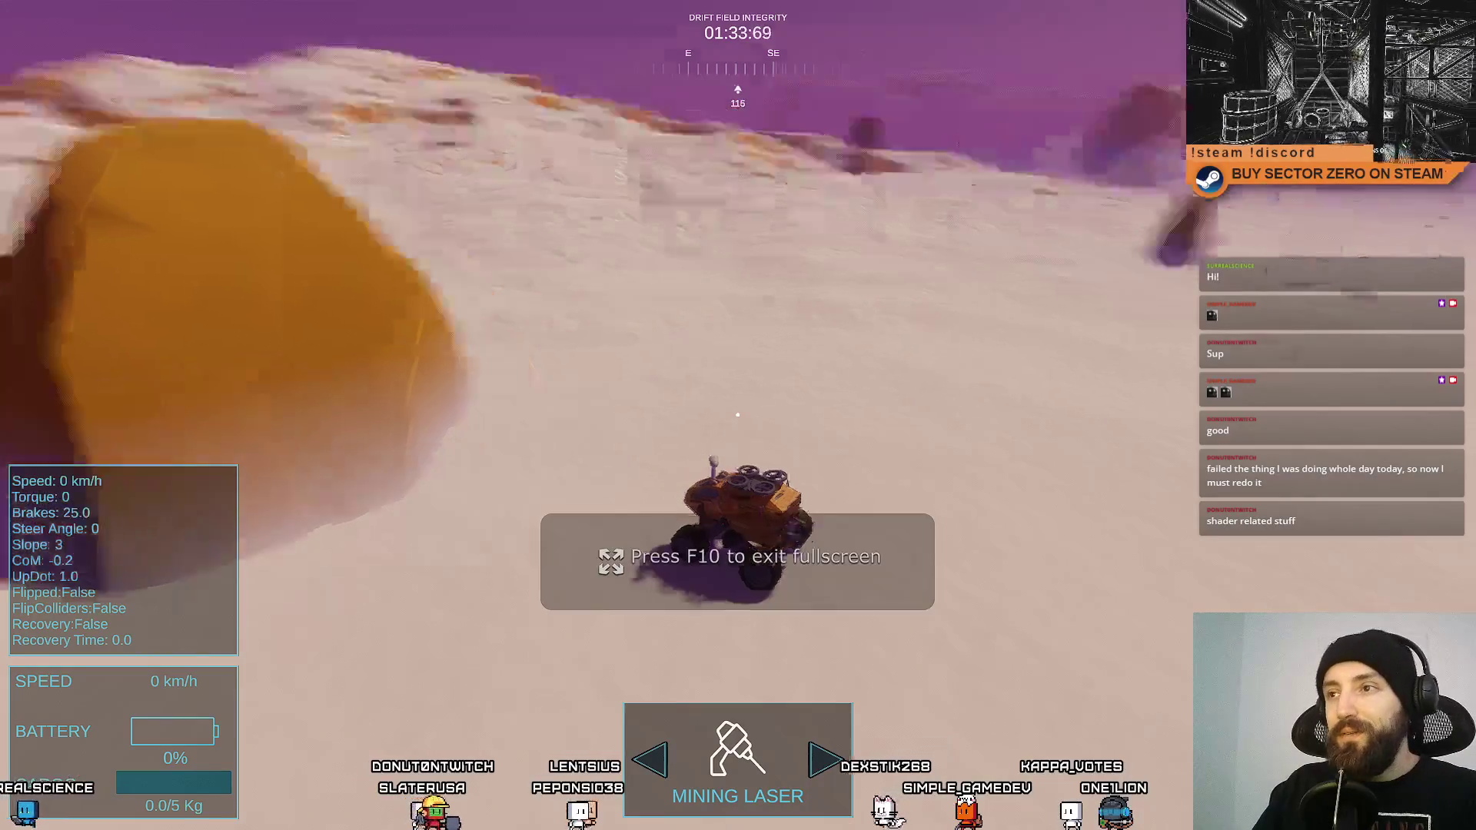
pyautogui.press('w')
pyautogui.press('a')
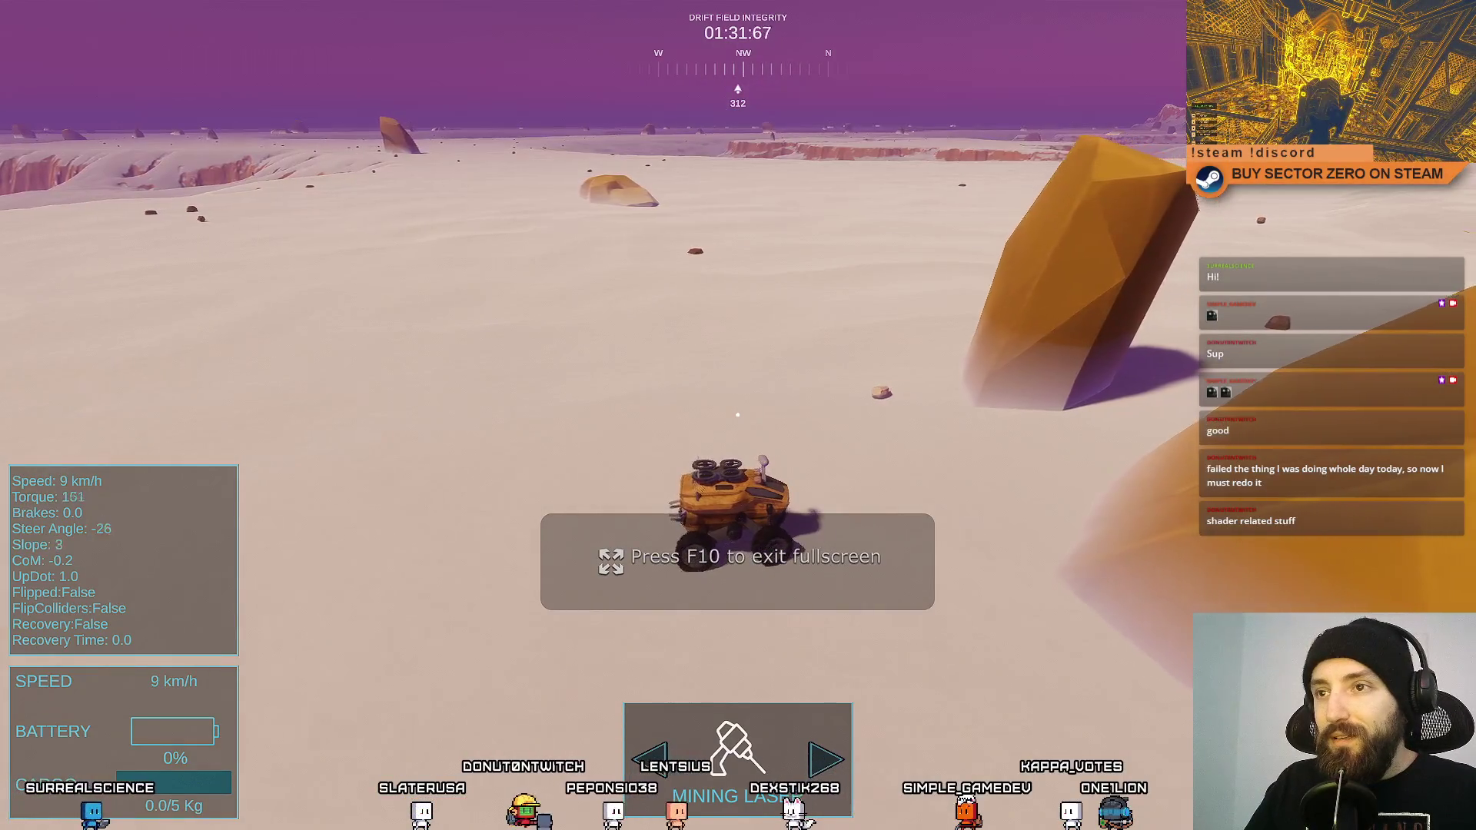
pyautogui.press('w')
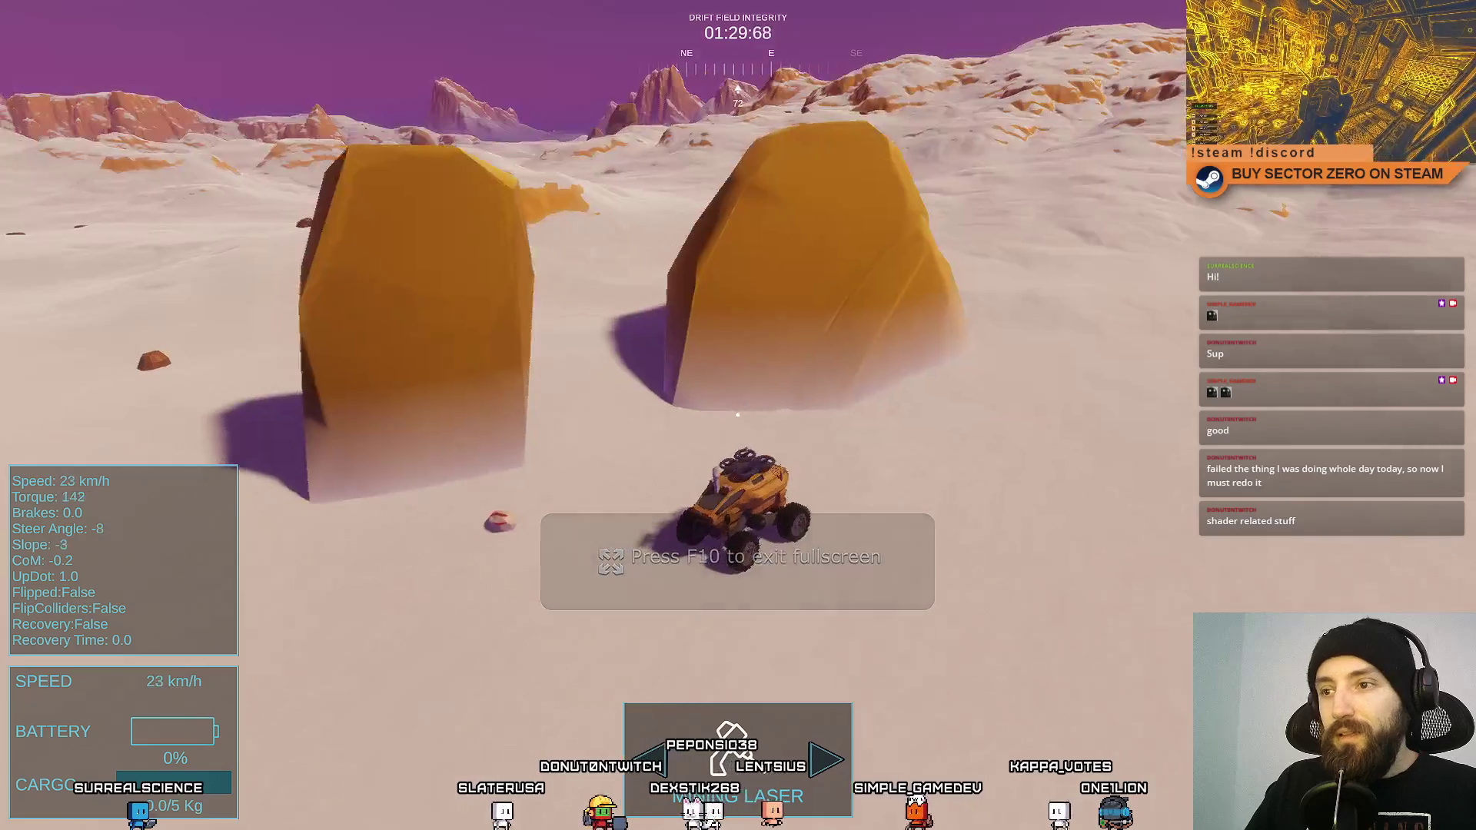
pyautogui.press('w')
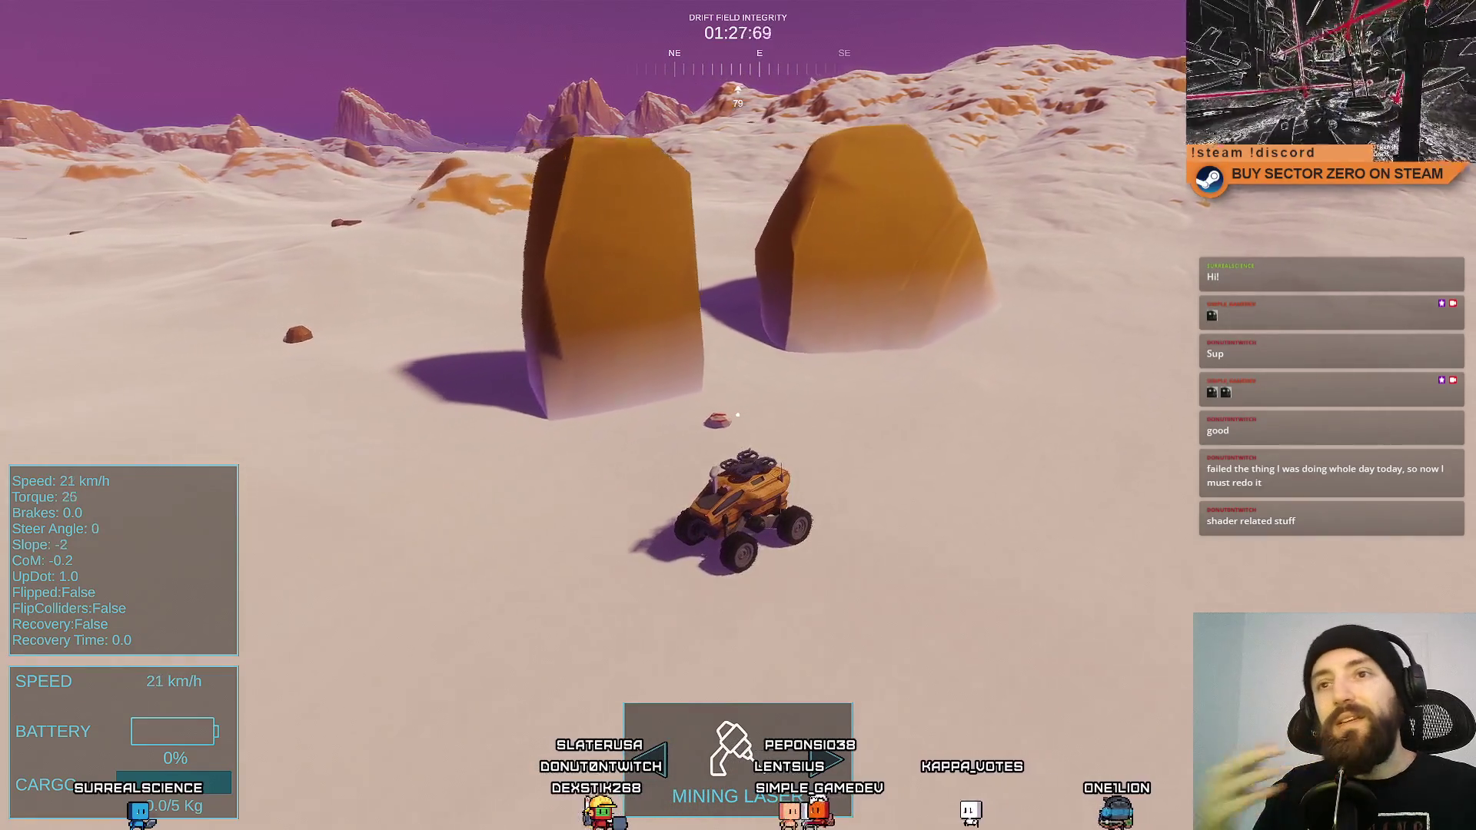
pyautogui.press('d')
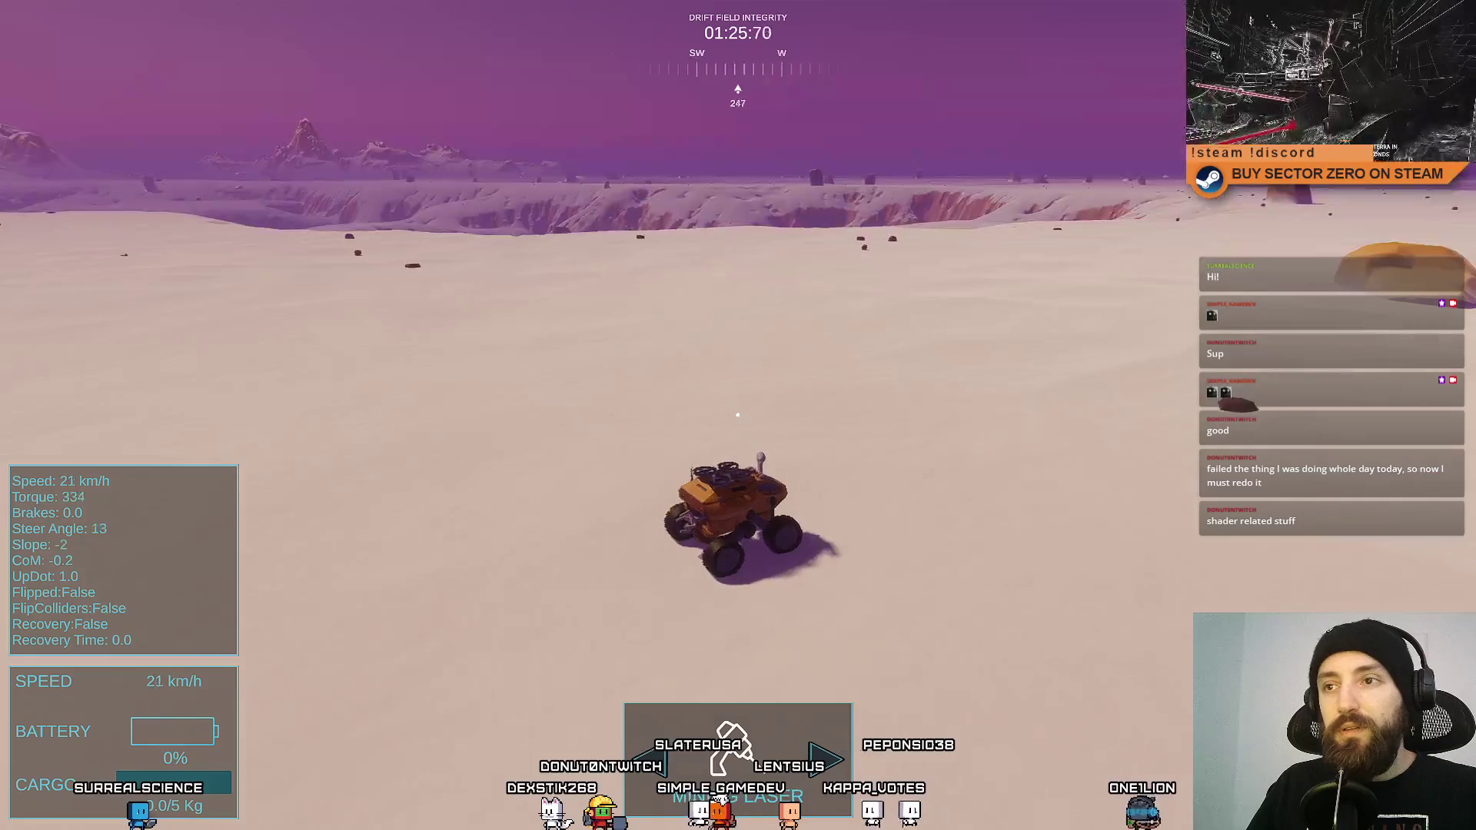
pyautogui.press('w')
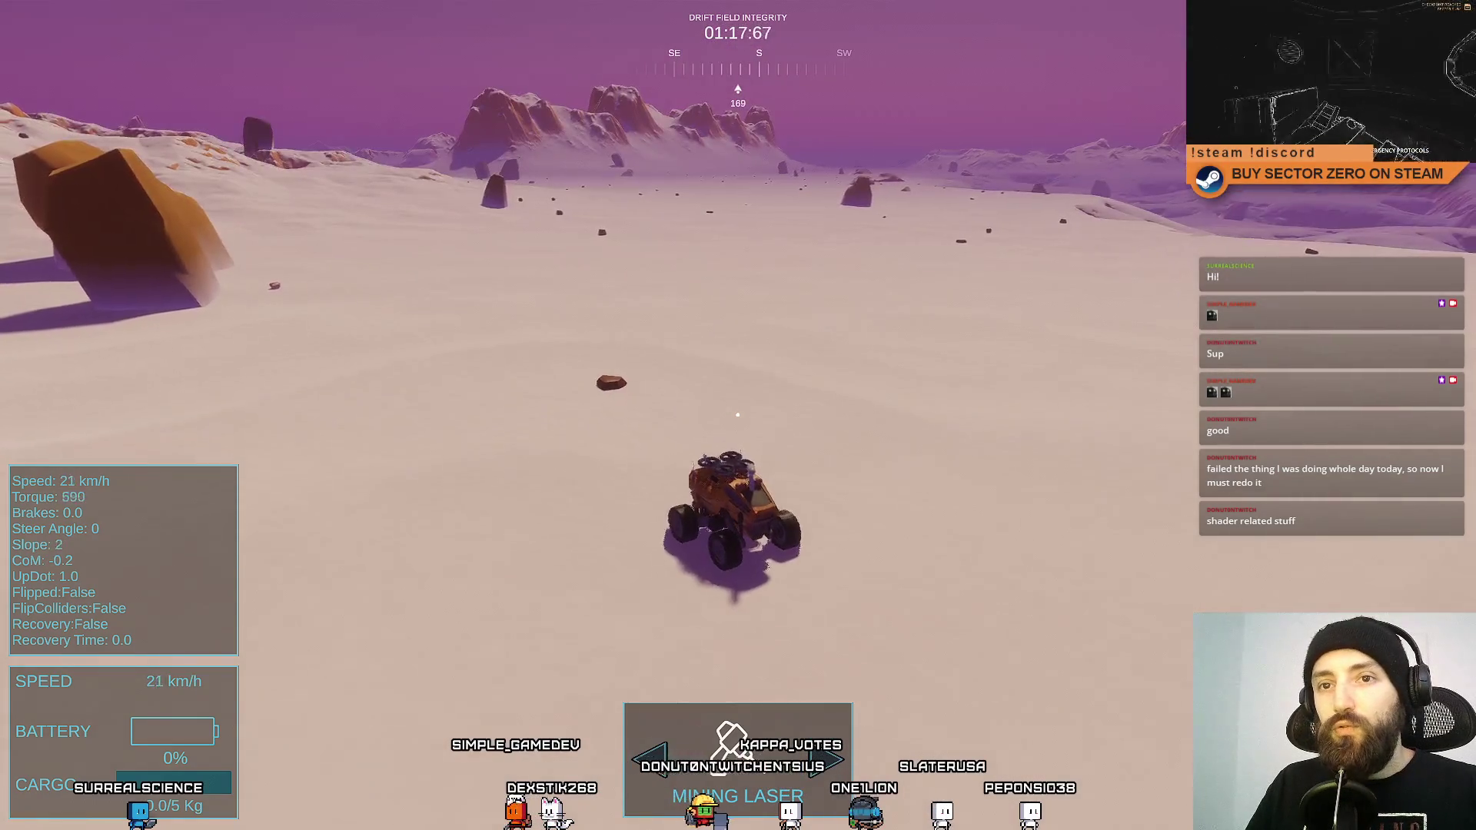
pyautogui.press('a')
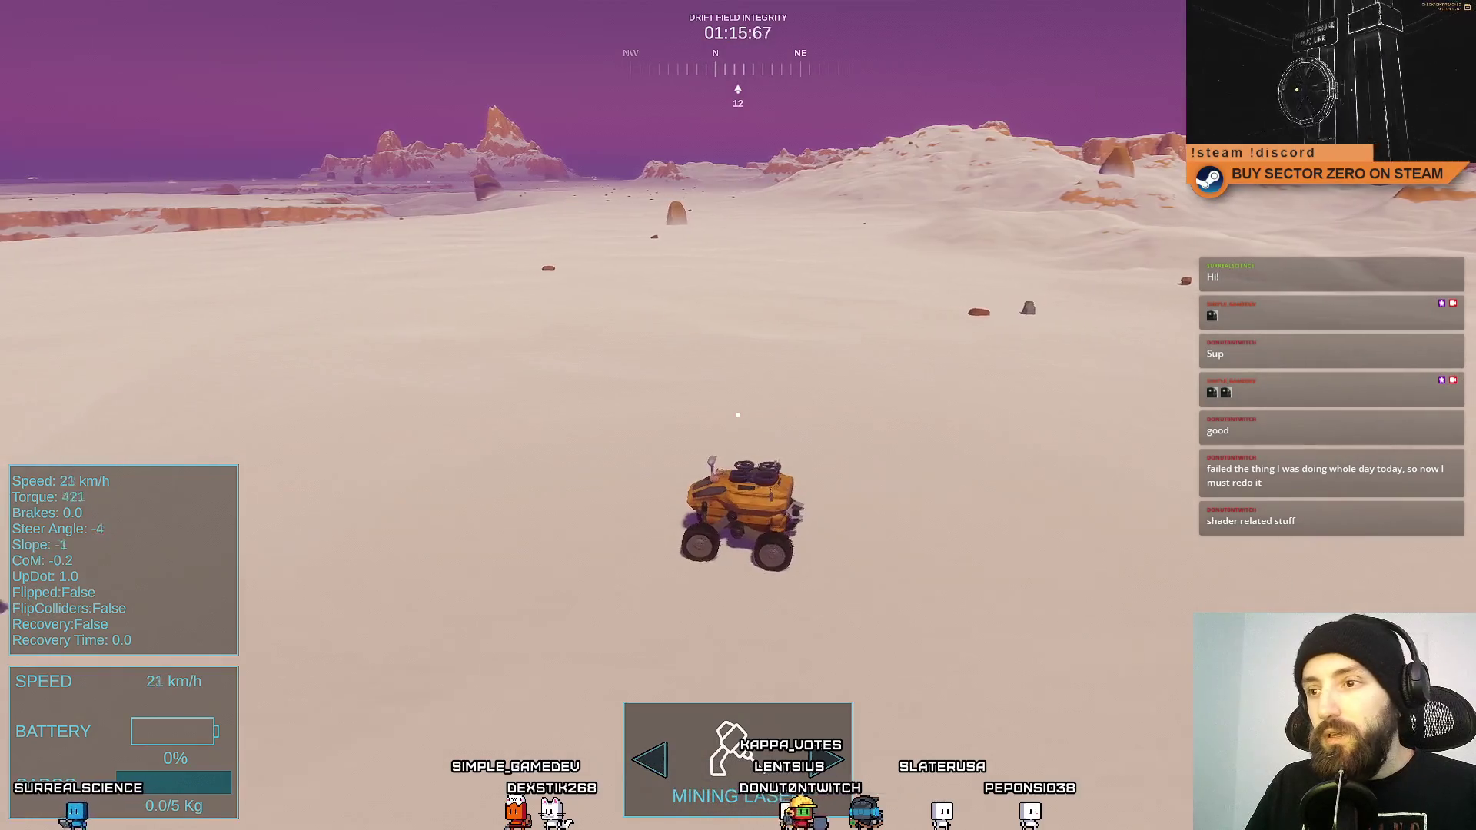
pyautogui.press('d')
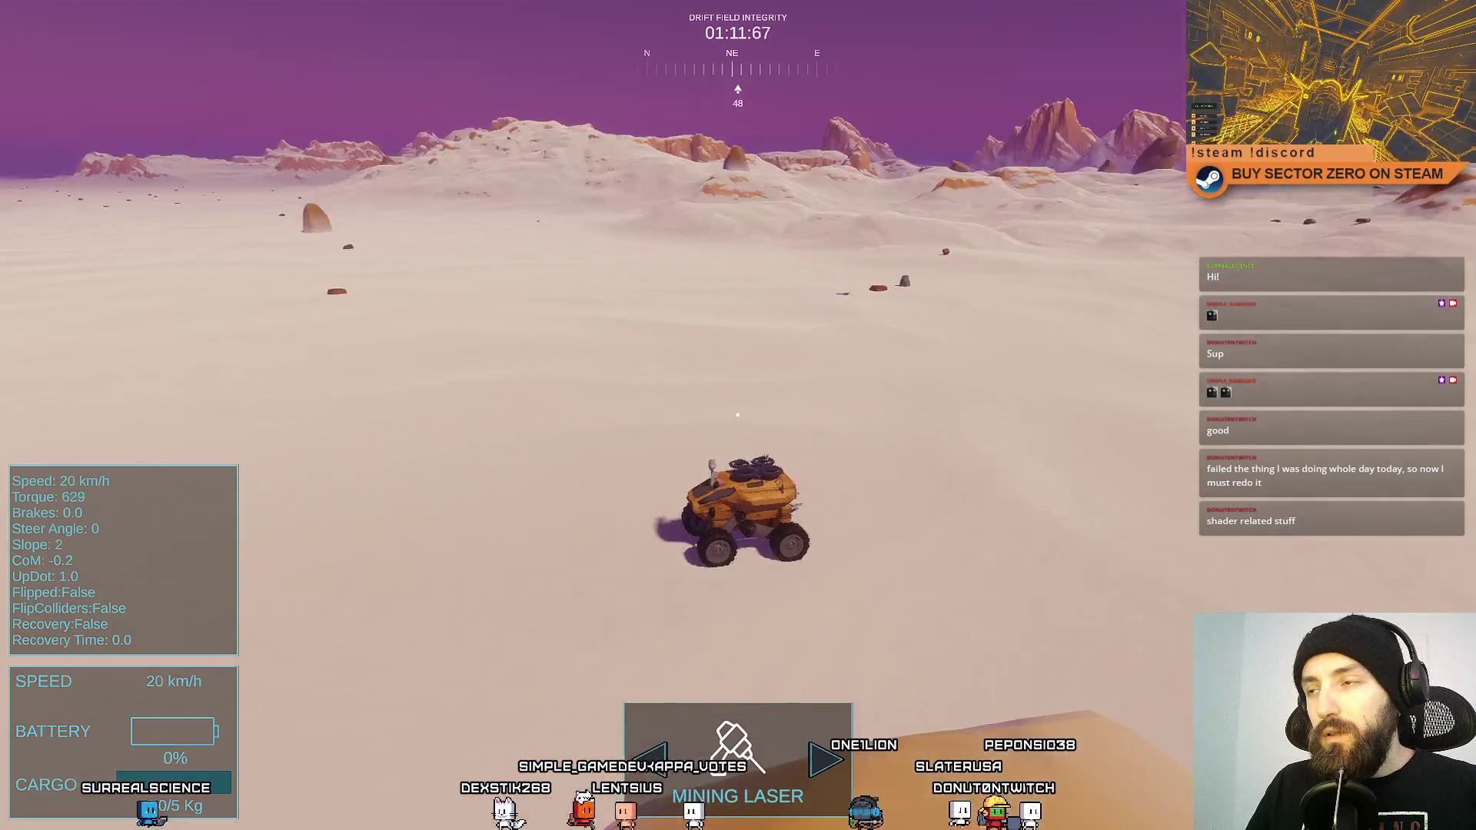
pyautogui.press('a')
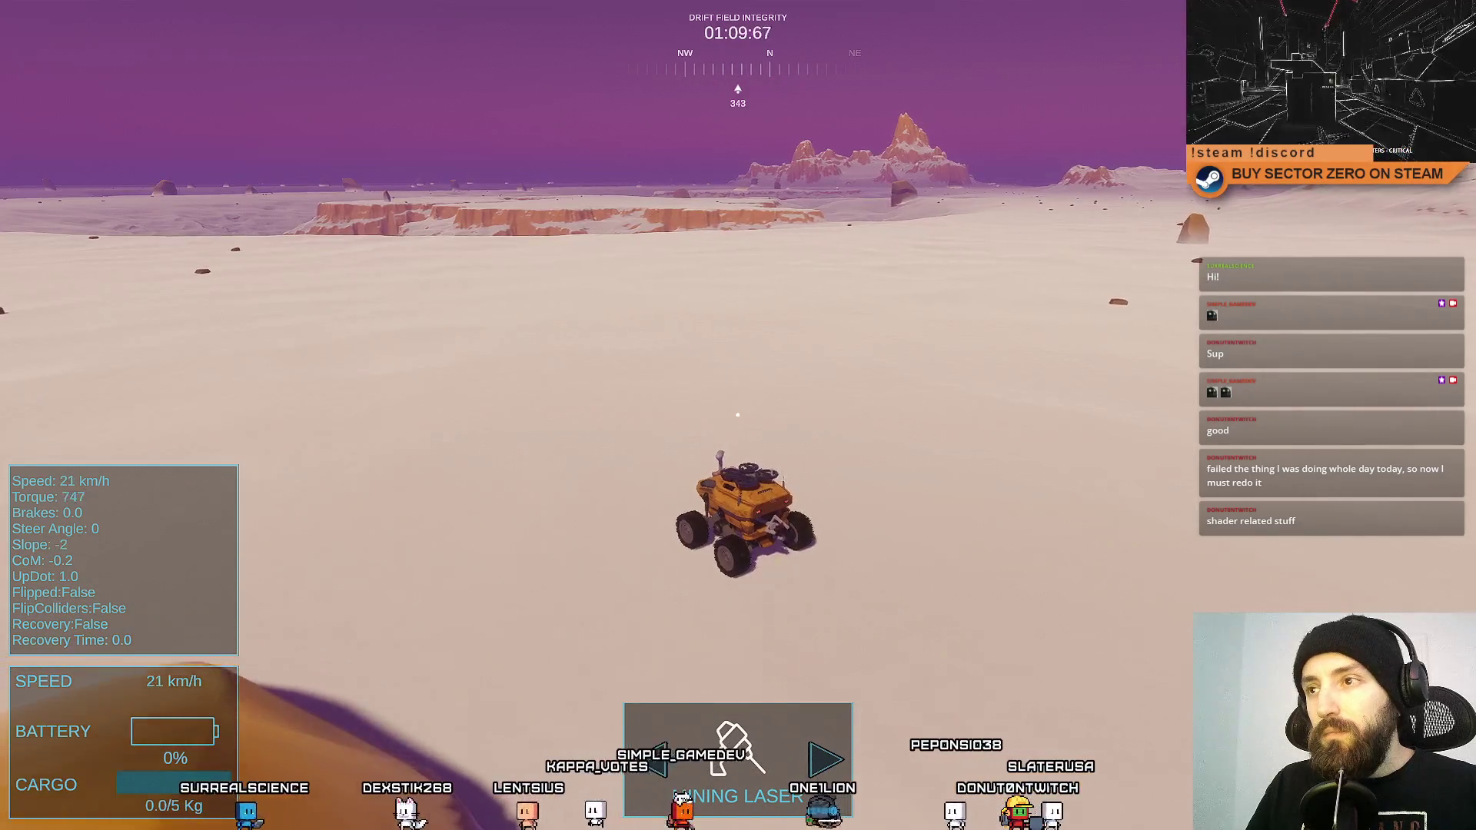
pyautogui.press('a')
pyautogui.press('a')
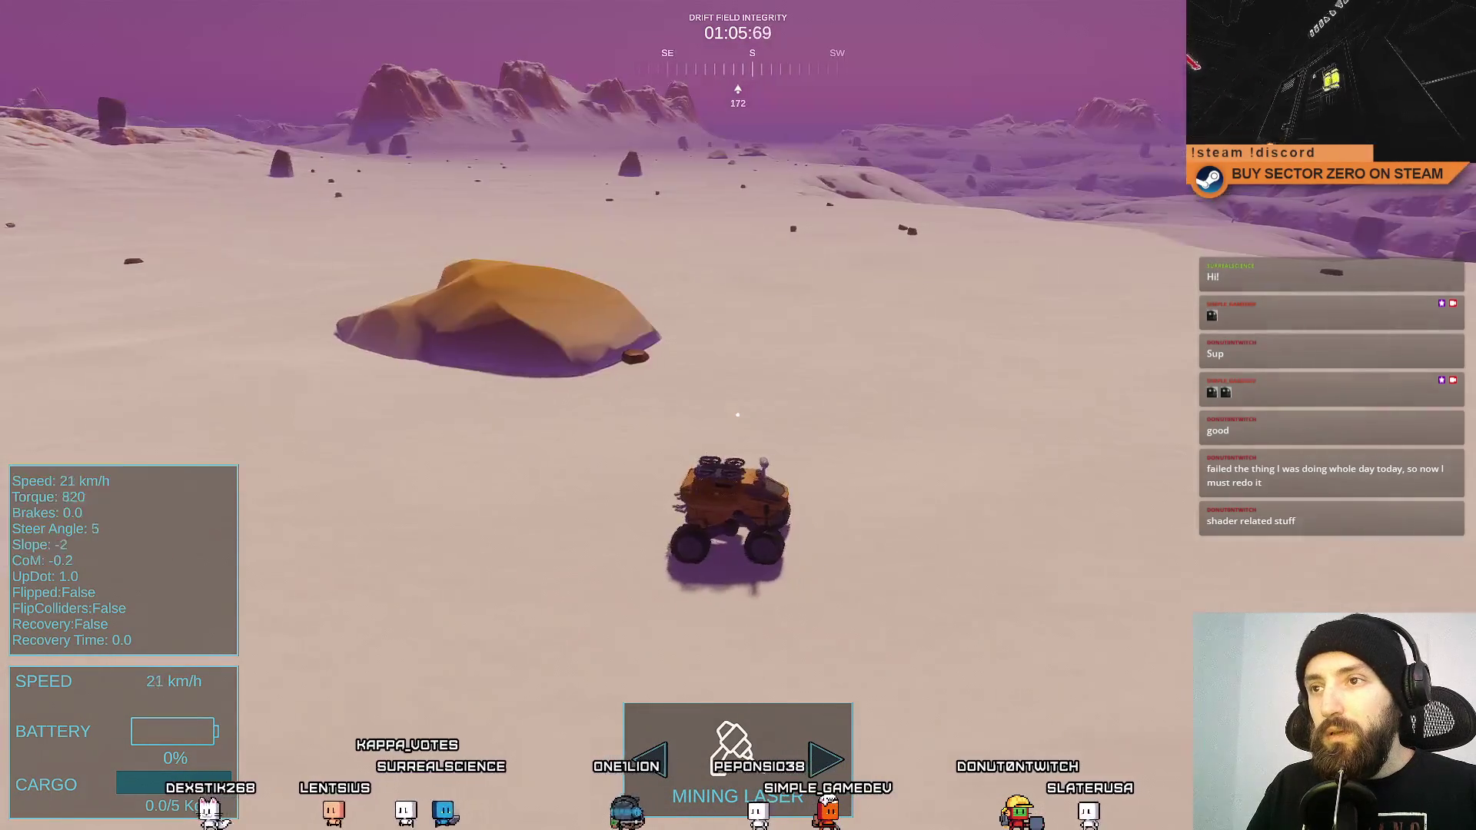
pyautogui.press('F10')
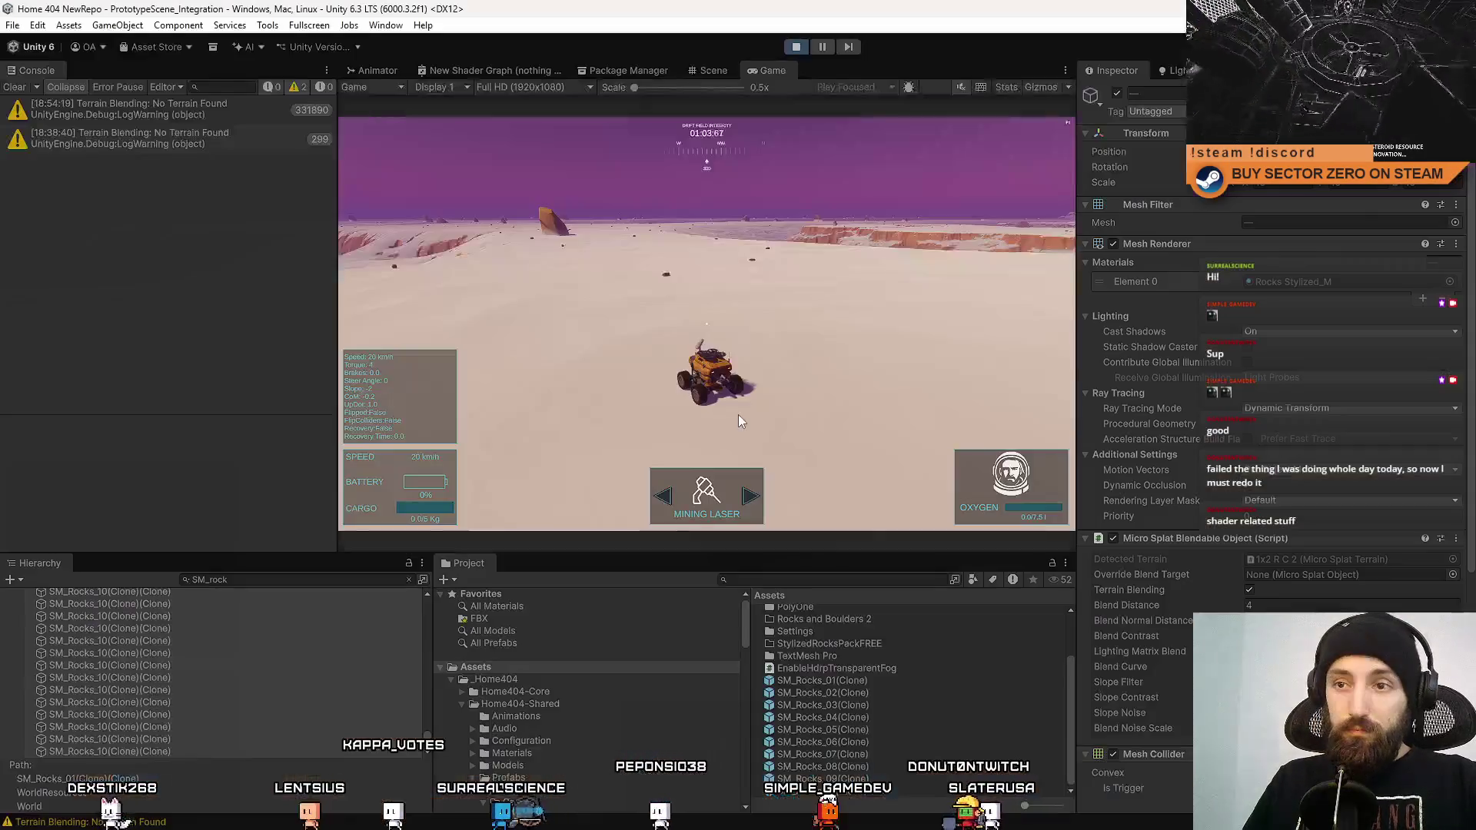
# Drive the rover forward again in the Game view.
pyautogui.click(738, 420)
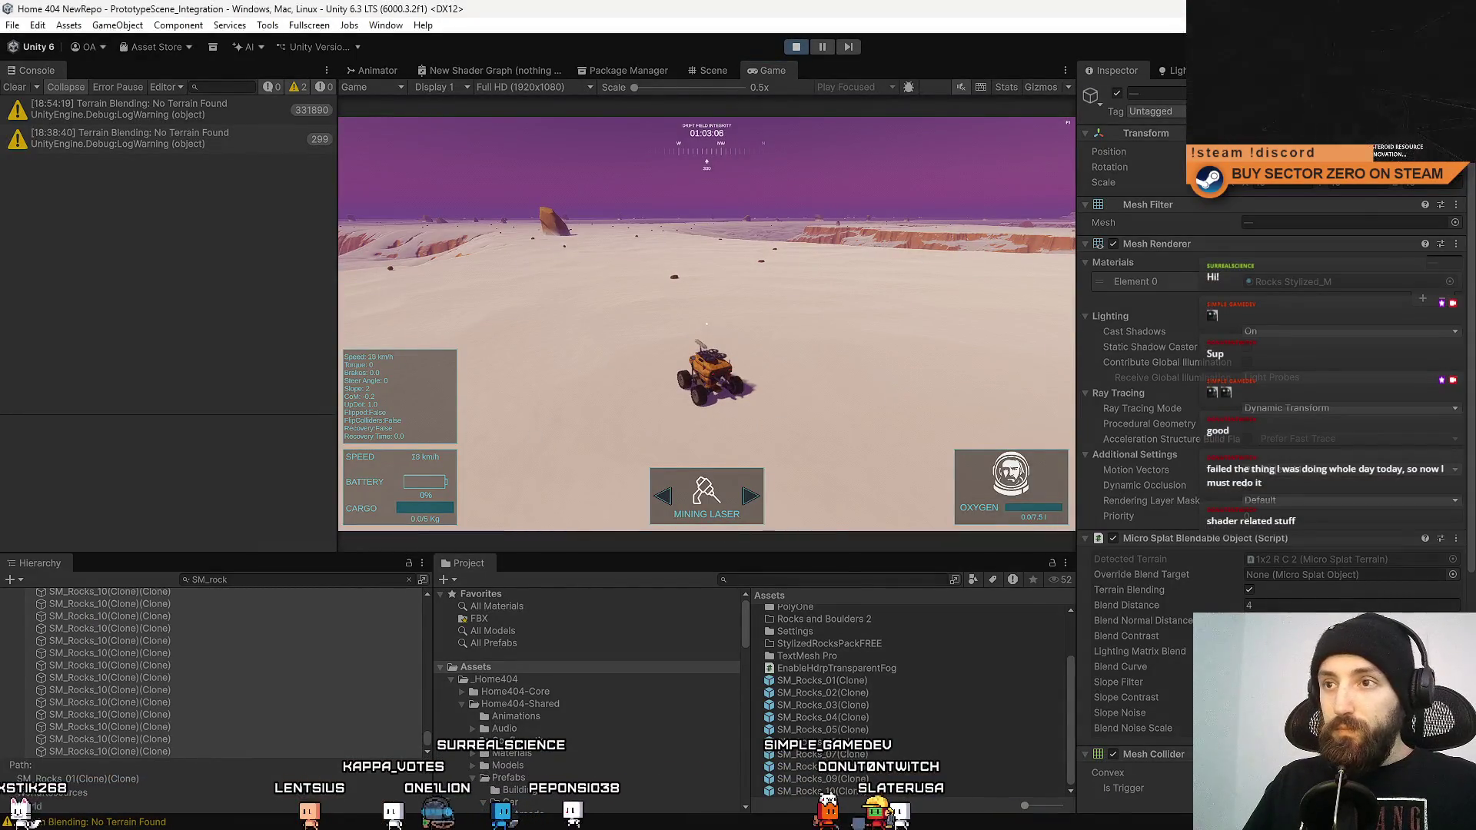
pyautogui.press('w')
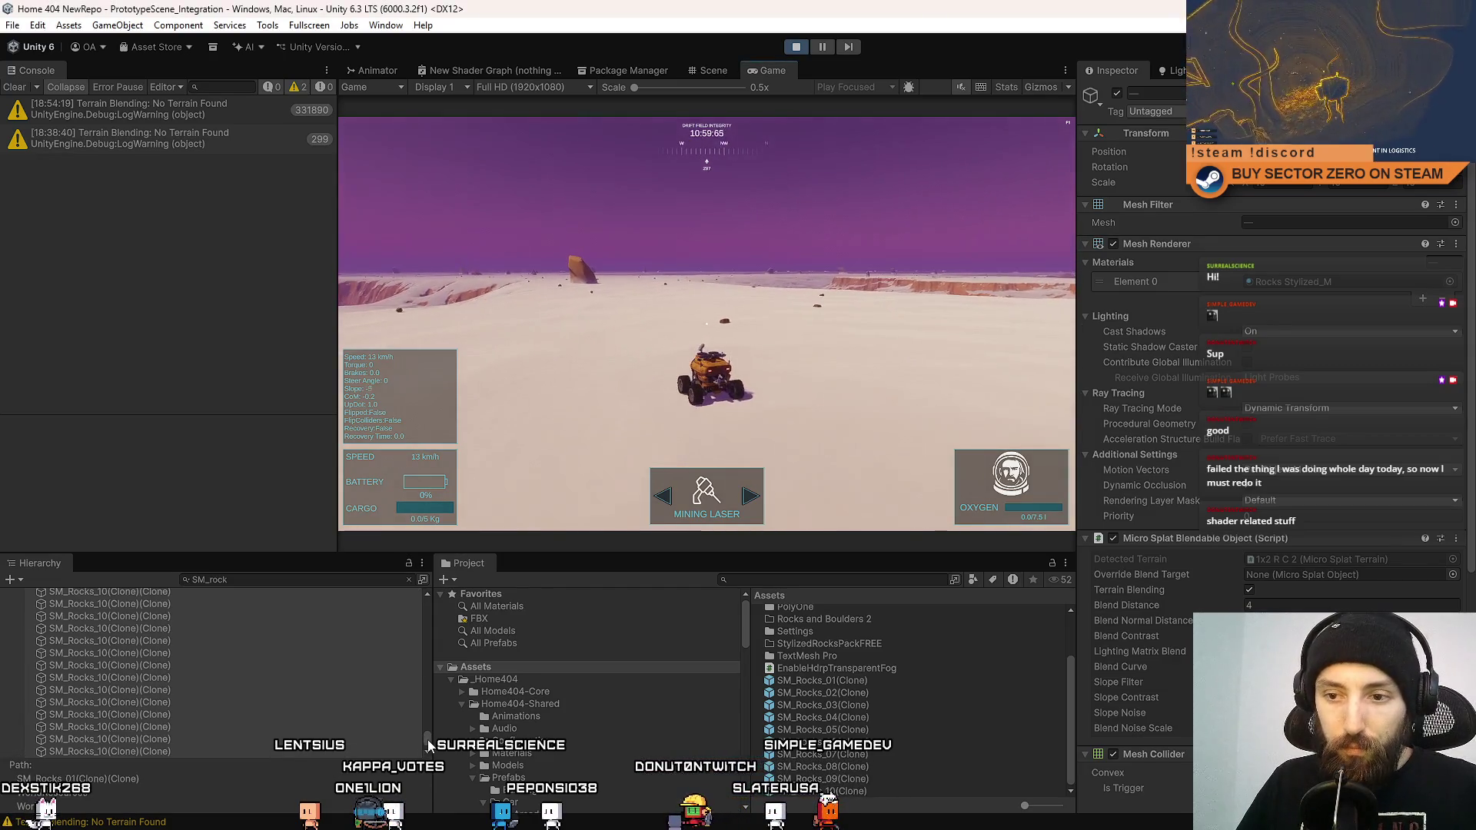
pyautogui.moveTo(427, 738); pyautogui.dragTo(431, 603)
# Clear the SM_rock Hierarchy filter and untick Fog on the Sky and Fog Volume.
pyautogui.click(358, 634)
pyautogui.click(408, 580)
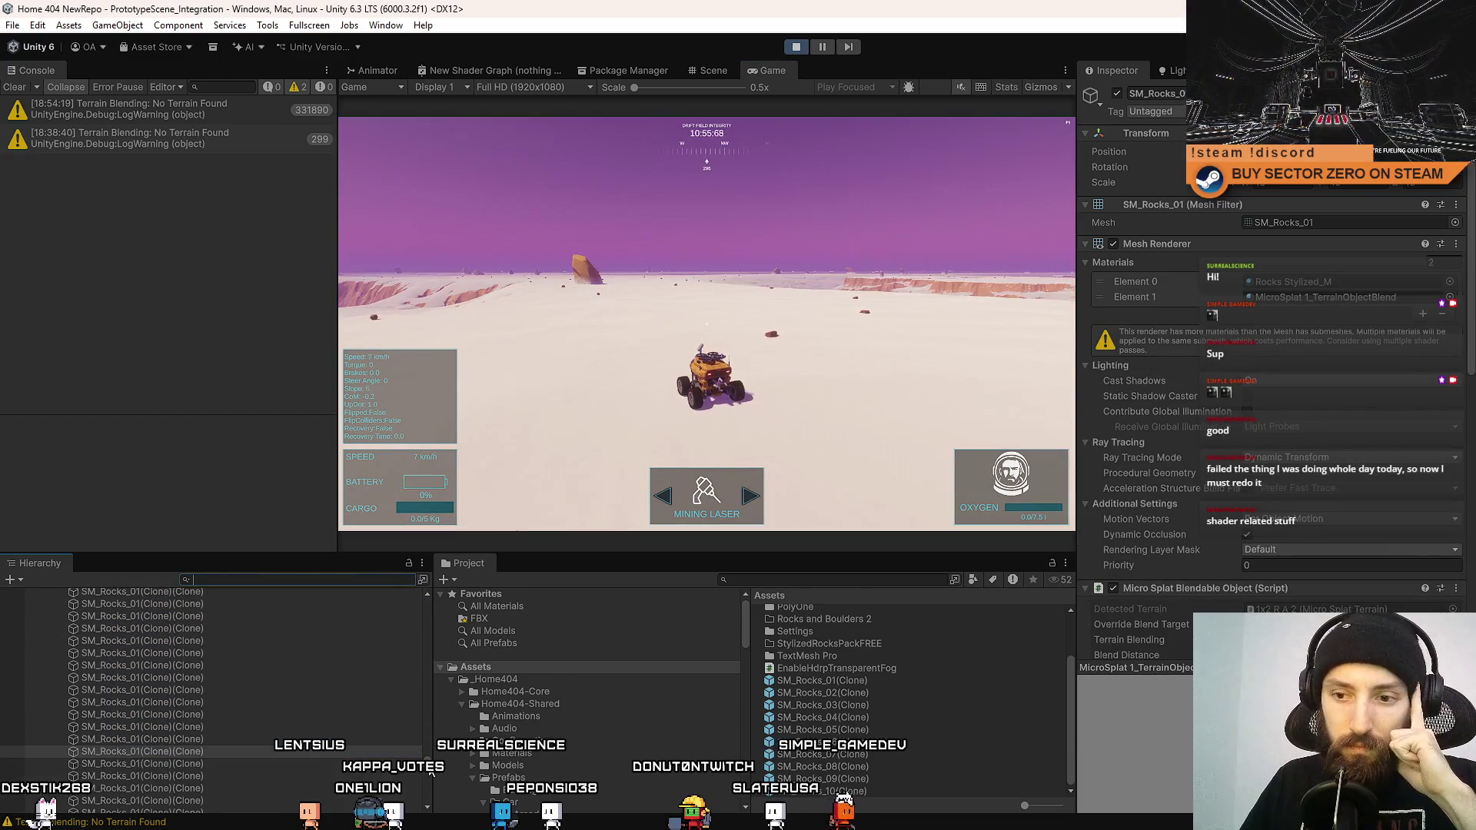
pyautogui.scroll(15, 230, 692)
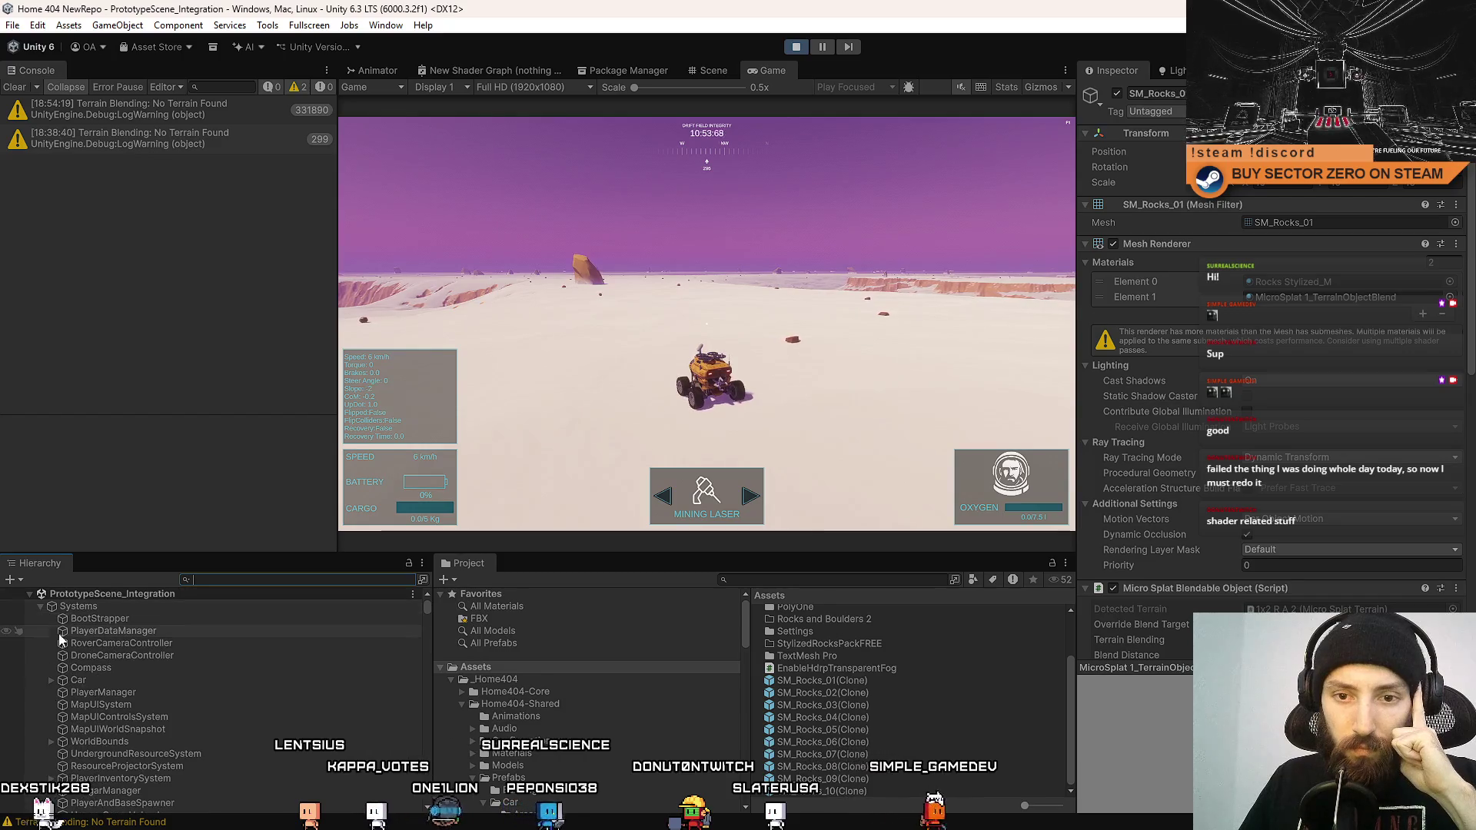
pyautogui.click(40, 606)
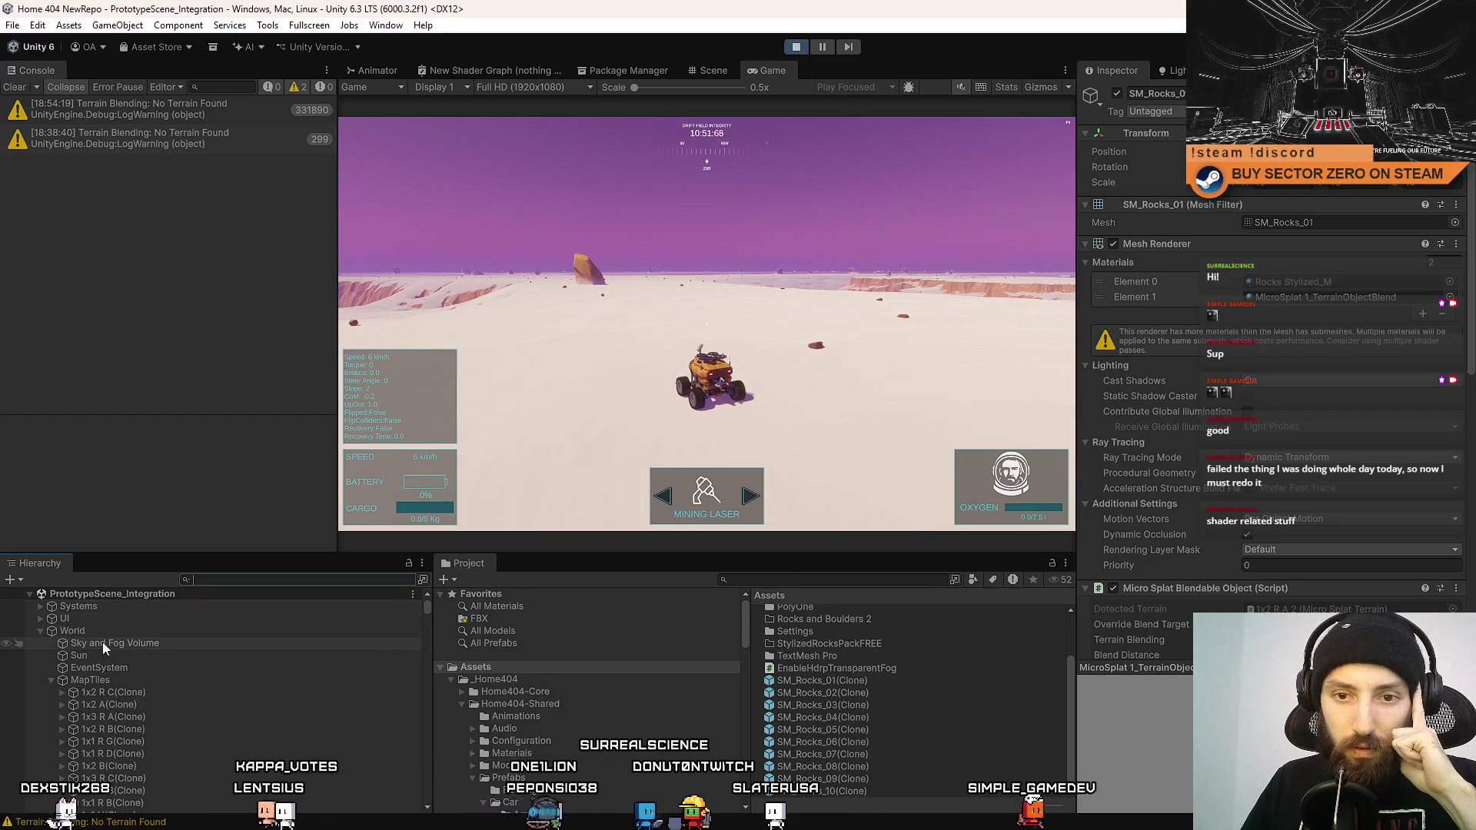
pyautogui.click(103, 642)
pyautogui.scroll(-15, 1173, 341)
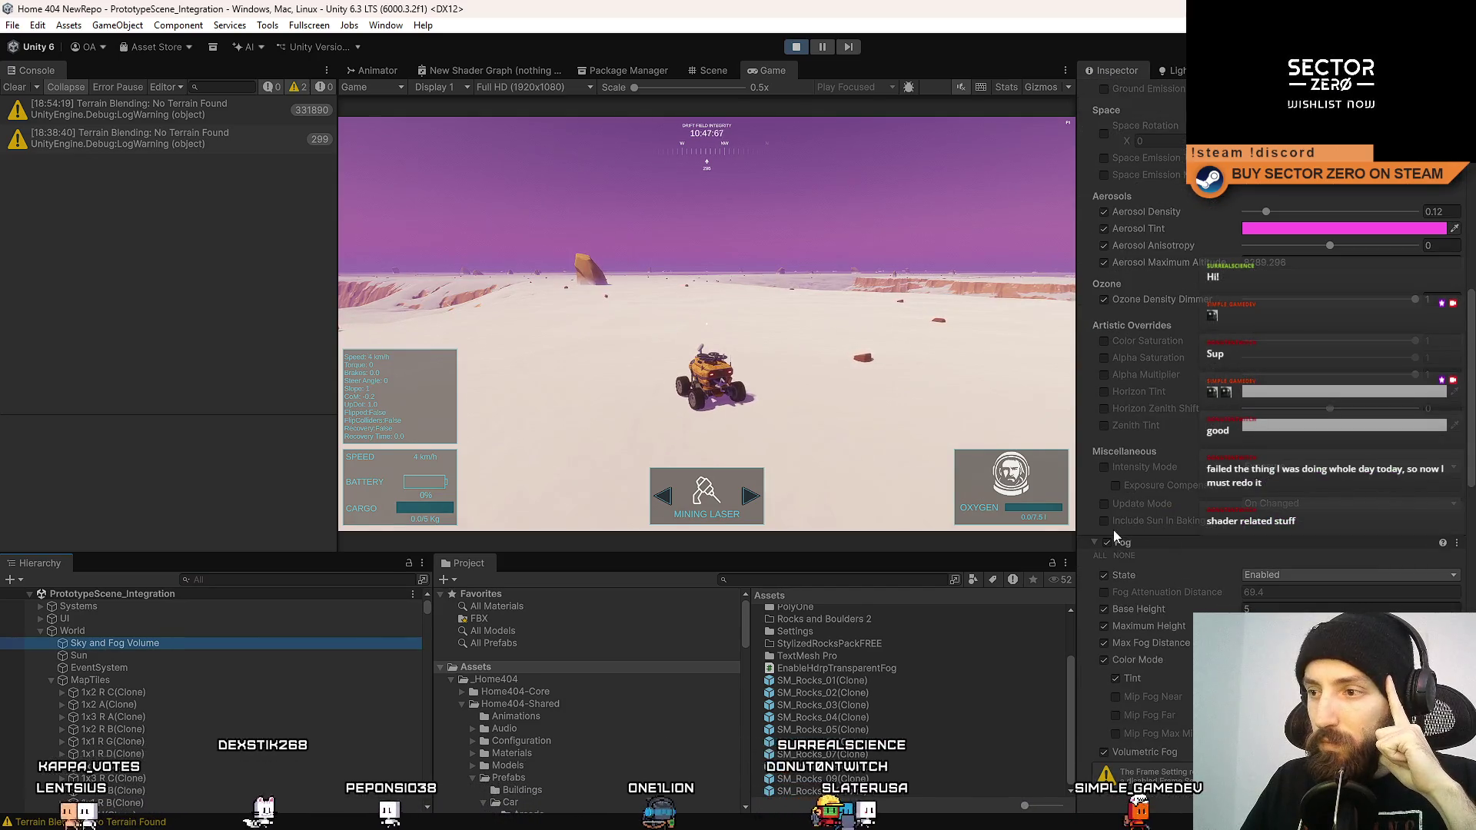
pyautogui.click(1106, 543)
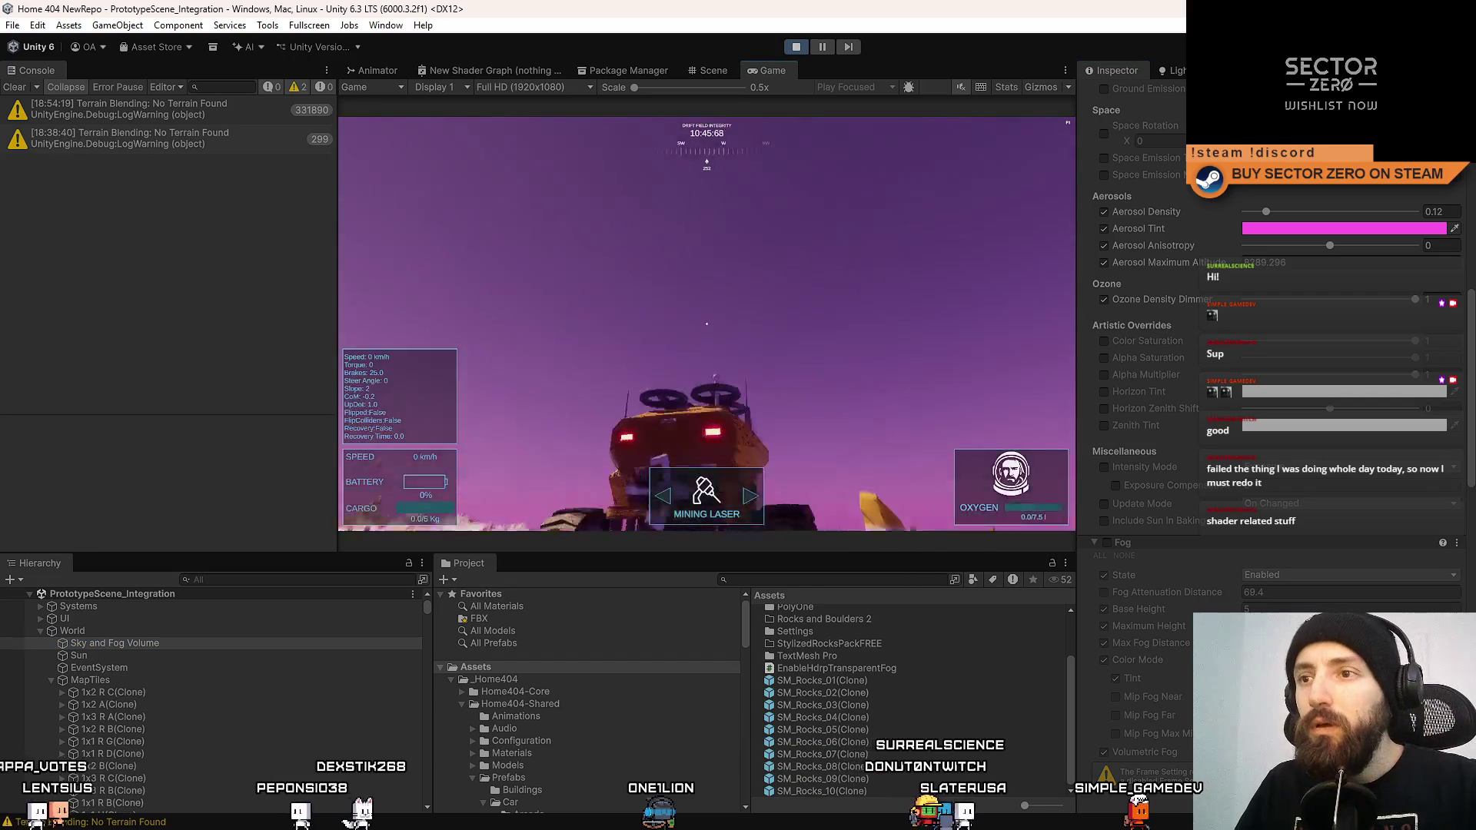
# View the fog-free game fullscreen, then re-enable Fog and go fullscreen again.
pyautogui.press('F10')
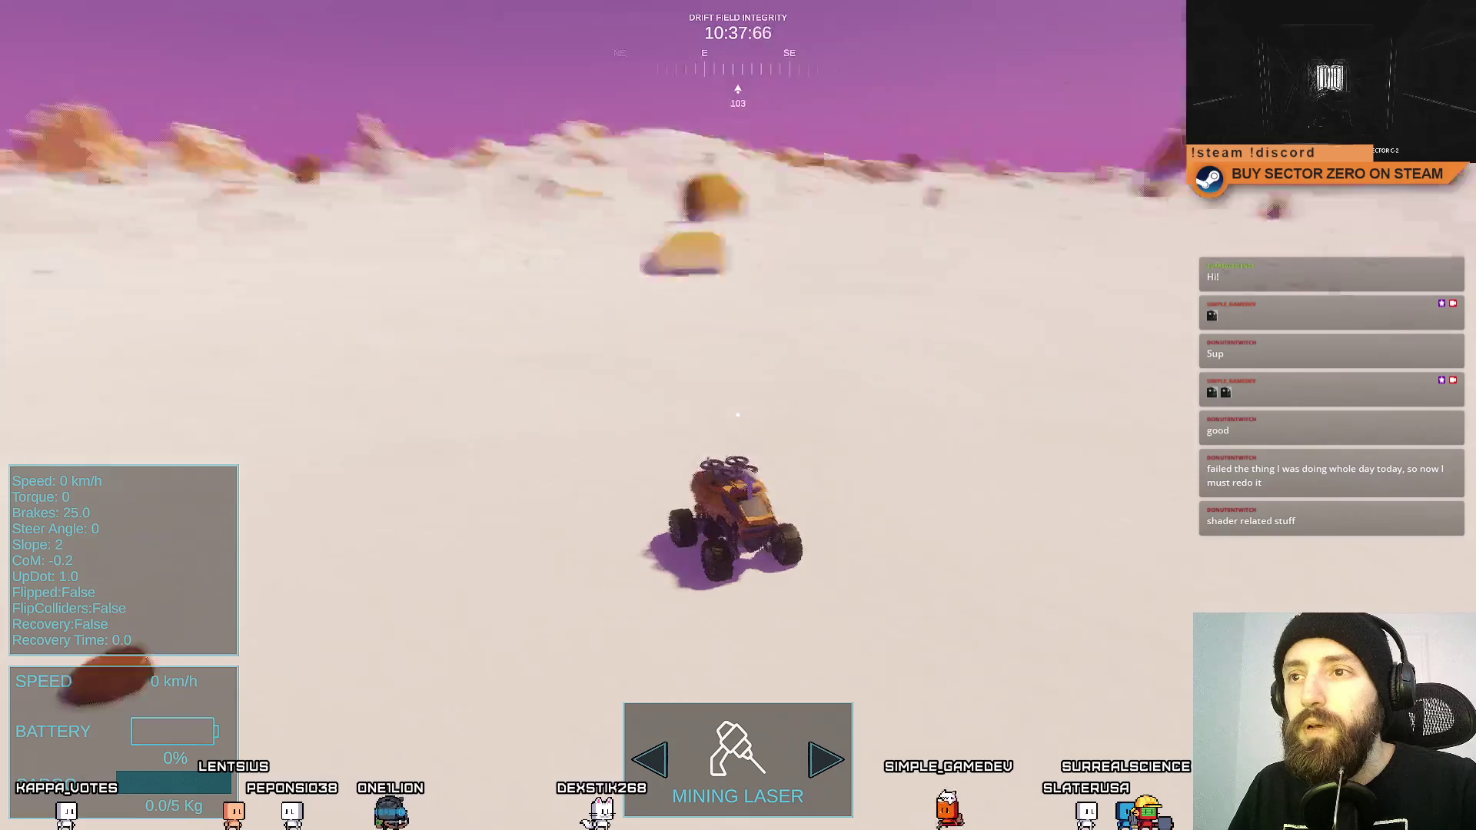
pyautogui.press('F11')
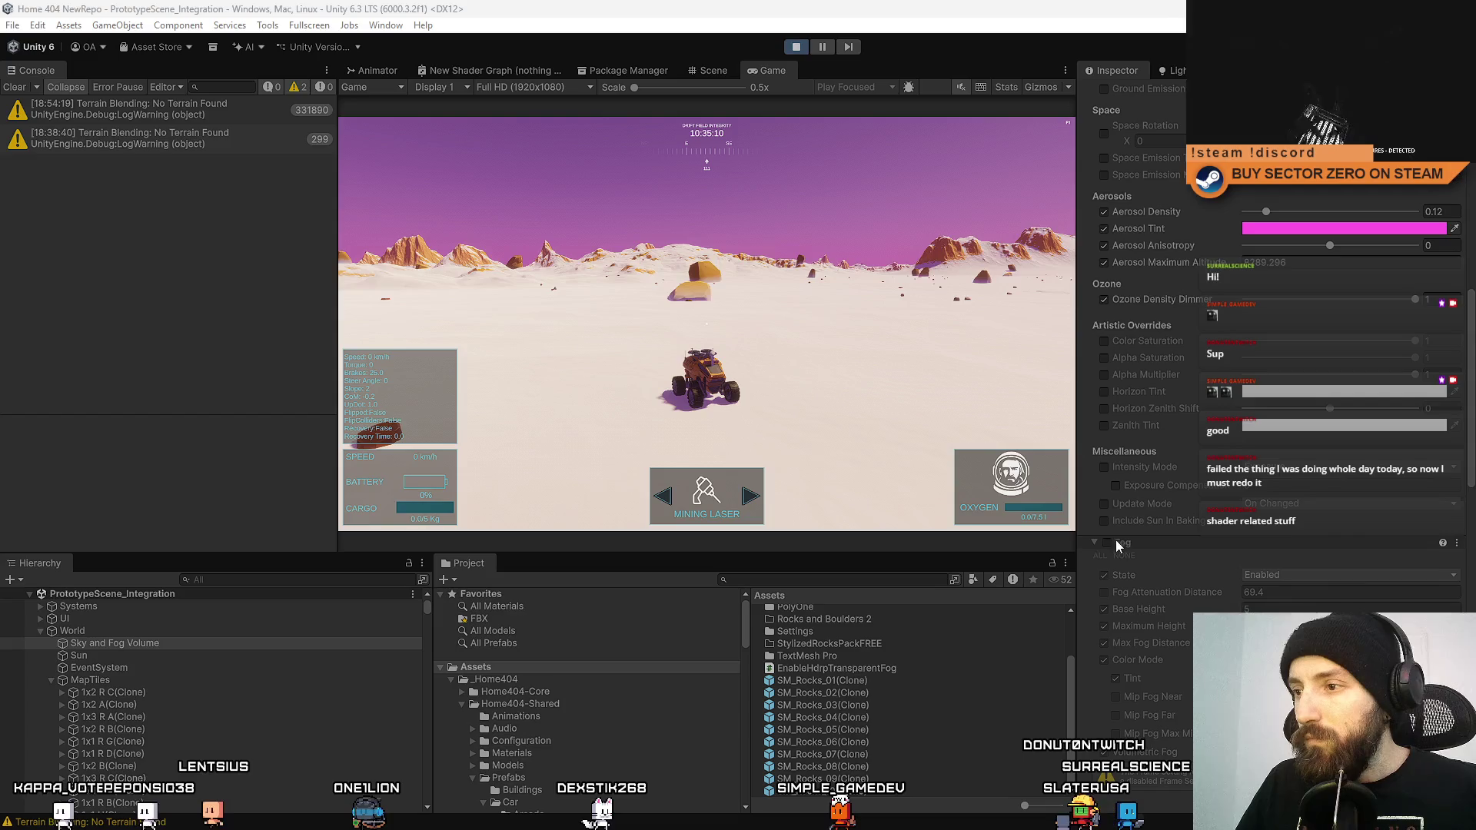
pyautogui.click(1107, 543)
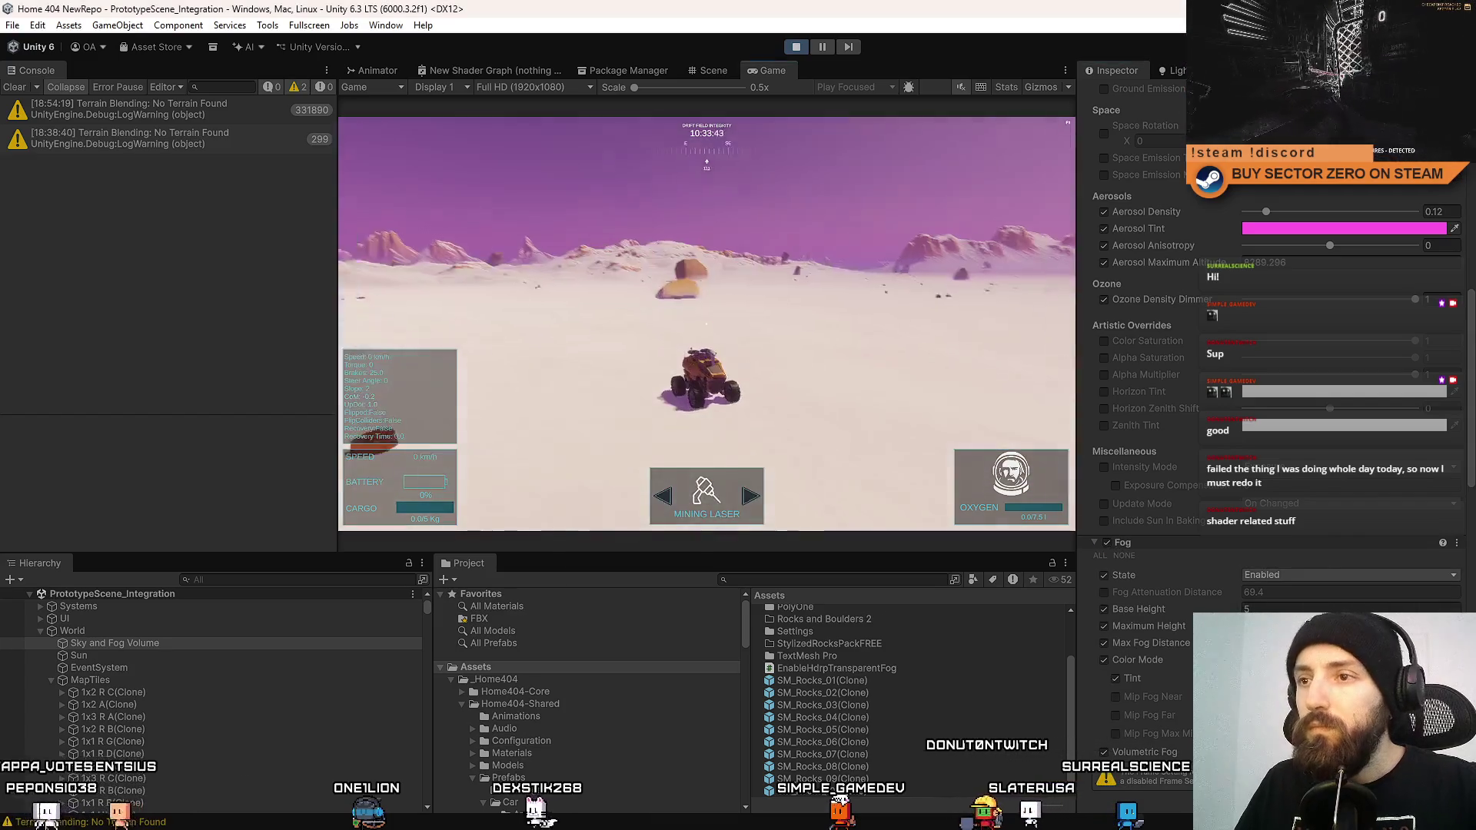
pyautogui.press('F10')
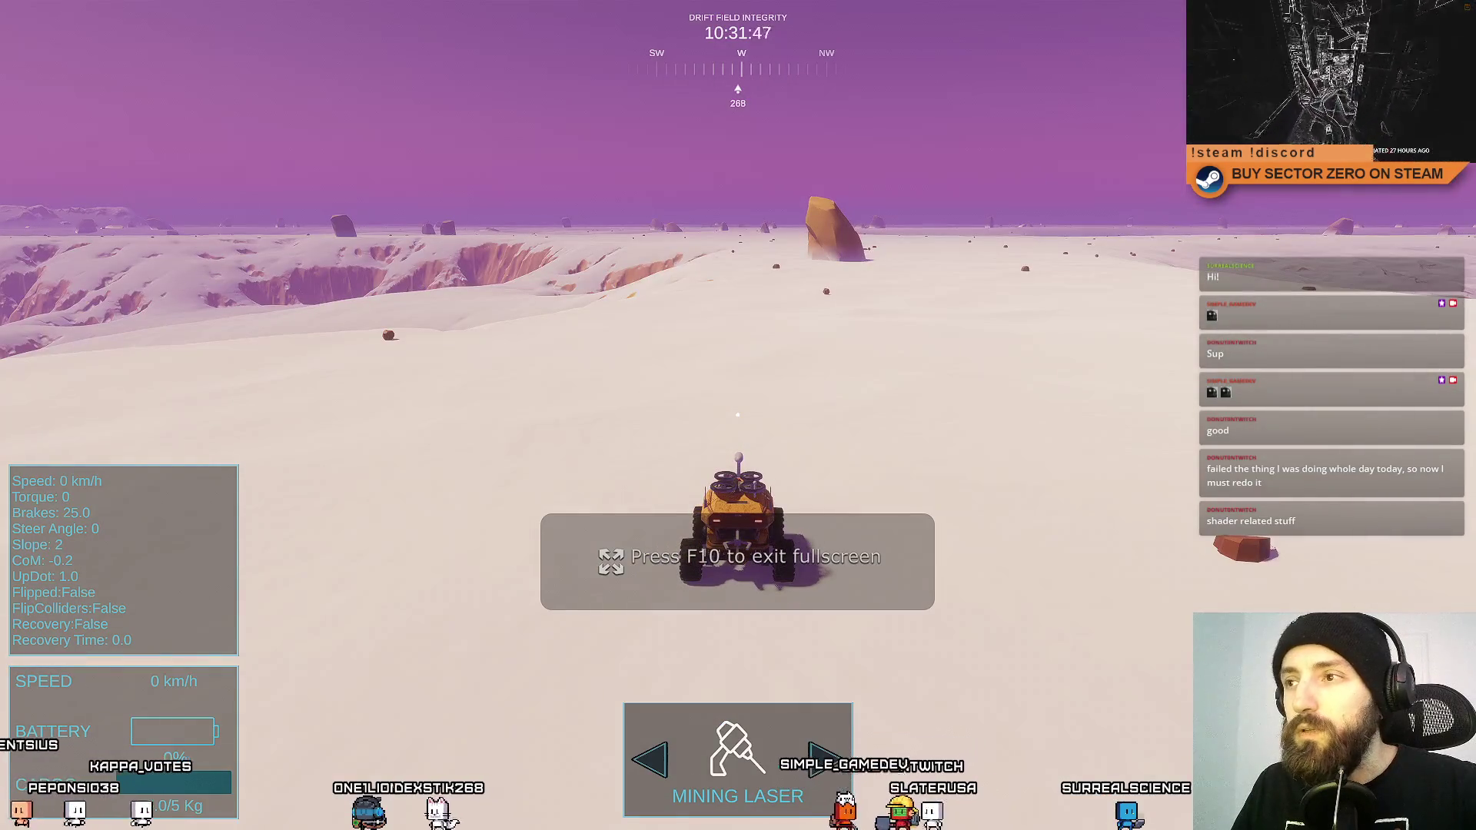
# Drive the rover uphill across the snow toward the mountains and turn it around.
pyautogui.press('w')
pyautogui.press('d')
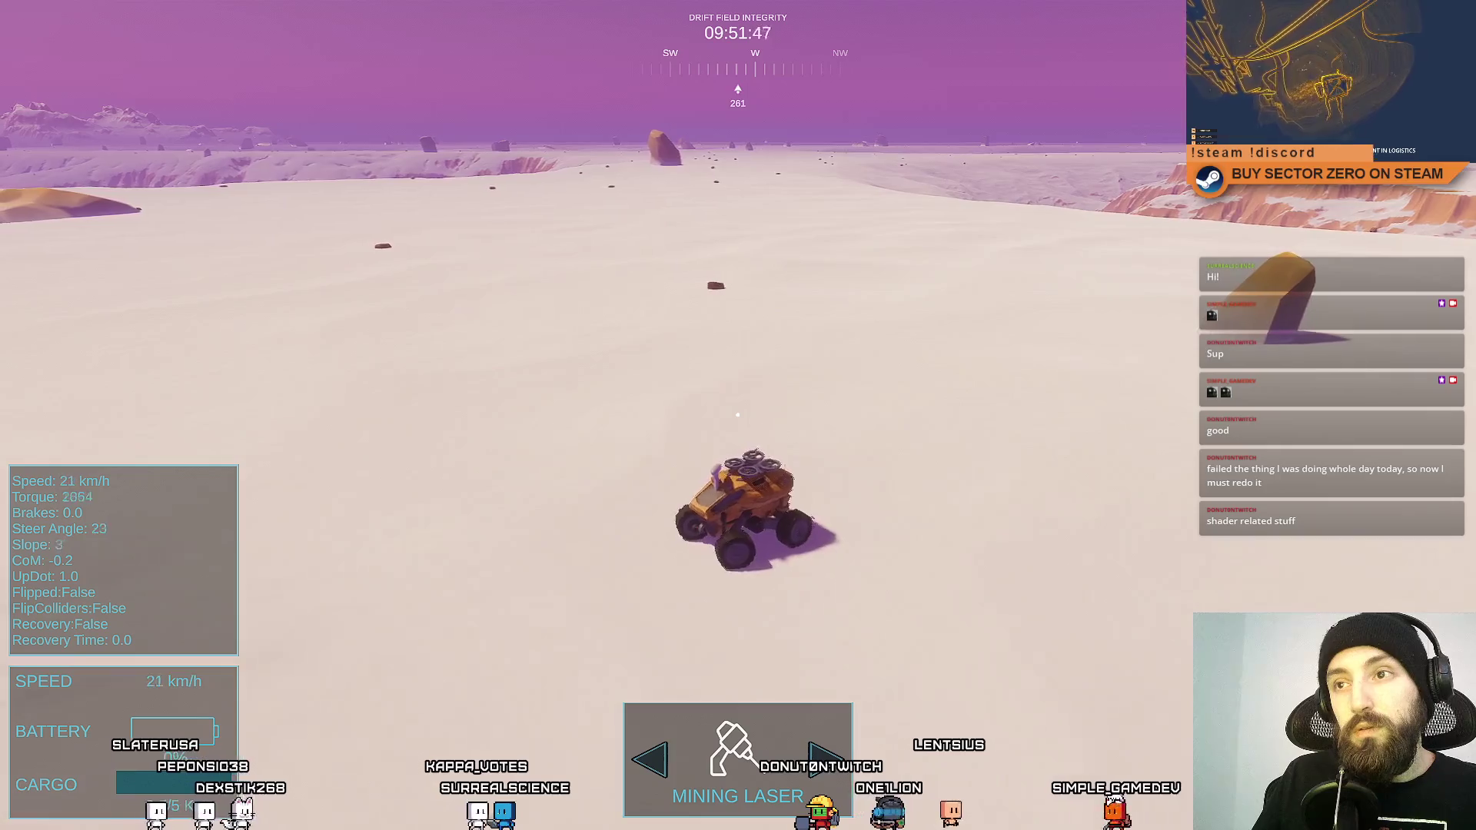
pyautogui.press('d')
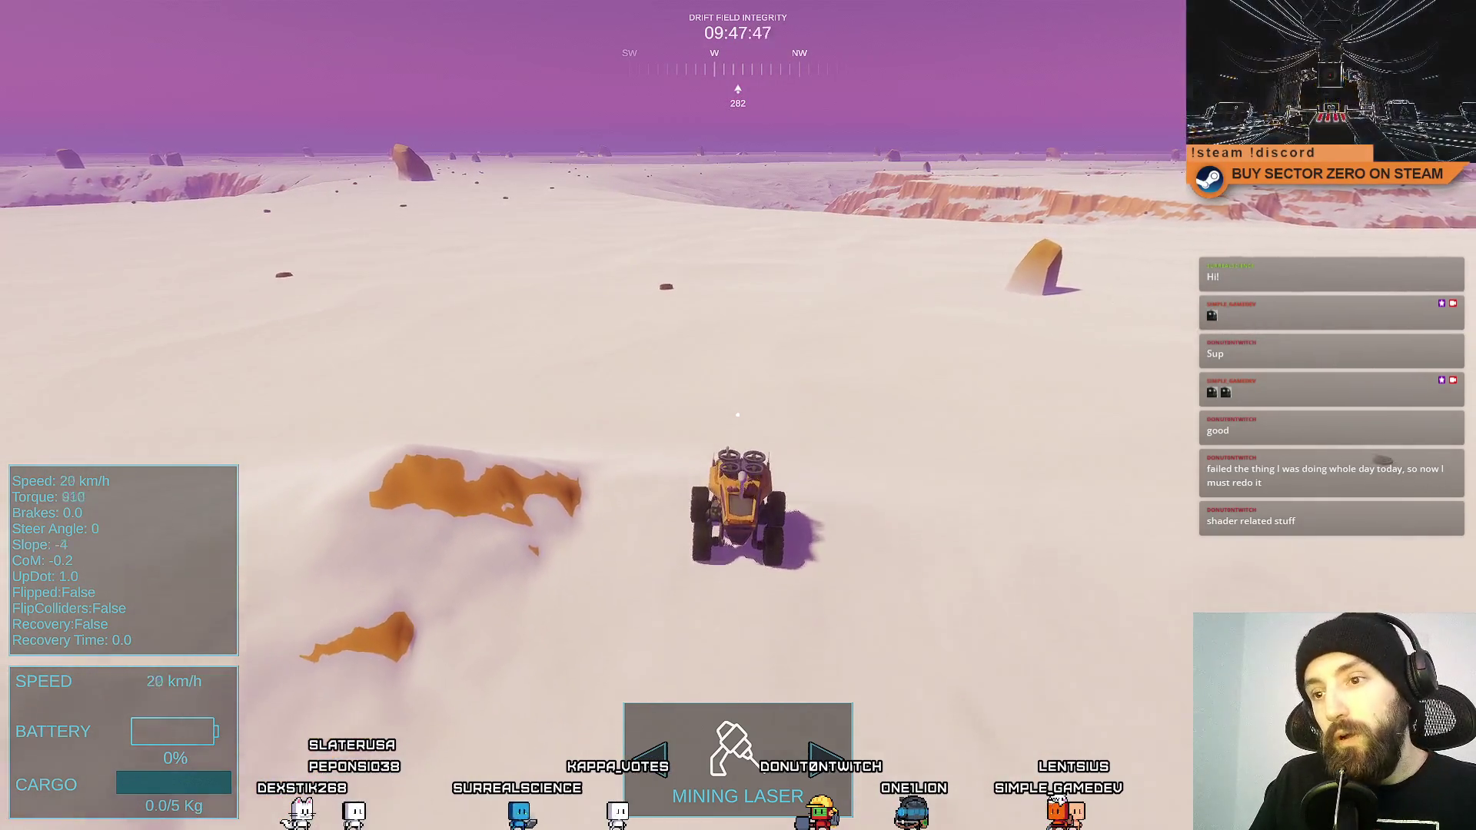
pyautogui.press('a')
pyautogui.press('d')
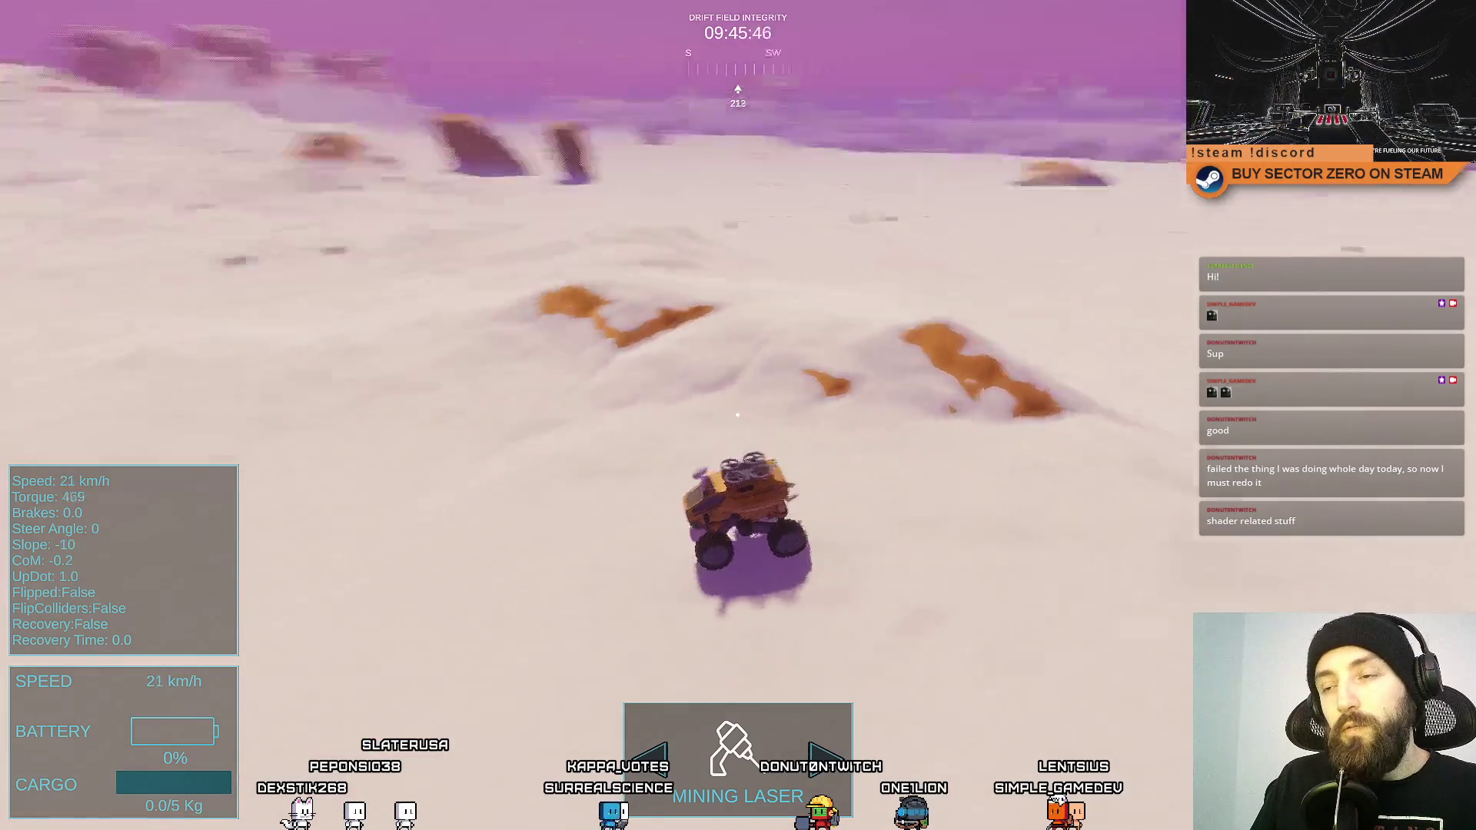
pyautogui.press('w')
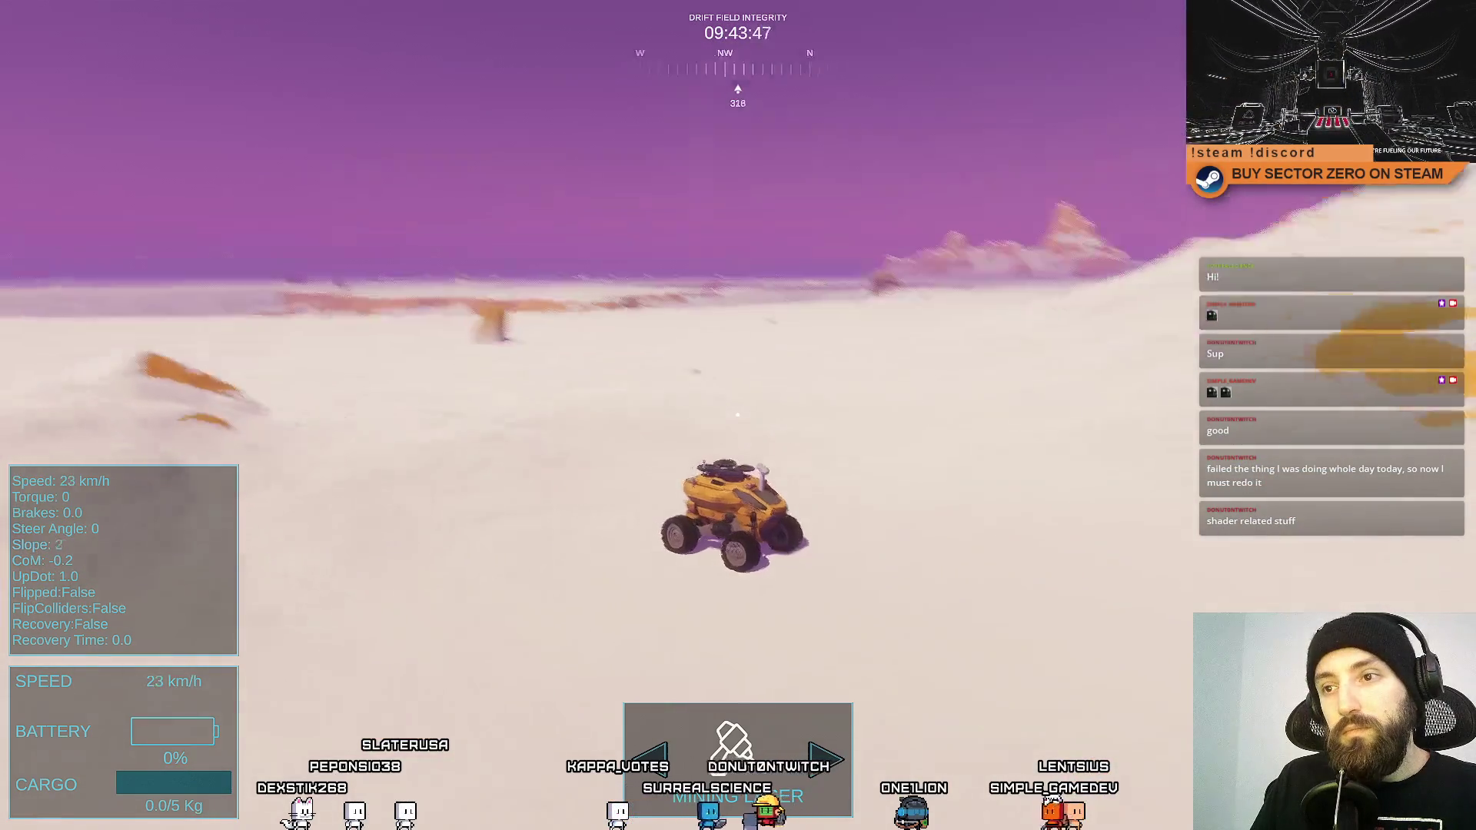
pyautogui.press('d')
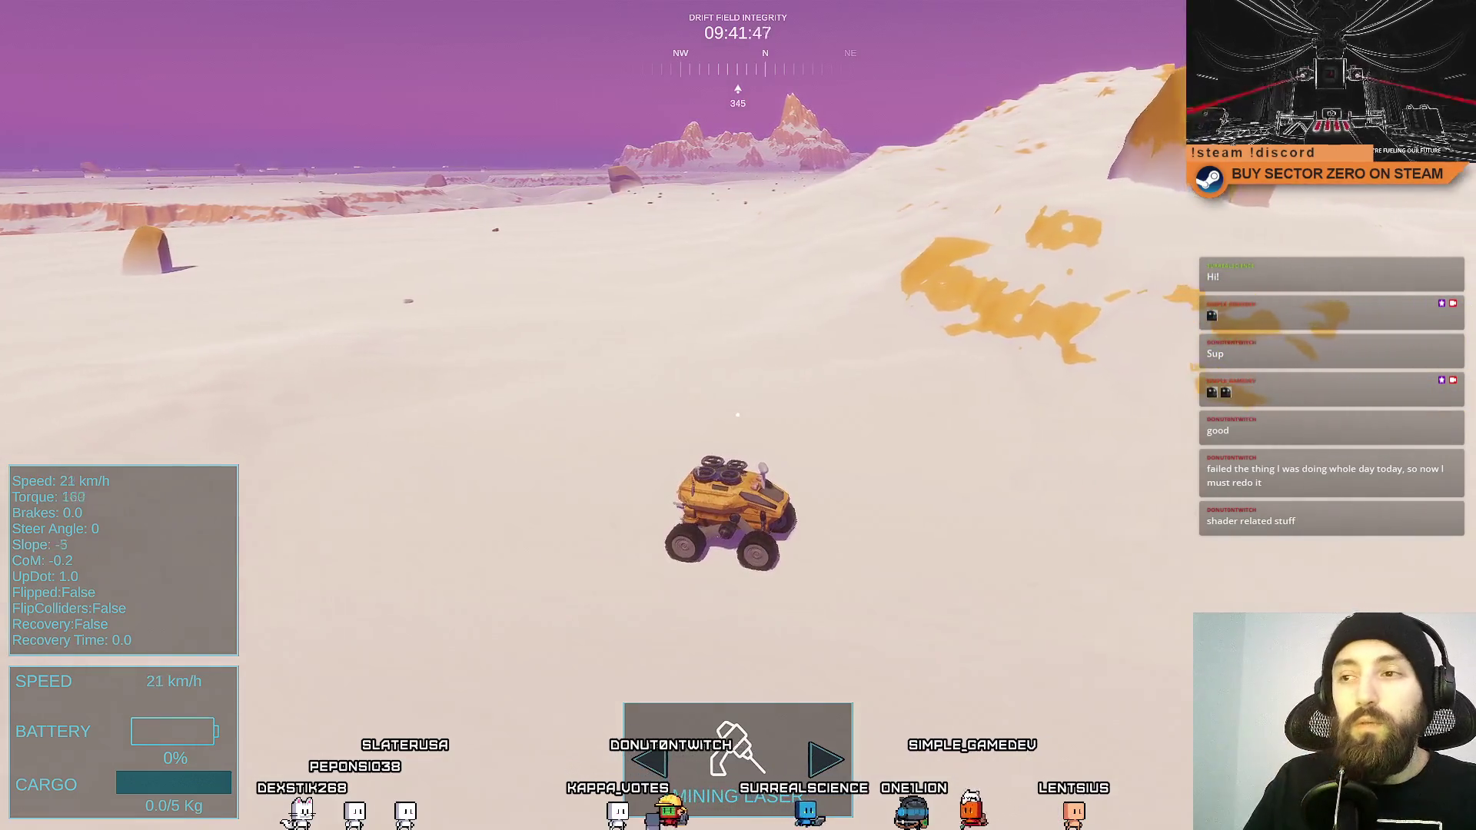
pyautogui.press('w')
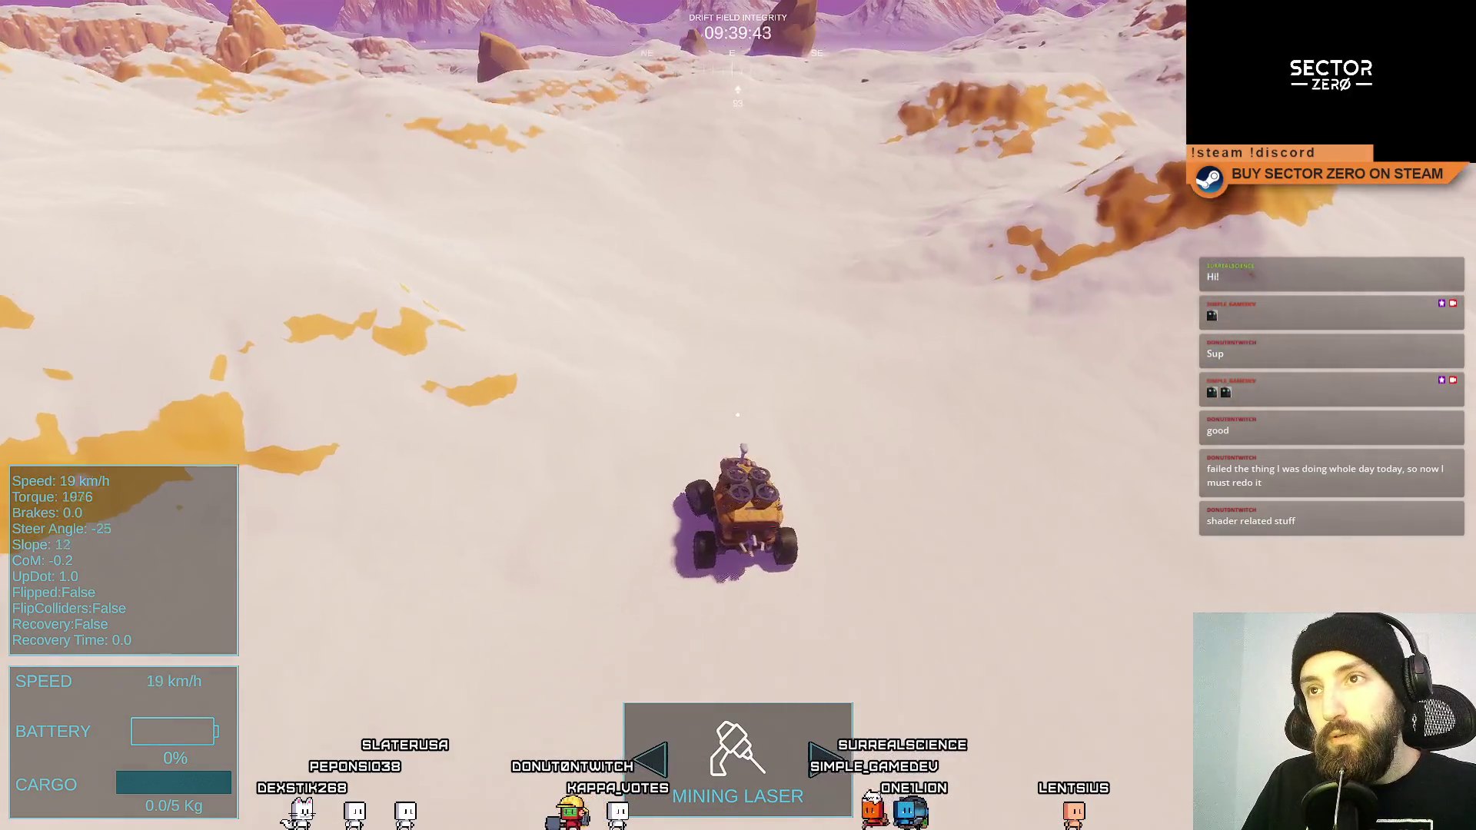
pyautogui.press('d')
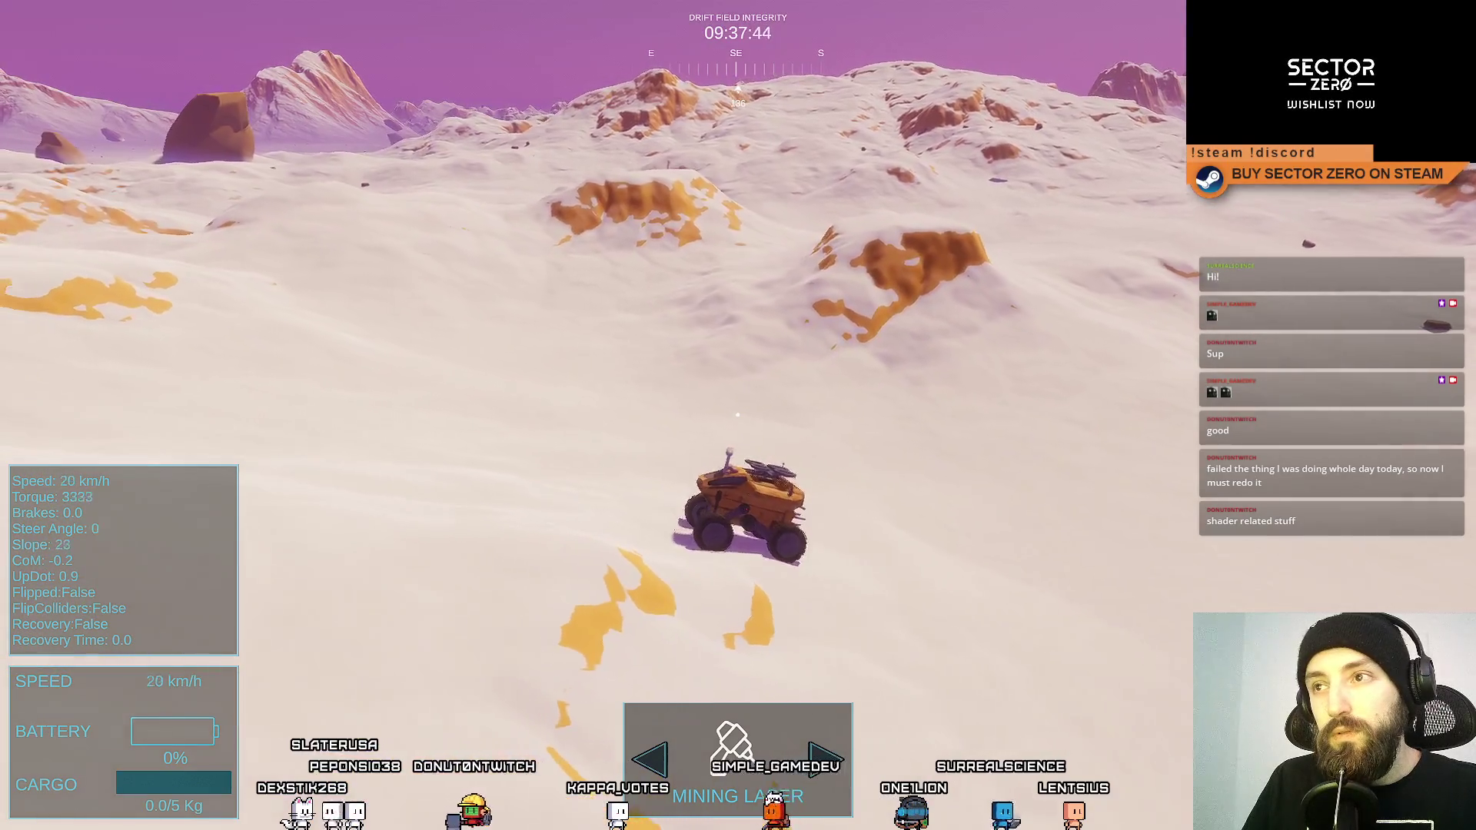
pyautogui.press('w')
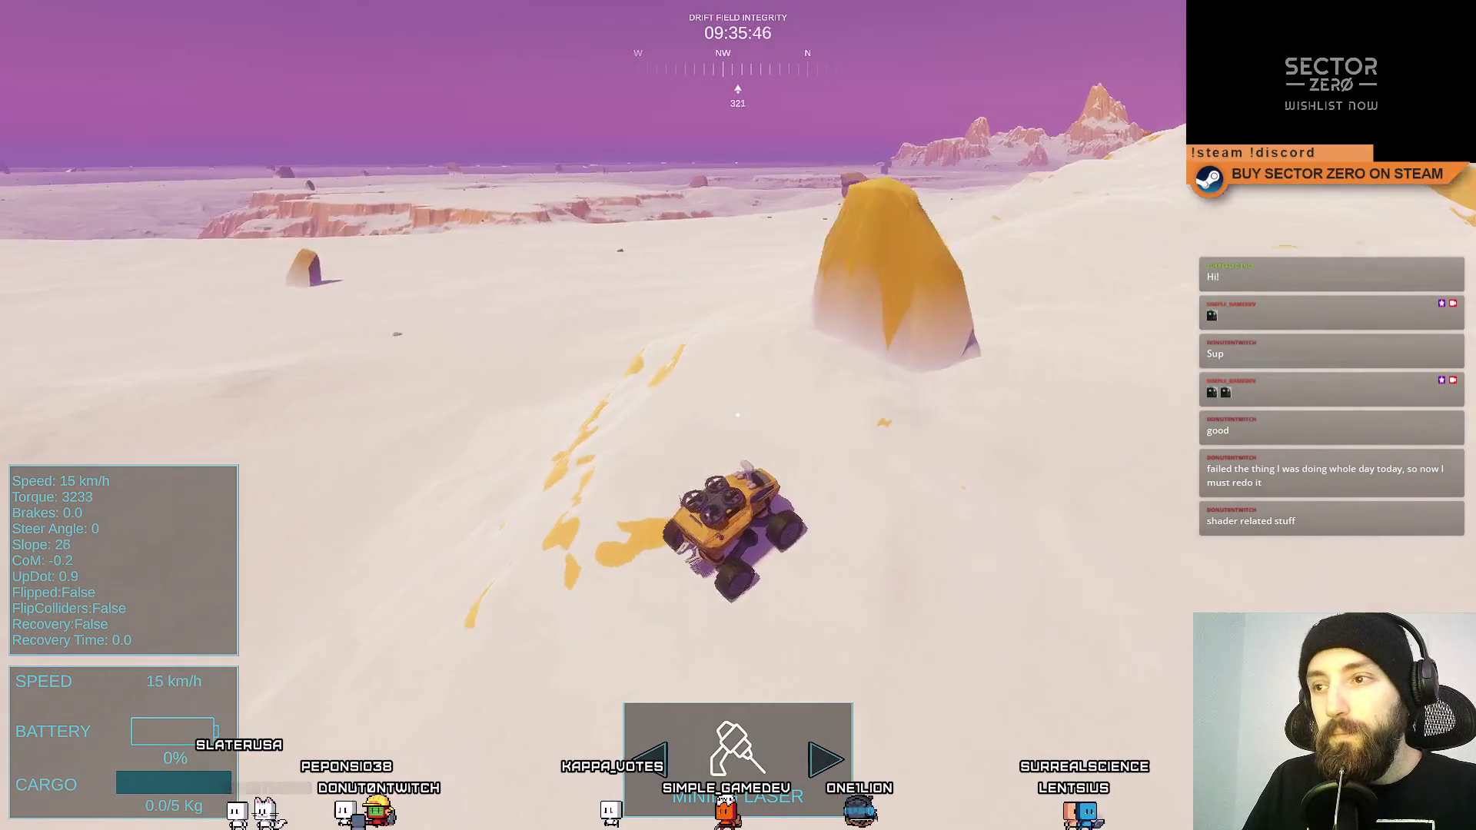
pyautogui.press('d')
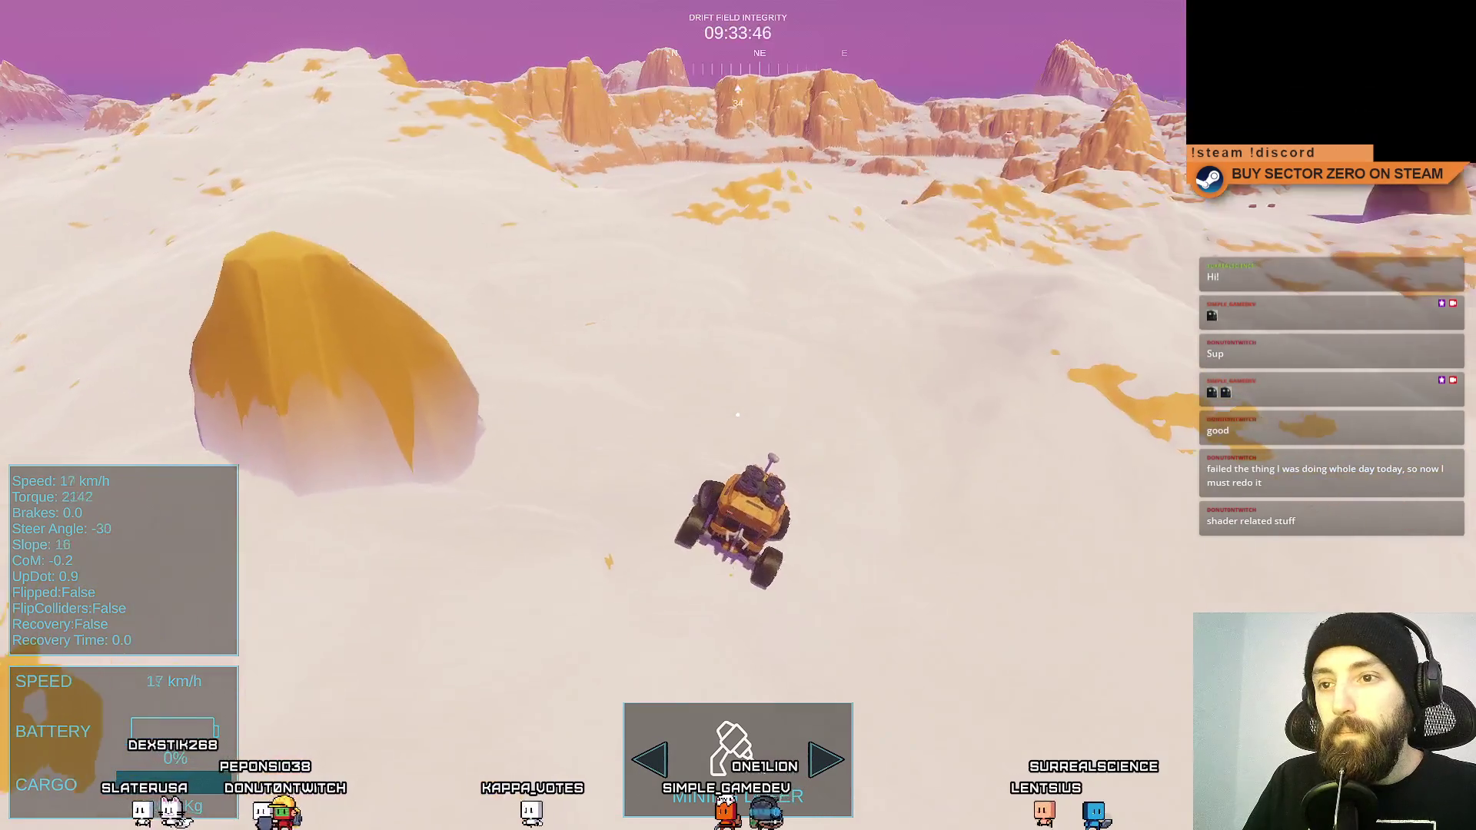
pyautogui.press('w')
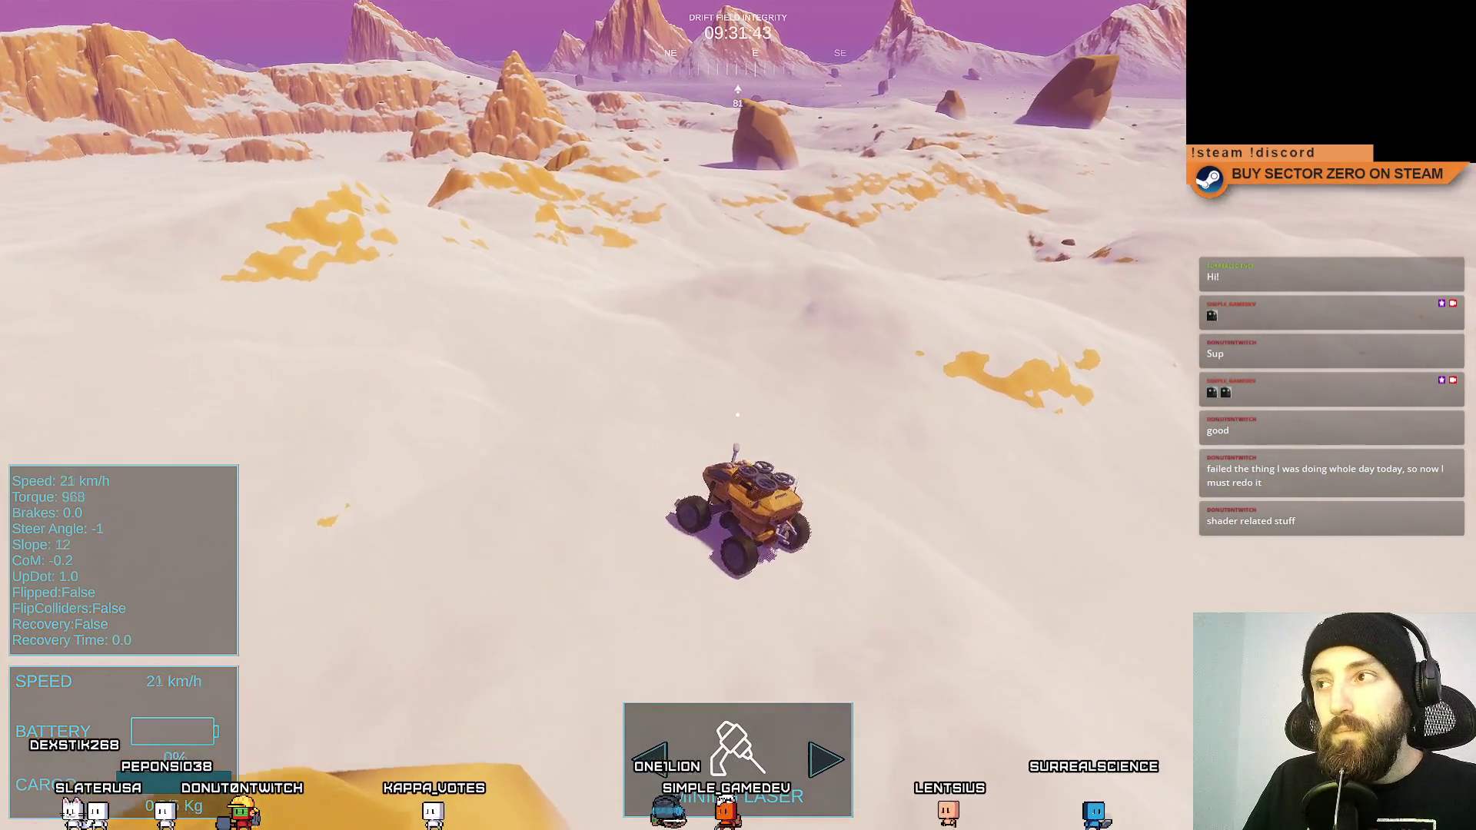
pyautogui.press('d')
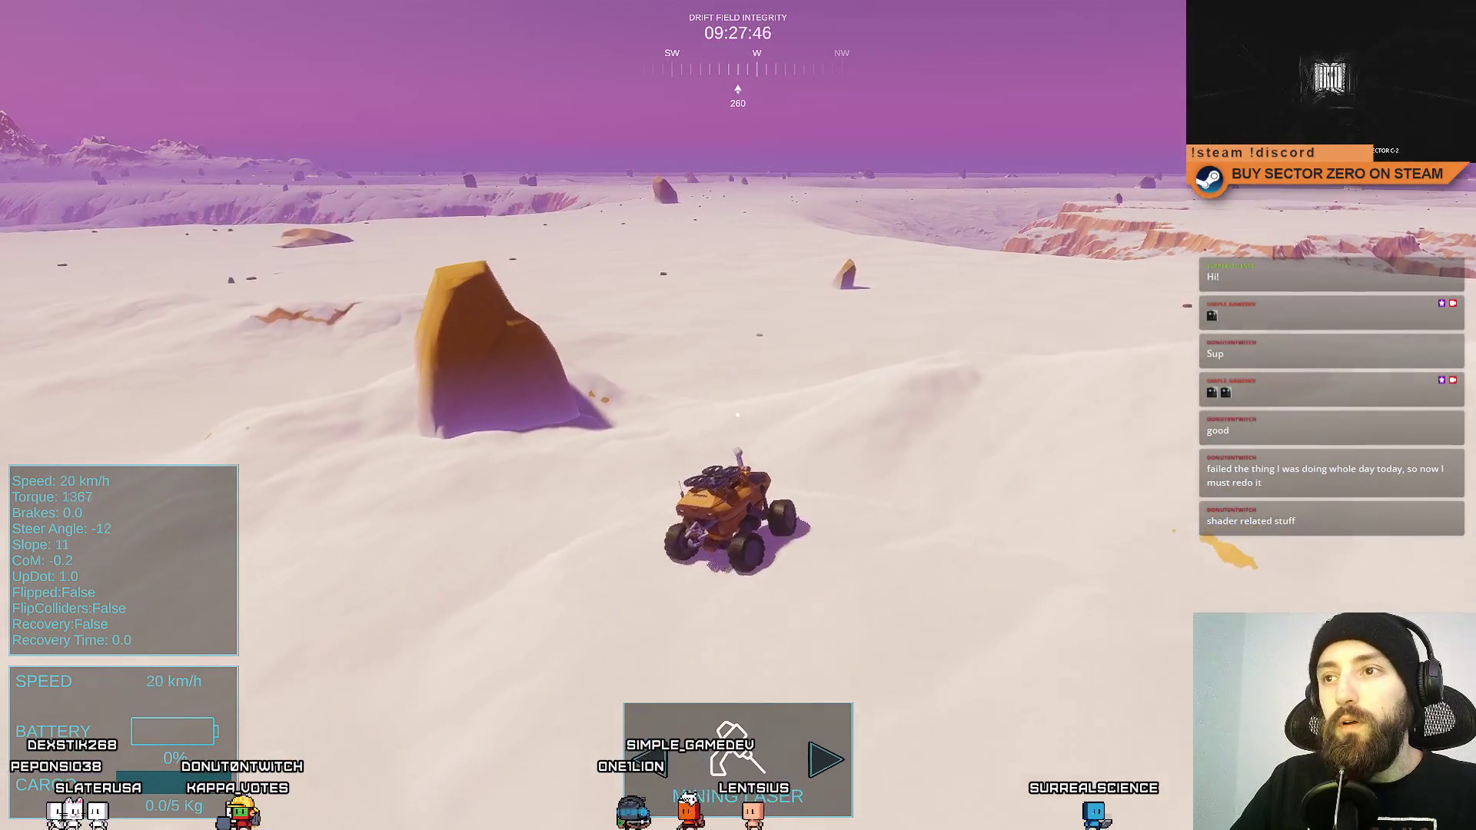
# Fly the fast camera over the terrain, exit fullscreen and pause the game.
pyautogui.press('f')
pyautogui.press('w')
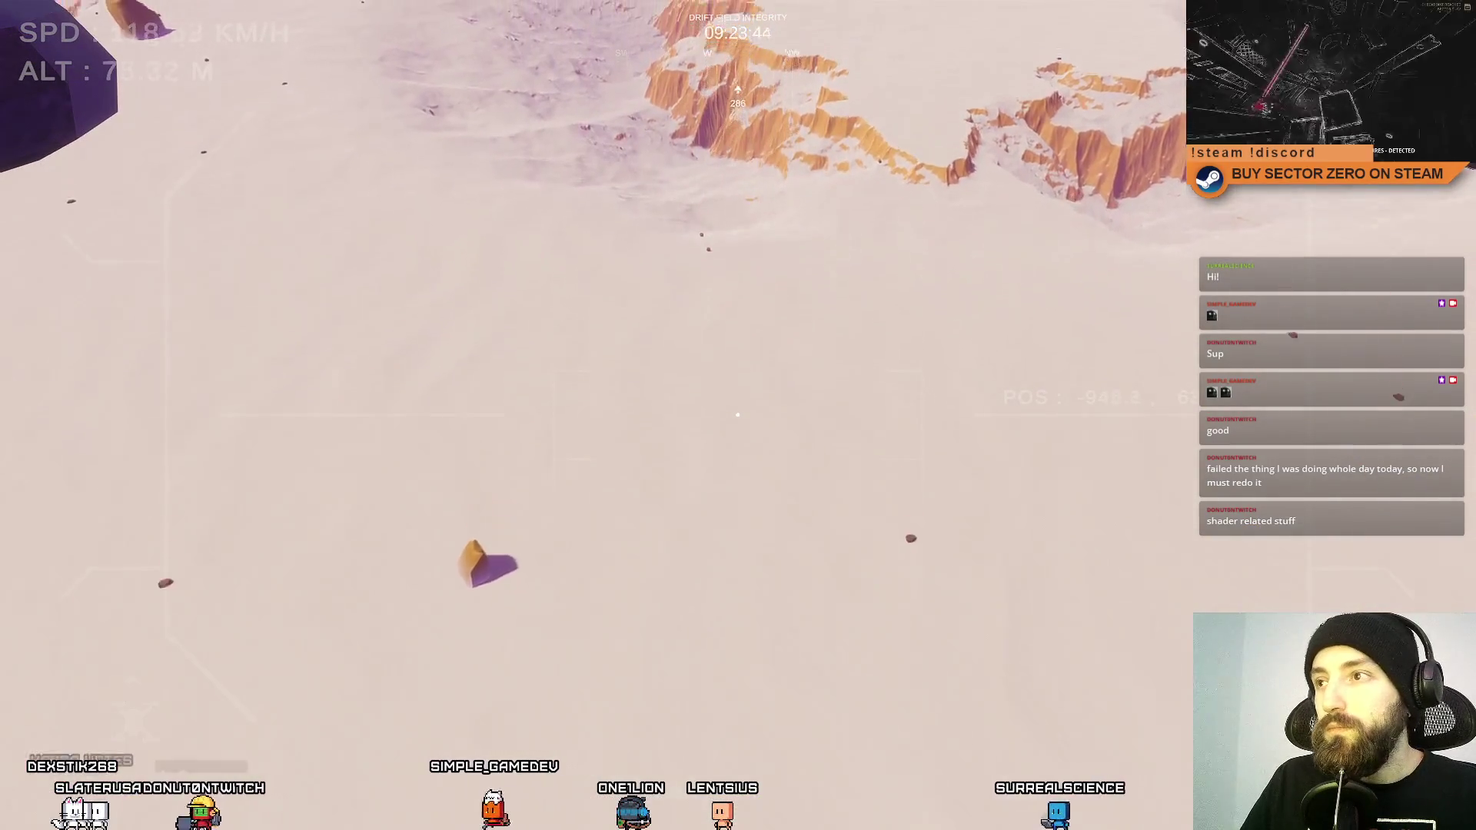
pyautogui.press('a')
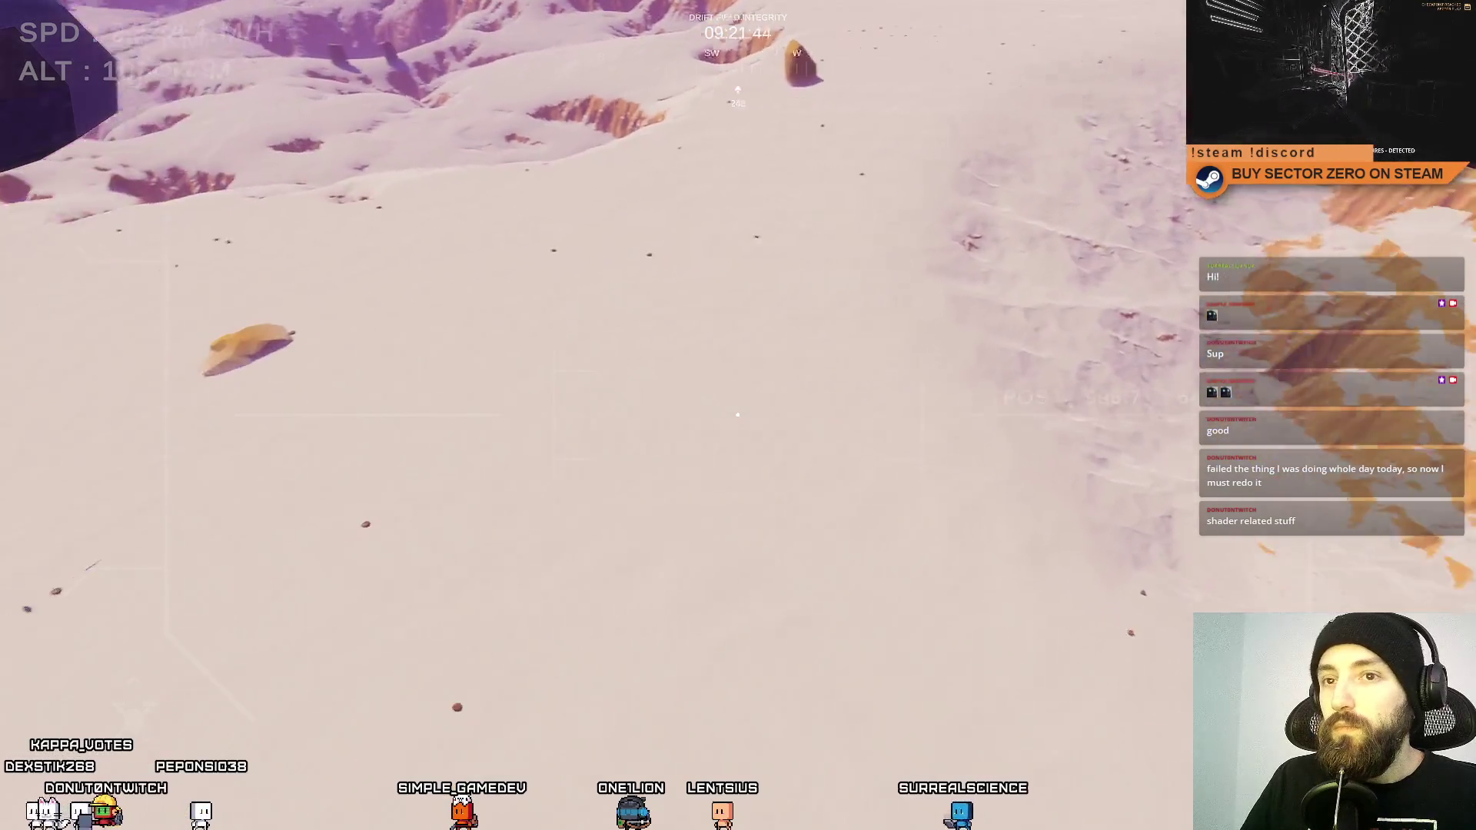
pyautogui.press('a')
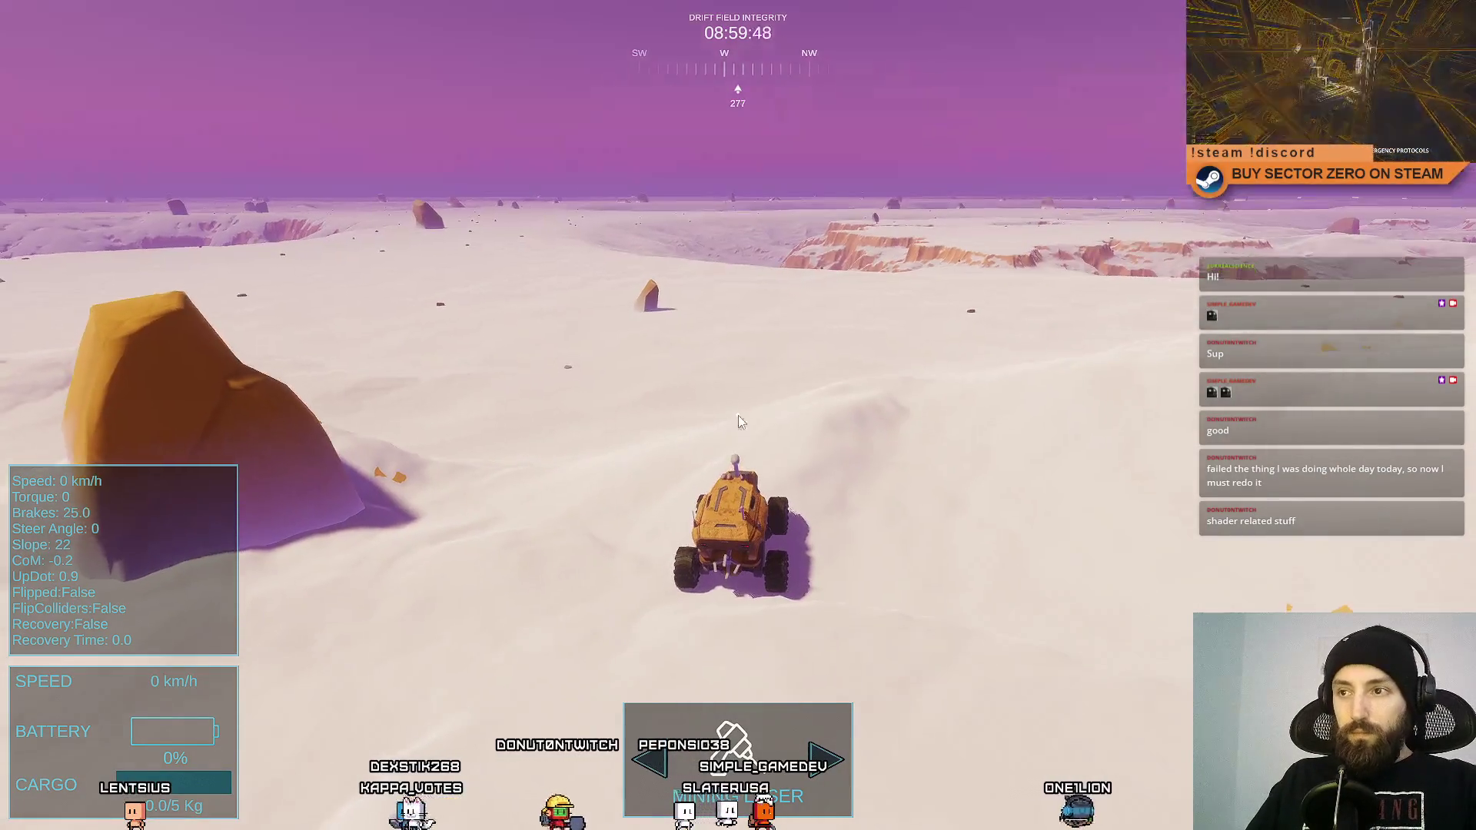
pyautogui.press('F11')
pyautogui.click(822, 47)
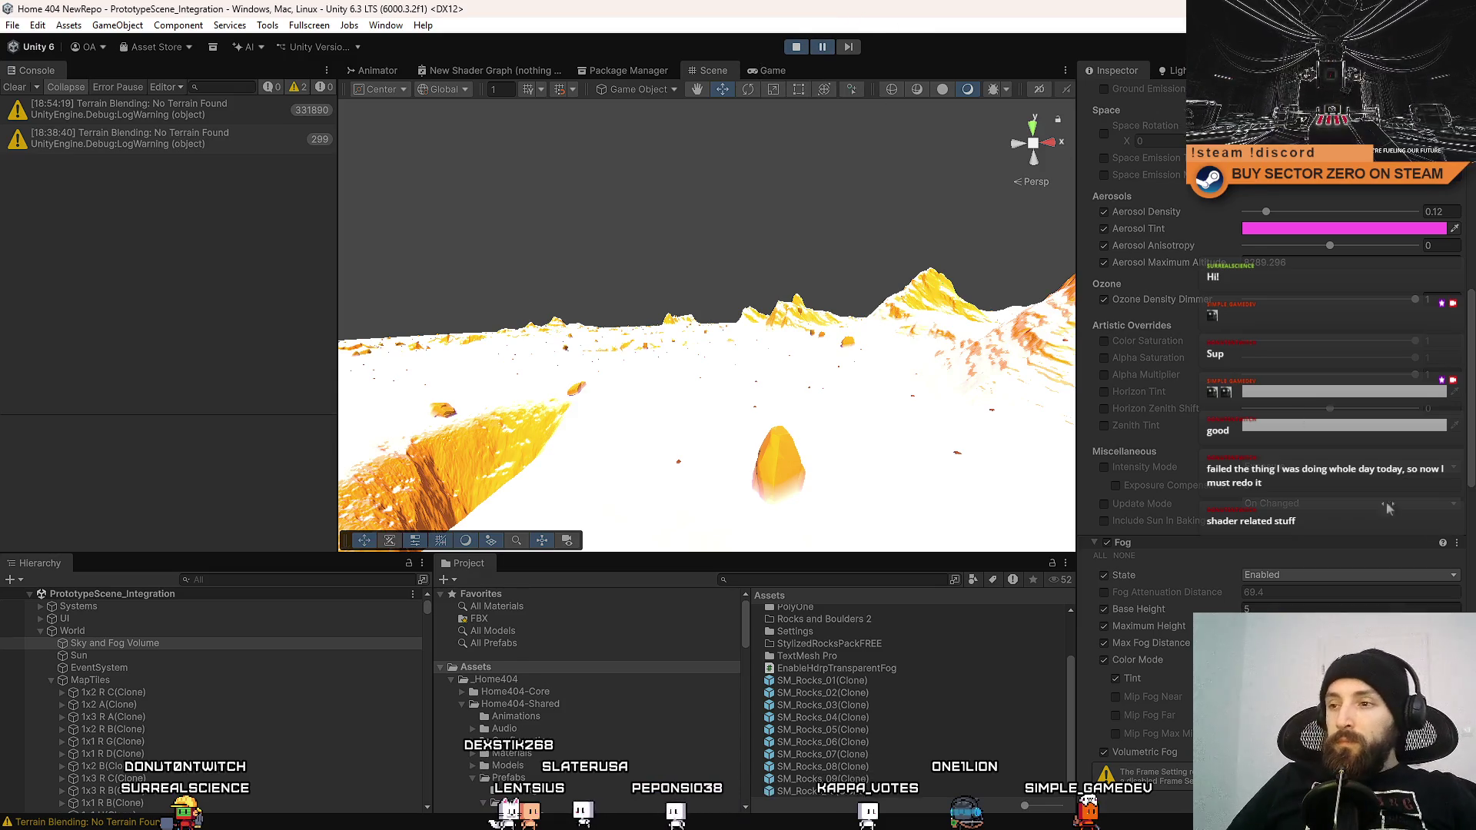
# Select an SM_Rocks_04 clone and show its Micro Splat Blendable Object settings (Blend Distance 4).
pyautogui.scroll(-10, 1468, 388)
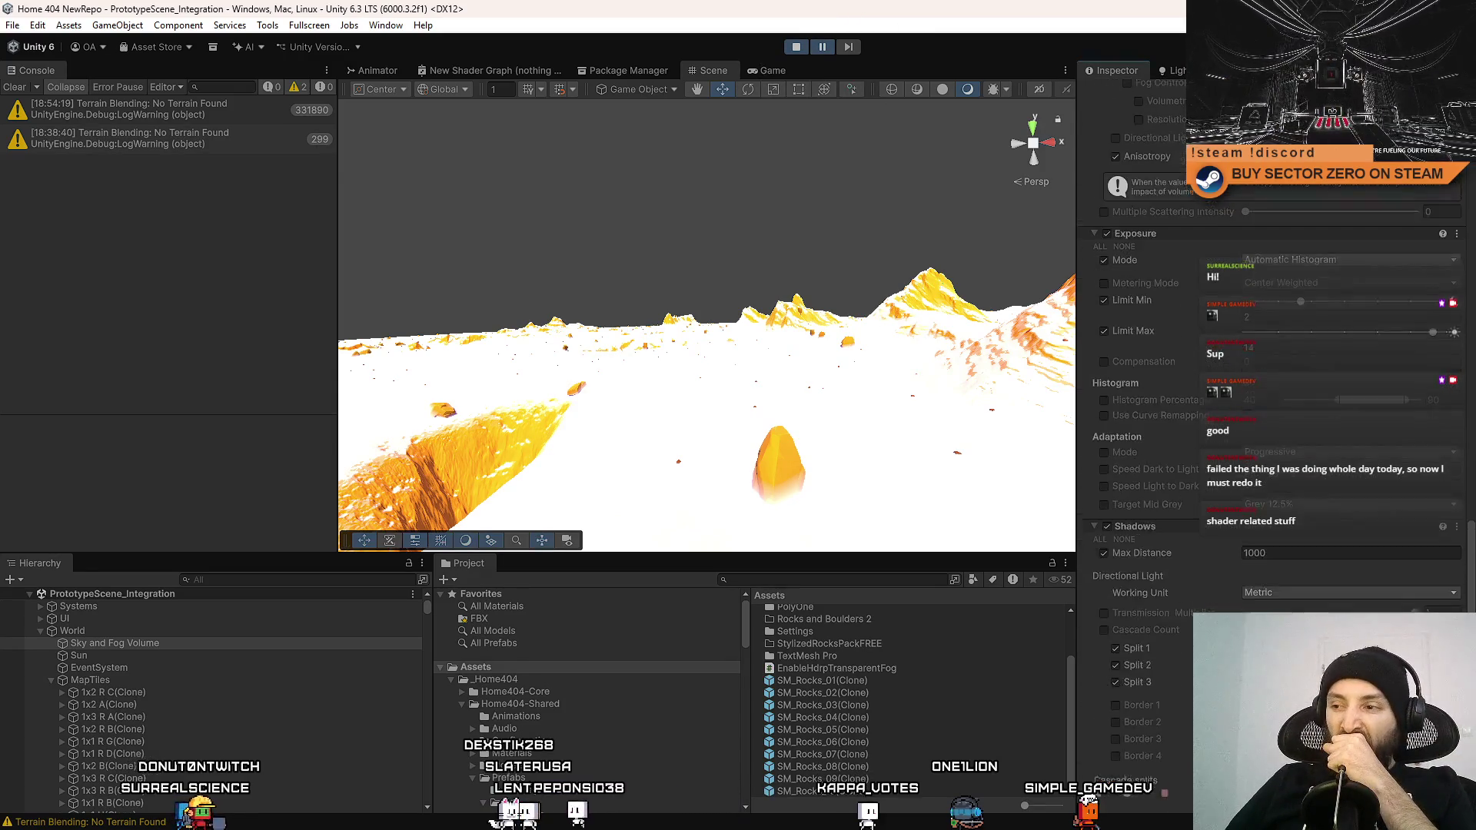
pyautogui.scroll(10, 1276, 346)
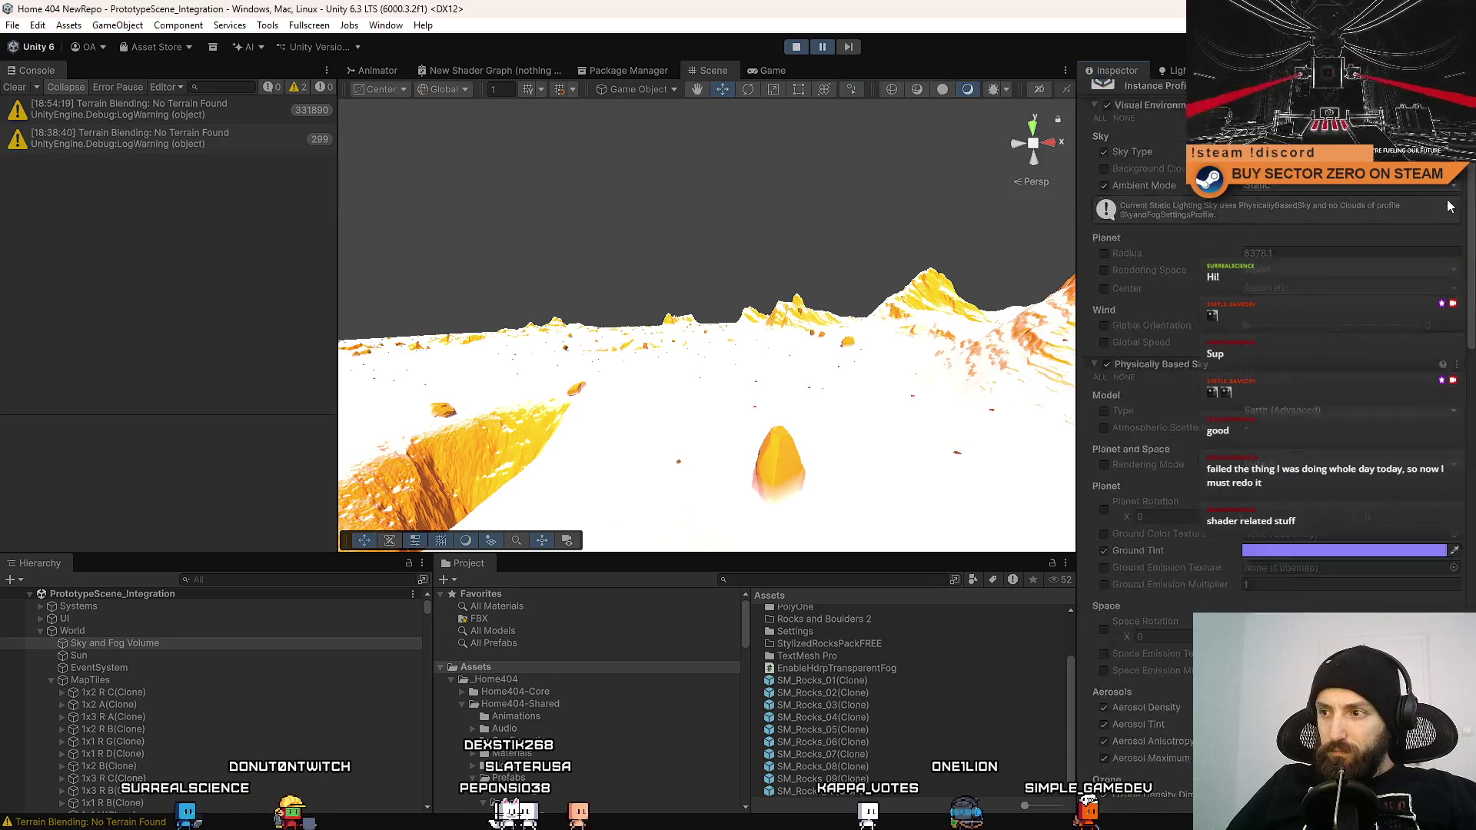
pyautogui.click(1313, 278)
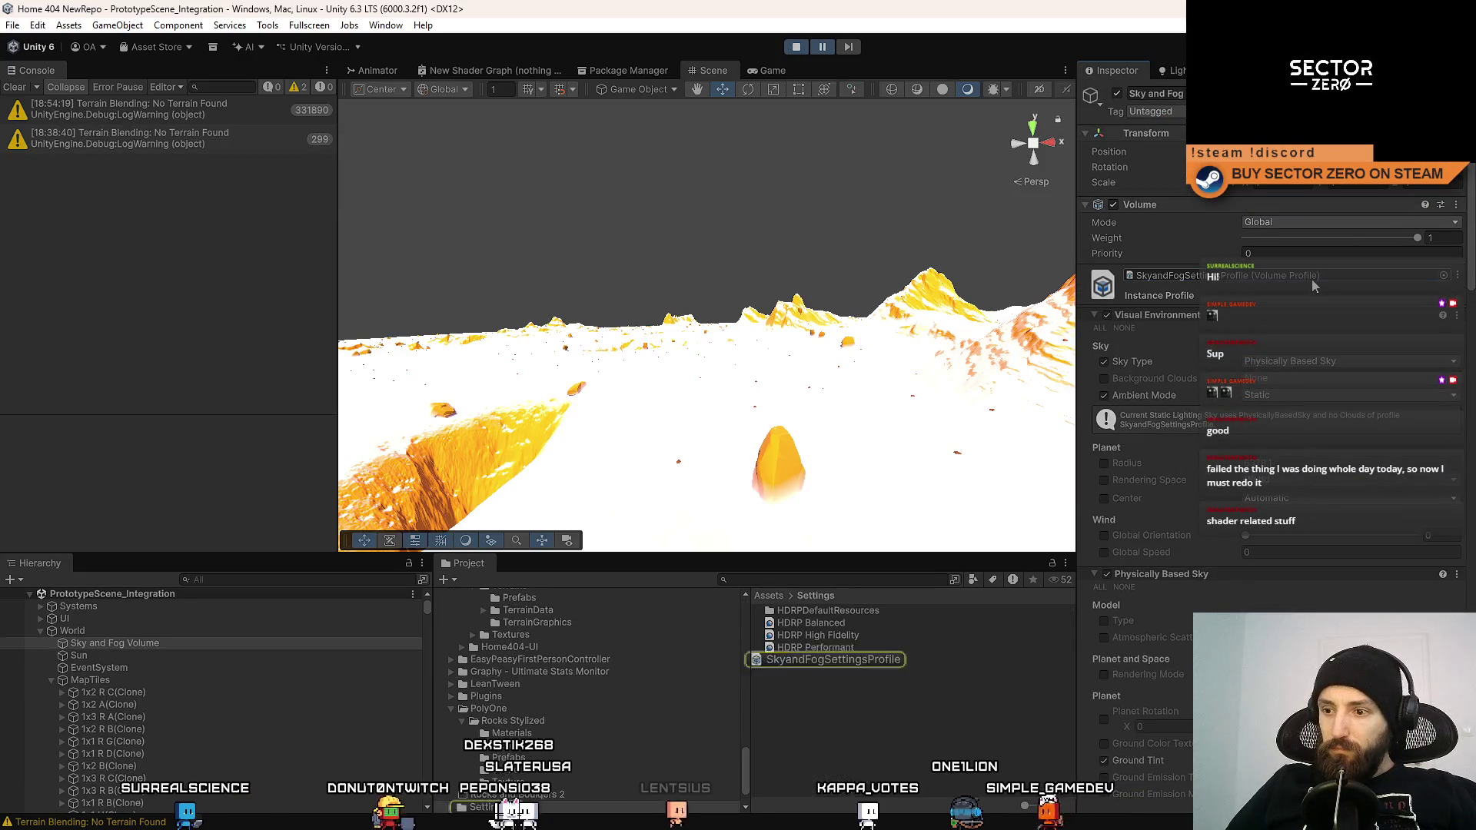
pyautogui.click(882, 700)
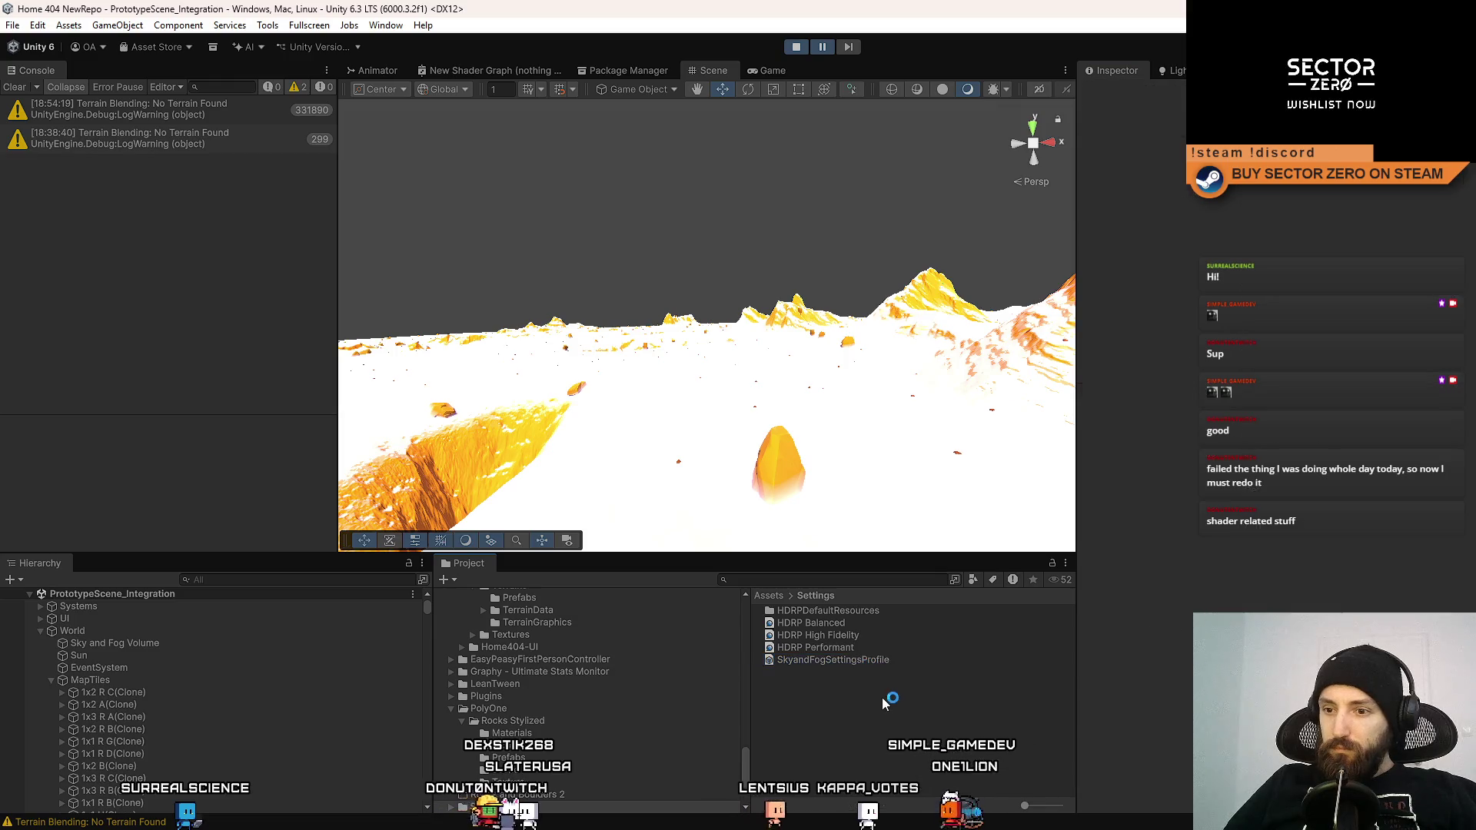
pyautogui.scroll(-8, 206, 712)
pyautogui.scroll(-15, 428, 761)
pyautogui.click(202, 680)
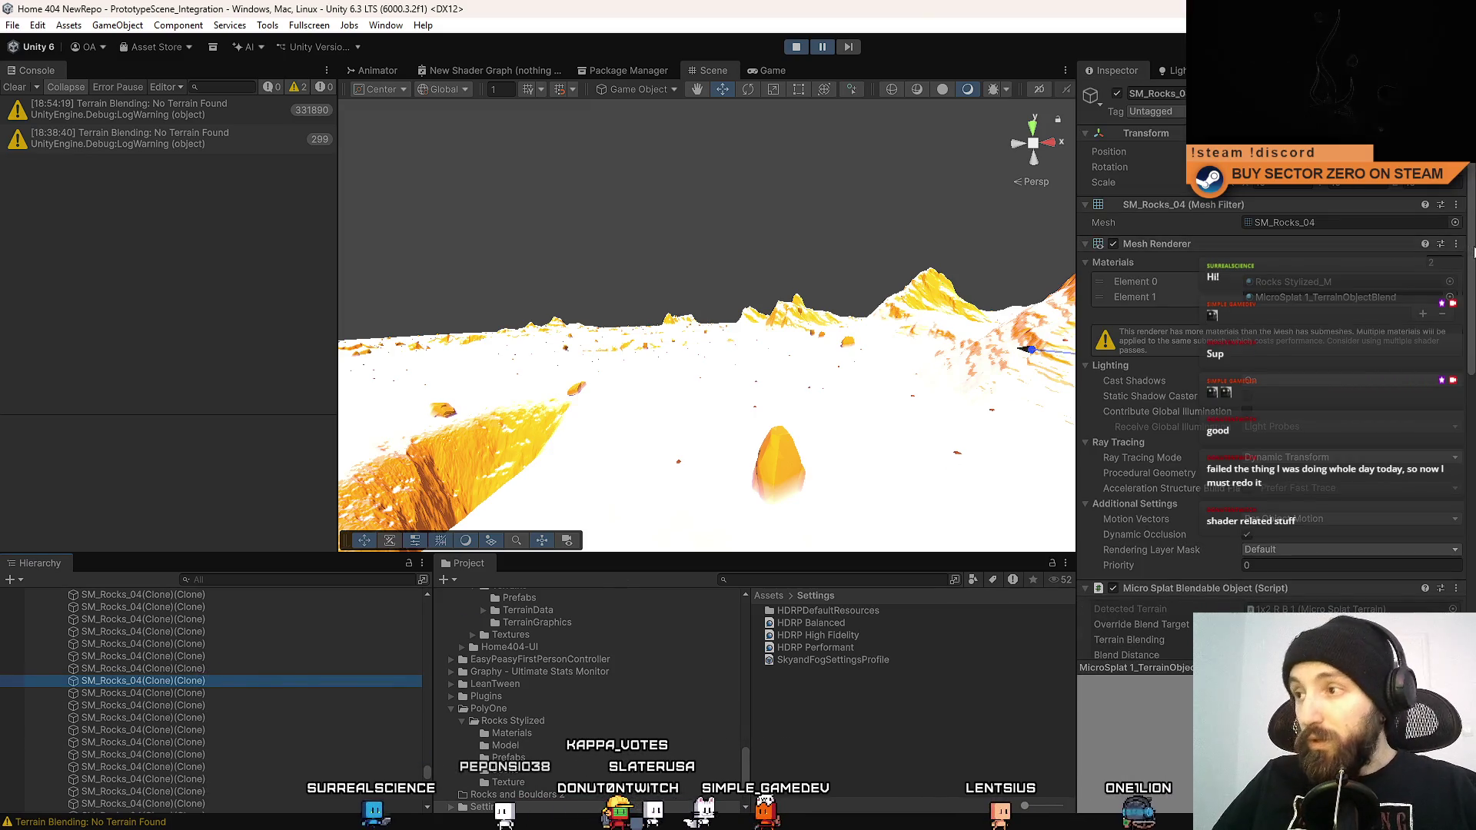
pyautogui.scroll(-10, 1418, 453)
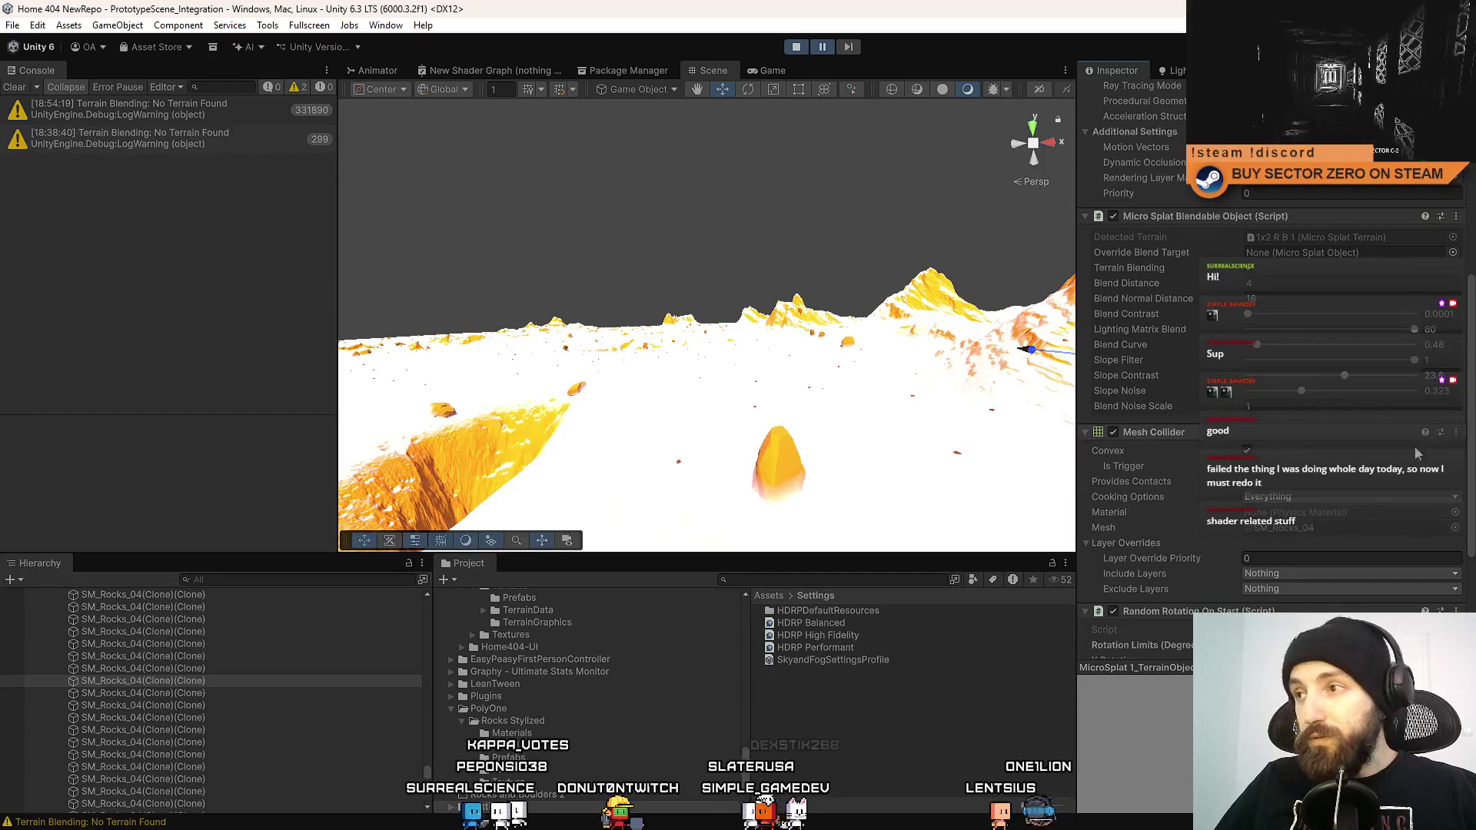
pyautogui.hotkey('alt', 'Tab')
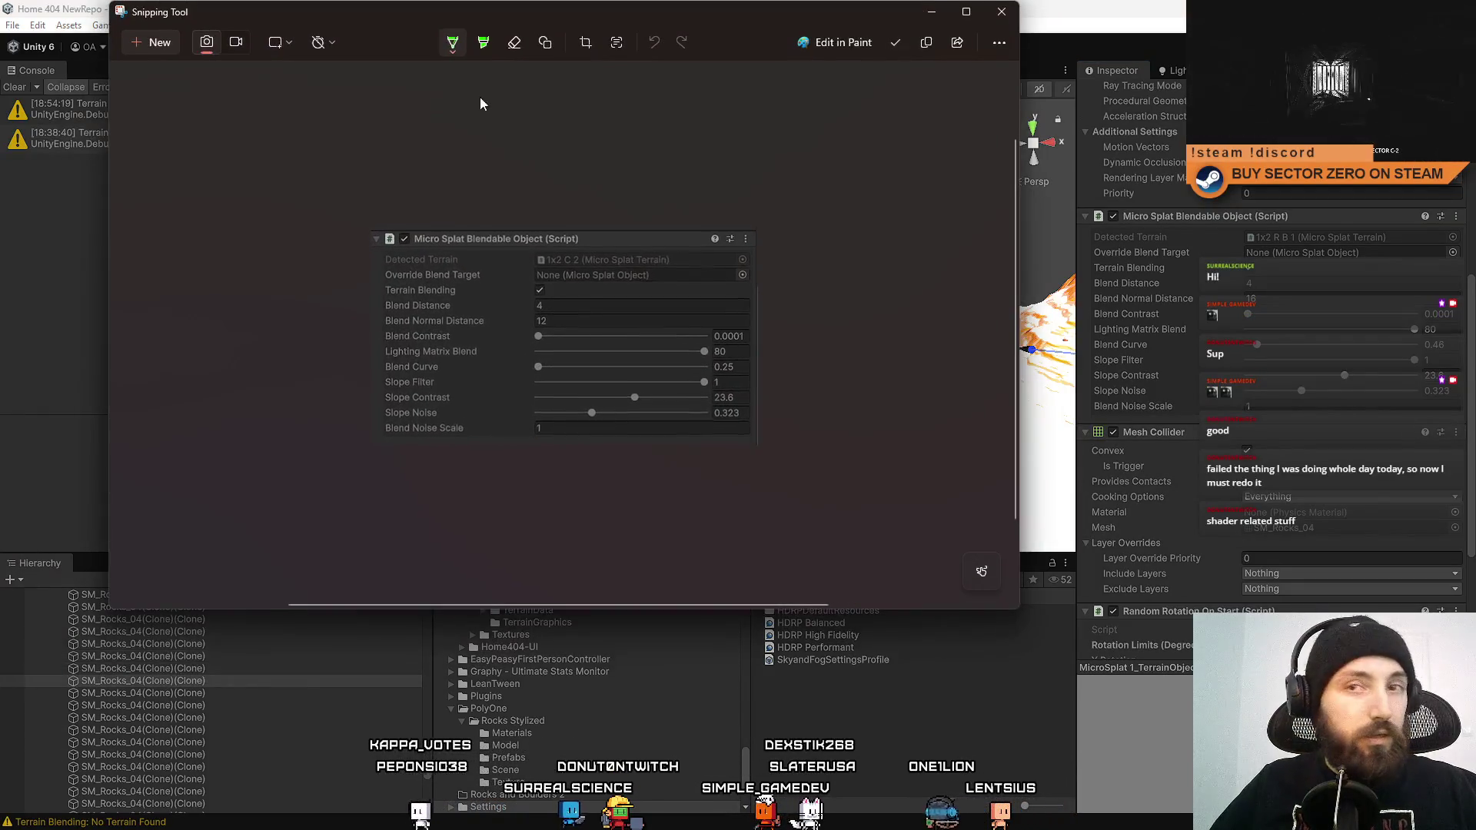
# Snip the Micro Splat settings region (Blend Normal Distance 16, Blend Curve 0.46) and close Snipping Tool.
pyautogui.click(155, 49)
pyautogui.moveTo(1078, 197)
pyautogui.mouseDown()
pyautogui.moveTo(1458, 419)
pyautogui.moveTo(1474, 413)
pyautogui.mouseUp()
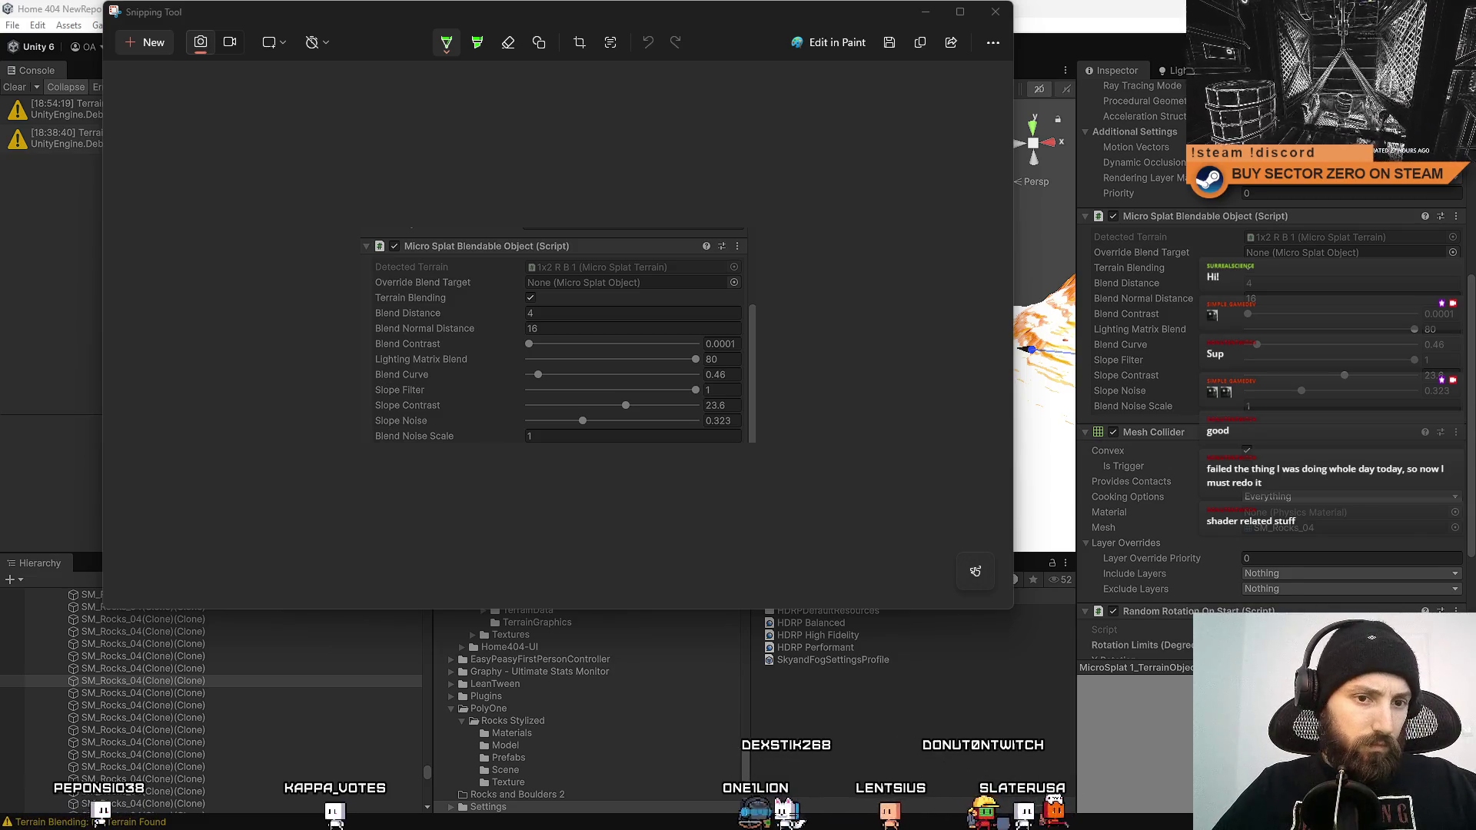
pyautogui.click(995, 12)
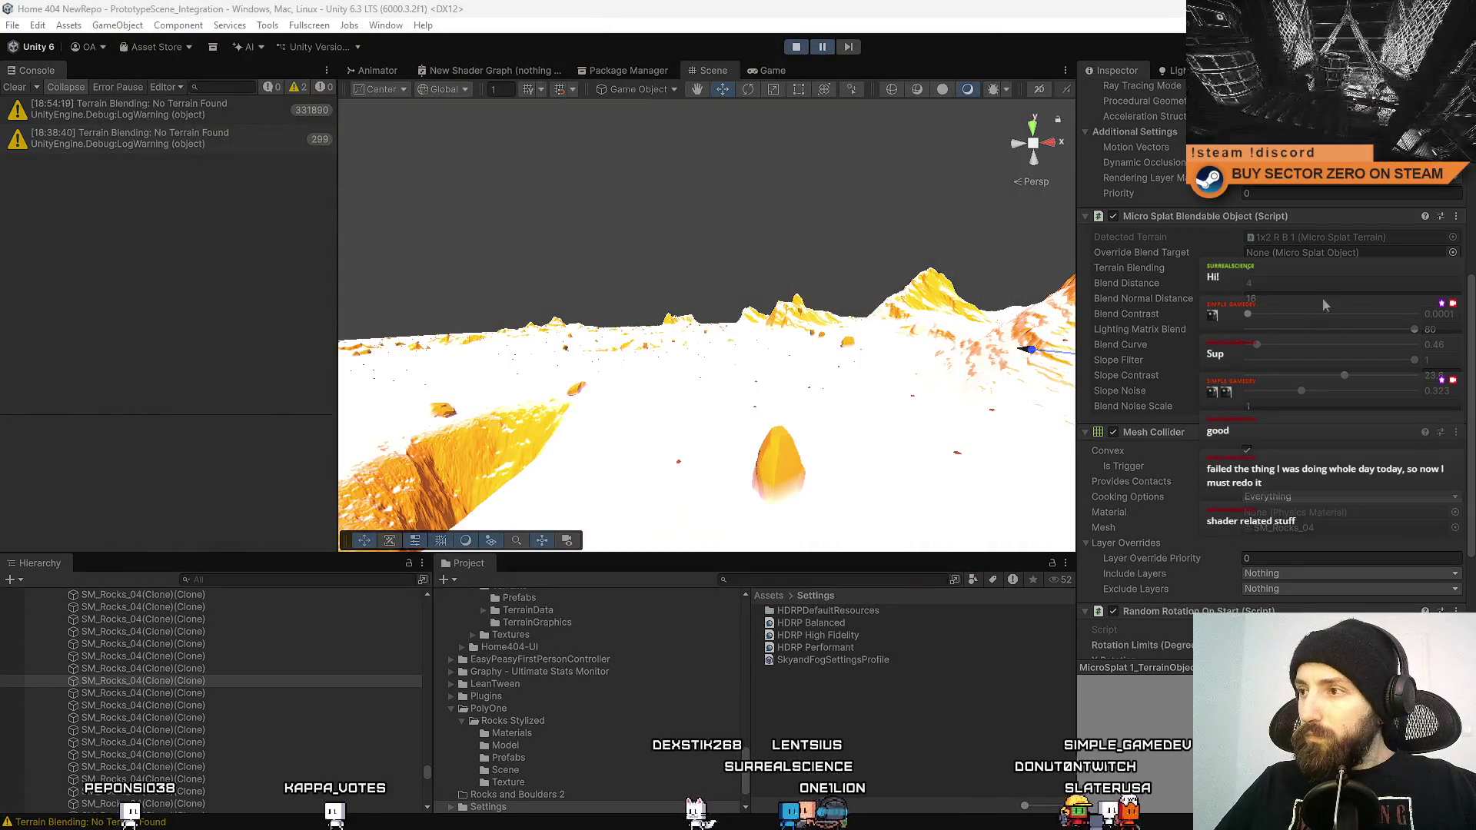
# Copy the rock's Micro Splat component, stop Play mode and open the Assets folder.
pyautogui.rightClick(1203, 219)
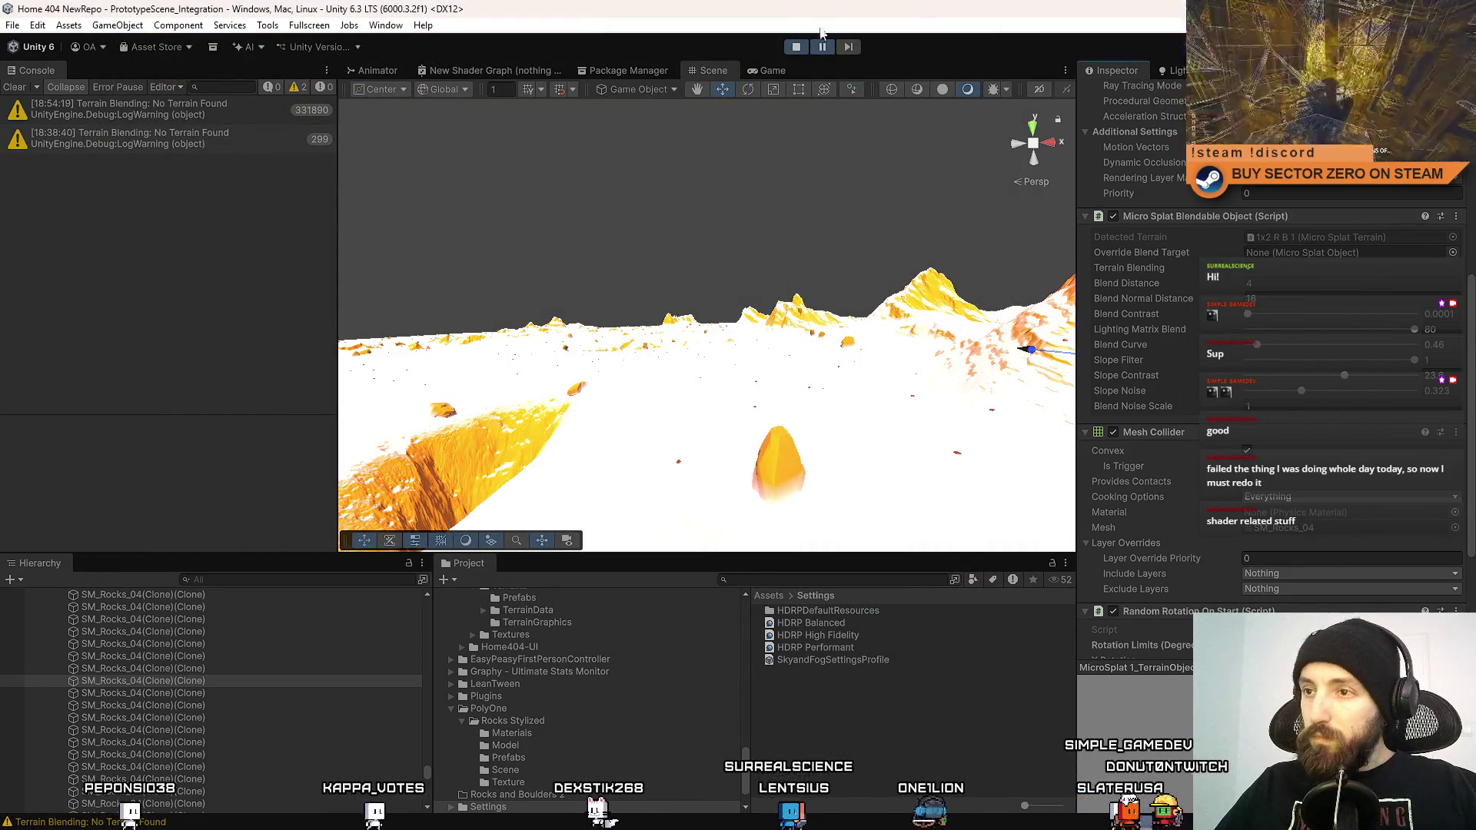
pyautogui.click(787, 50)
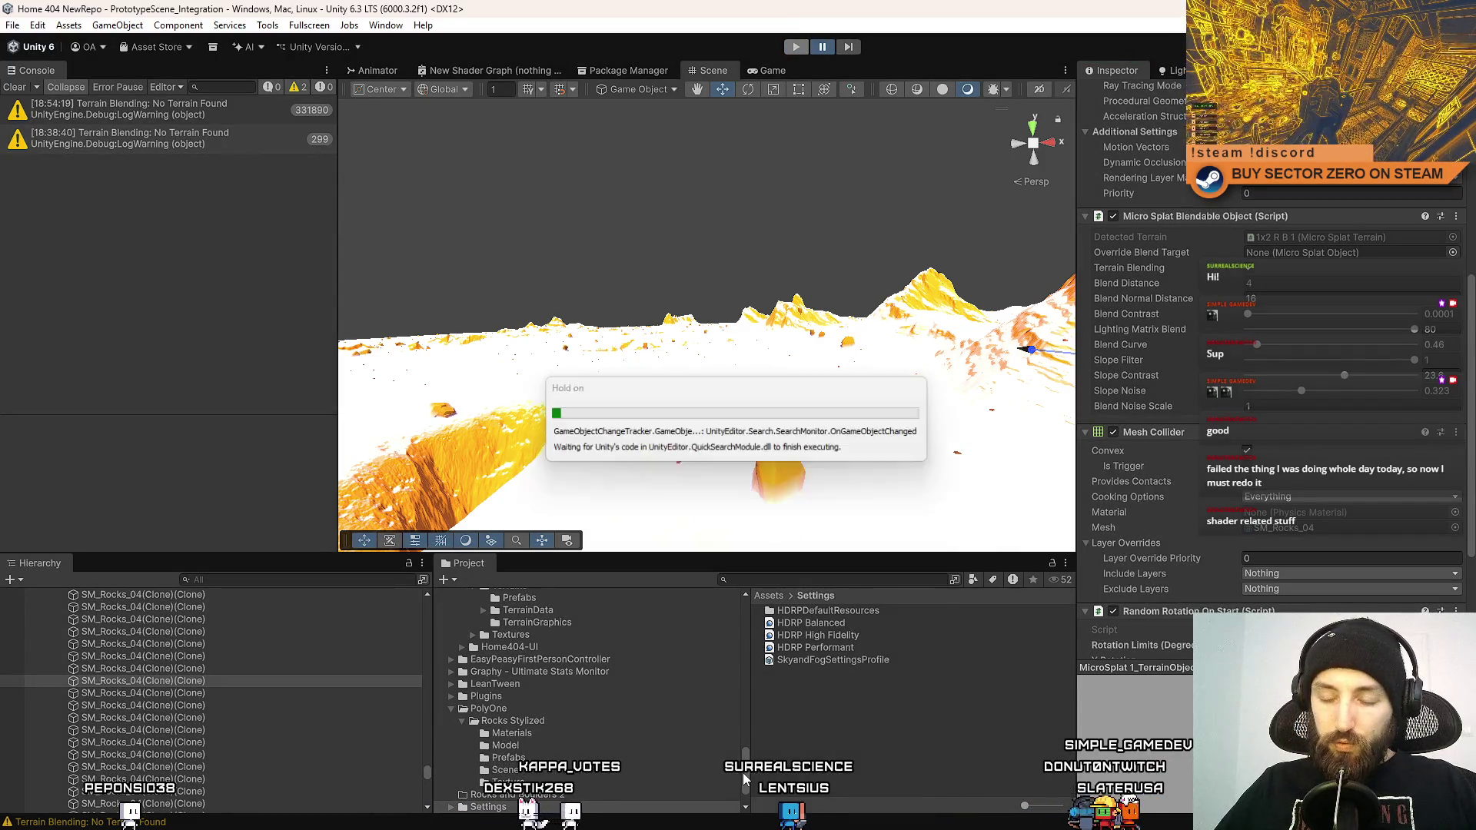
pyautogui.scroll(3, 743, 773)
pyautogui.moveTo(744, 771); pyautogui.dragTo(702, 601)
pyautogui.click(571, 668)
pyautogui.moveTo(1073, 680); pyautogui.dragTo(1075, 680)
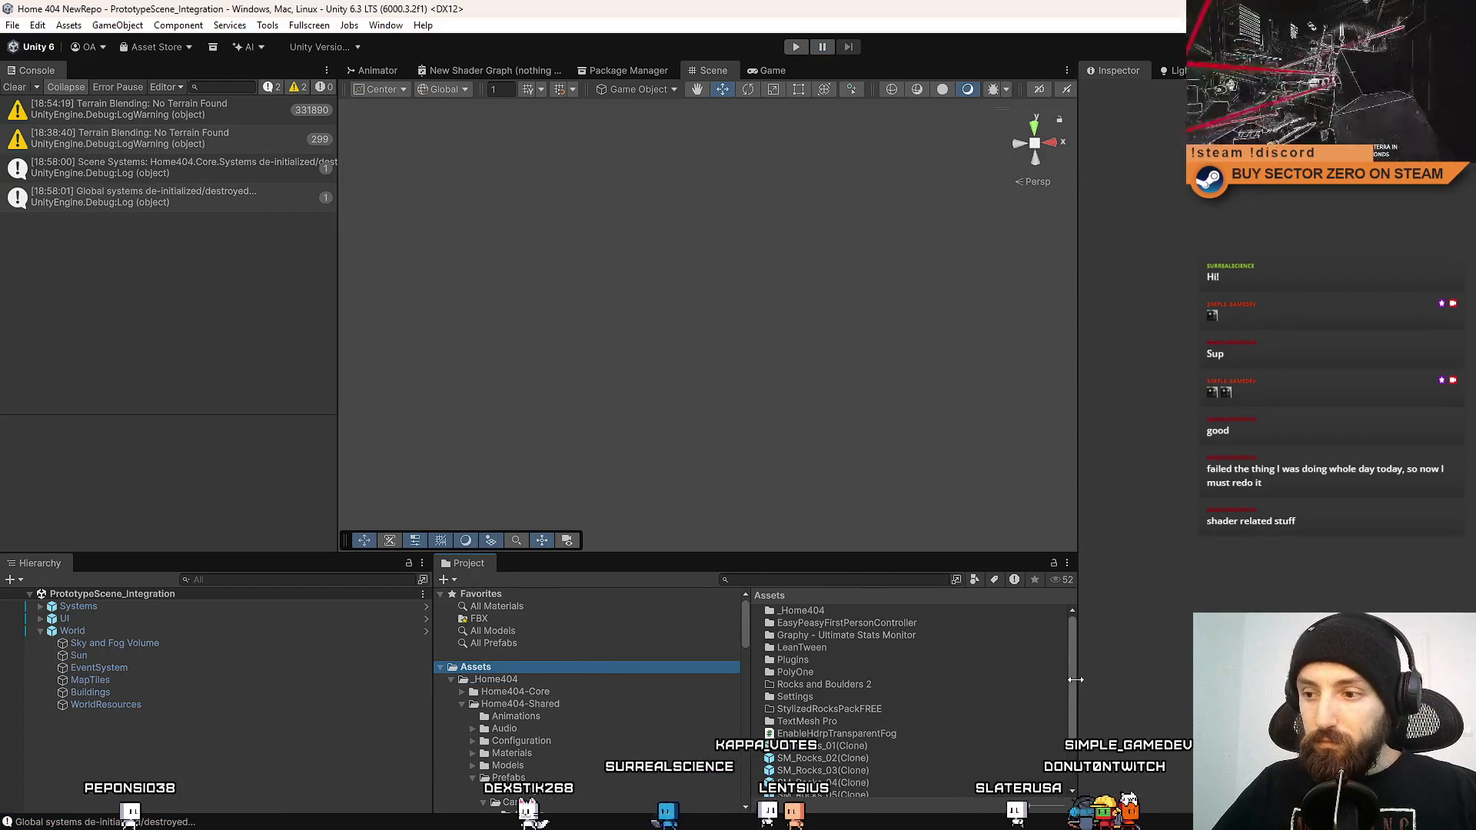
pyautogui.scroll(-2, 977, 754)
# Paste the Micro Splat values onto prefabs SM_Rocks_01–10, then re-enter Play mode.
pyautogui.click(912, 682)
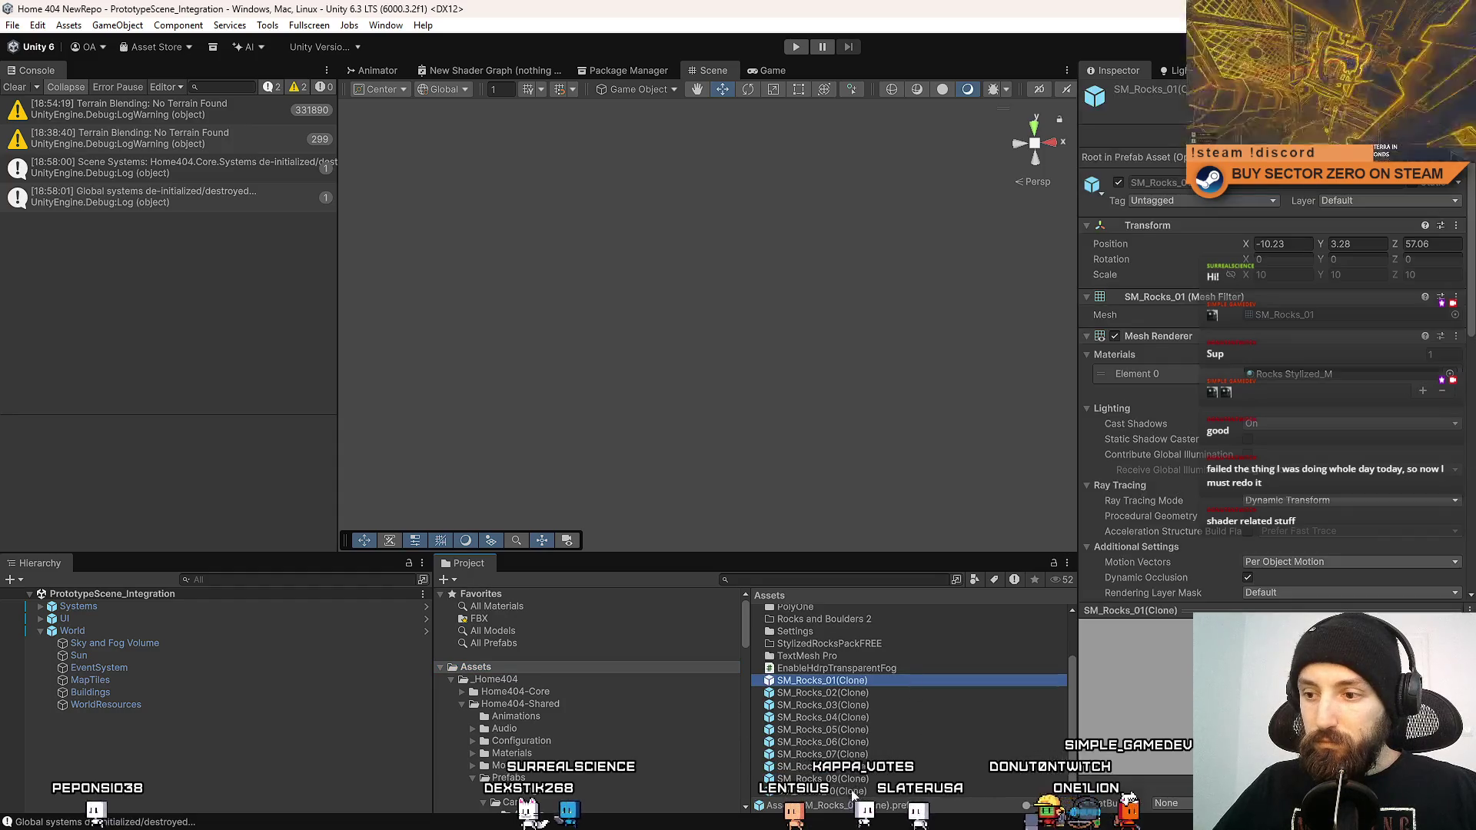
pyautogui.keyDown('shift'); pyautogui.click(822, 790); pyautogui.keyUp('shift')
pyautogui.scroll(-10, 1415, 443)
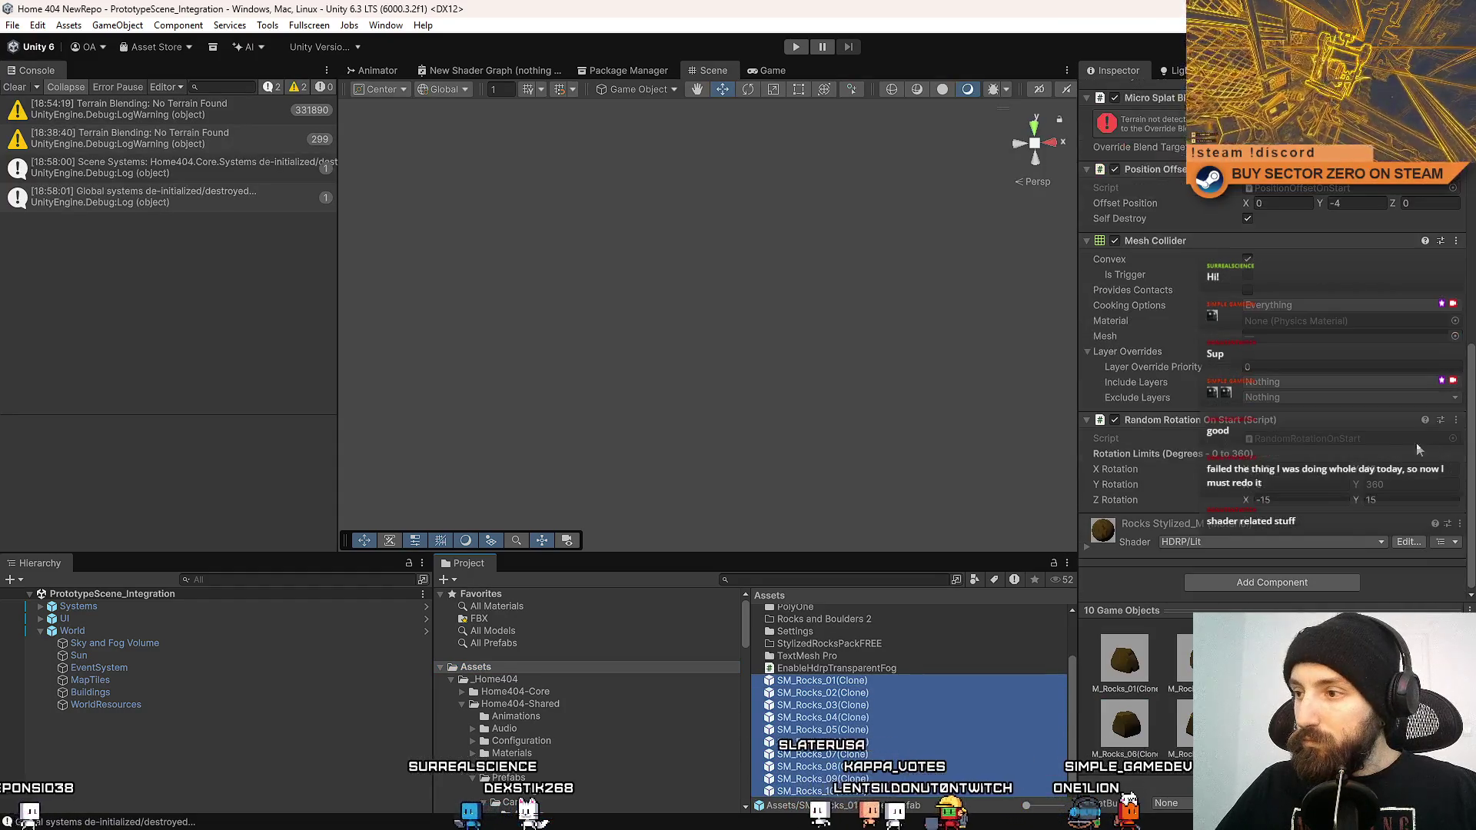
pyautogui.scroll(3, 1207, 244)
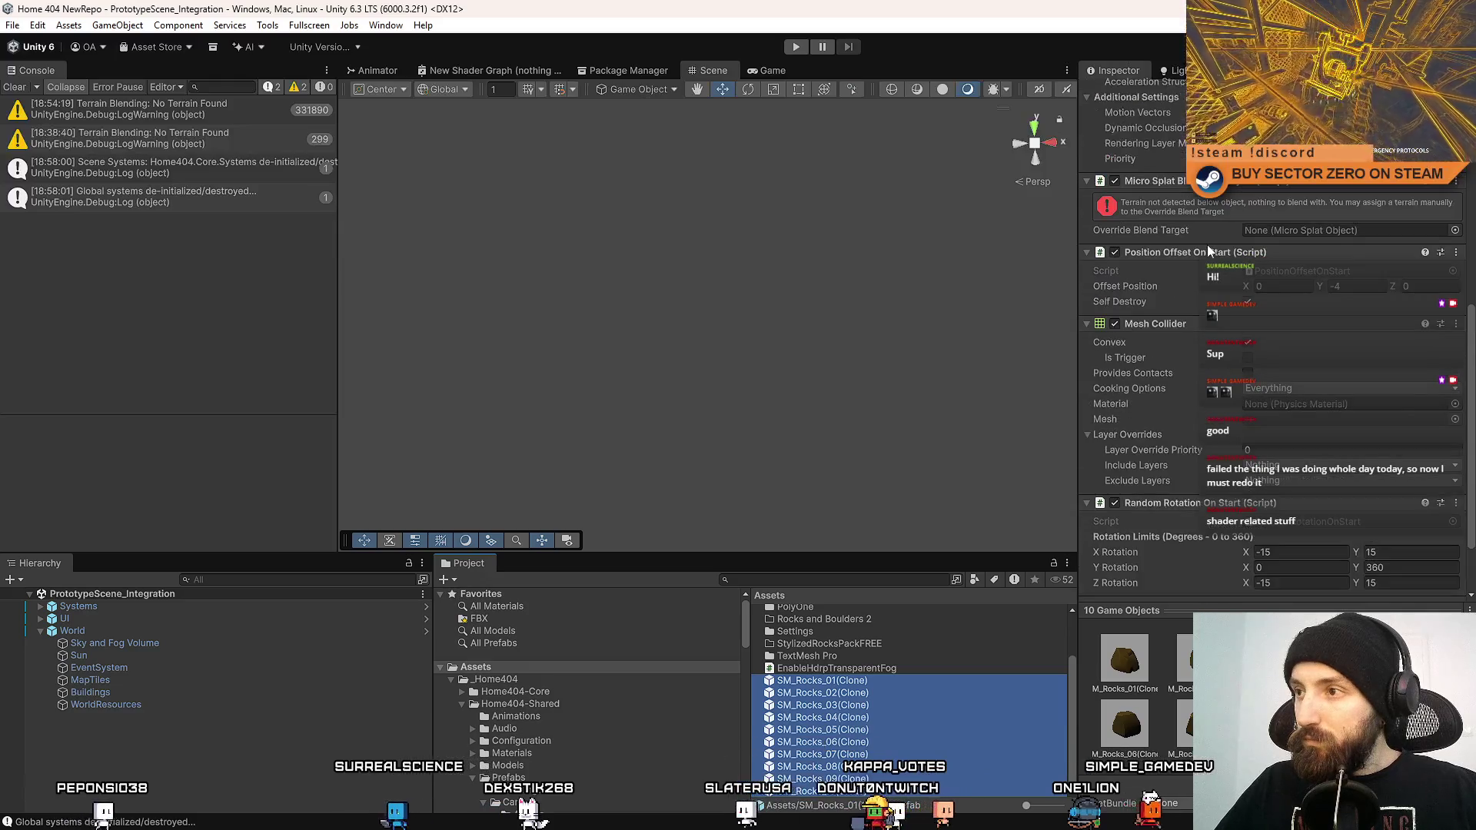
pyautogui.rightClick(1170, 183)
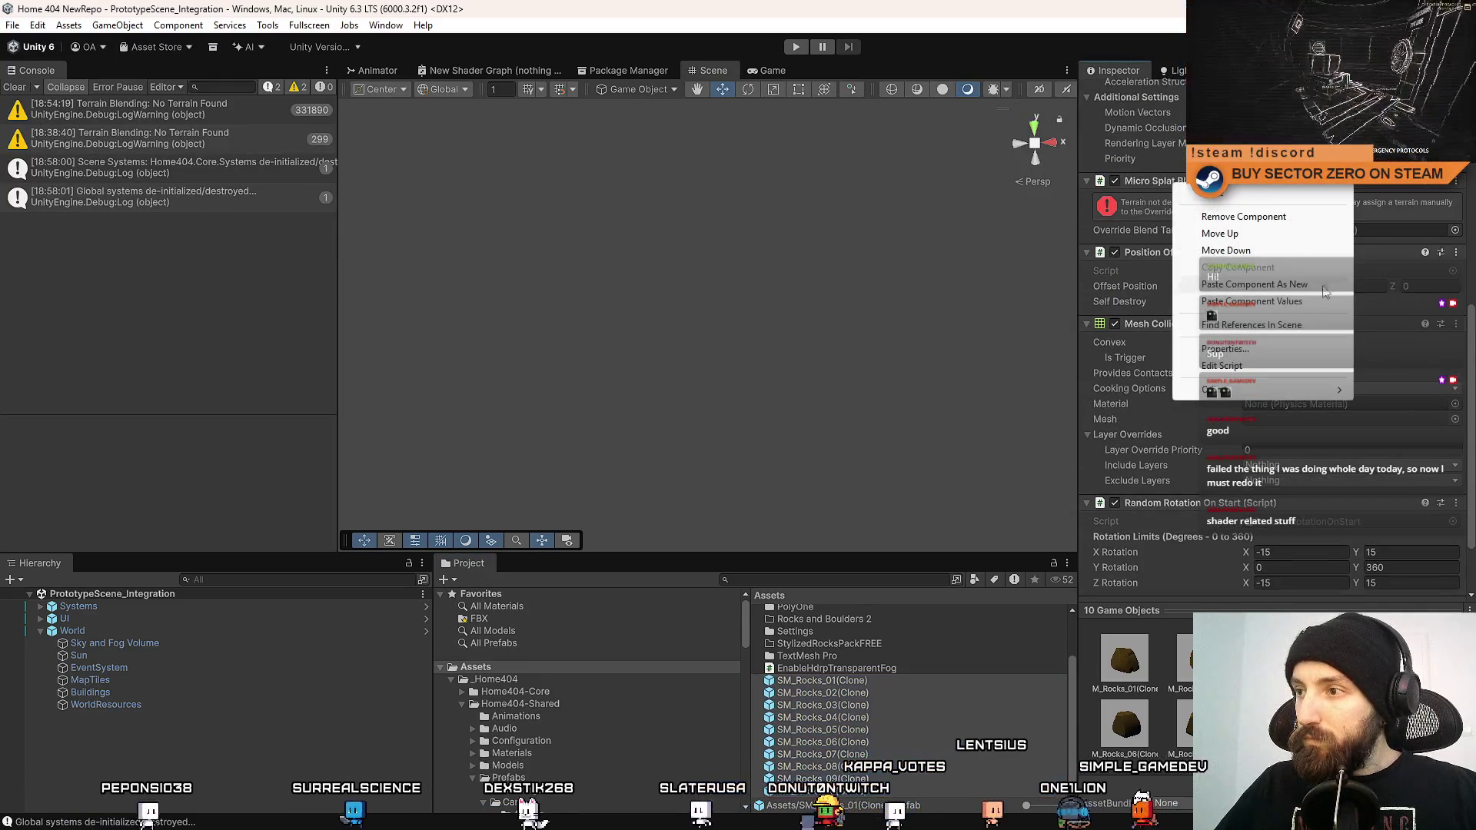
pyautogui.click(1253, 303)
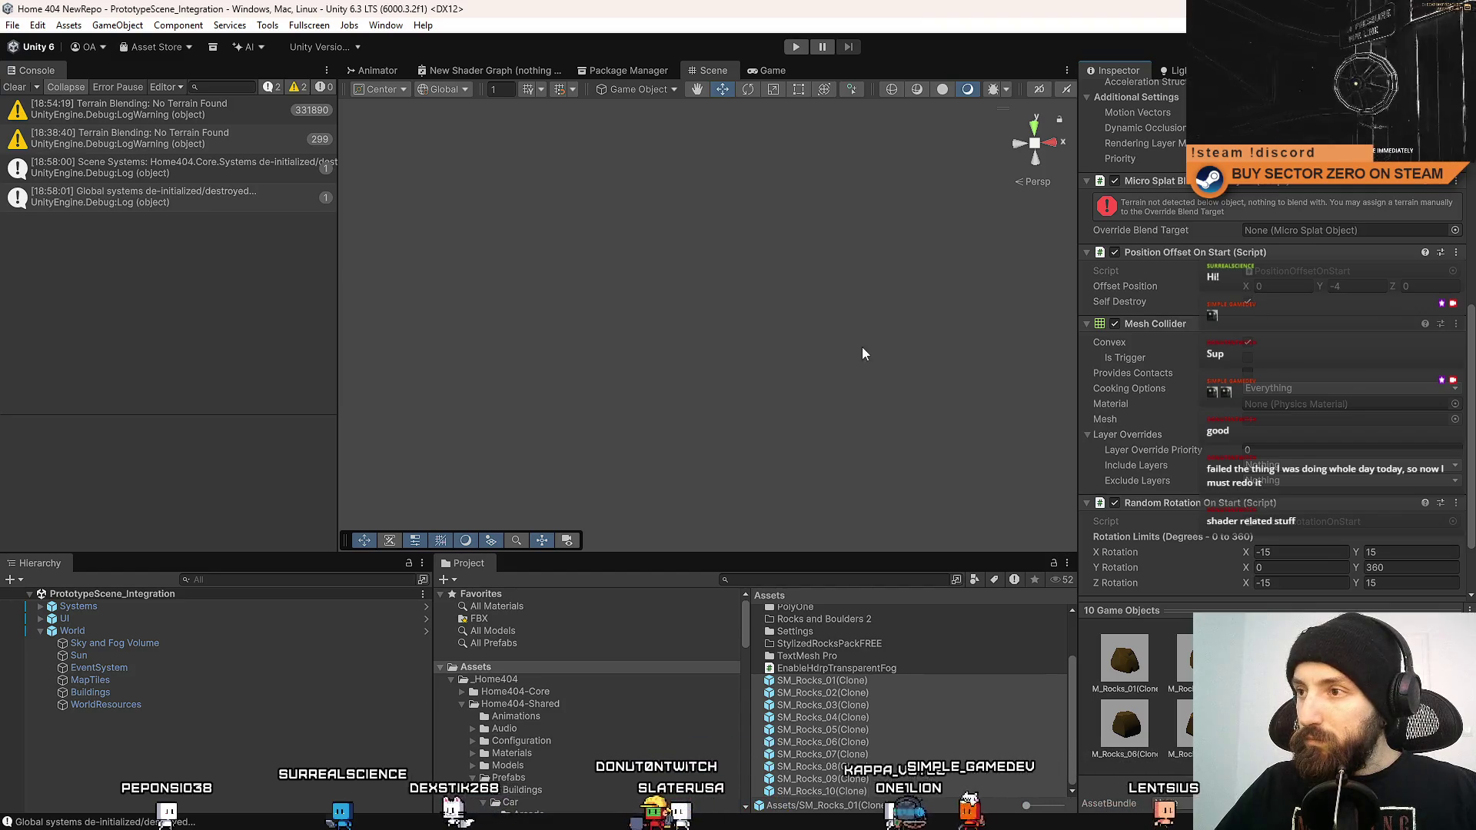
pyautogui.click(772, 349)
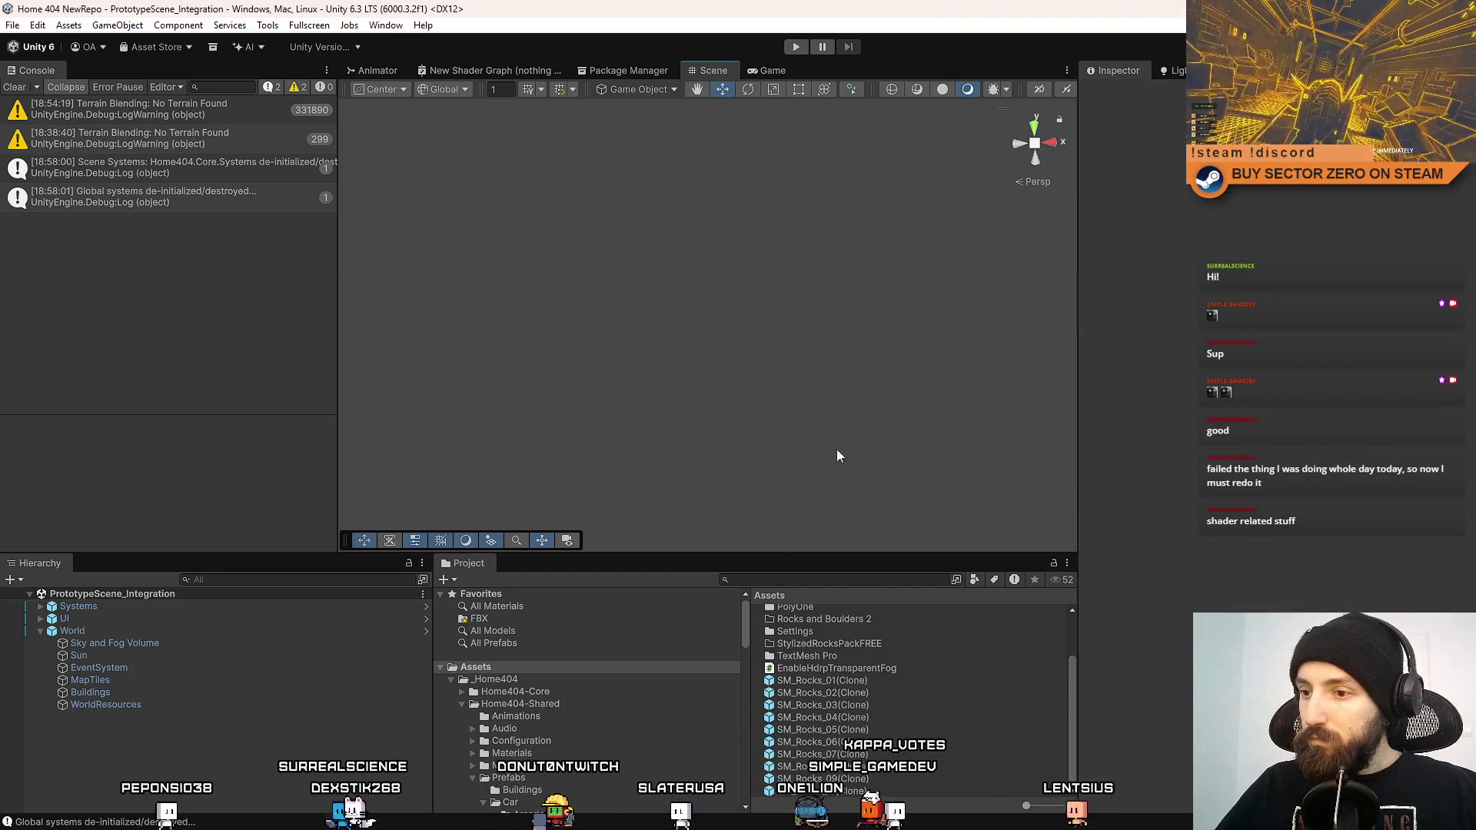
pyautogui.click(792, 48)
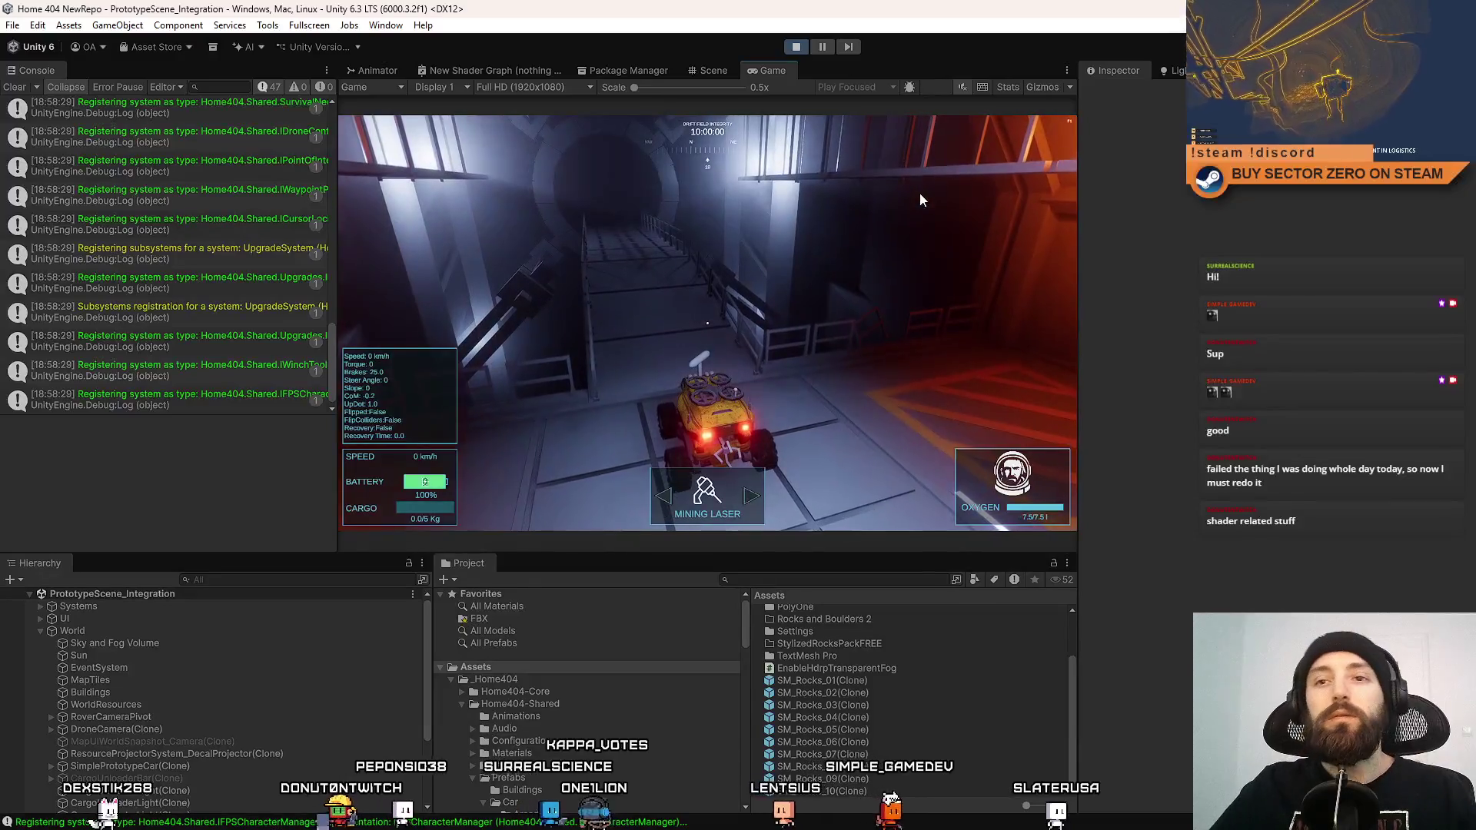
# Clear the console and drive the rover forward in fullscreen play before exiting fullscreen.
pyautogui.click(15, 87)
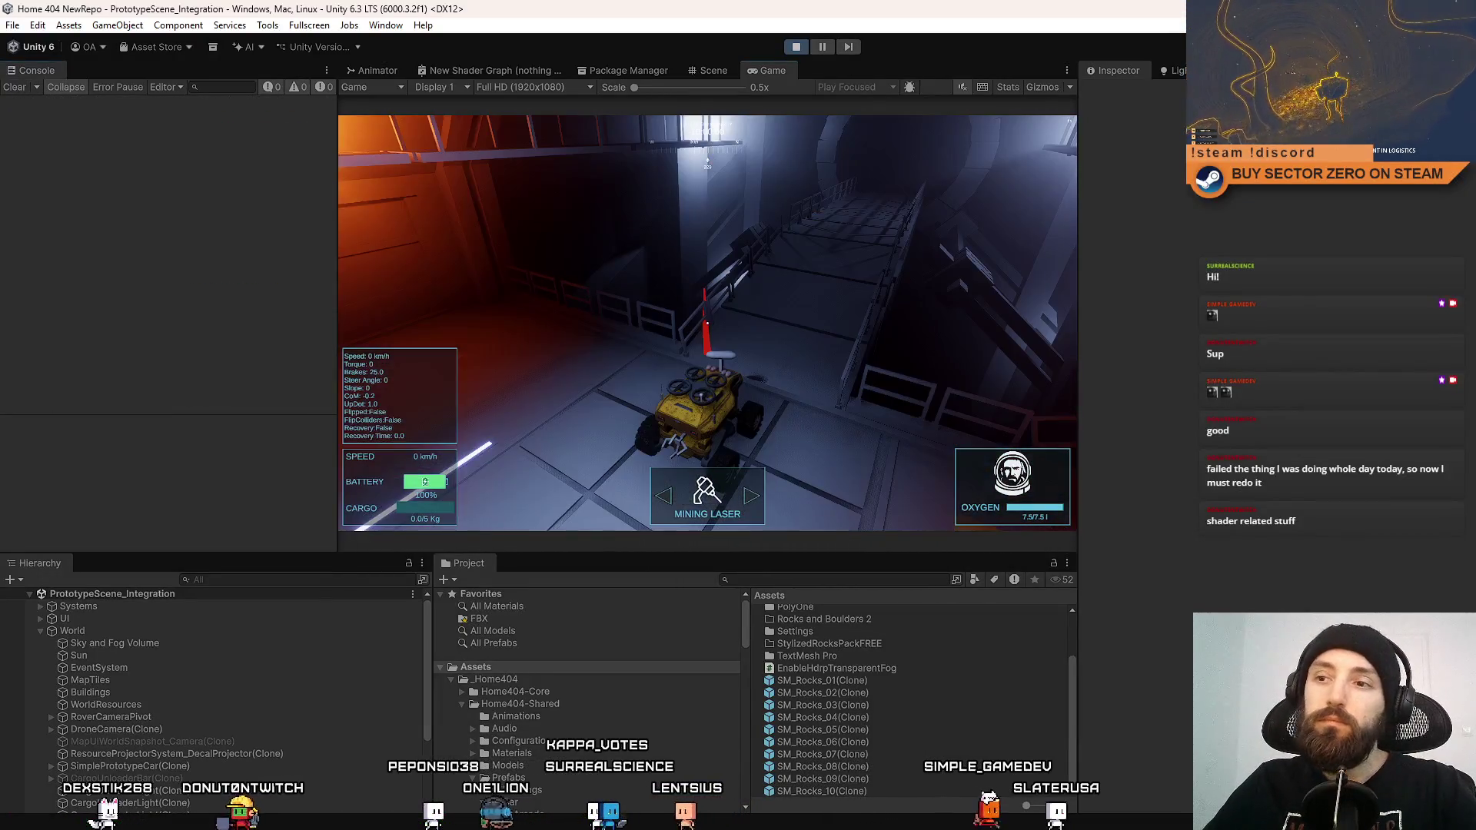
pyautogui.press('F10')
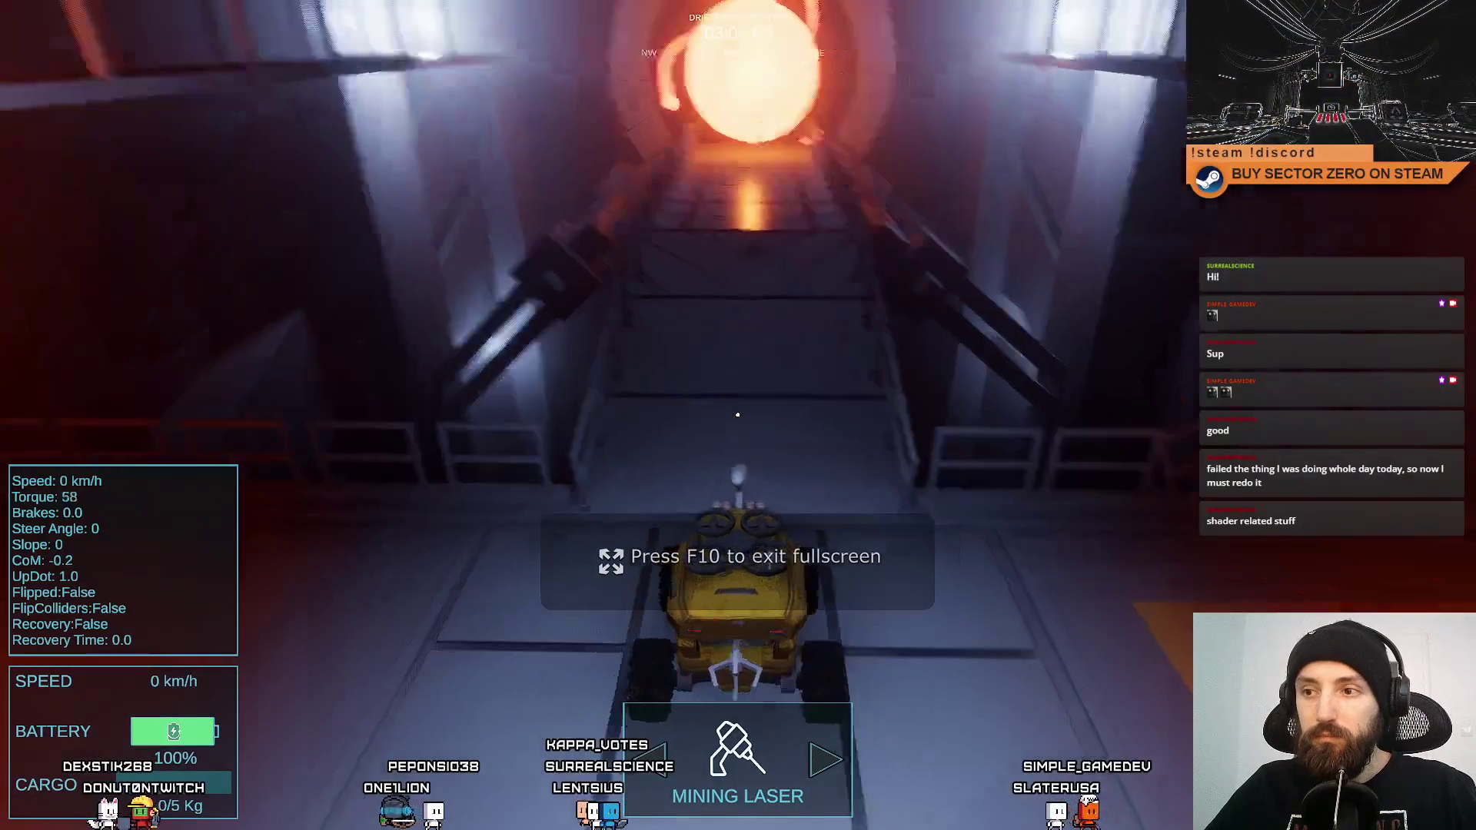
pyautogui.press('w')
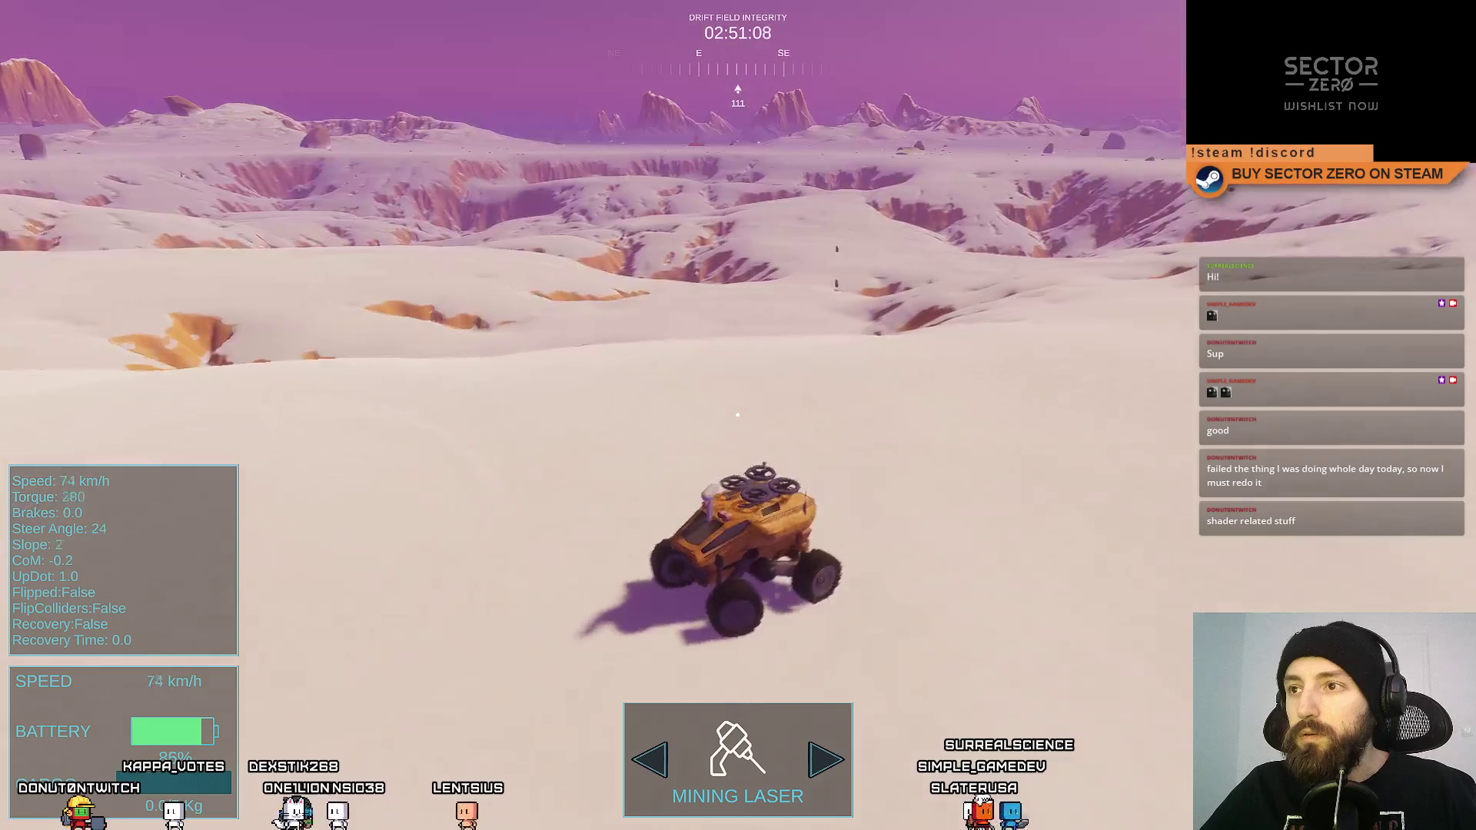
pyautogui.press('F11')
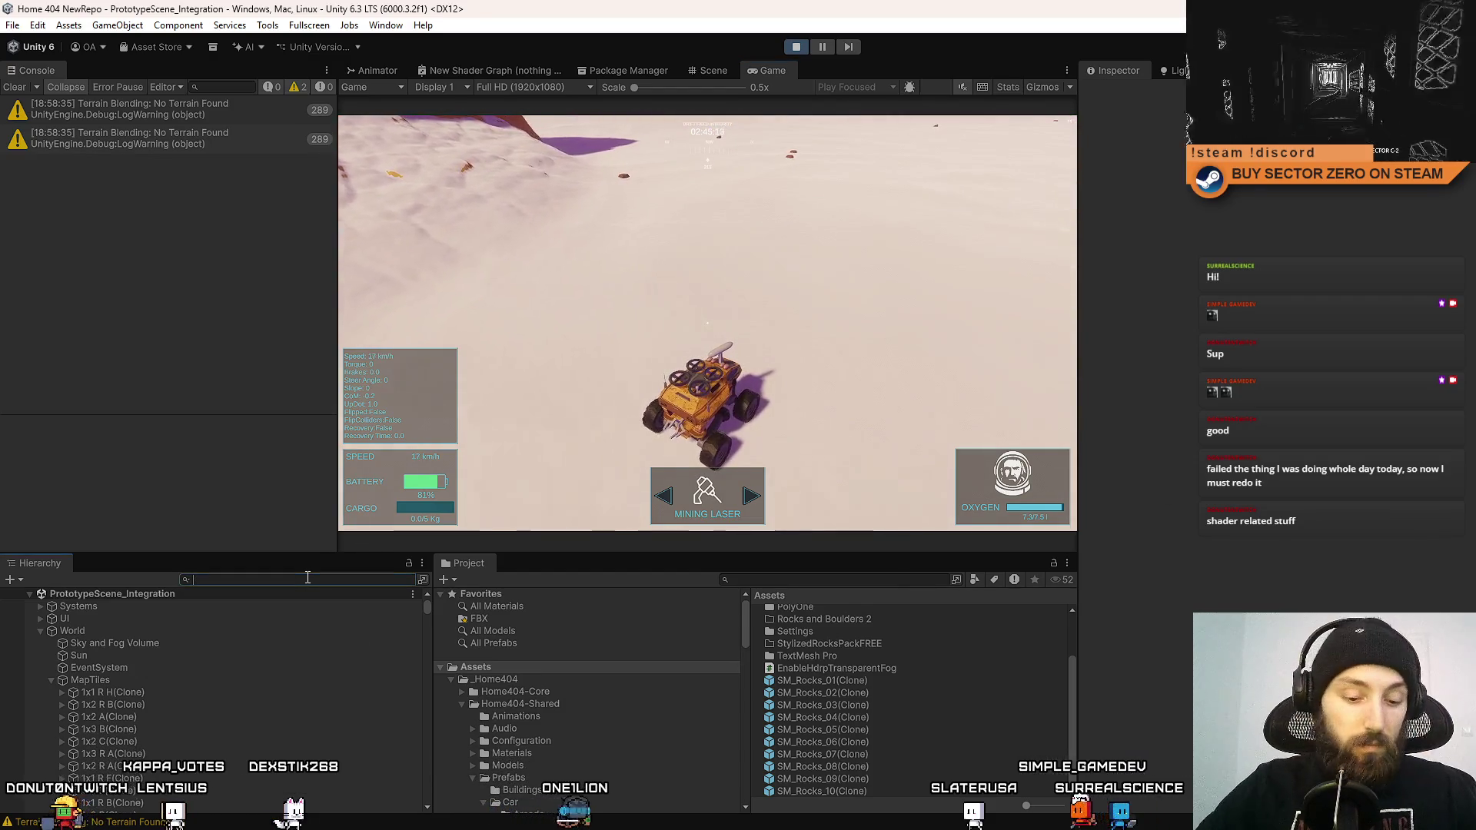
# Filter the Hierarchy to SM_Rocks, select every match, and scroll to their Micro Splat settings.
pyautogui.write('SM_Rocks')
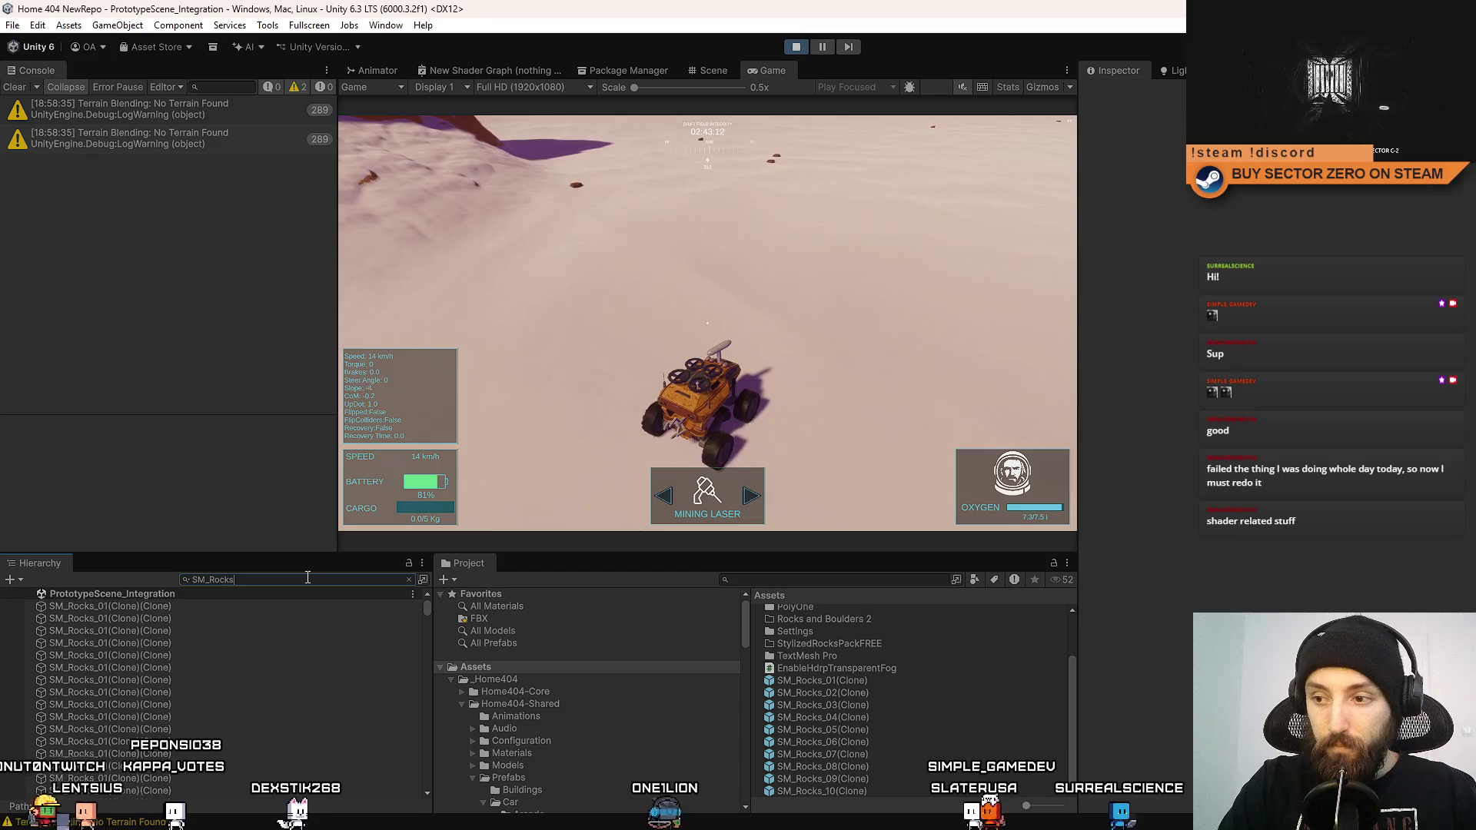
pyautogui.press('BackSpace')
pyautogui.press('BackSpace')
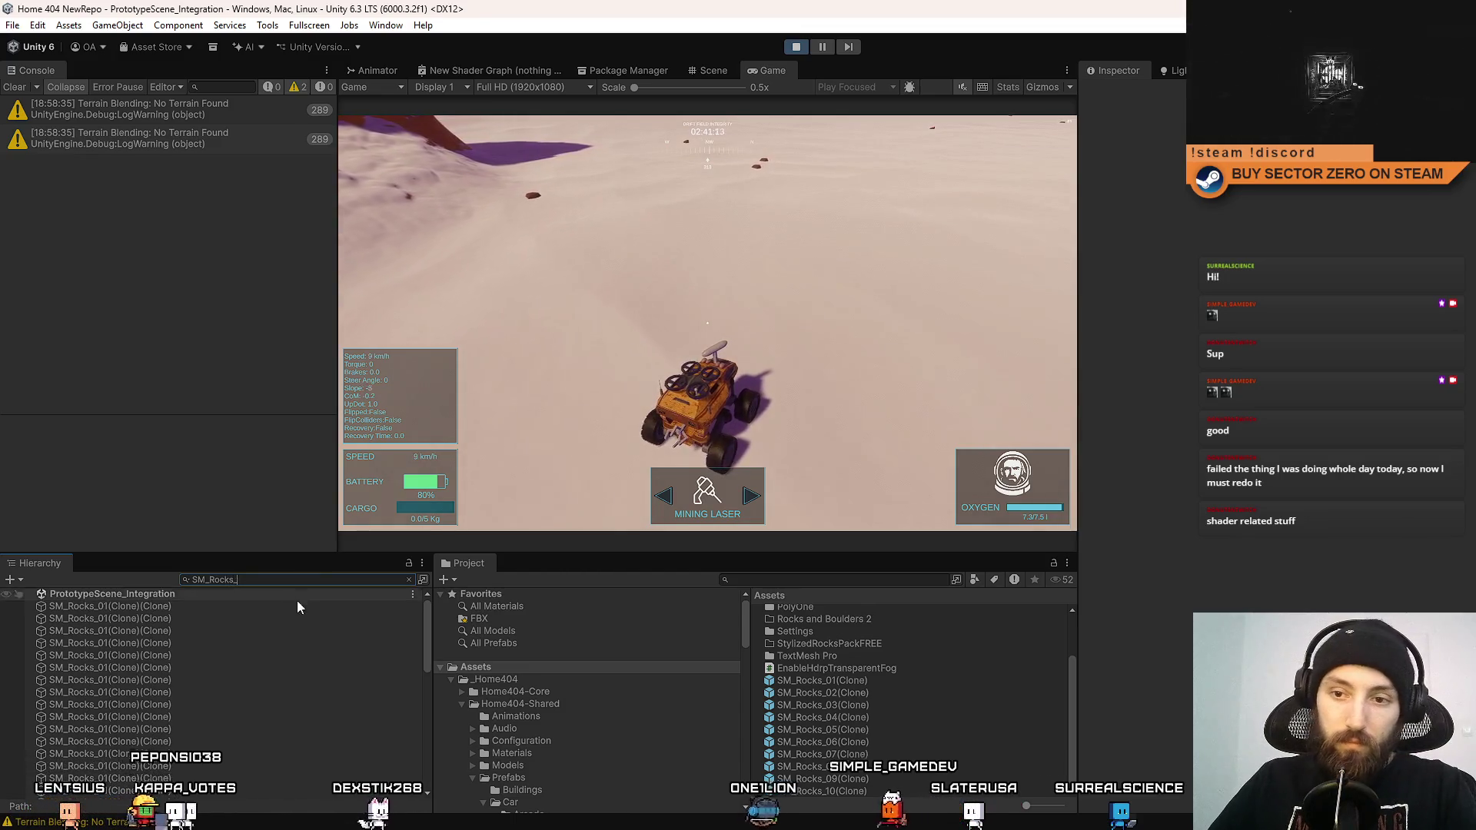
pyautogui.click(234, 607)
pyautogui.moveTo(427, 609); pyautogui.dragTo(427, 740)
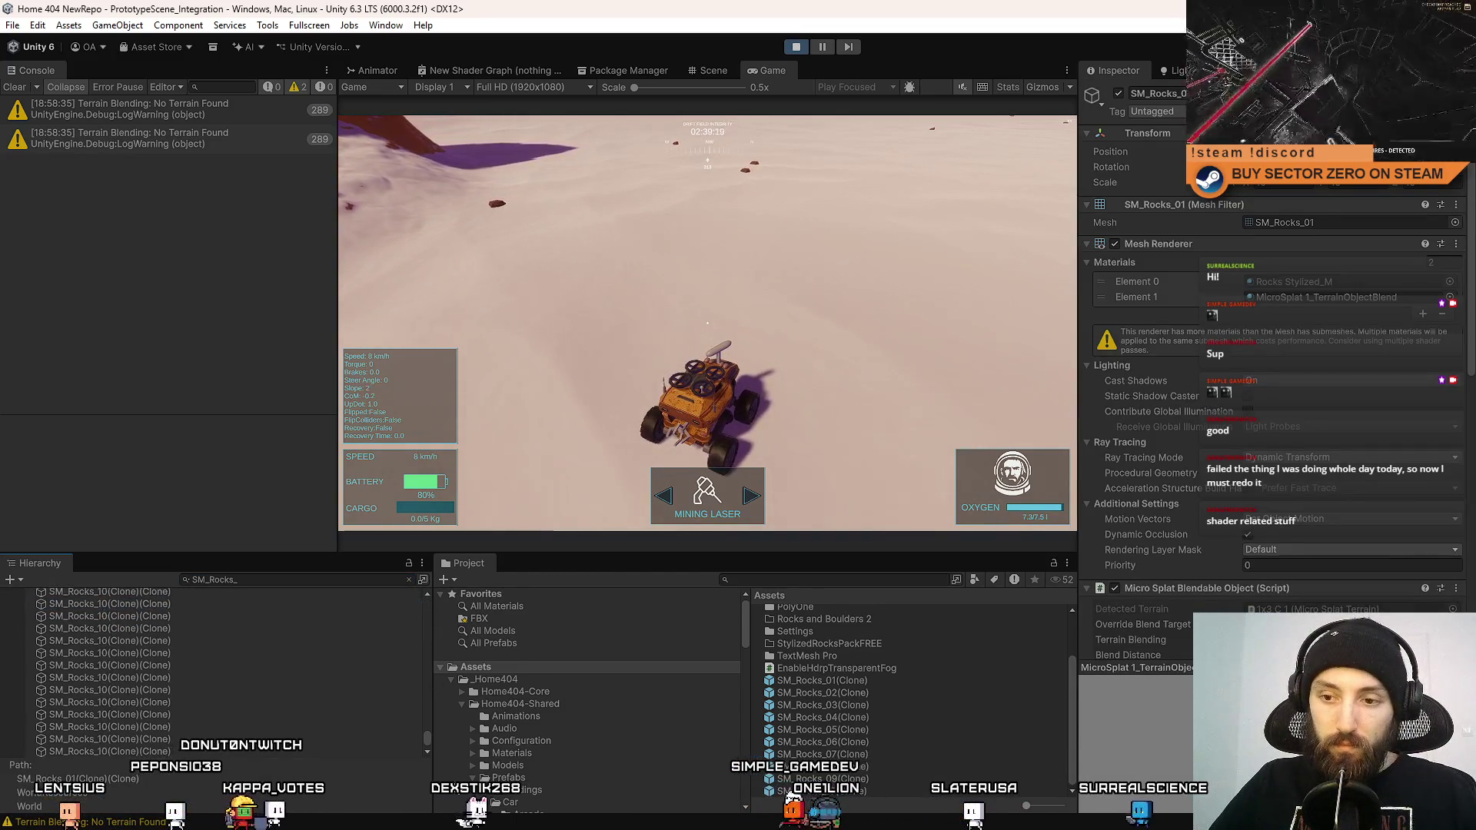
pyautogui.keyDown('shift'); pyautogui.click(115, 751); pyautogui.keyUp('shift')
pyautogui.scroll(-5, 1414, 377)
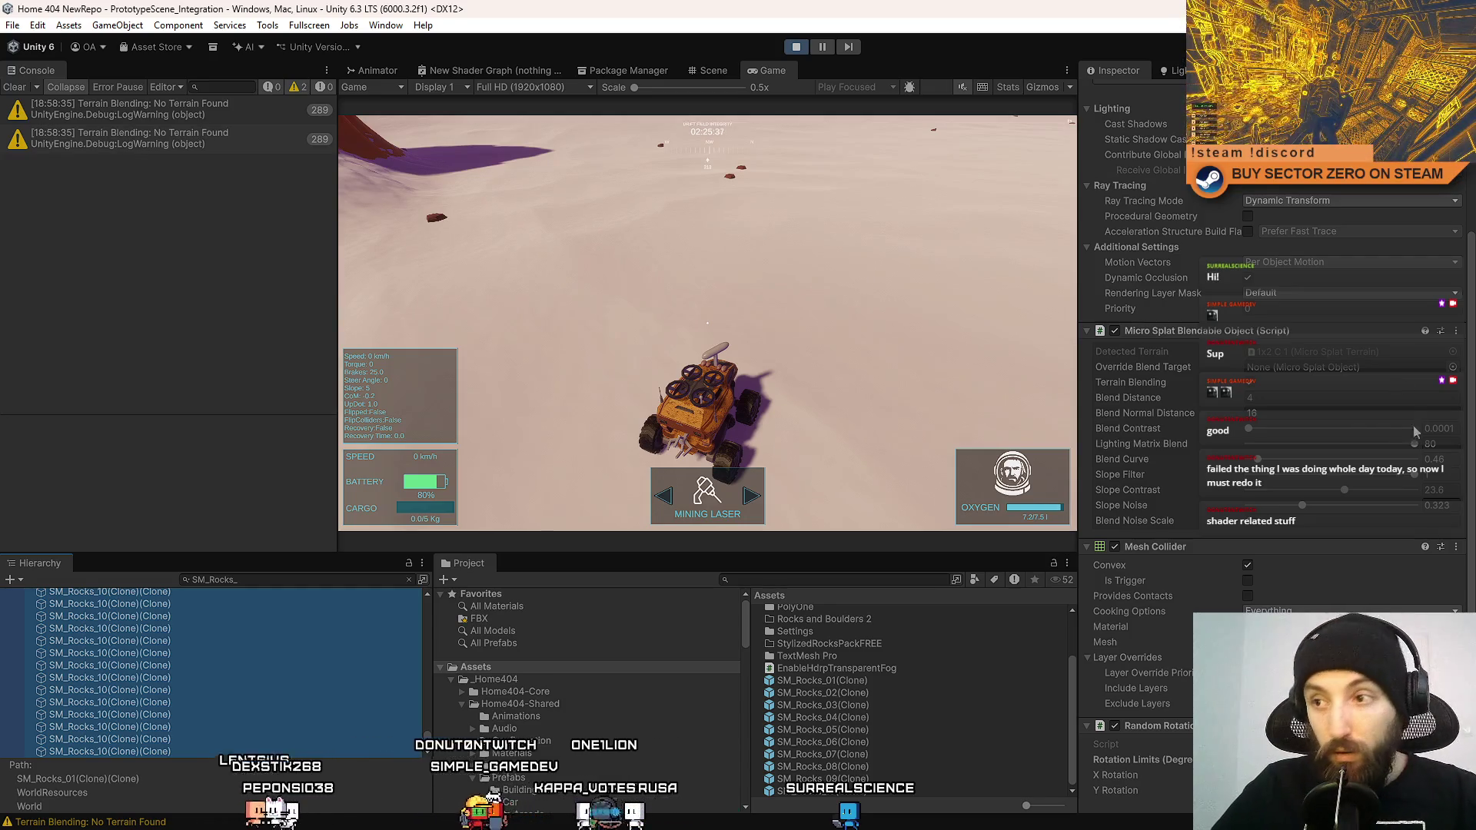
# Drive the rover fullscreen among the rocks, braking with Space through a left turn.
pyautogui.press('F10')
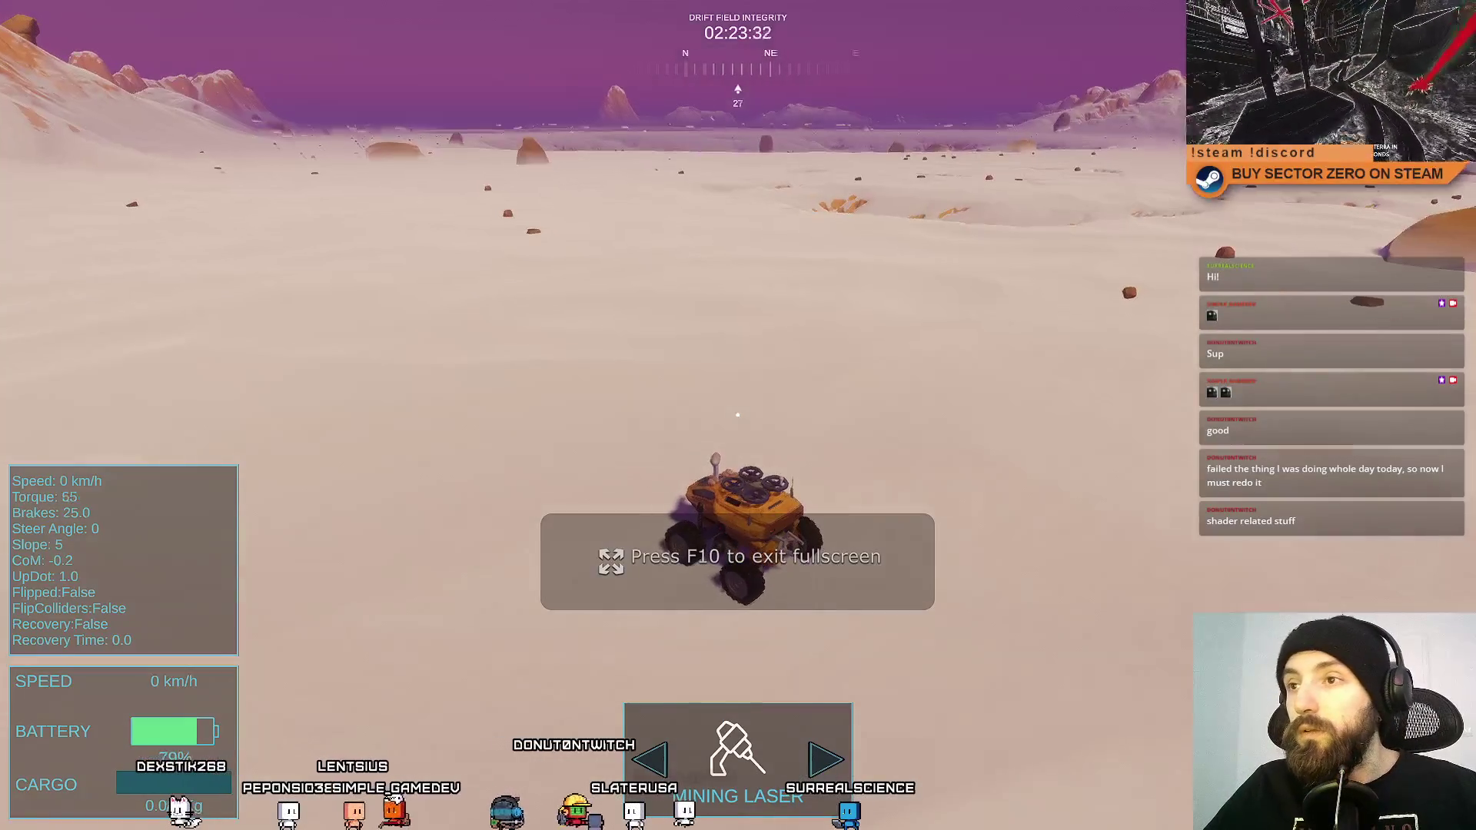
pyautogui.press('w')
pyautogui.press('d')
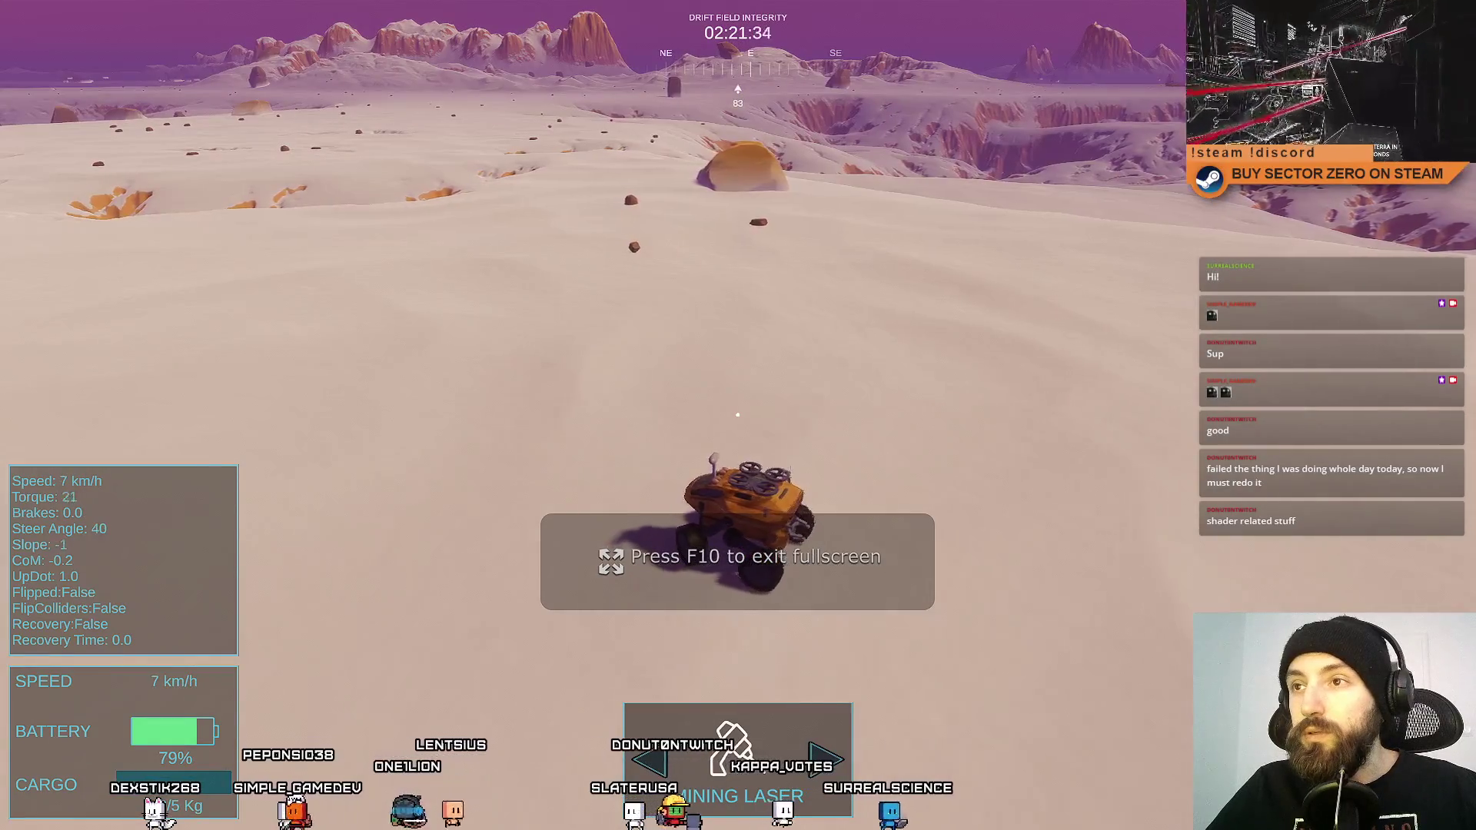
pyautogui.press('w')
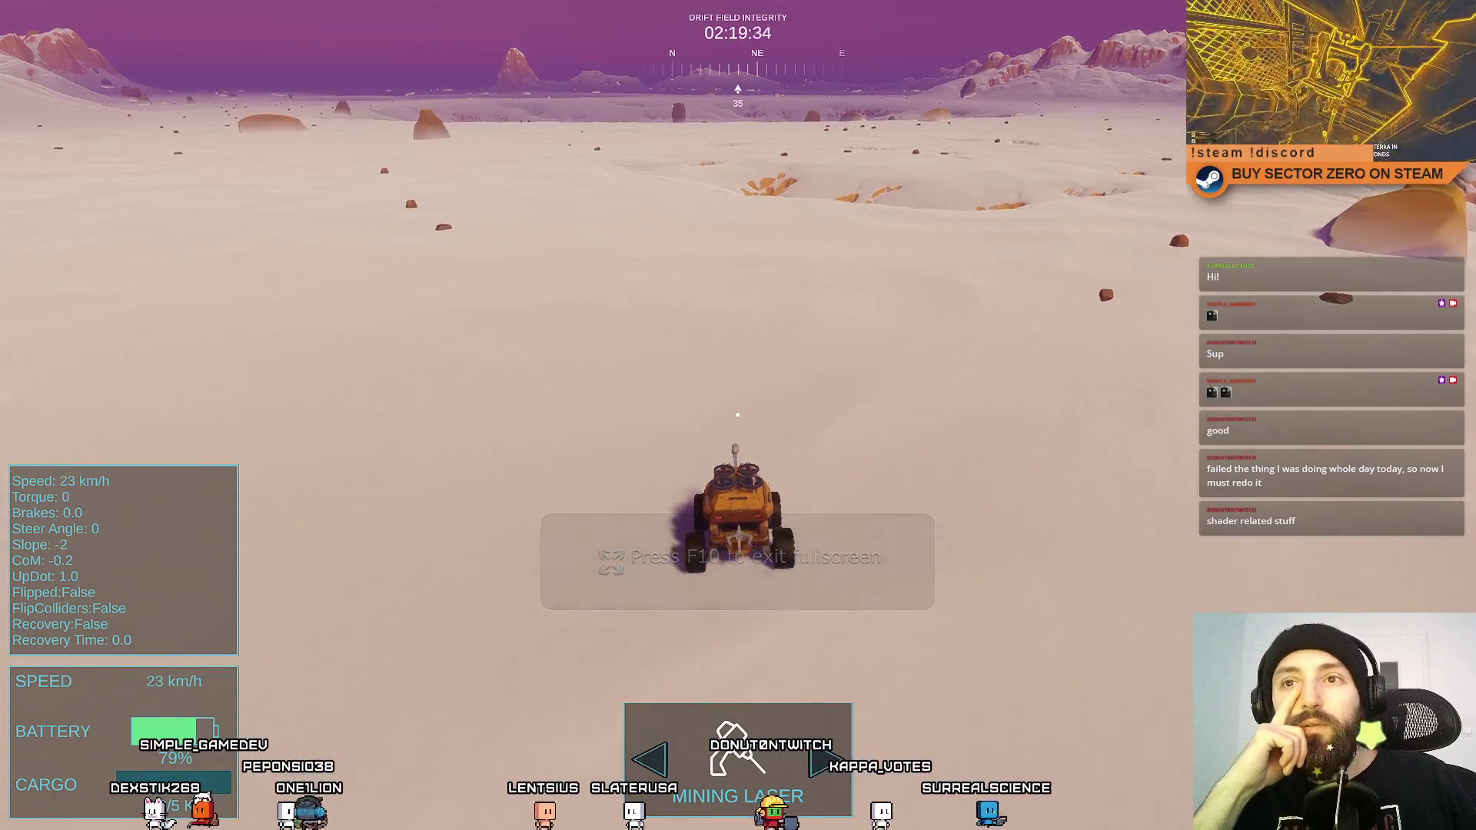
pyautogui.press('a')
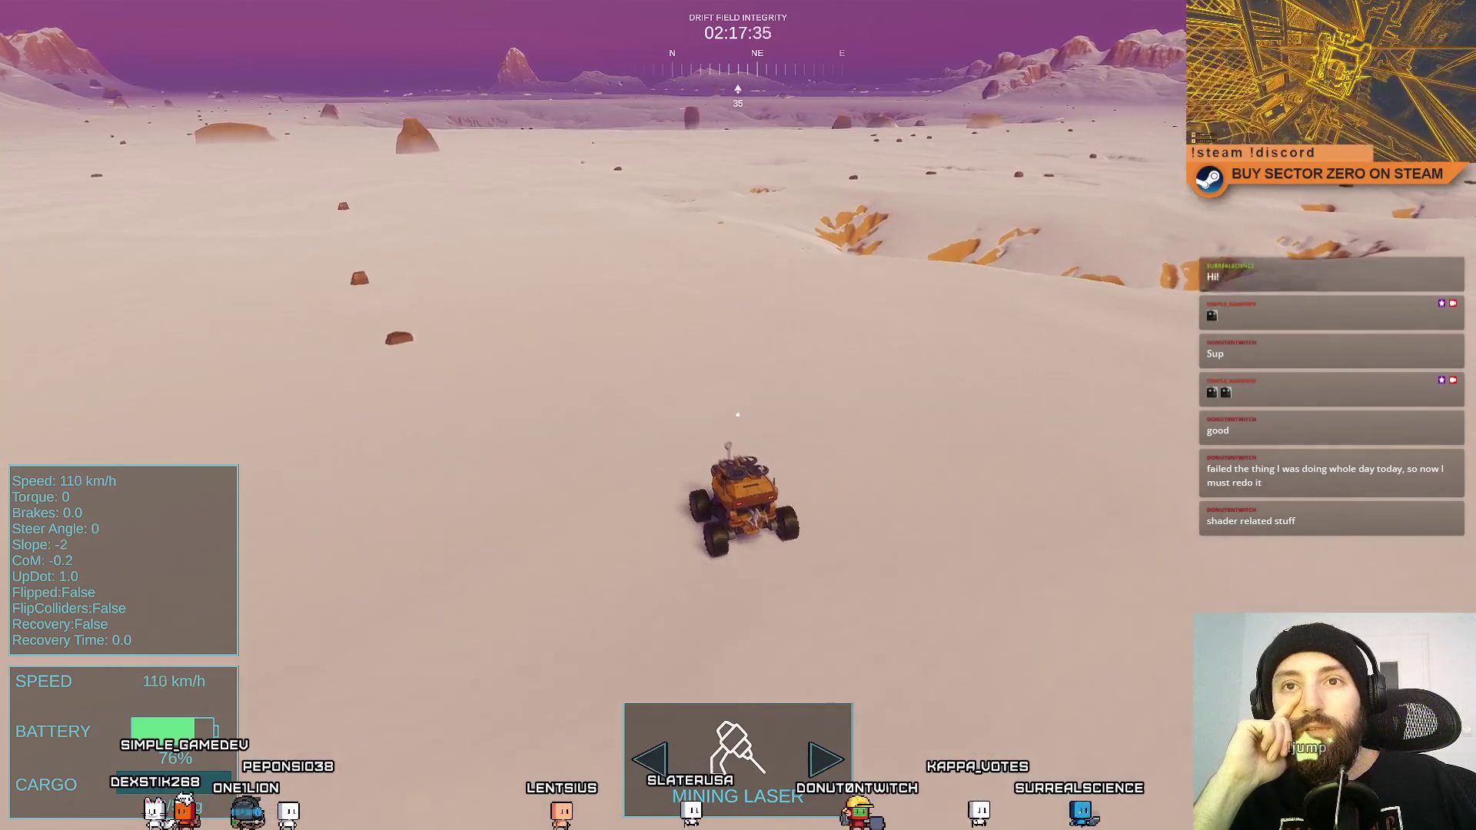
pyautogui.press('a')
pyautogui.press('space')
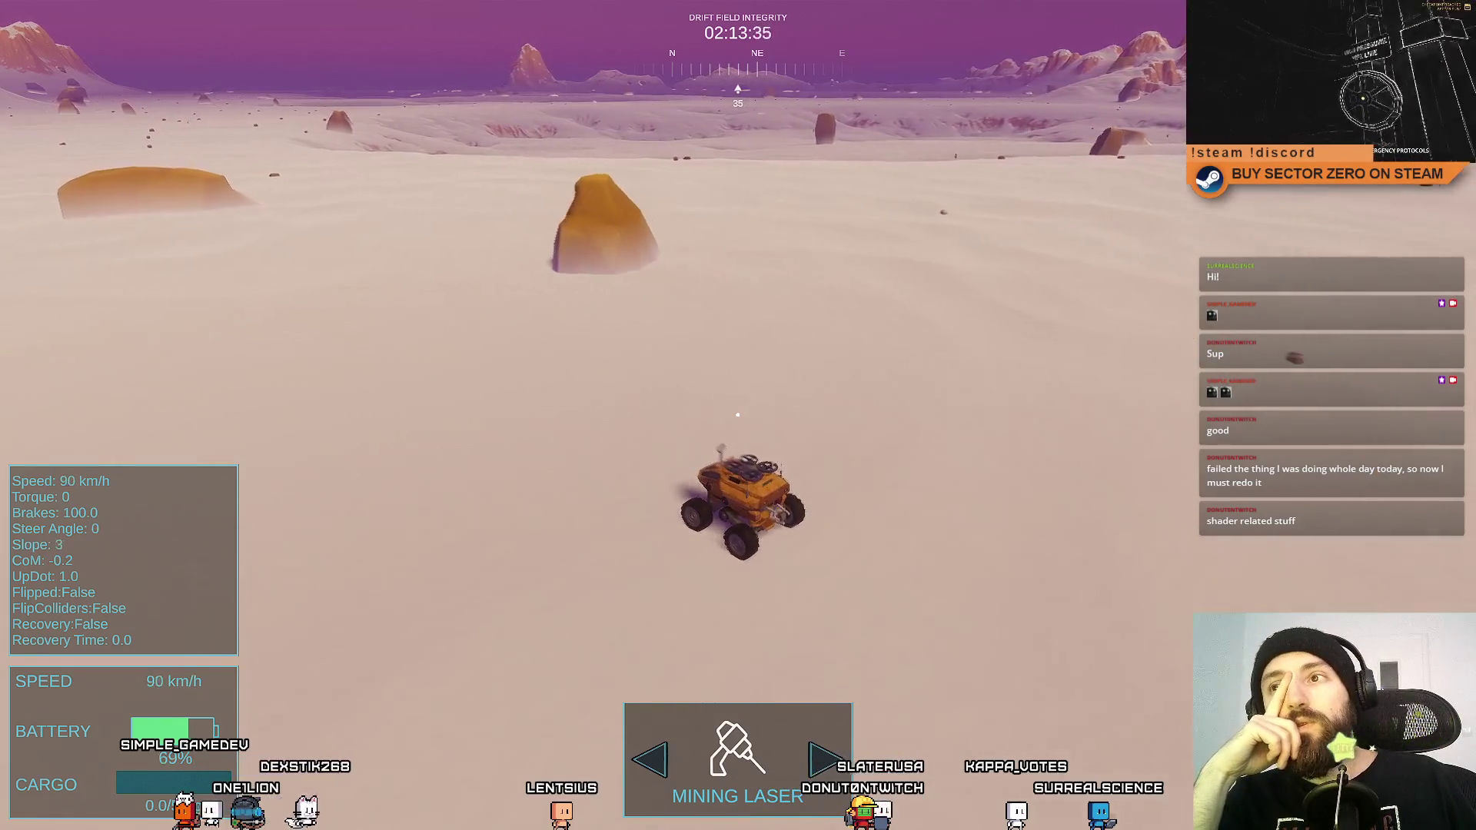
pyautogui.press('w')
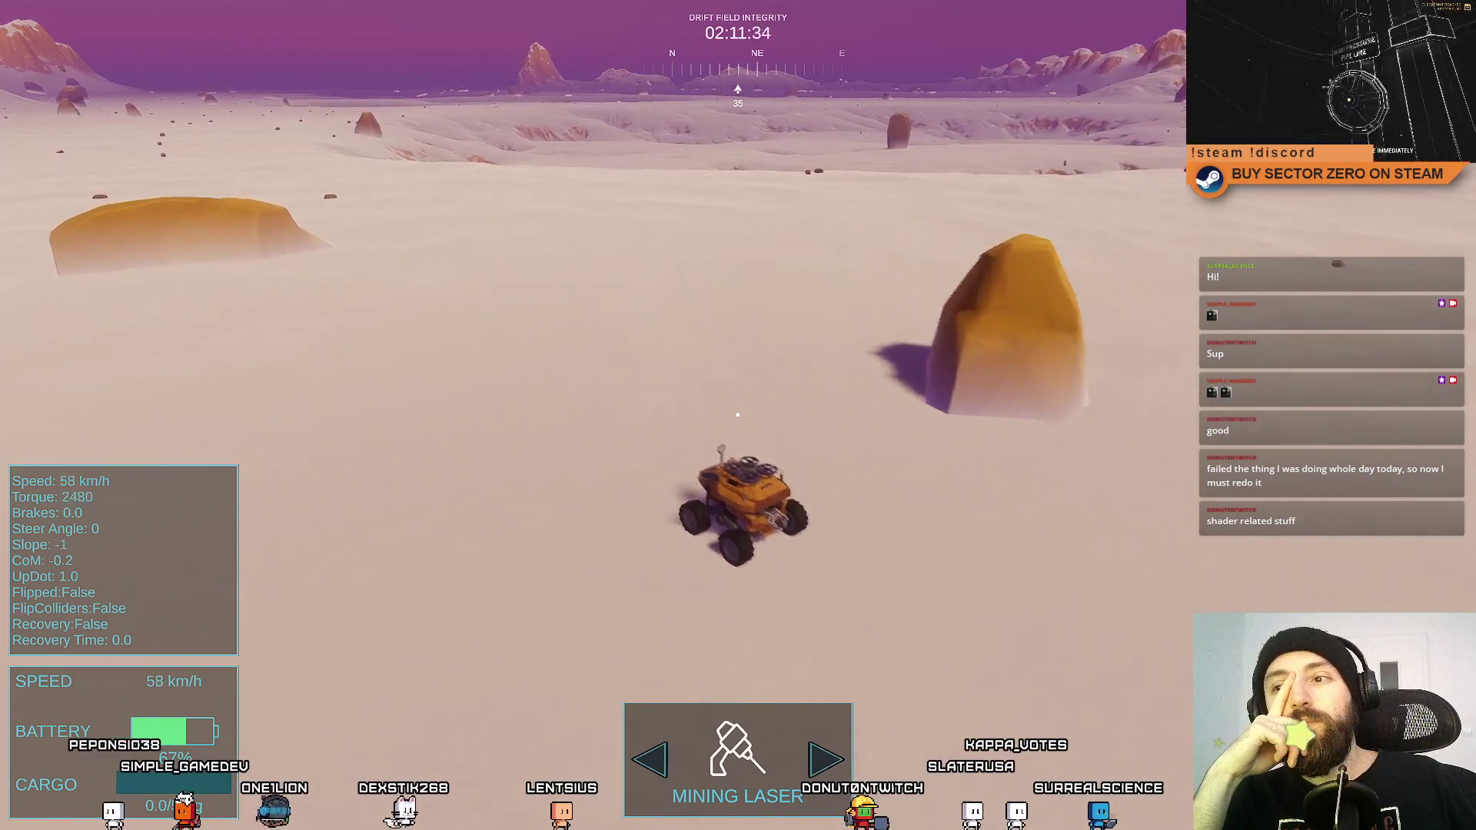
pyautogui.press('d')
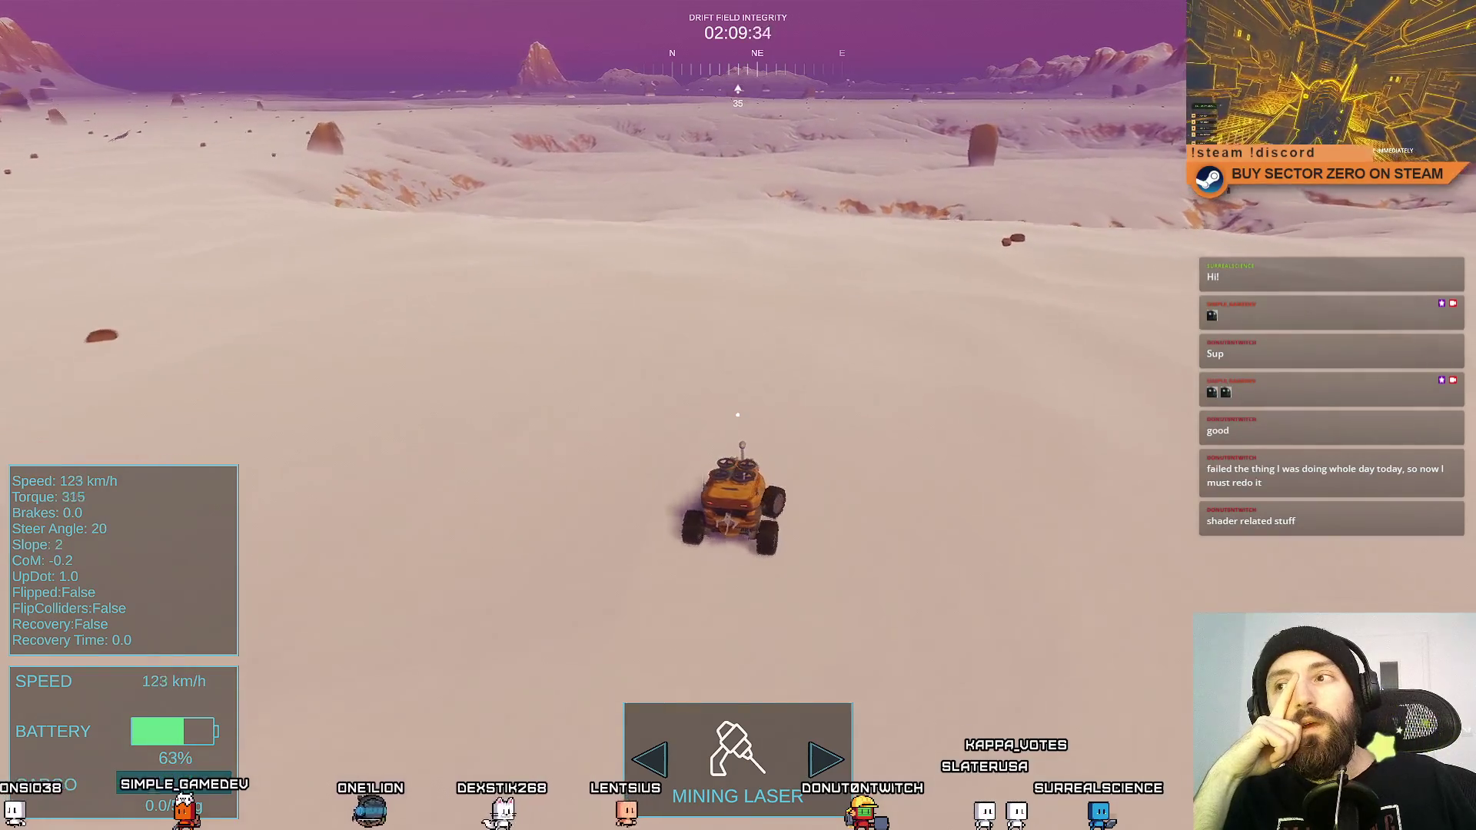
pyautogui.press('d')
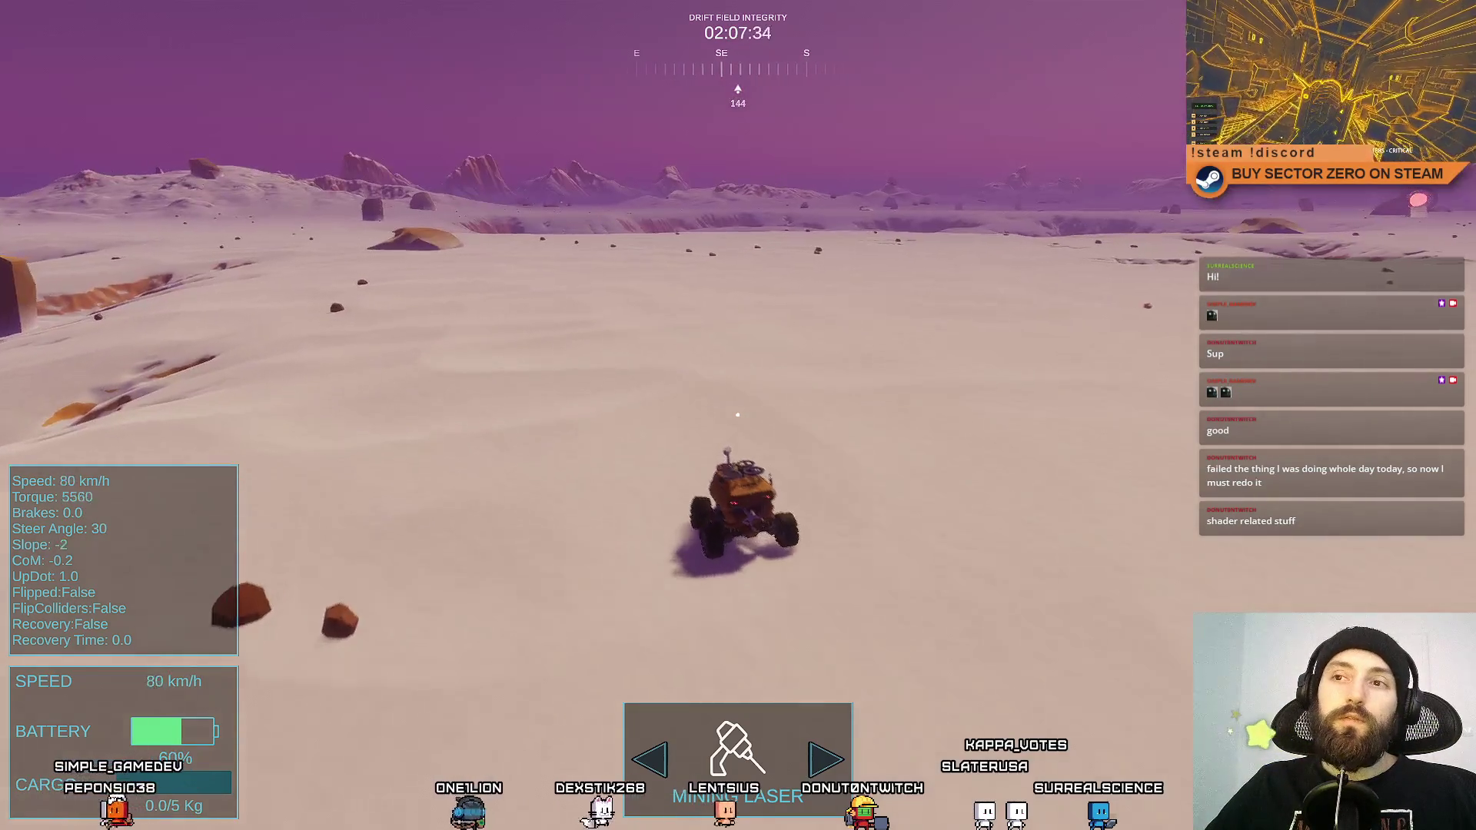
pyautogui.press('a')
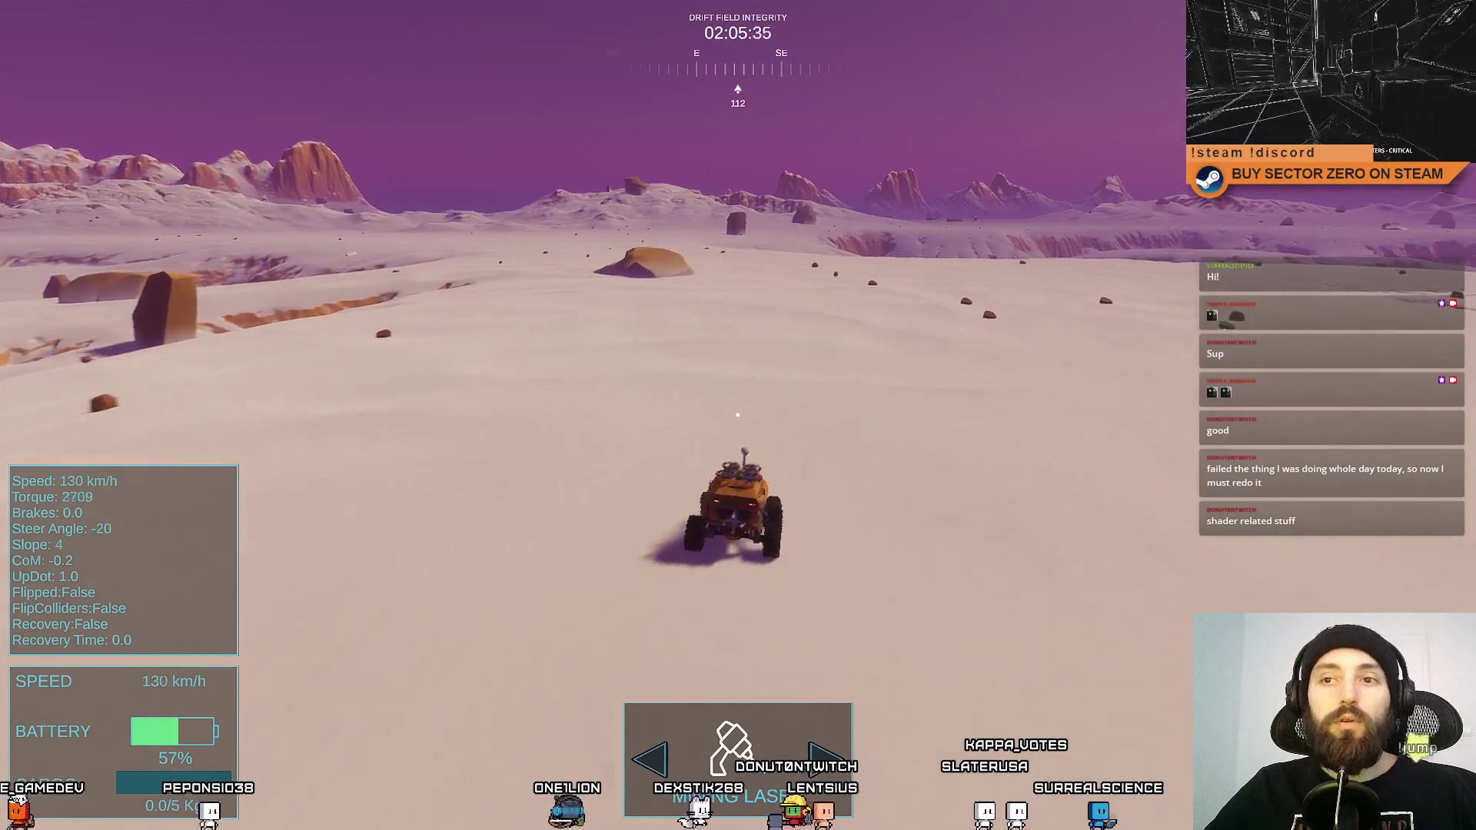
pyautogui.press('a')
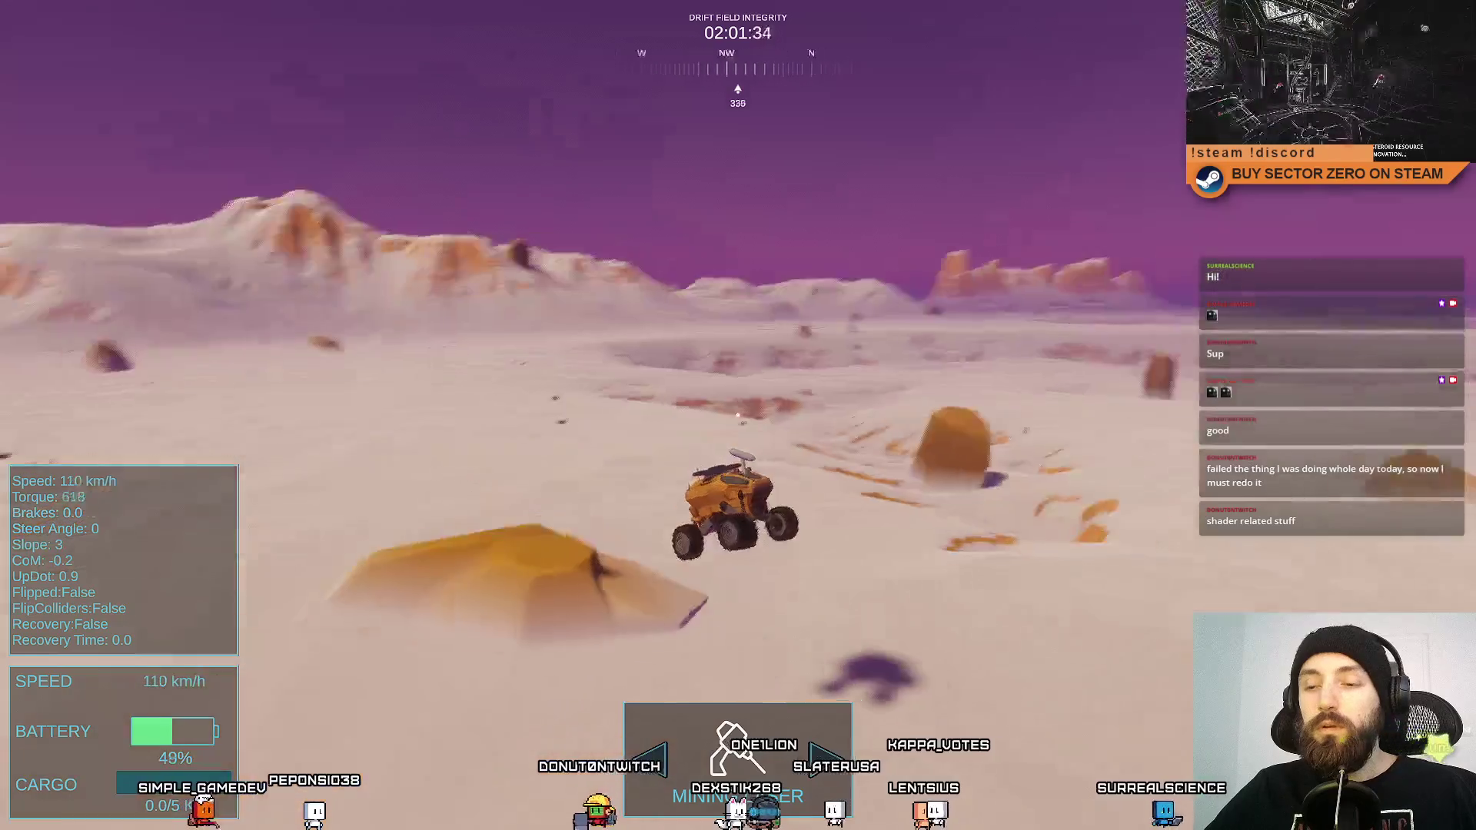
# Keep driving past the sand ramp and up the slope, then exit fullscreen.
pyautogui.press('s')
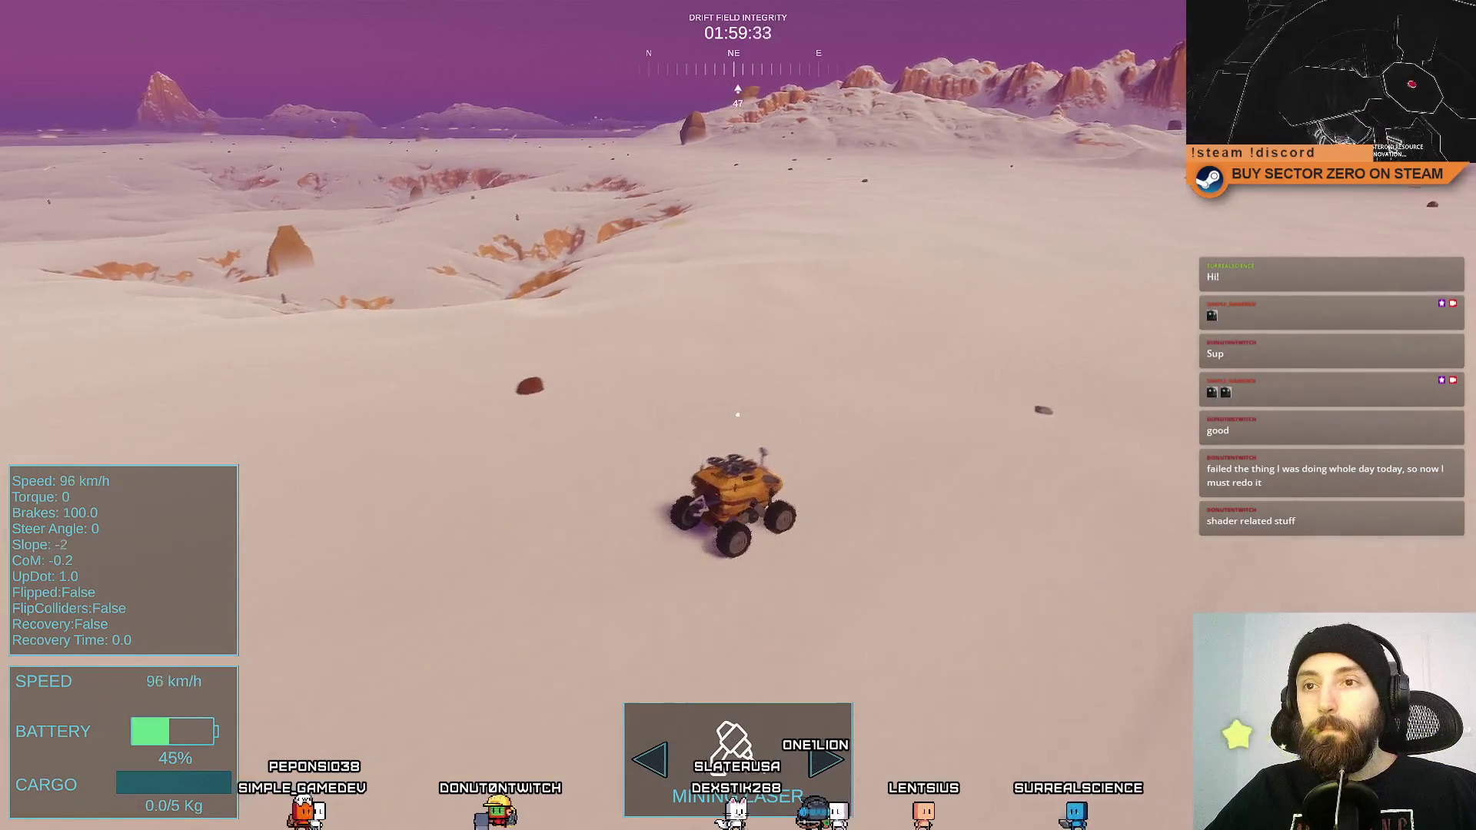
pyautogui.press('w')
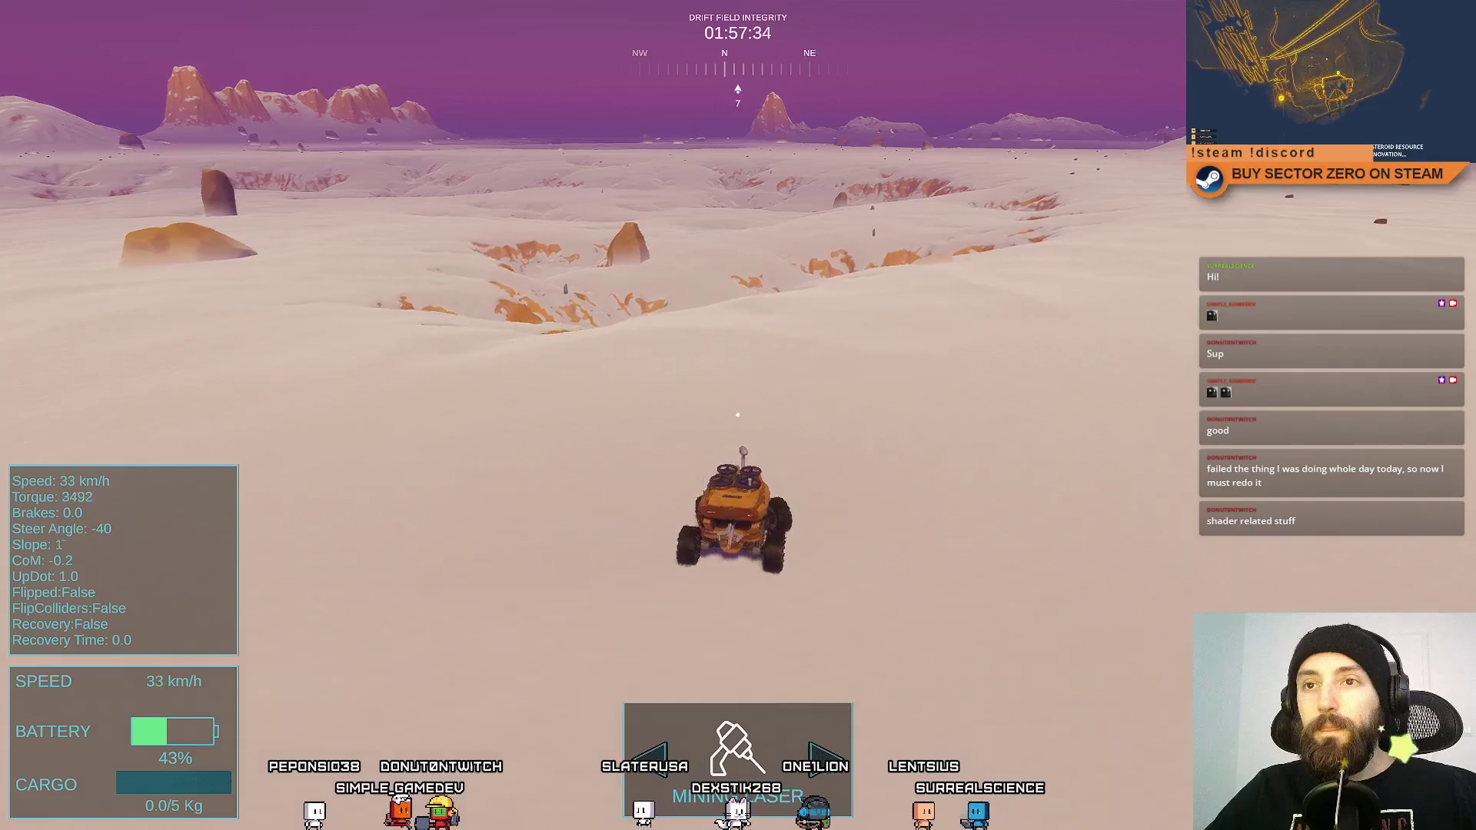
pyautogui.press('a')
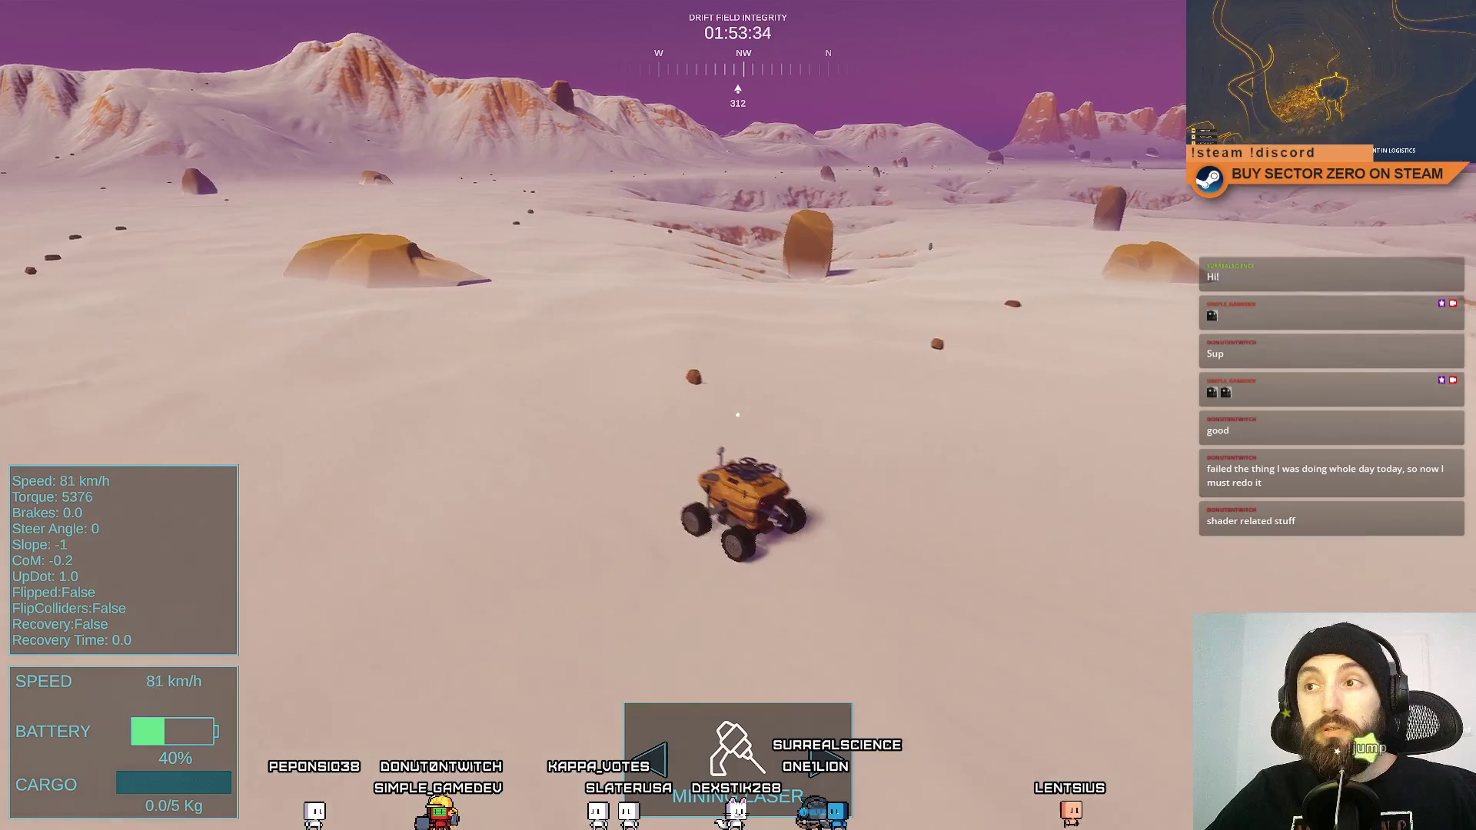
pyautogui.press('a')
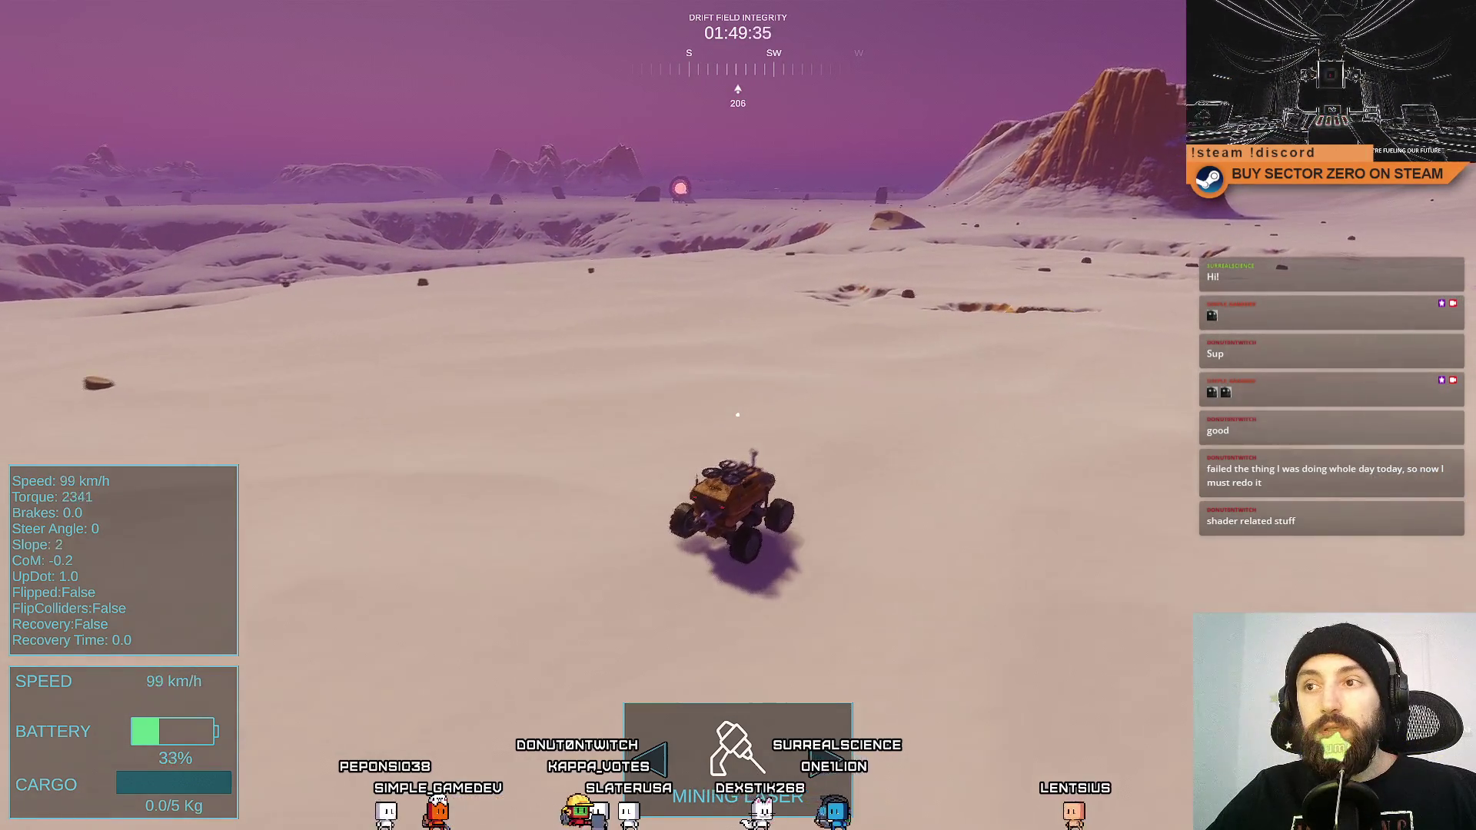
pyautogui.press('d')
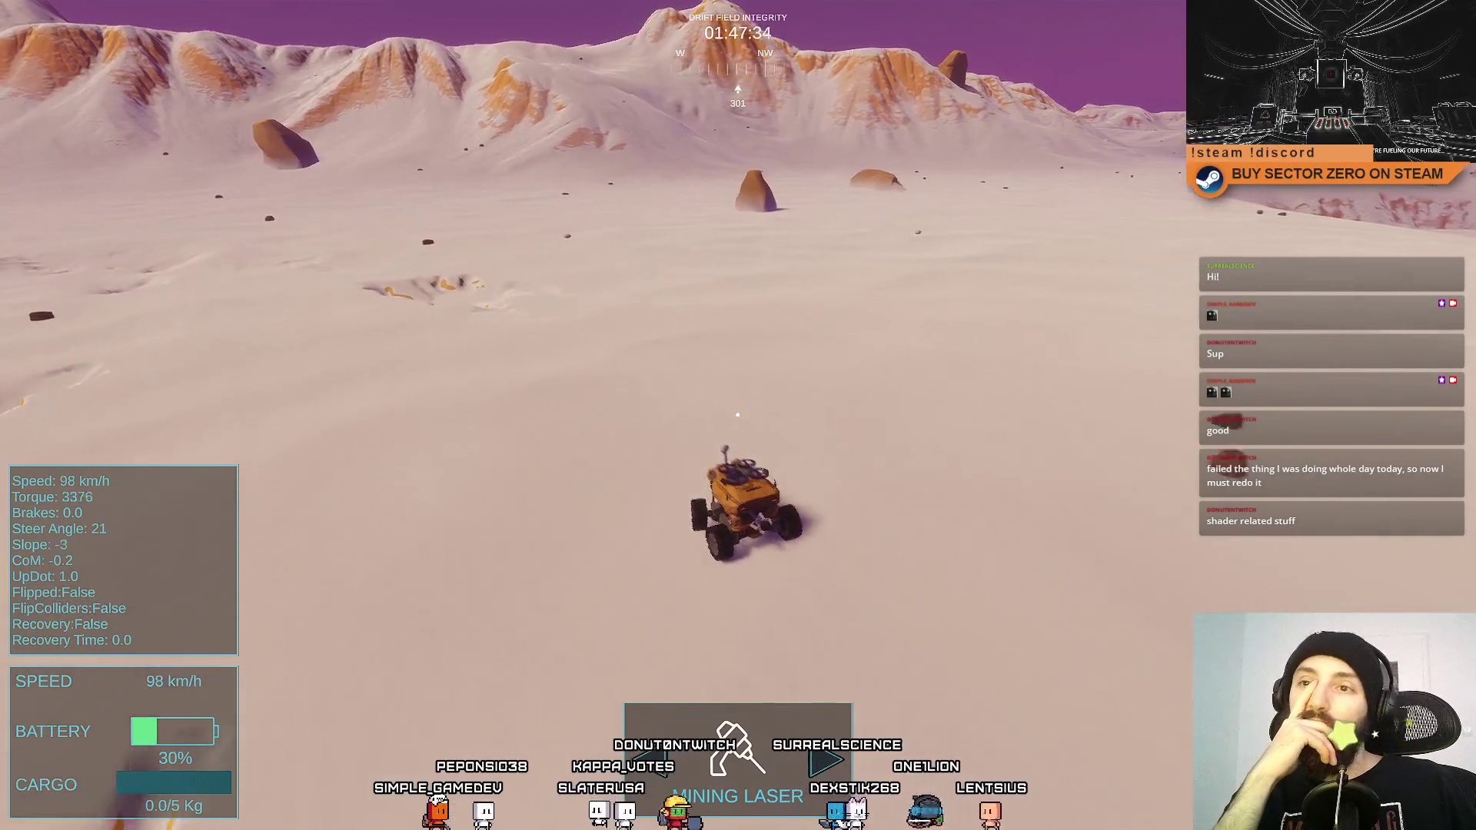
pyautogui.press('a')
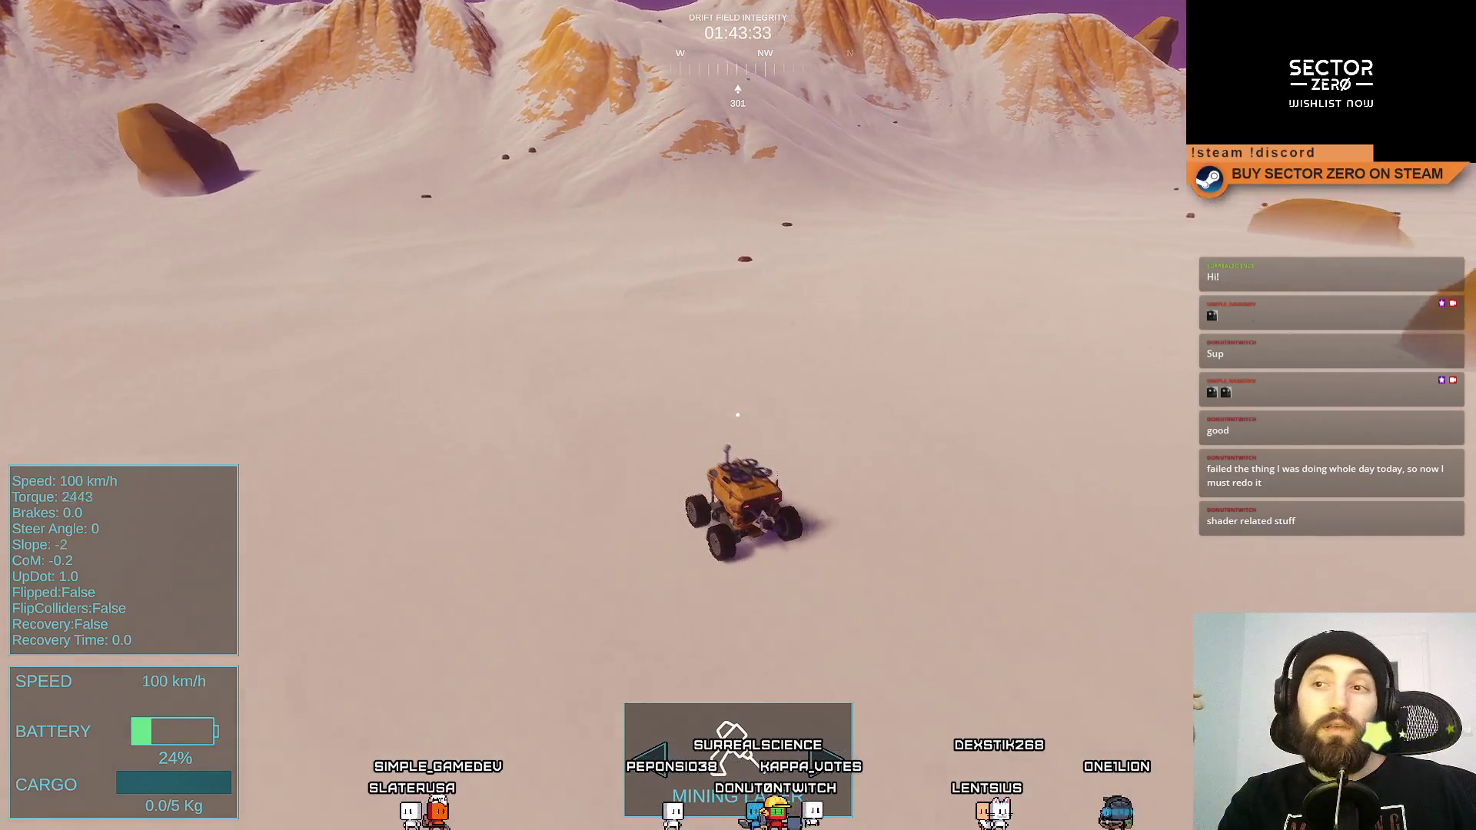
pyautogui.press('d')
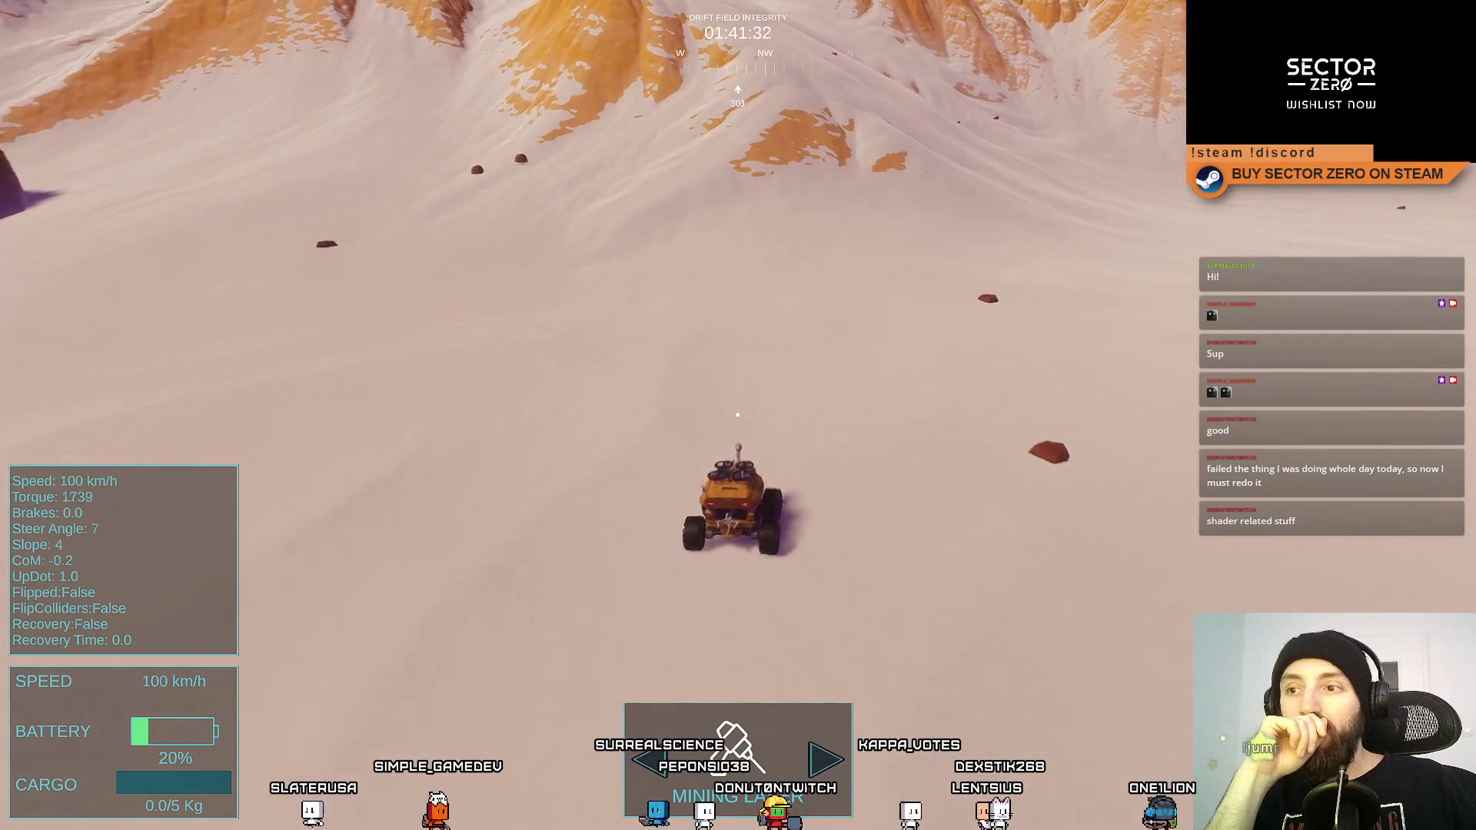
pyautogui.press('a')
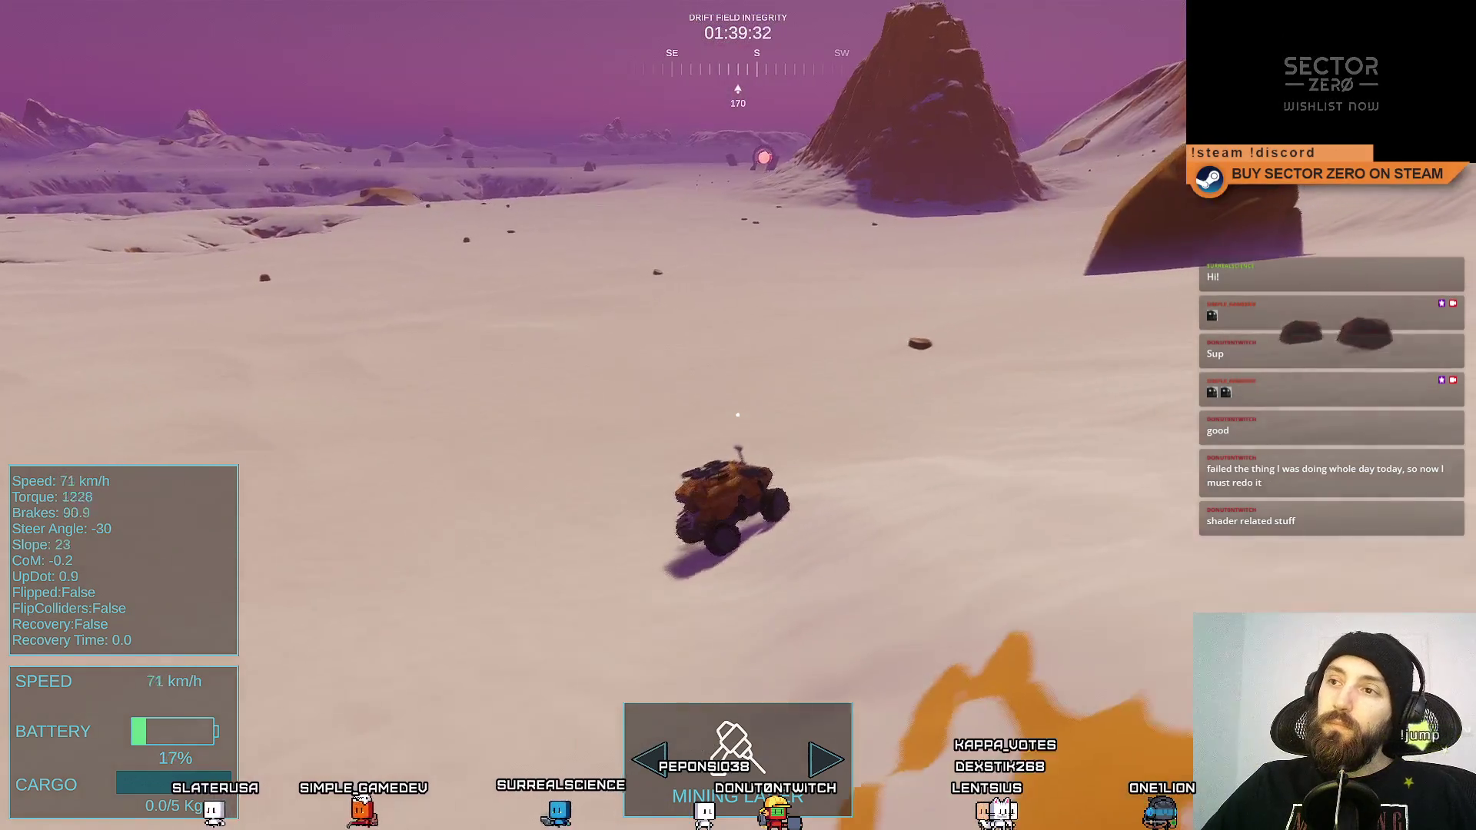
pyautogui.press('w')
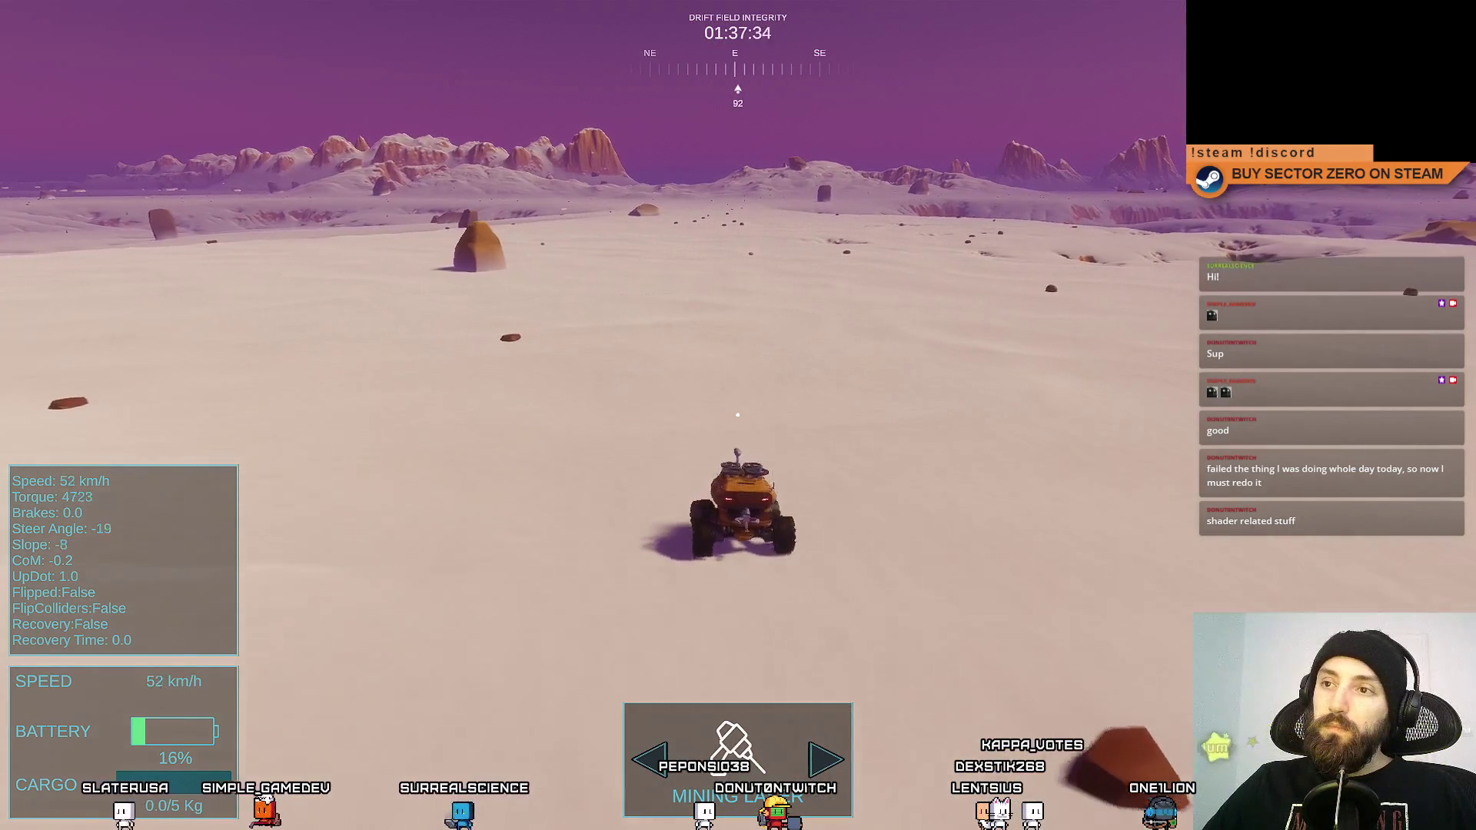
pyautogui.press('F11')
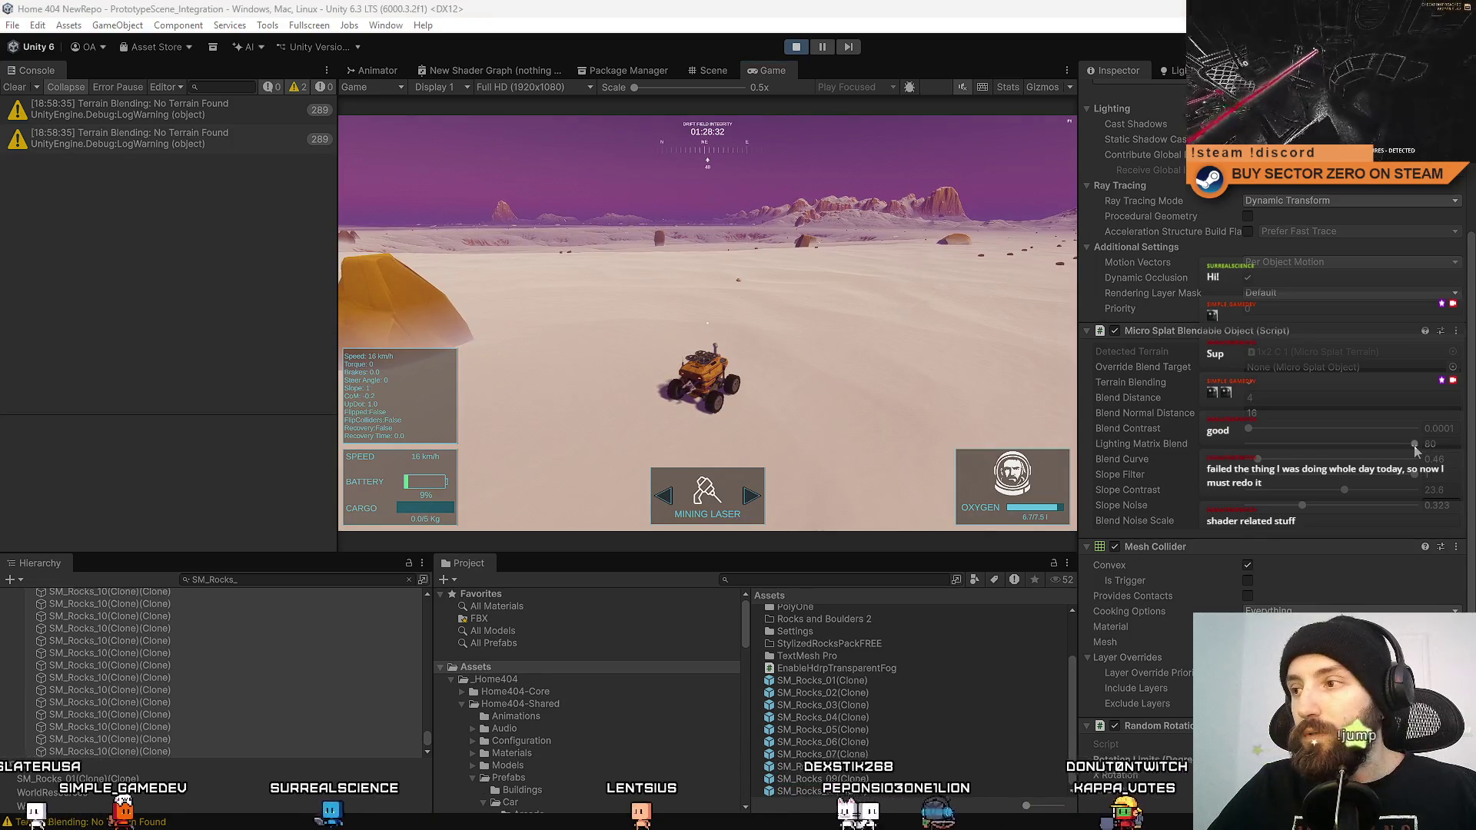
# Lower Lighting Matrix Blend from 80 to 1 and set Blend Distance to 1.
pyautogui.click(1412, 445)
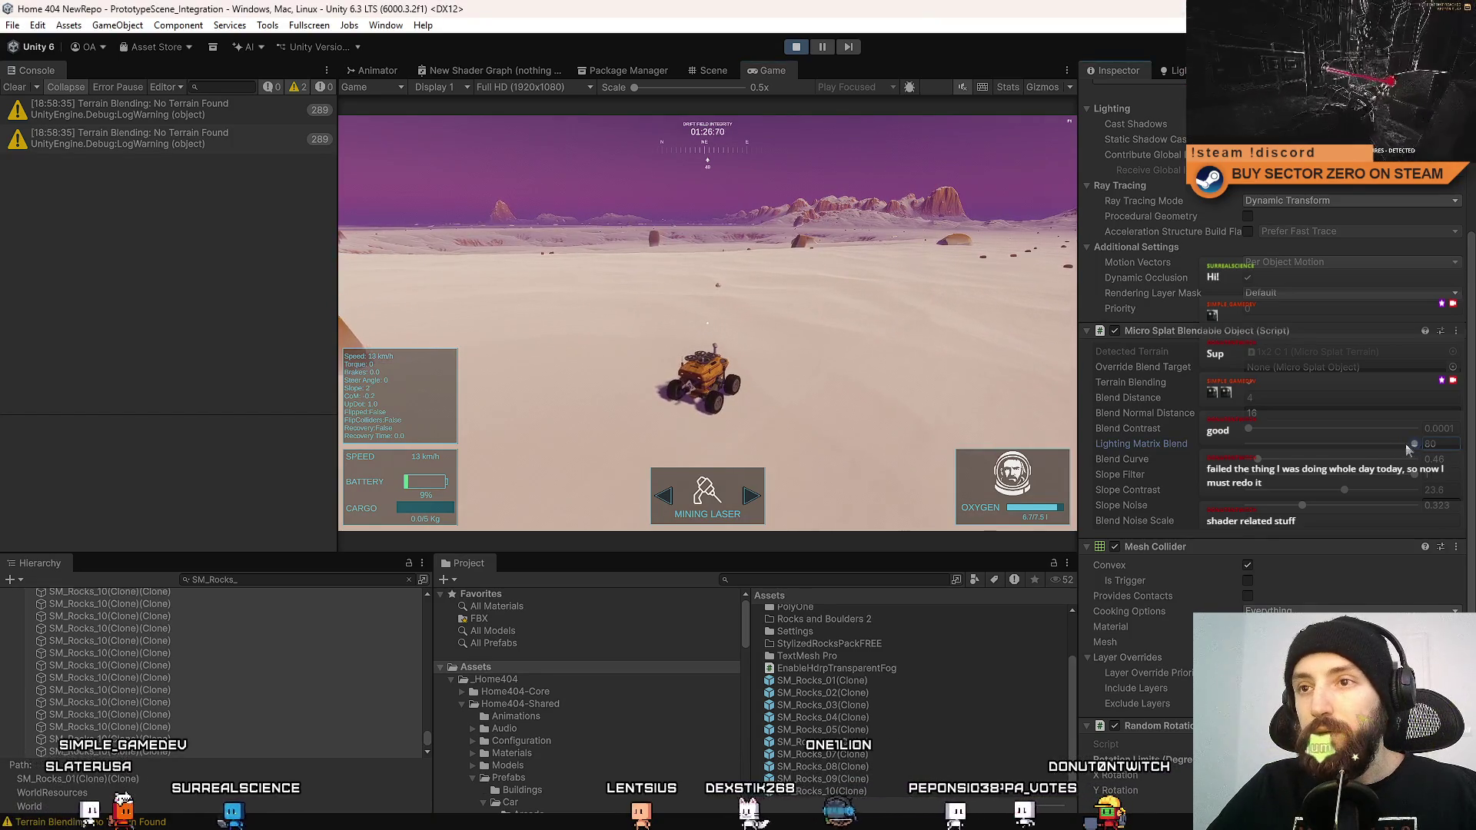
pyautogui.moveTo(1407, 447); pyautogui.dragTo(1144, 439)
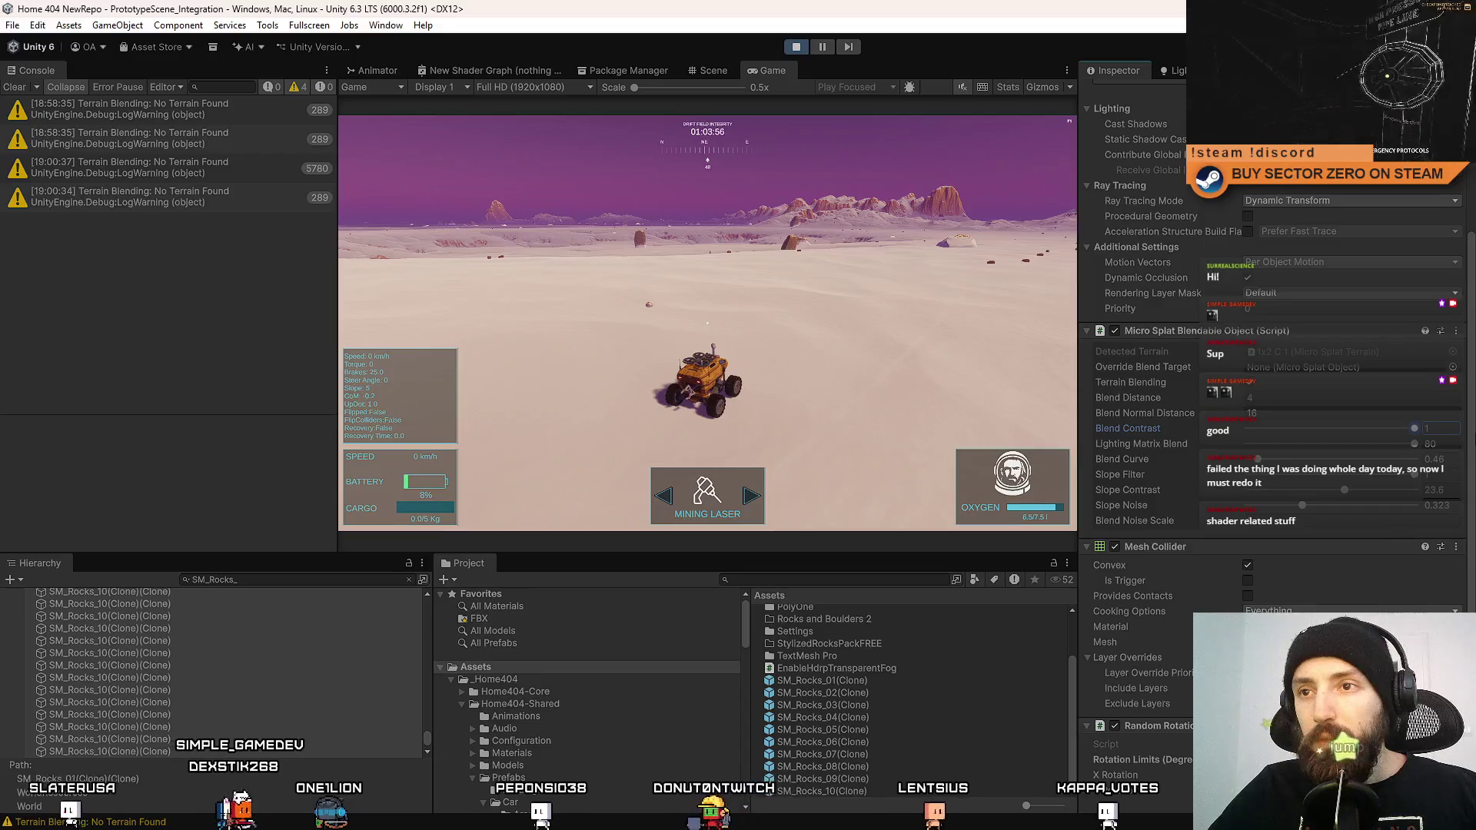
pyautogui.click(1336, 399)
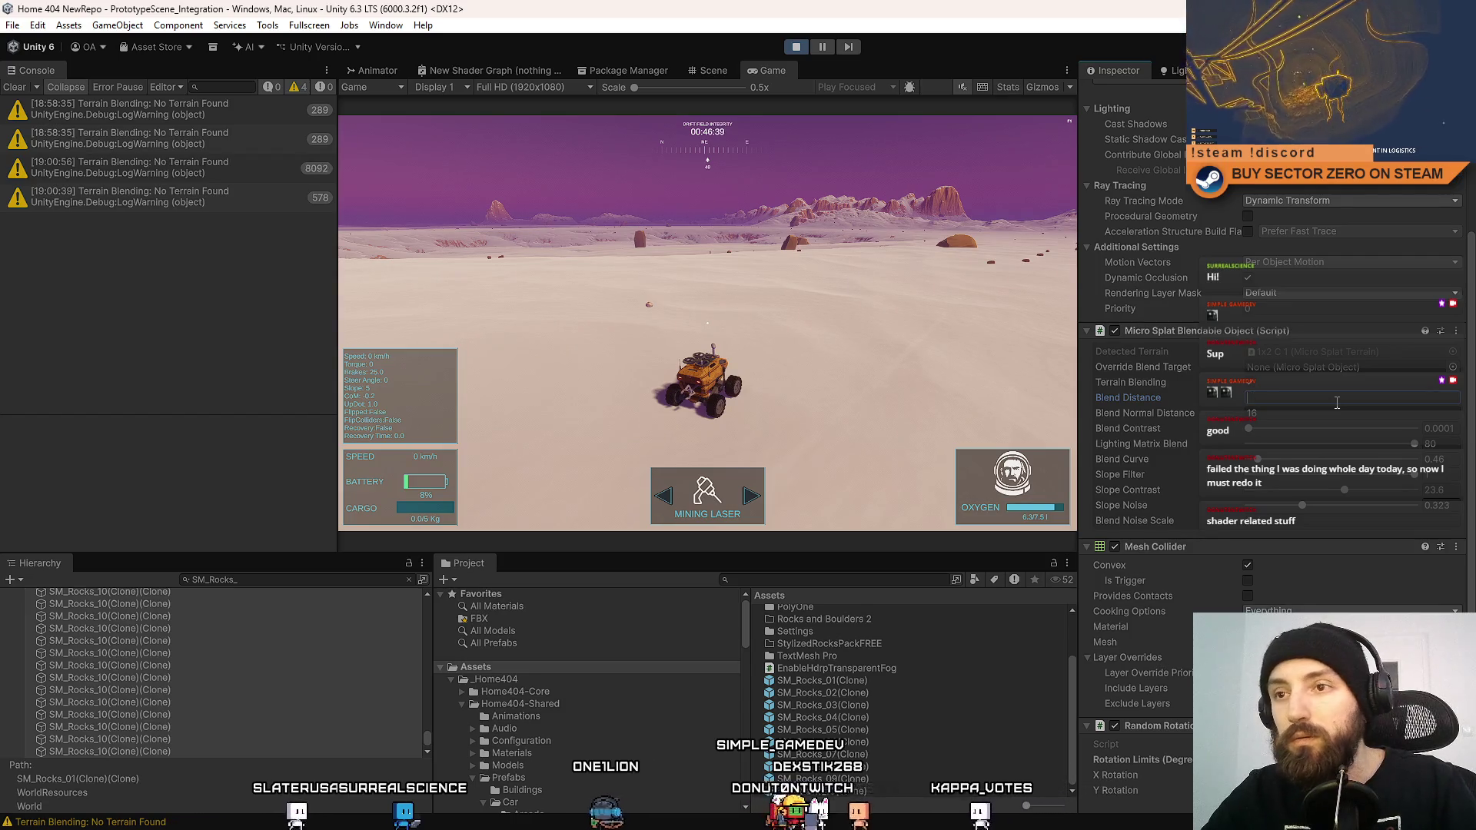
pyautogui.write('1')
# Check the rocks in fullscreen play around the rover, then stop Play mode.
pyautogui.press('F10')
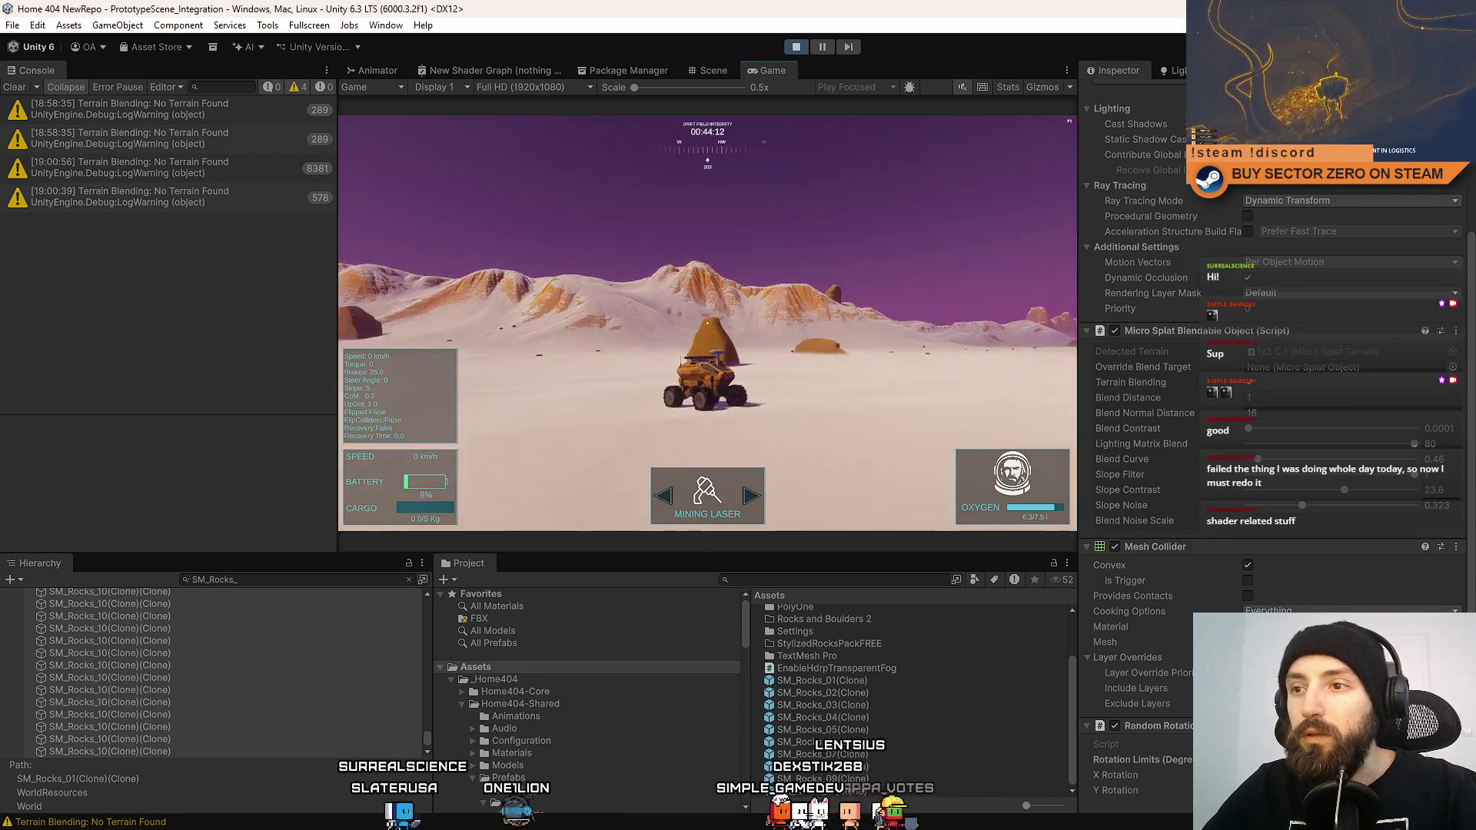
pyautogui.click(1340, 538)
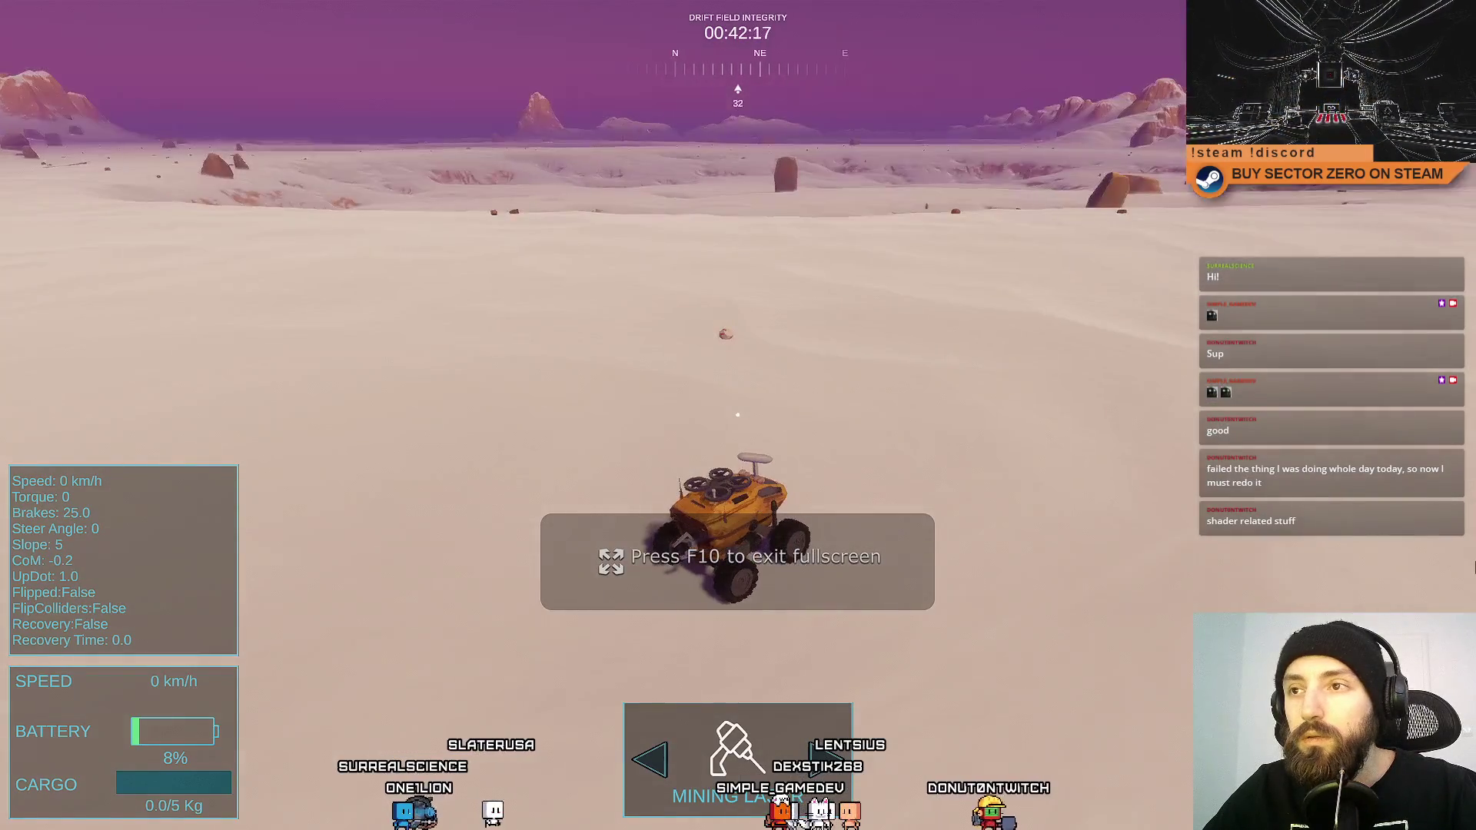
pyautogui.moveTo(738, 415)
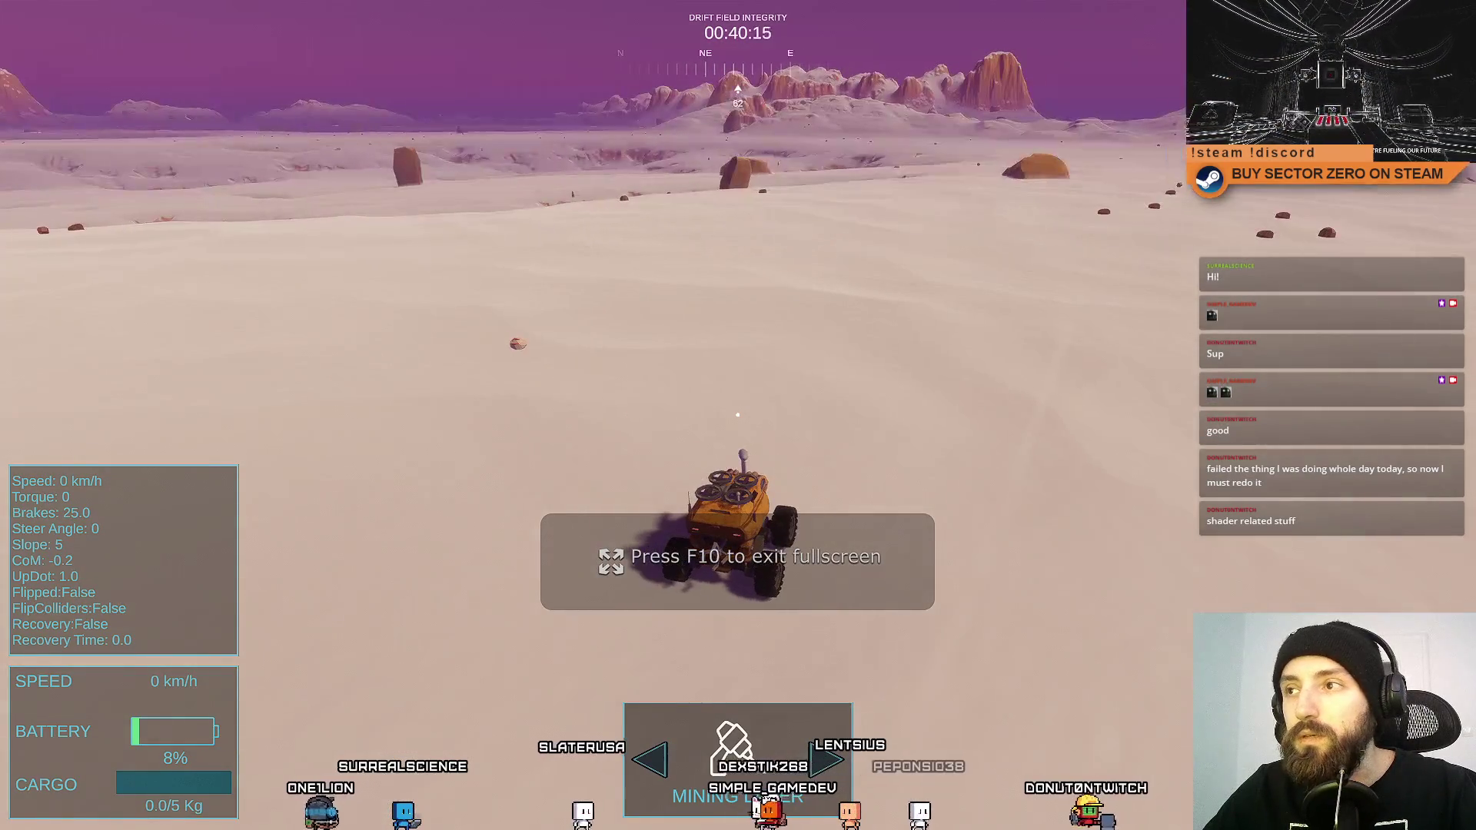
pyautogui.press('F10')
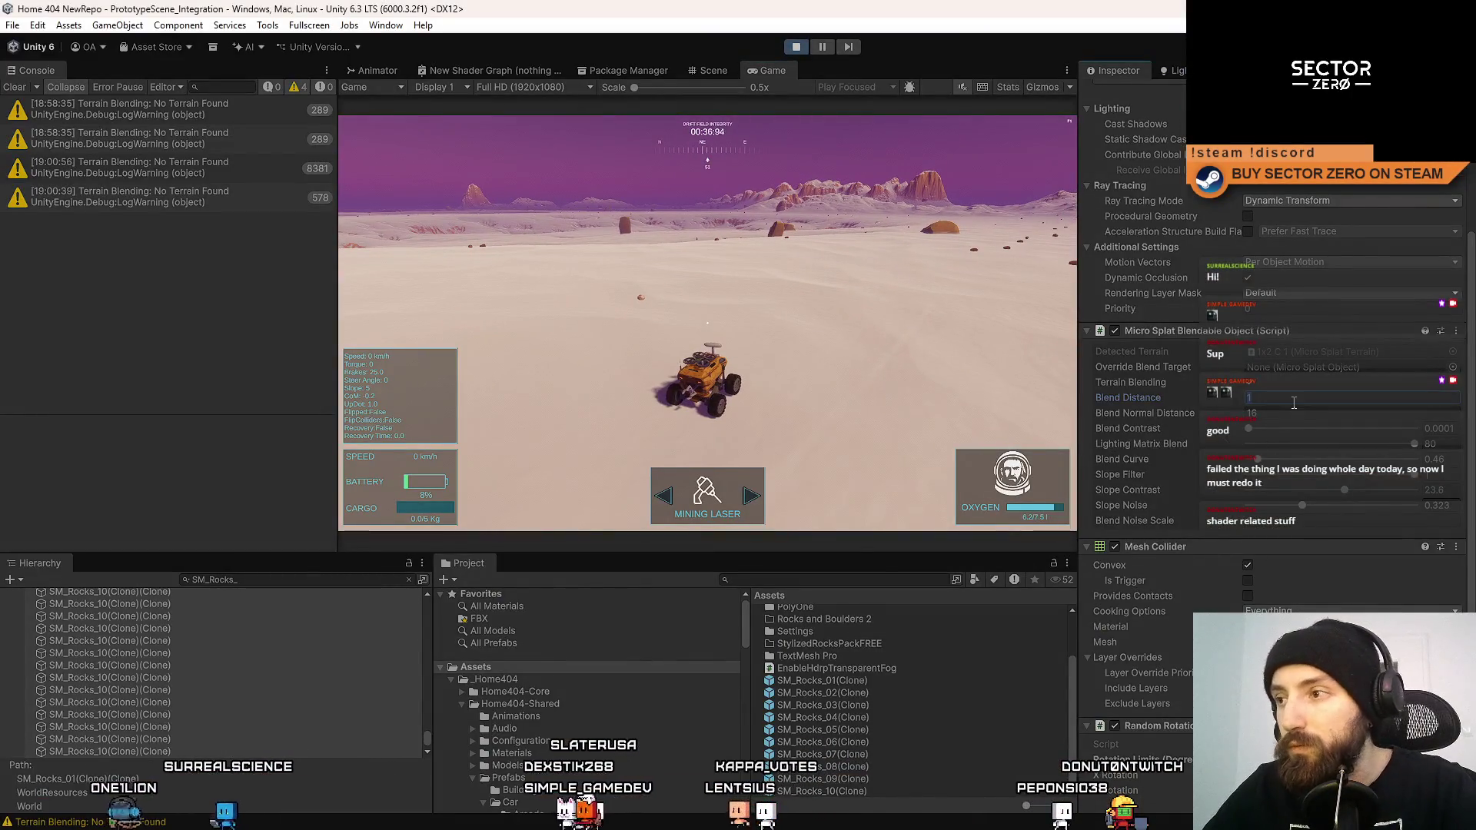
pyautogui.press('F10')
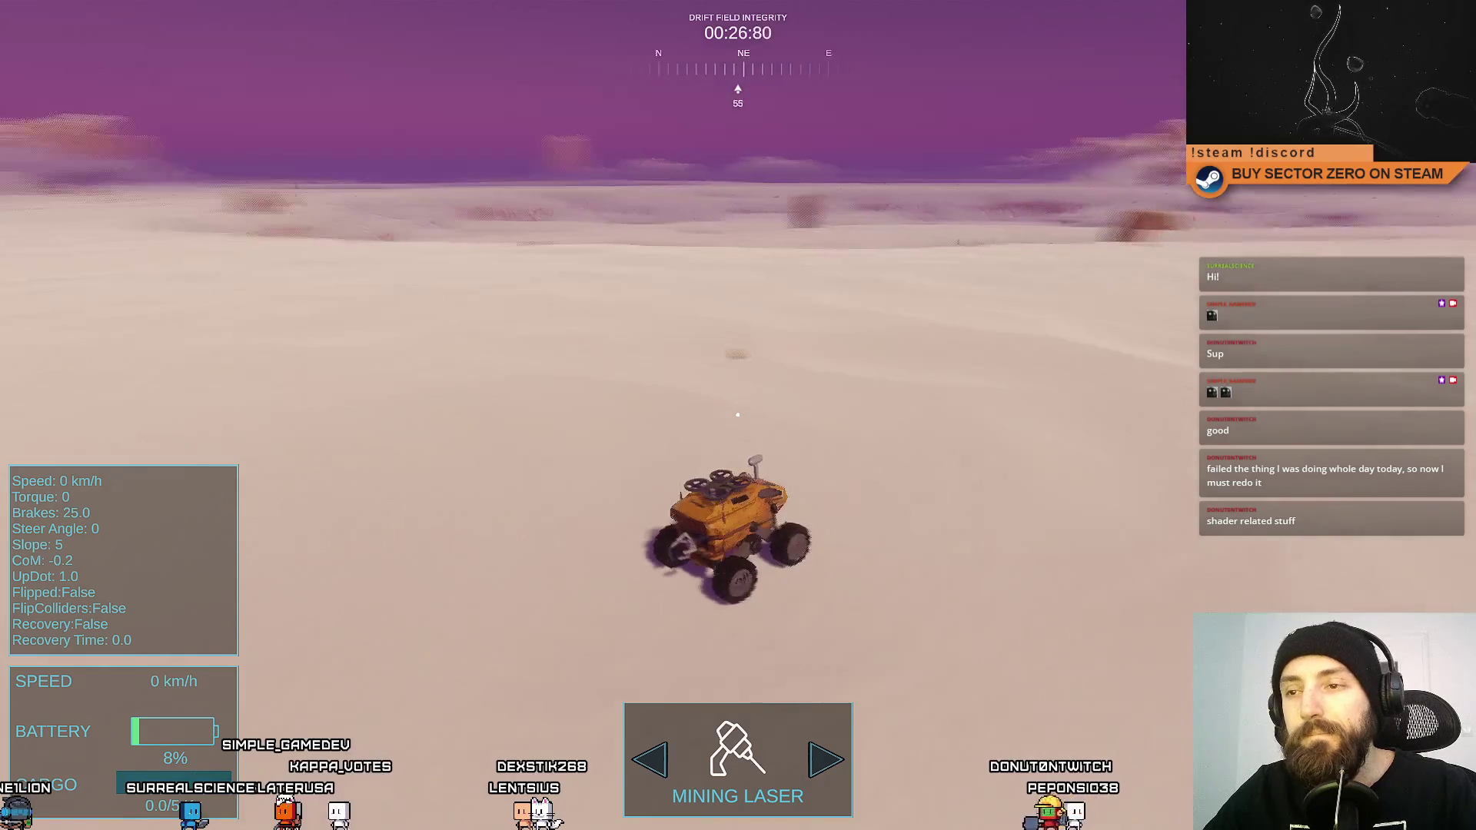
pyautogui.press('F11')
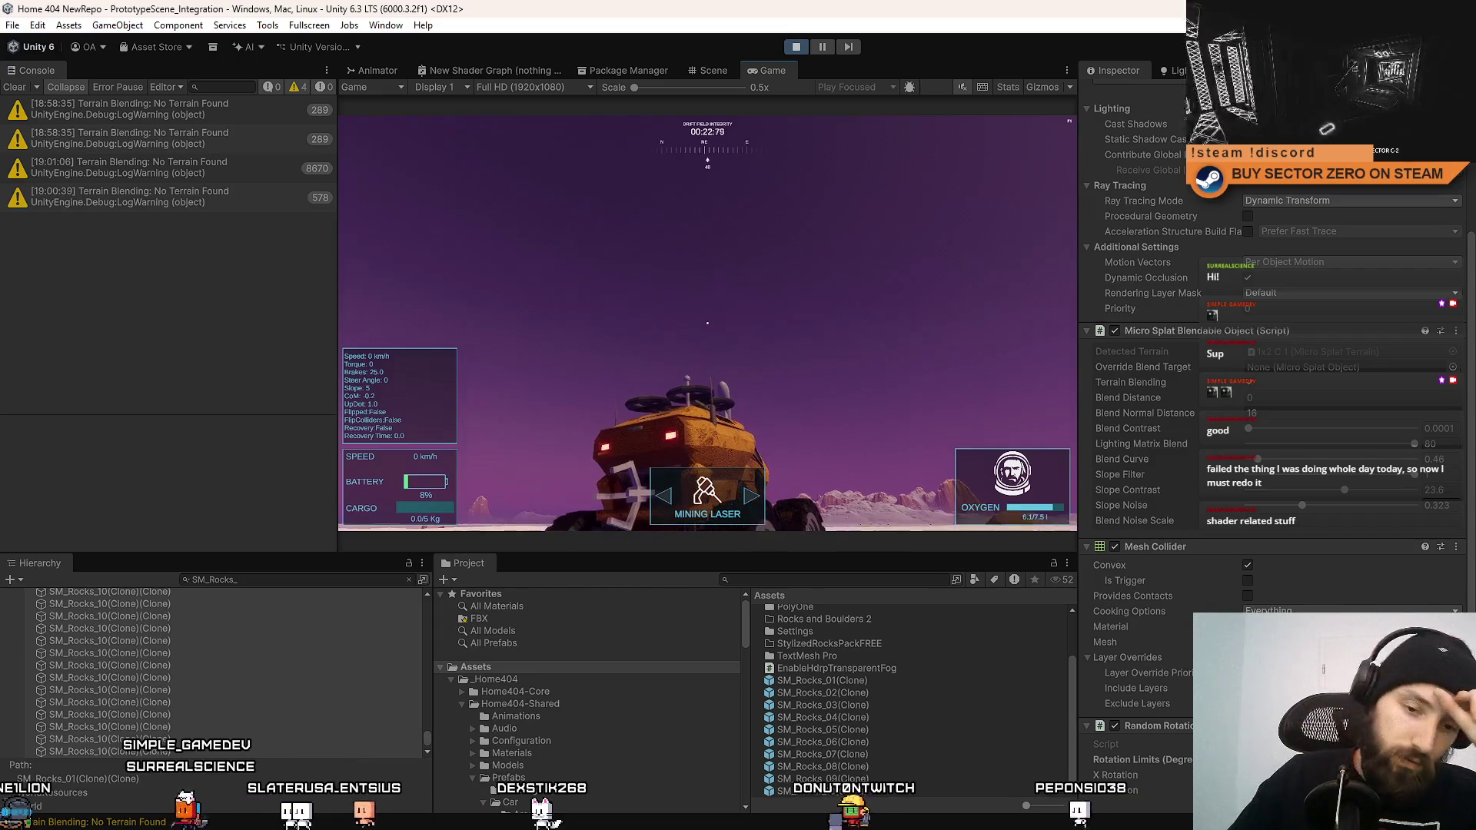
pyautogui.moveTo(707, 323)
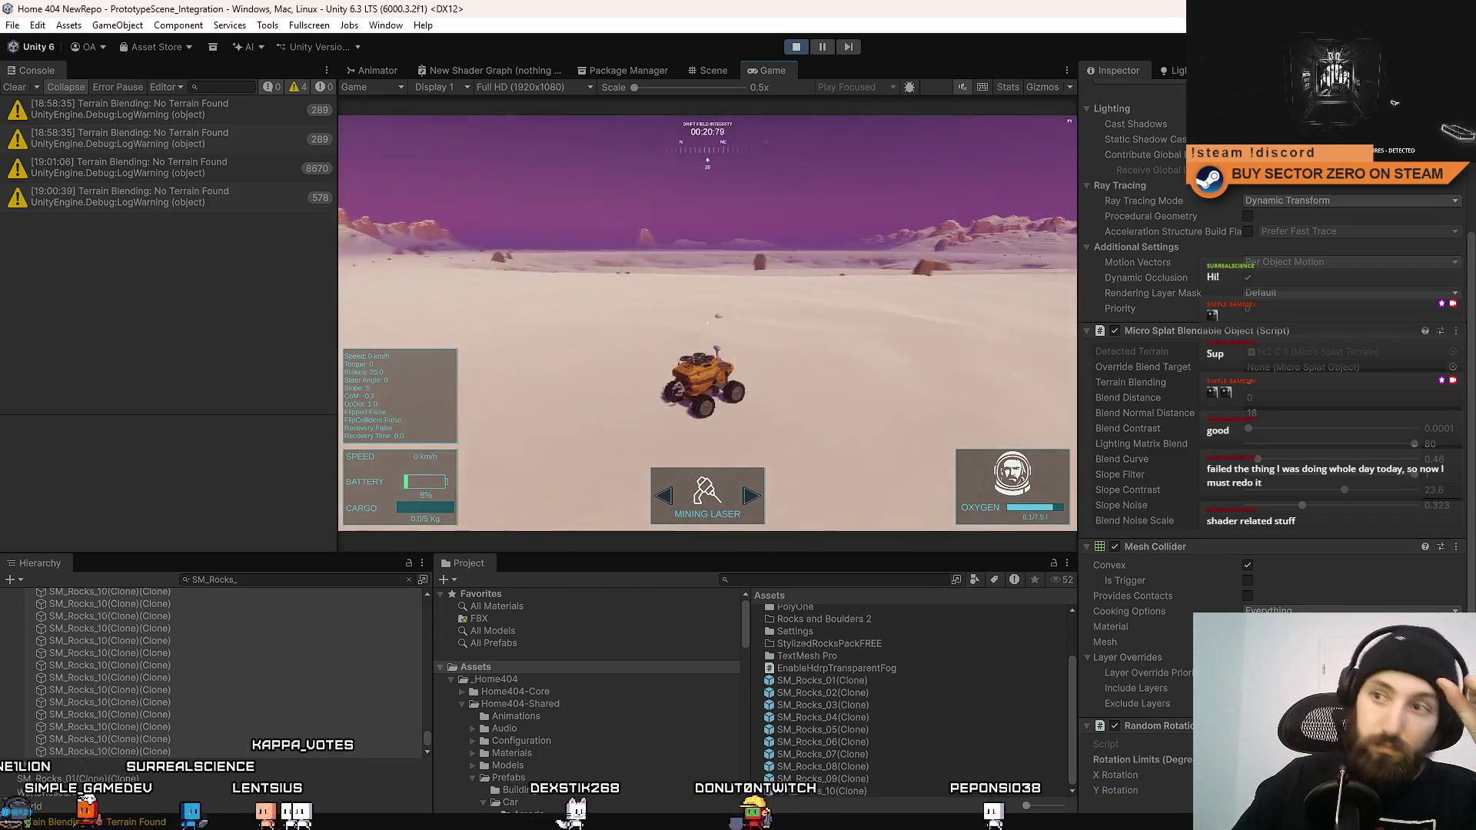
pyautogui.click(798, 46)
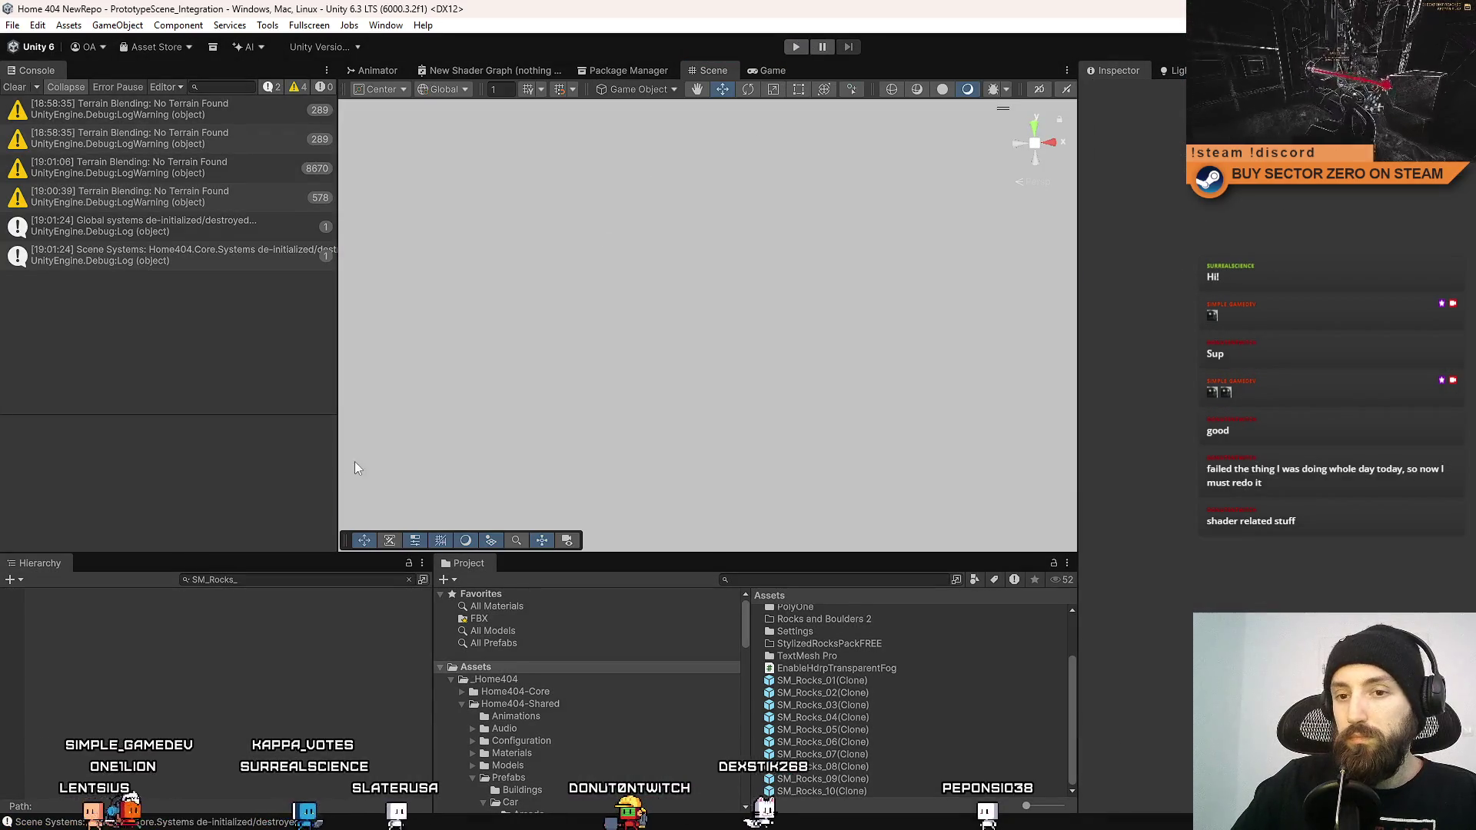
# Clear the hierarchy search filter and the console log, and collapse the World group.
pyautogui.click(265, 580)
pyautogui.press('BackSpace')
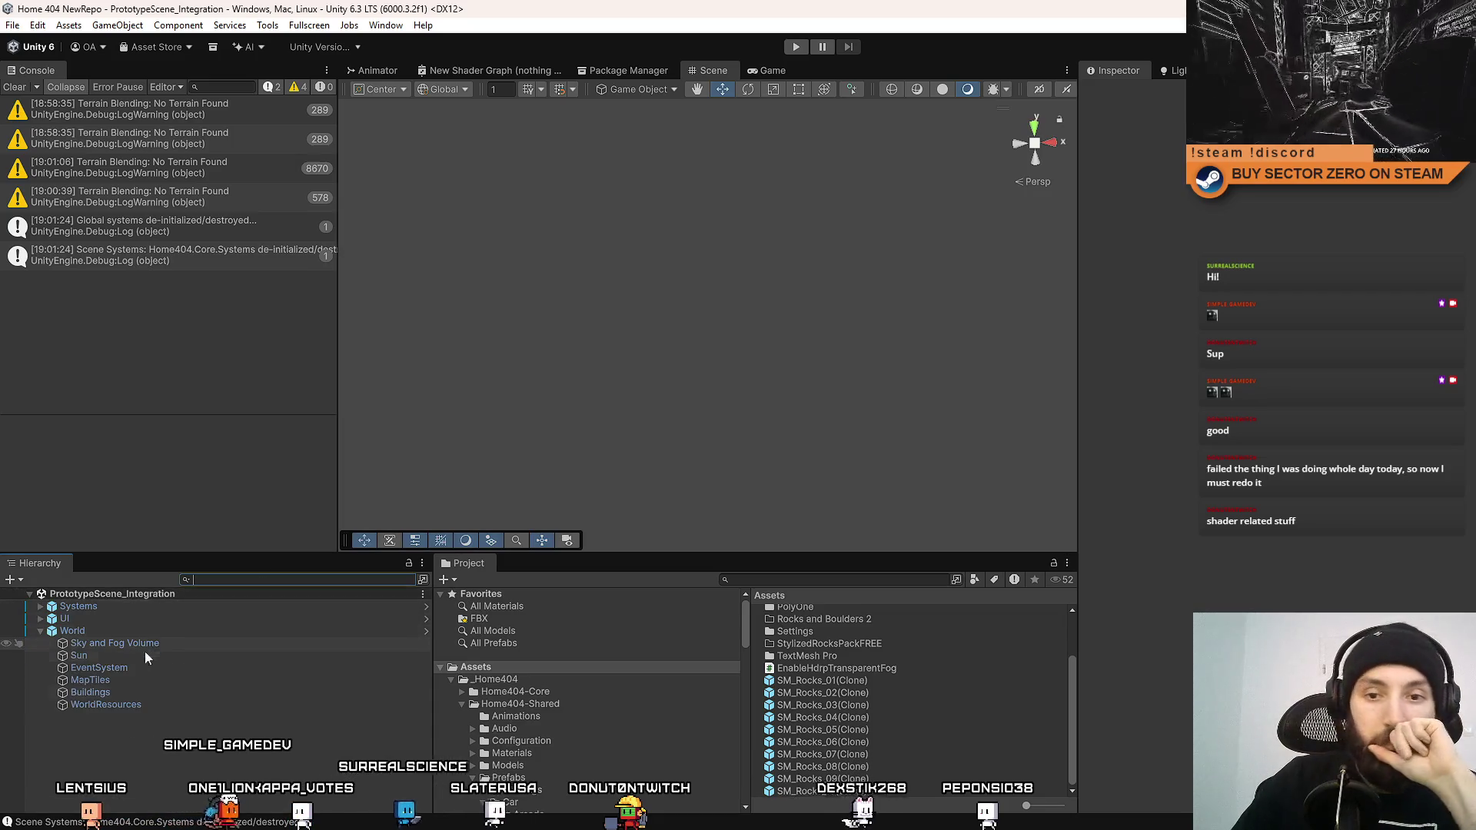
pyautogui.click(14, 87)
pyautogui.click(41, 630)
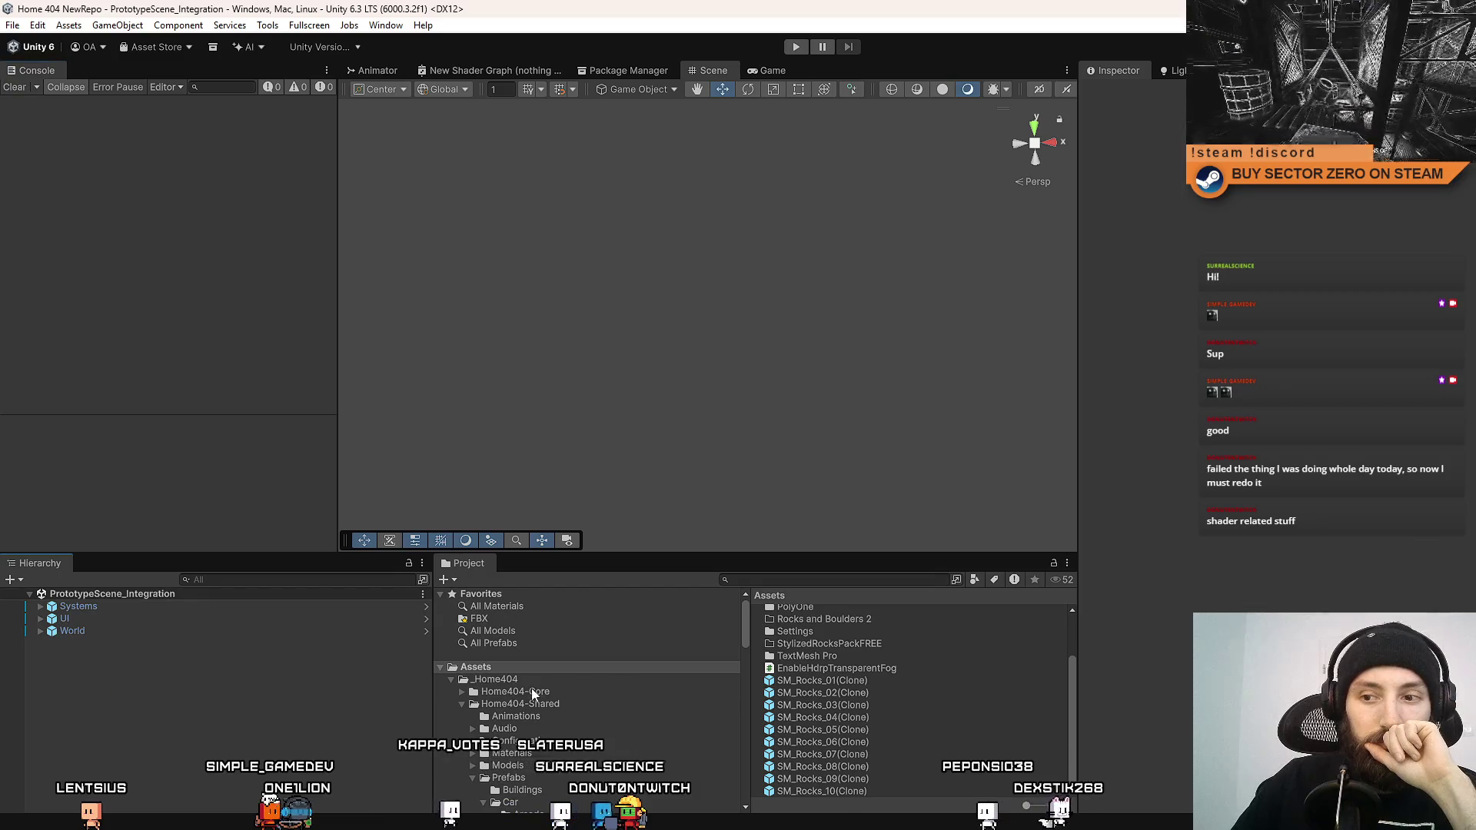
# Add a layer named TerrainBlend in User Layer 17 from the SM_Rocks_01(Clone) prefab's layer list.
pyautogui.click(843, 681)
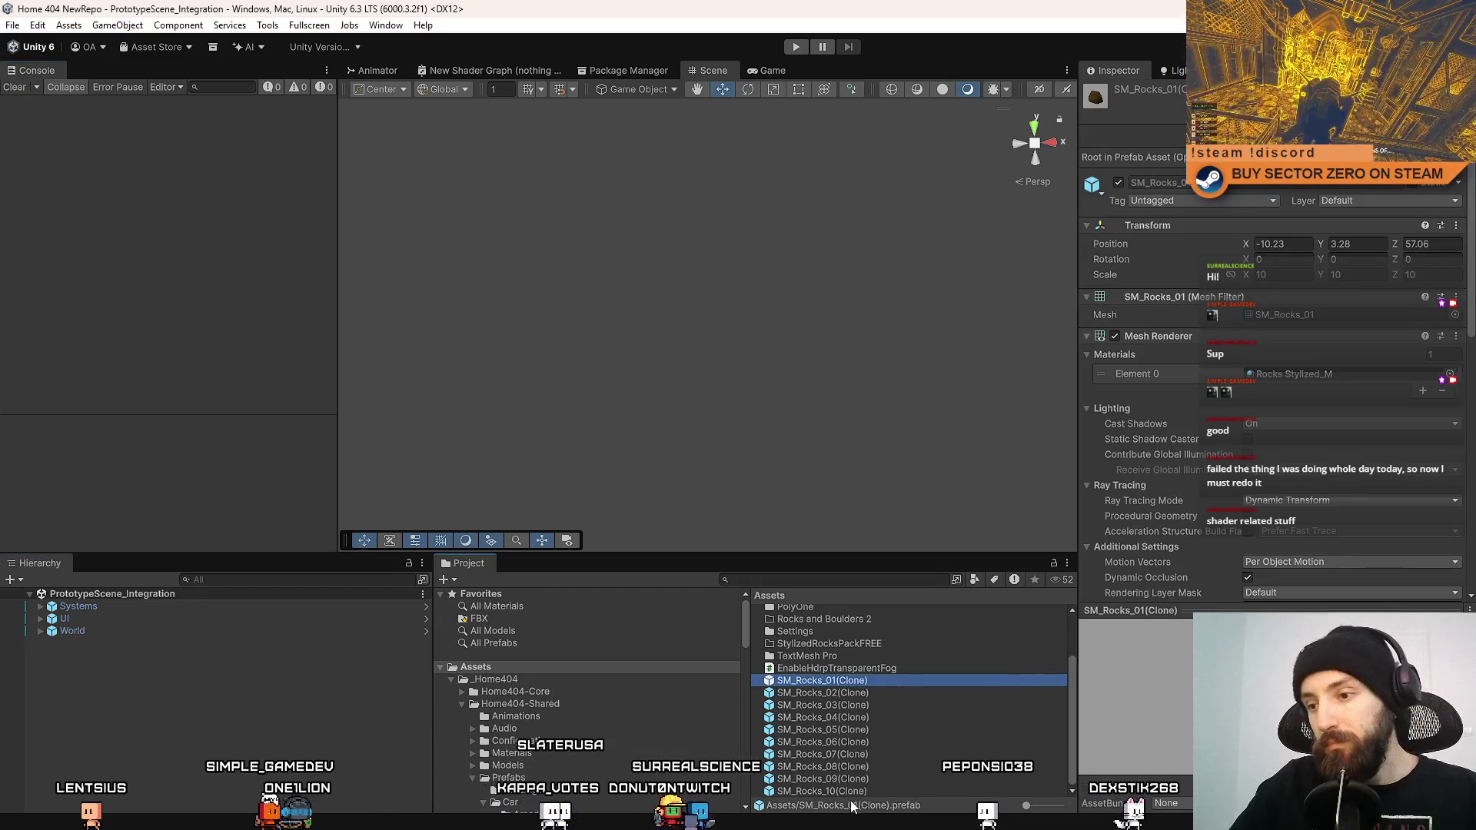
pyautogui.click(1353, 202)
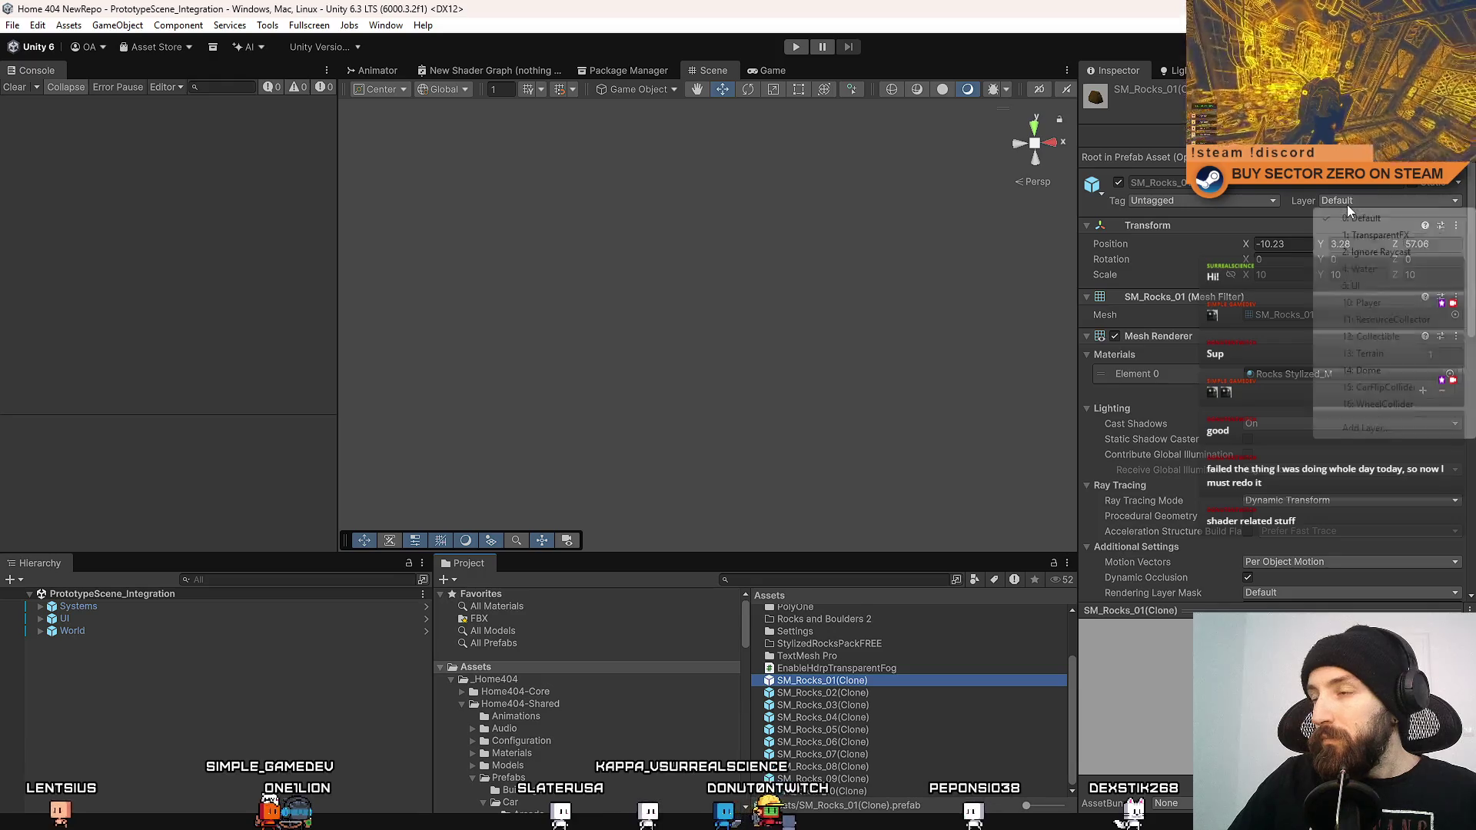
pyautogui.click(1384, 428)
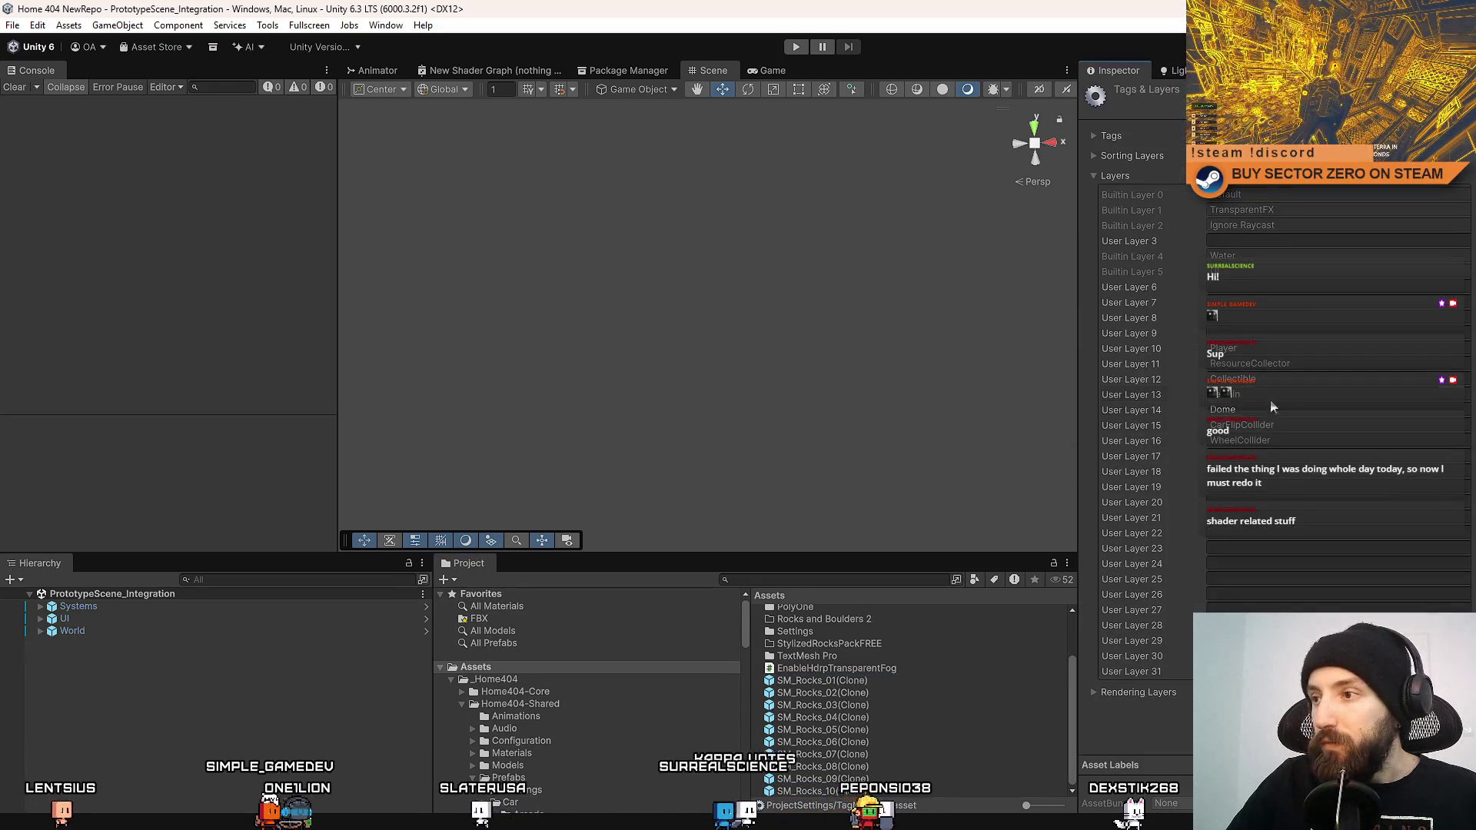
pyautogui.click(1350, 457)
pyautogui.write('TerrainBlend')
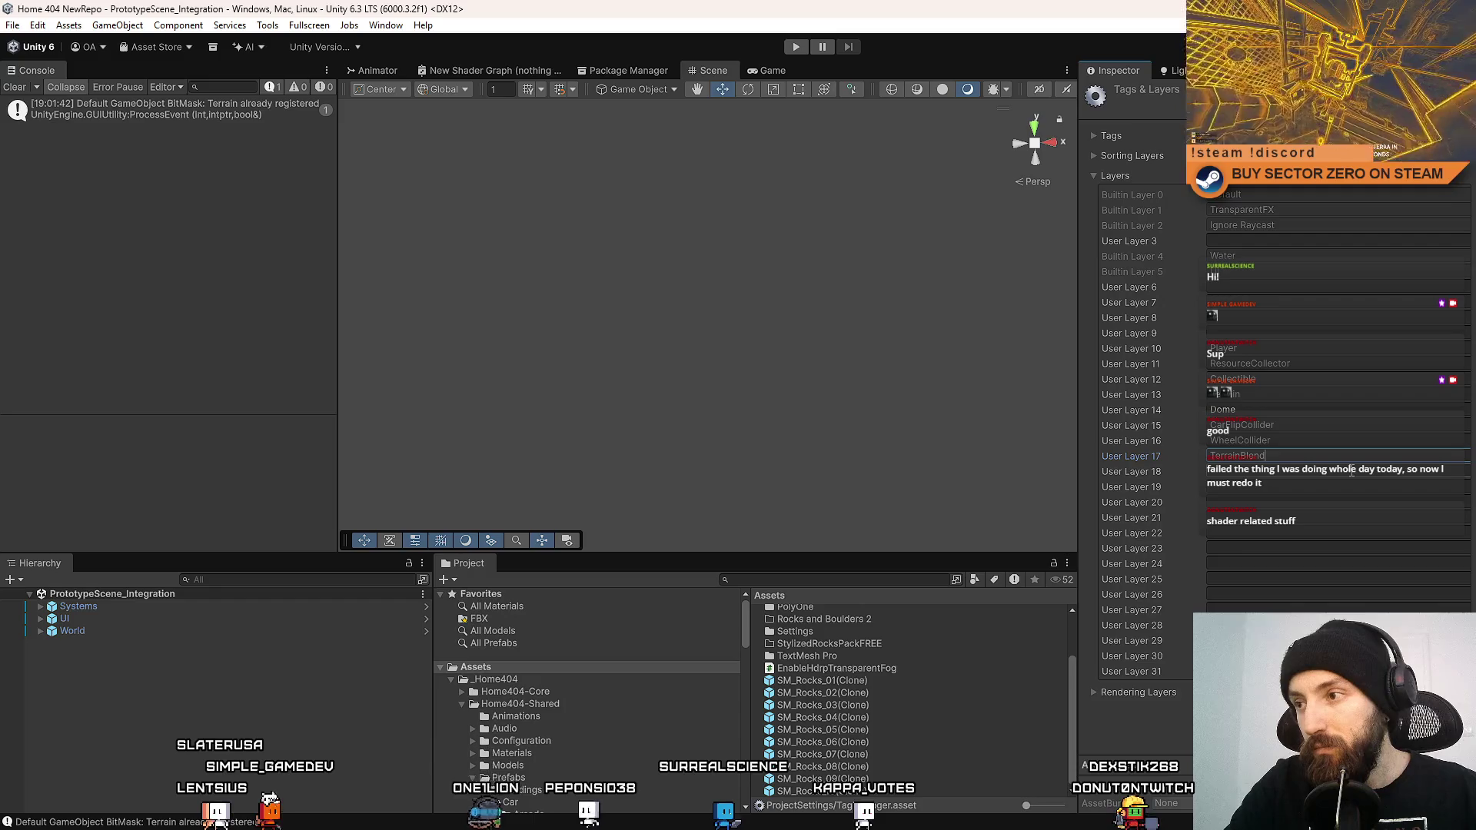
pyautogui.click(1357, 472)
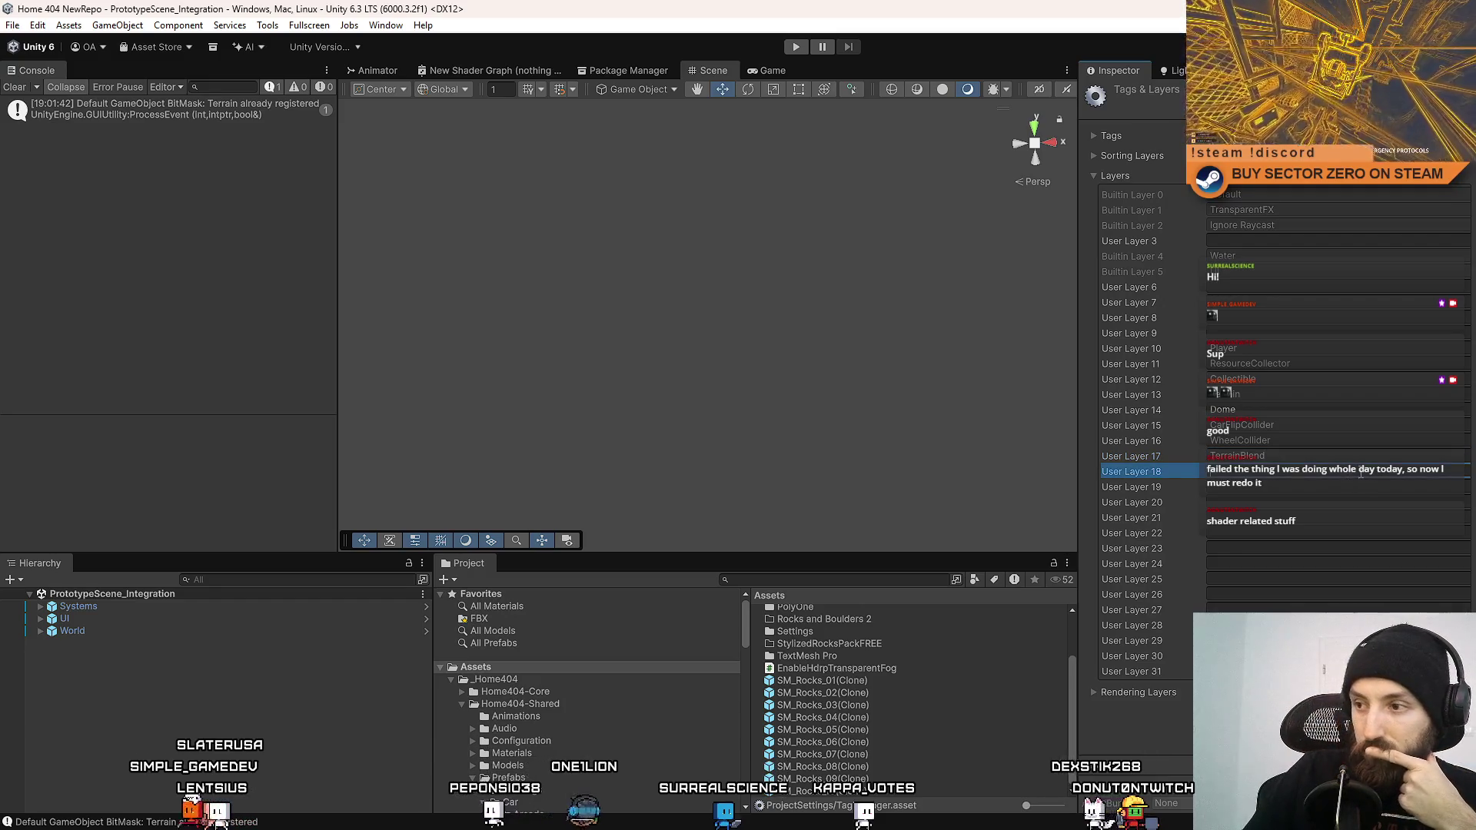
# Reselect the SM_Rocks_01(Clone) prefab, open Edit > Project Settings, then clear the asset selection.
pyautogui.click(822, 680)
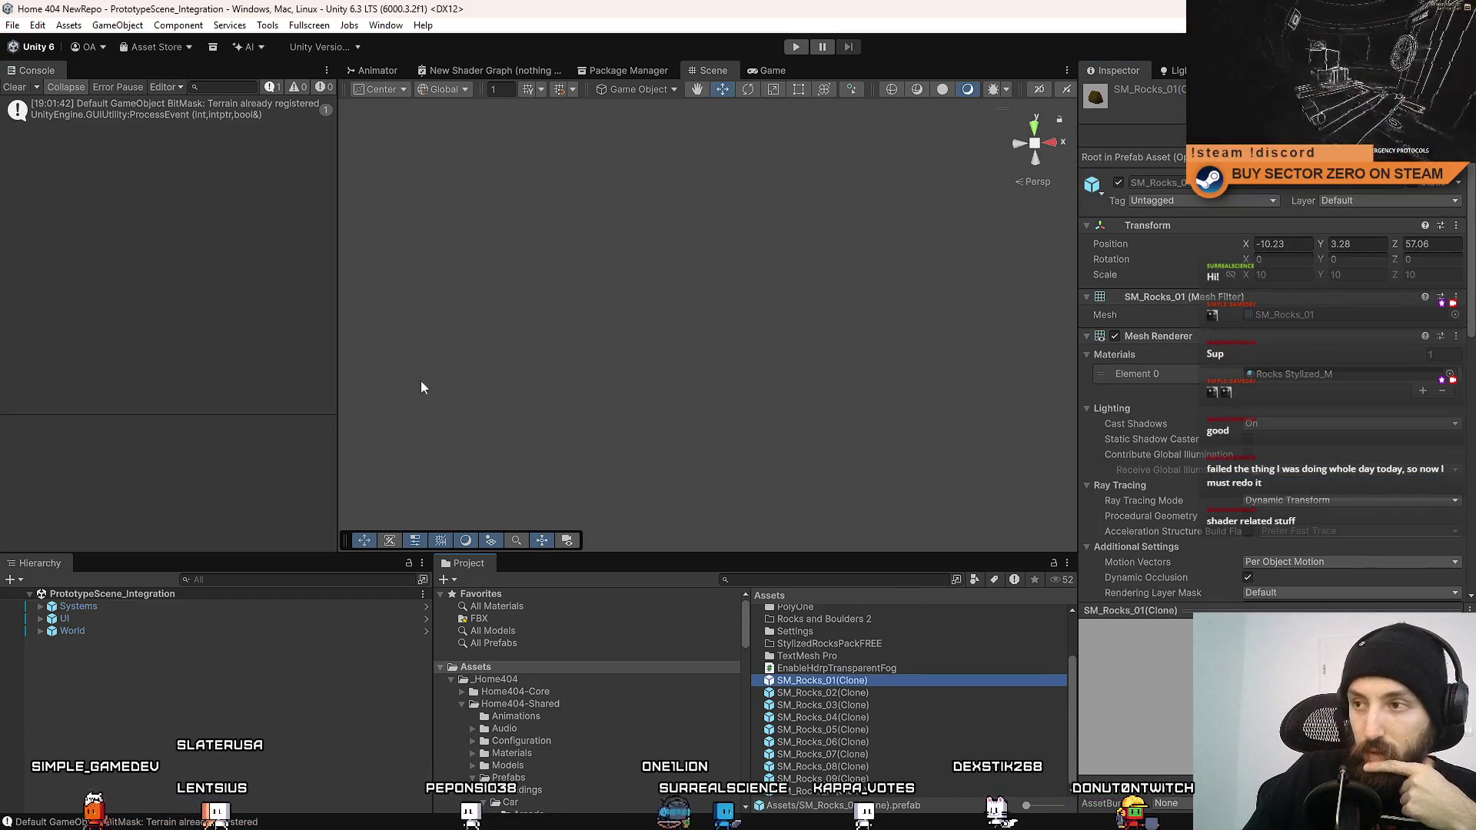
pyautogui.click(13, 25)
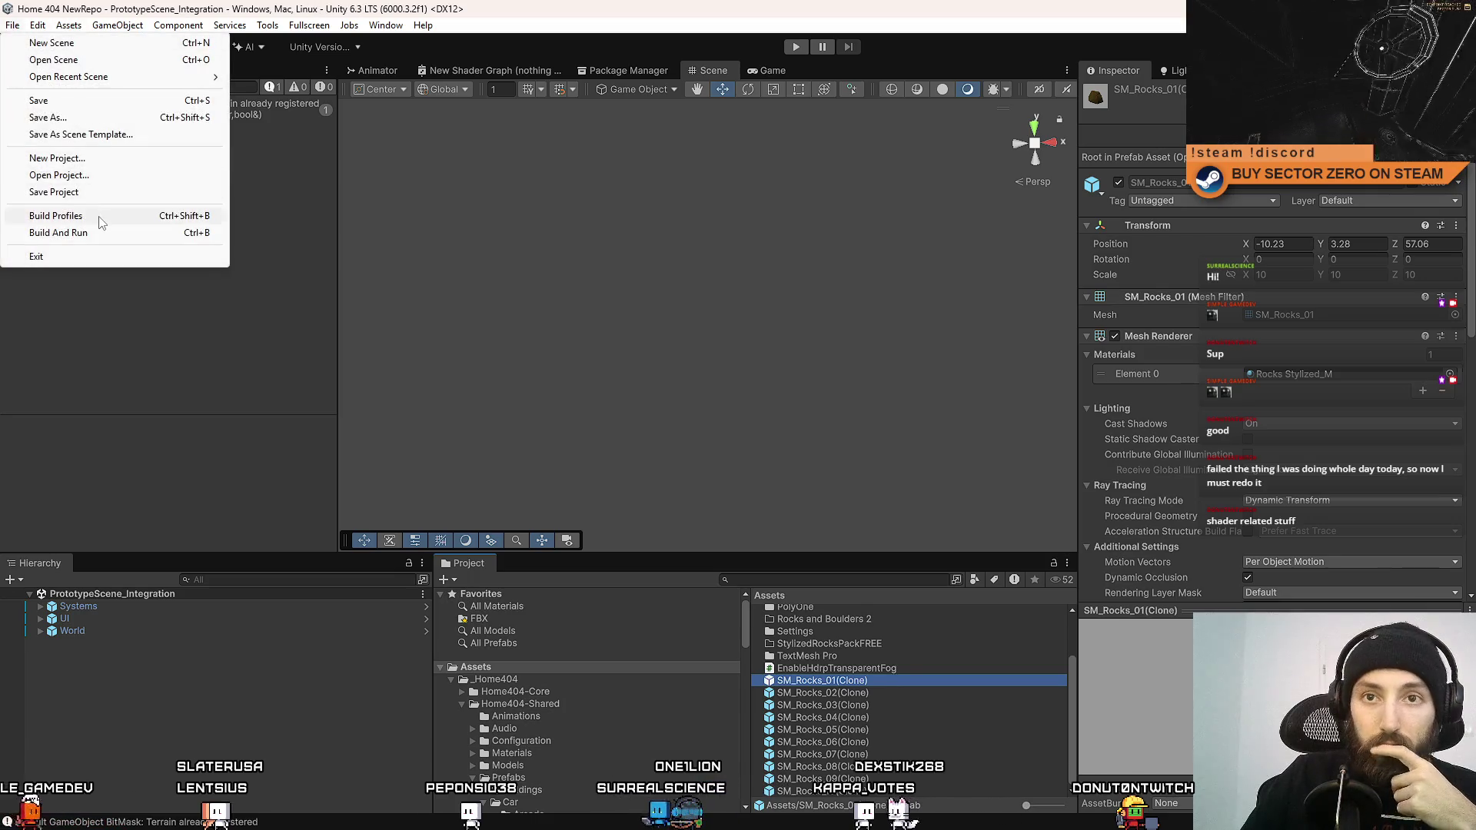
pyautogui.click(38, 25)
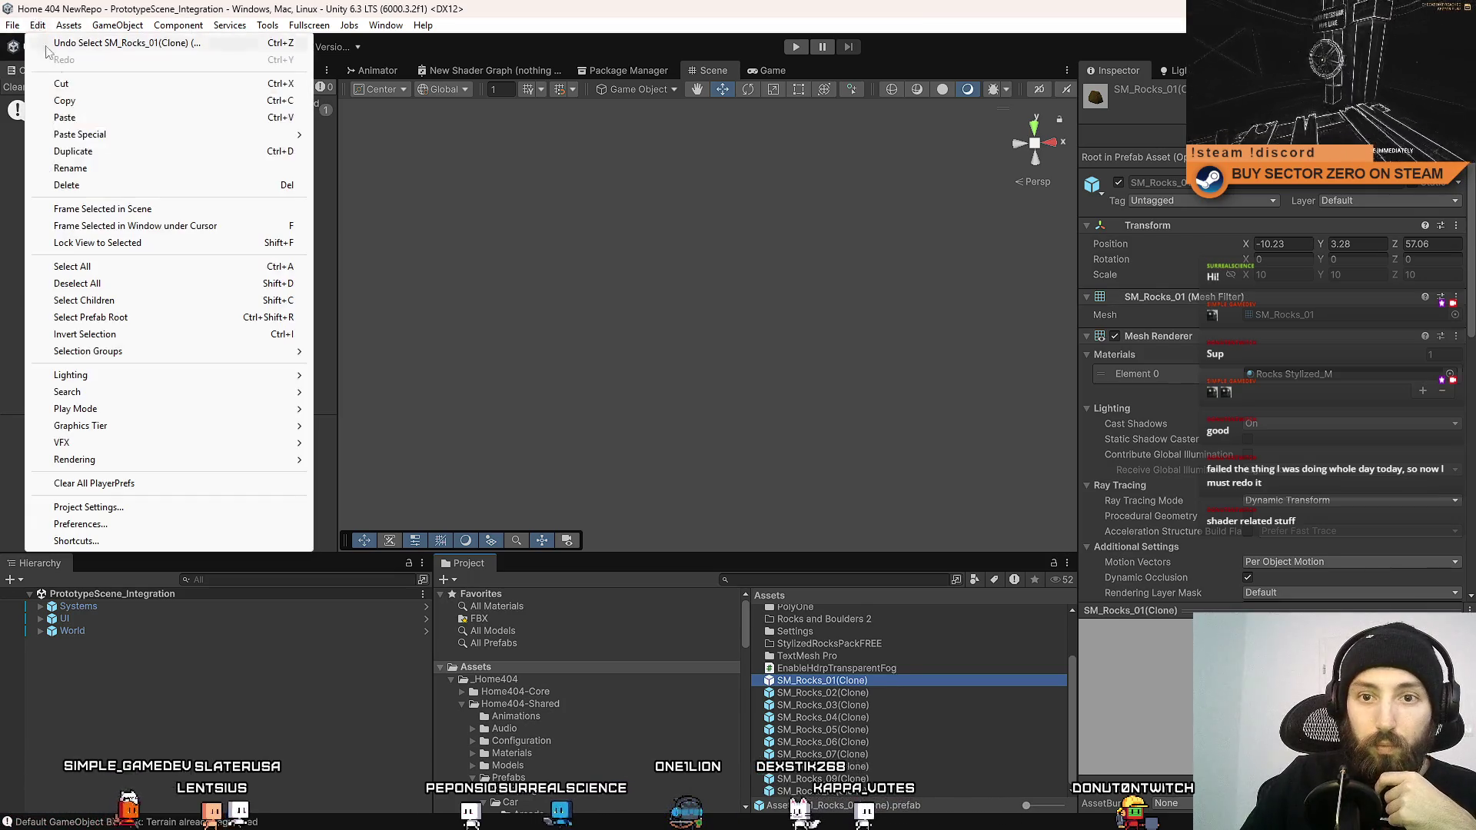
pyautogui.click(88, 507)
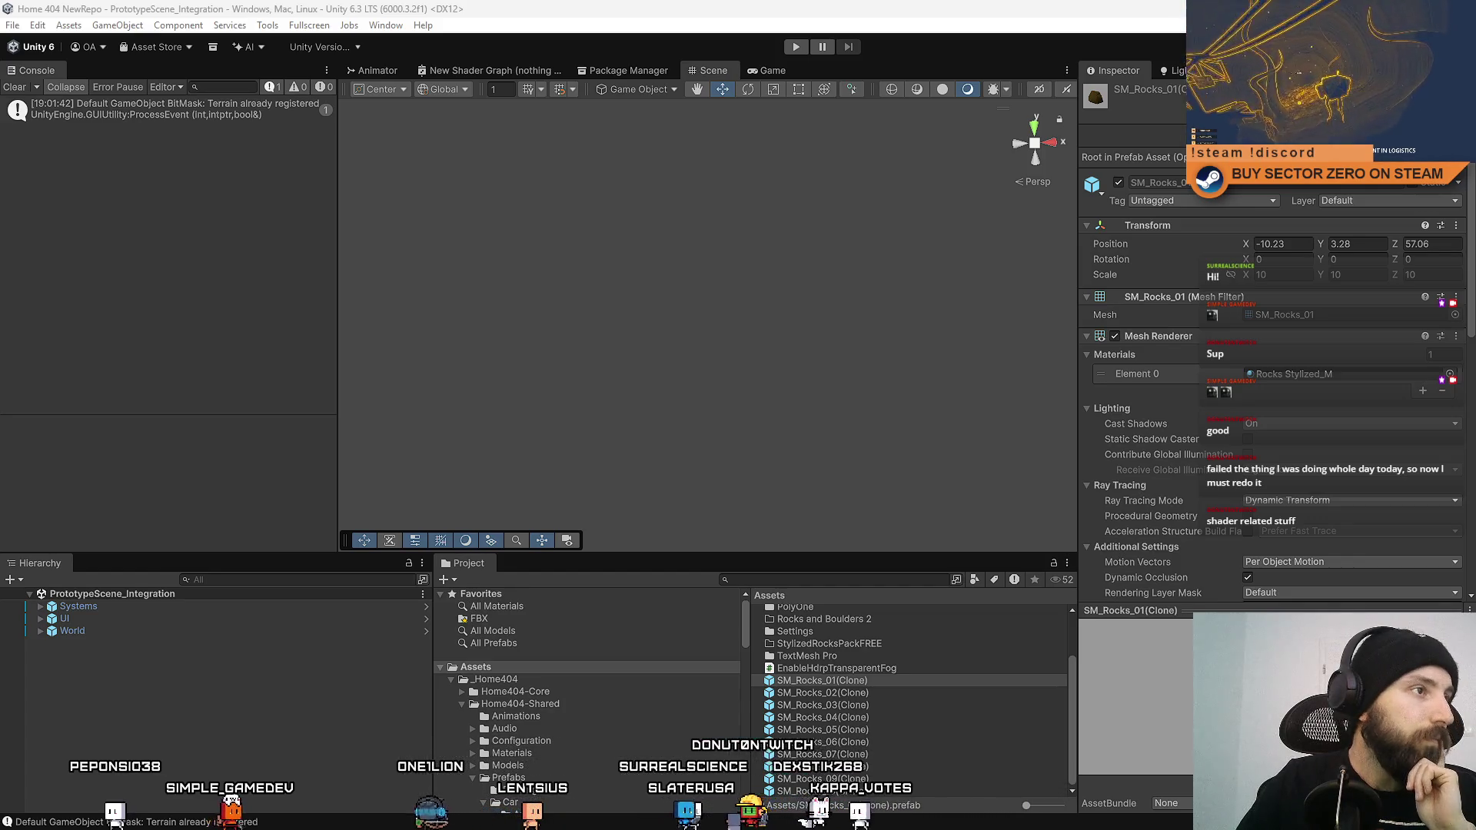
pyautogui.hotkey('alt', 'Tab')
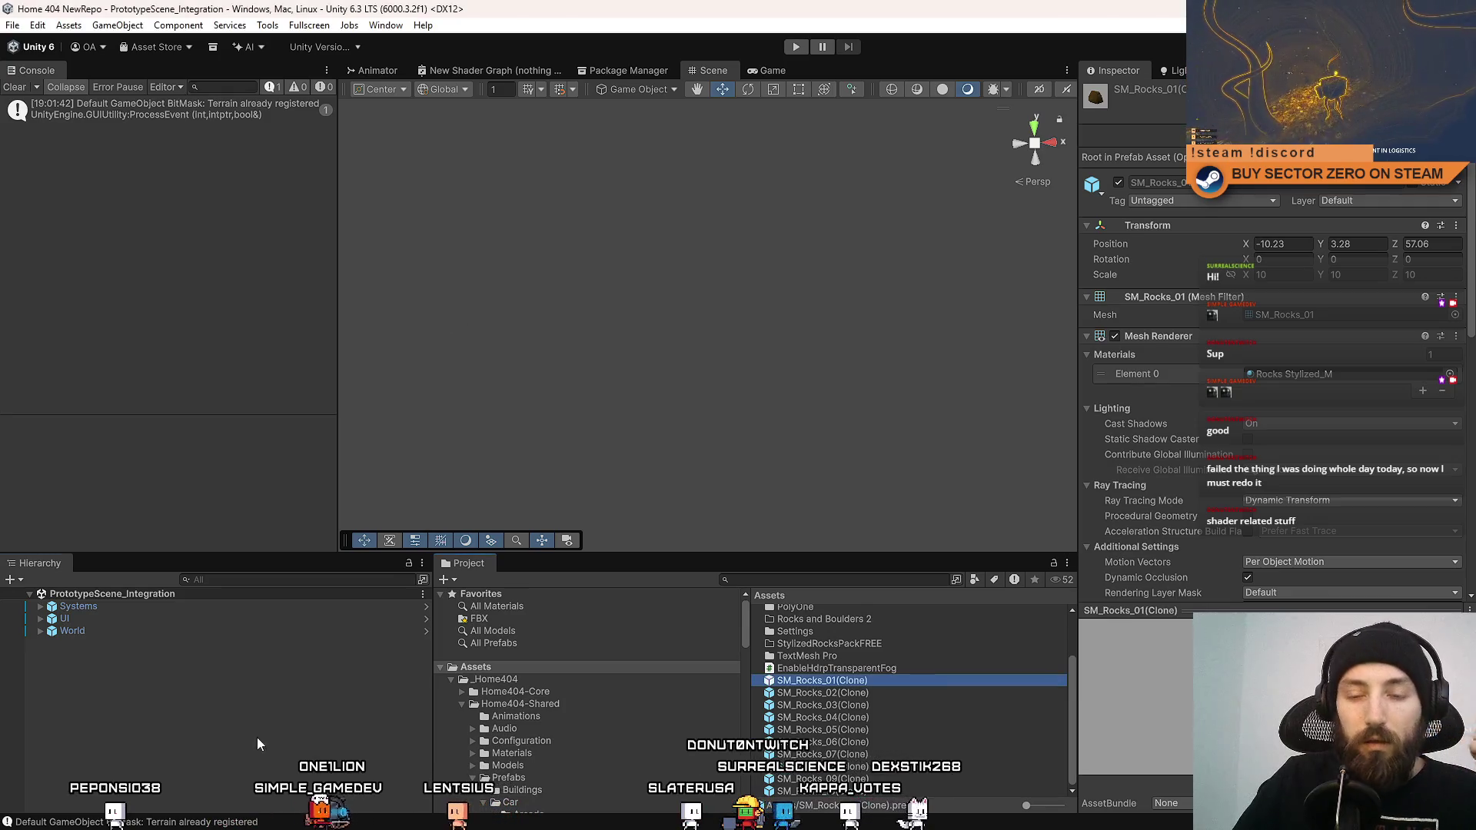
pyautogui.click(380, 651)
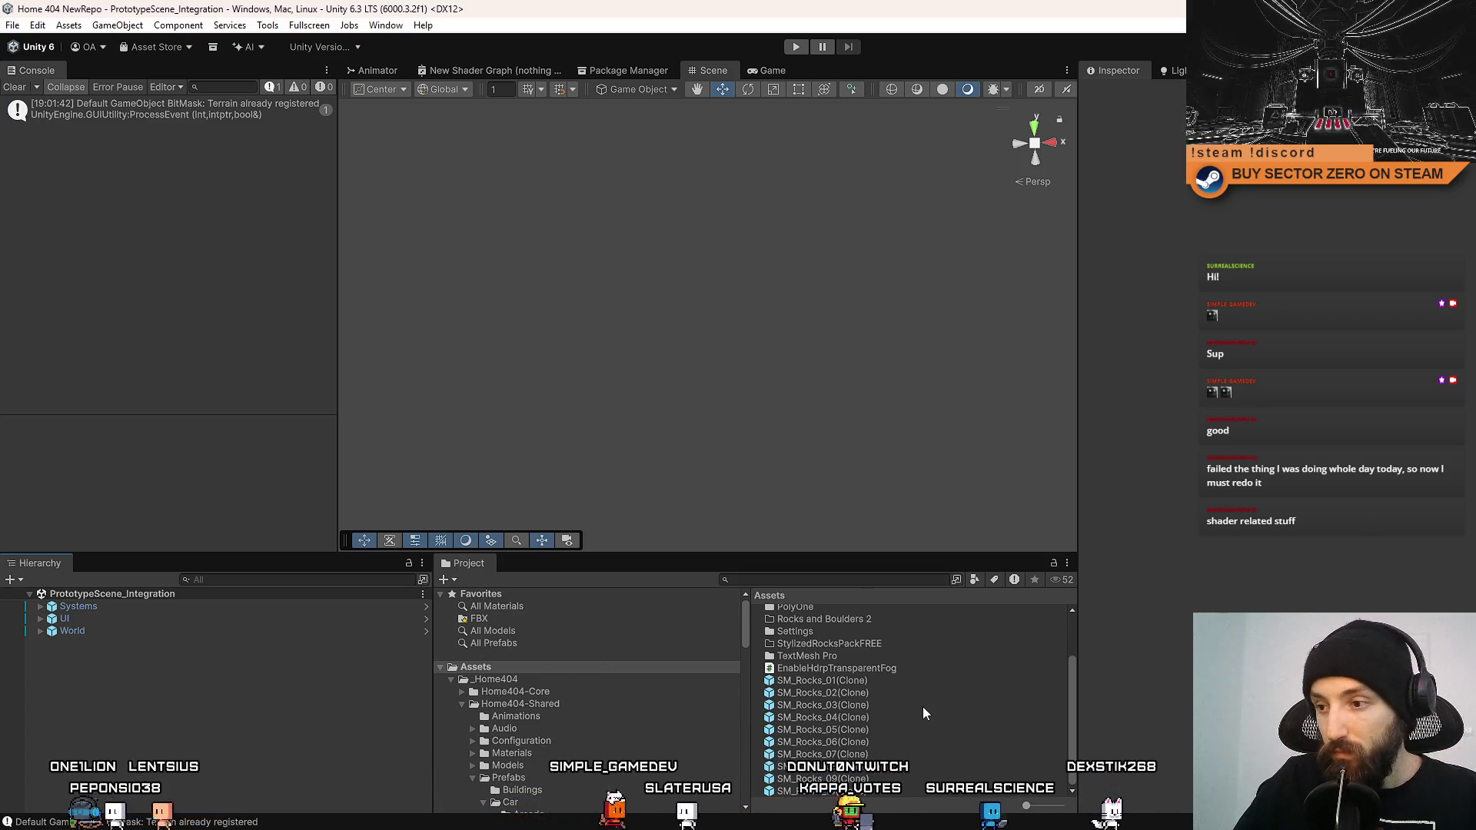
# Create a MonoBehaviour script named TerrainBlendZone in Assets and open it in Visual Studio.
pyautogui.scroll(3, 922, 707)
pyautogui.rightClick(890, 761)
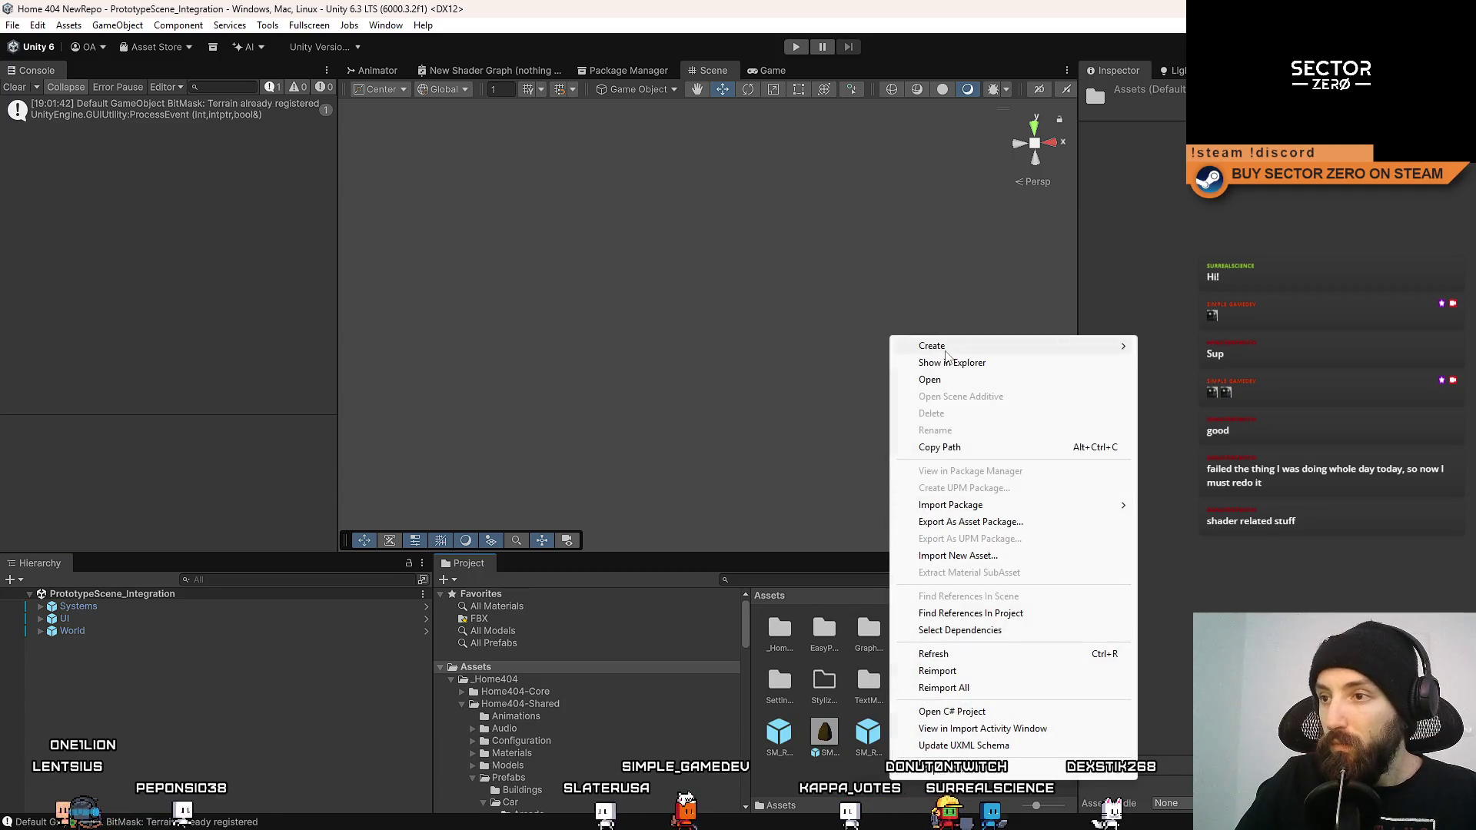
pyautogui.moveTo(1037, 355)
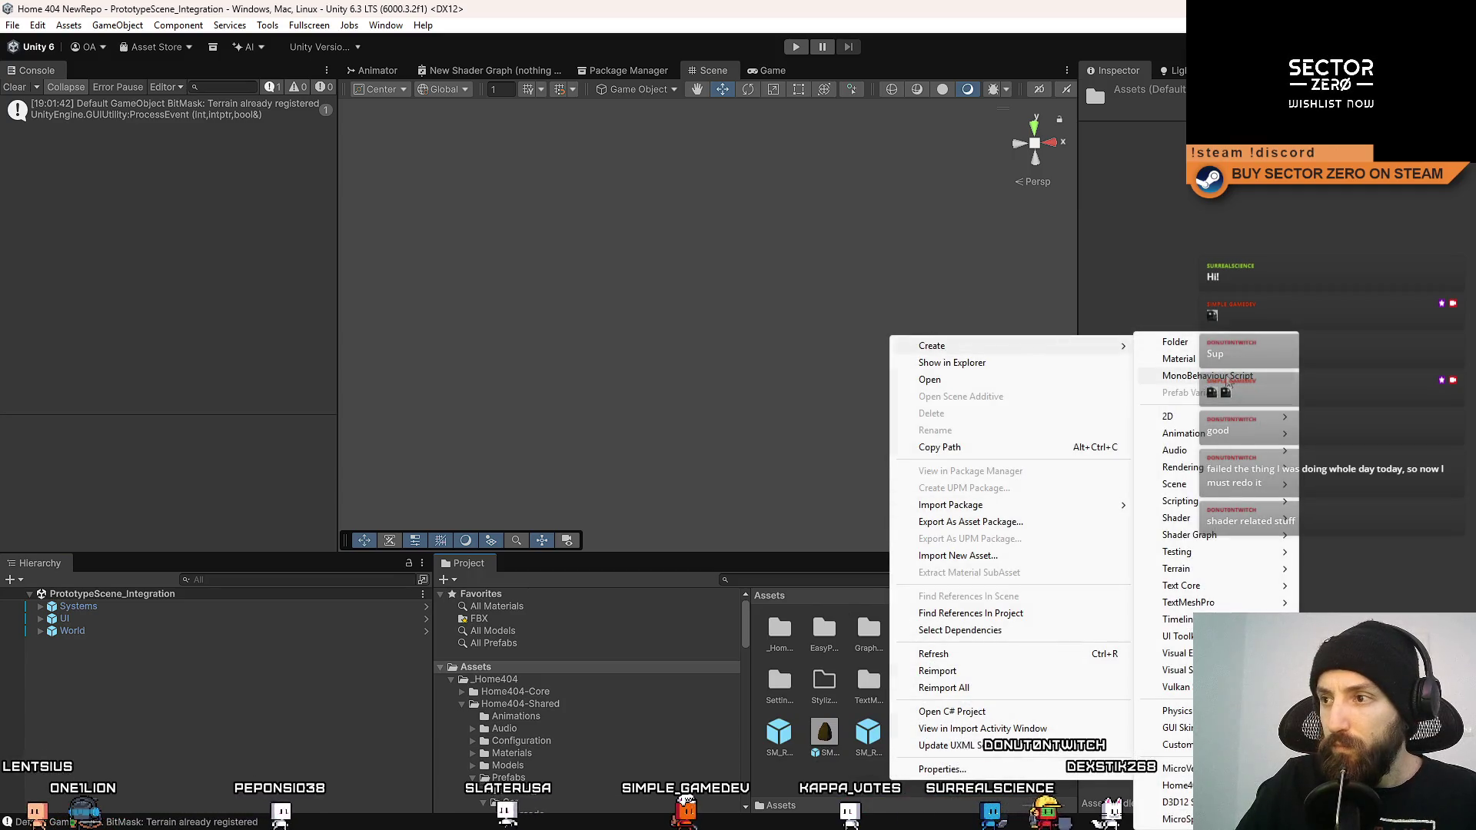
pyautogui.click(1207, 376)
pyautogui.write('T')
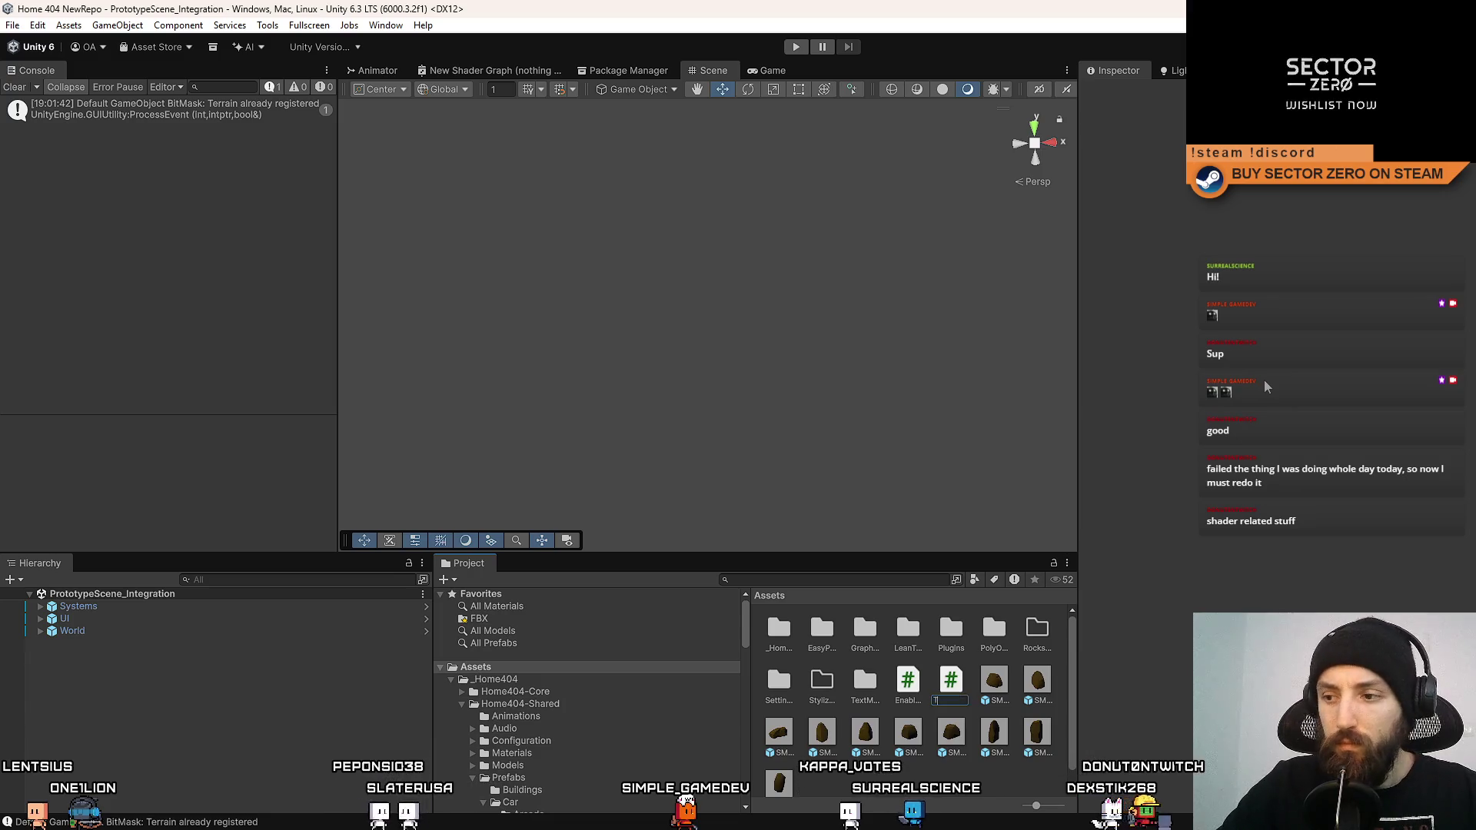
pyautogui.write('BlendZone')
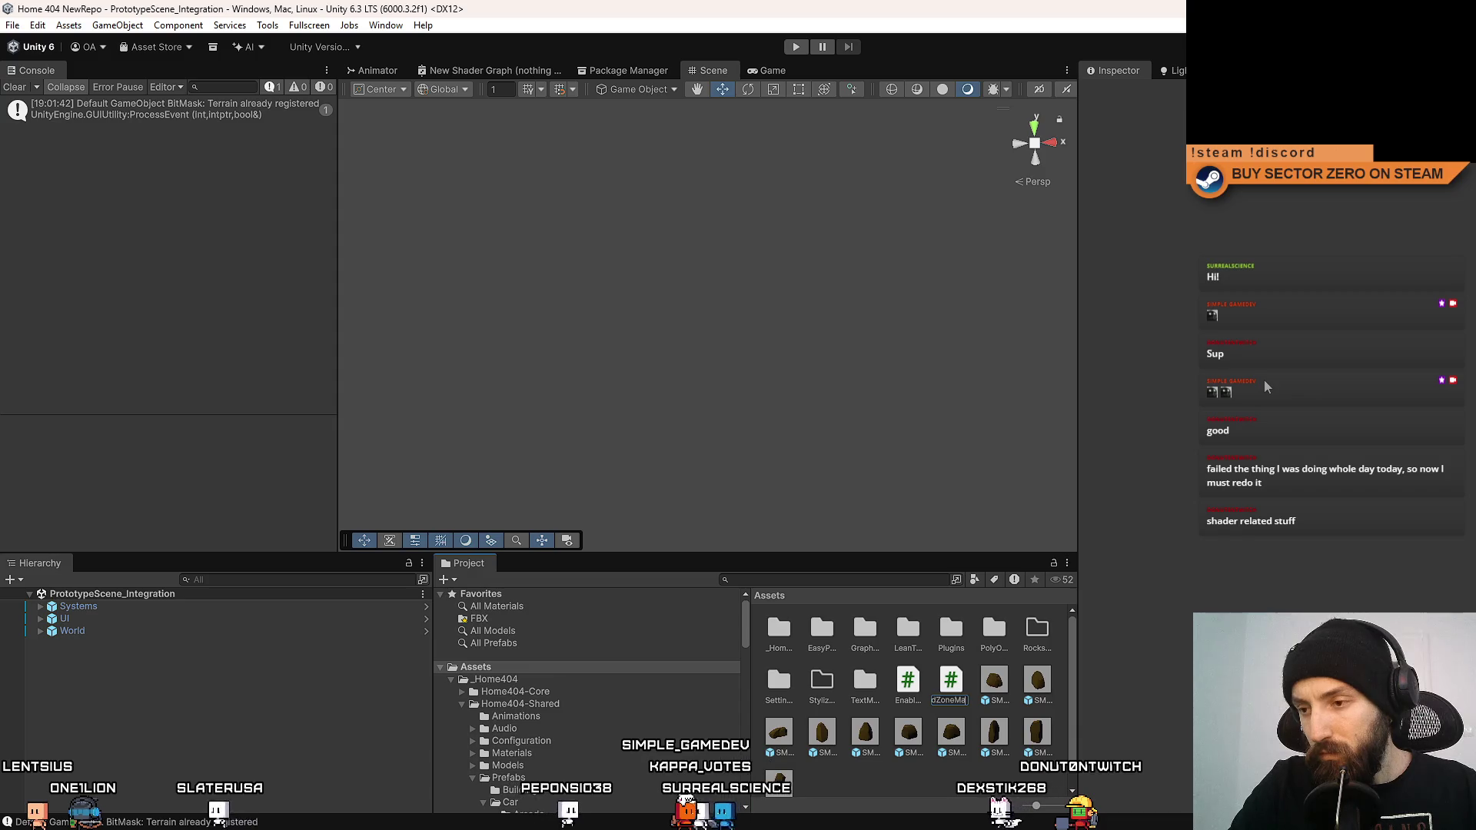
pyautogui.press('BackSpace')
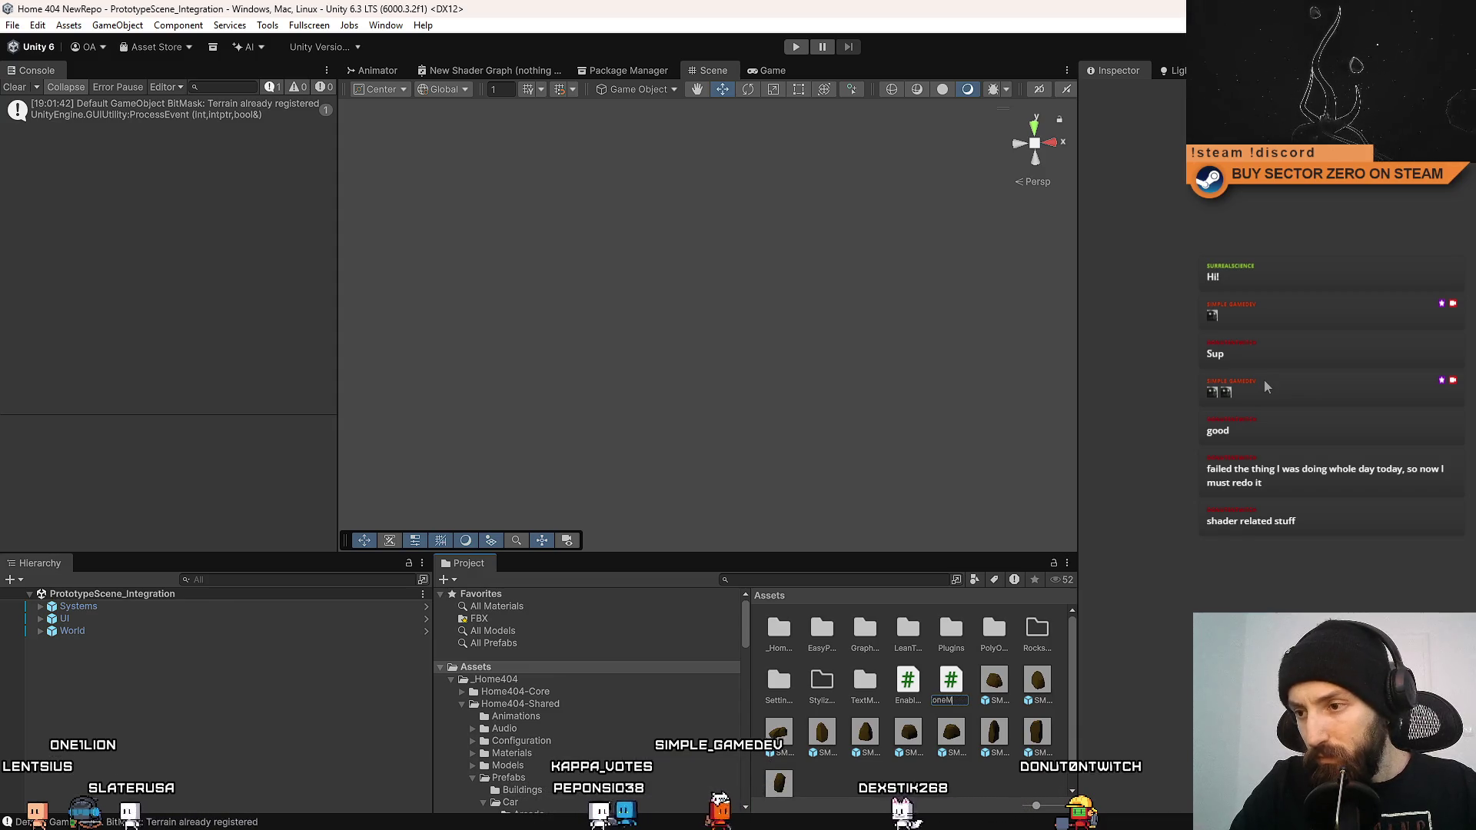
pyautogui.press('BackSpace')
pyautogui.press('Return')
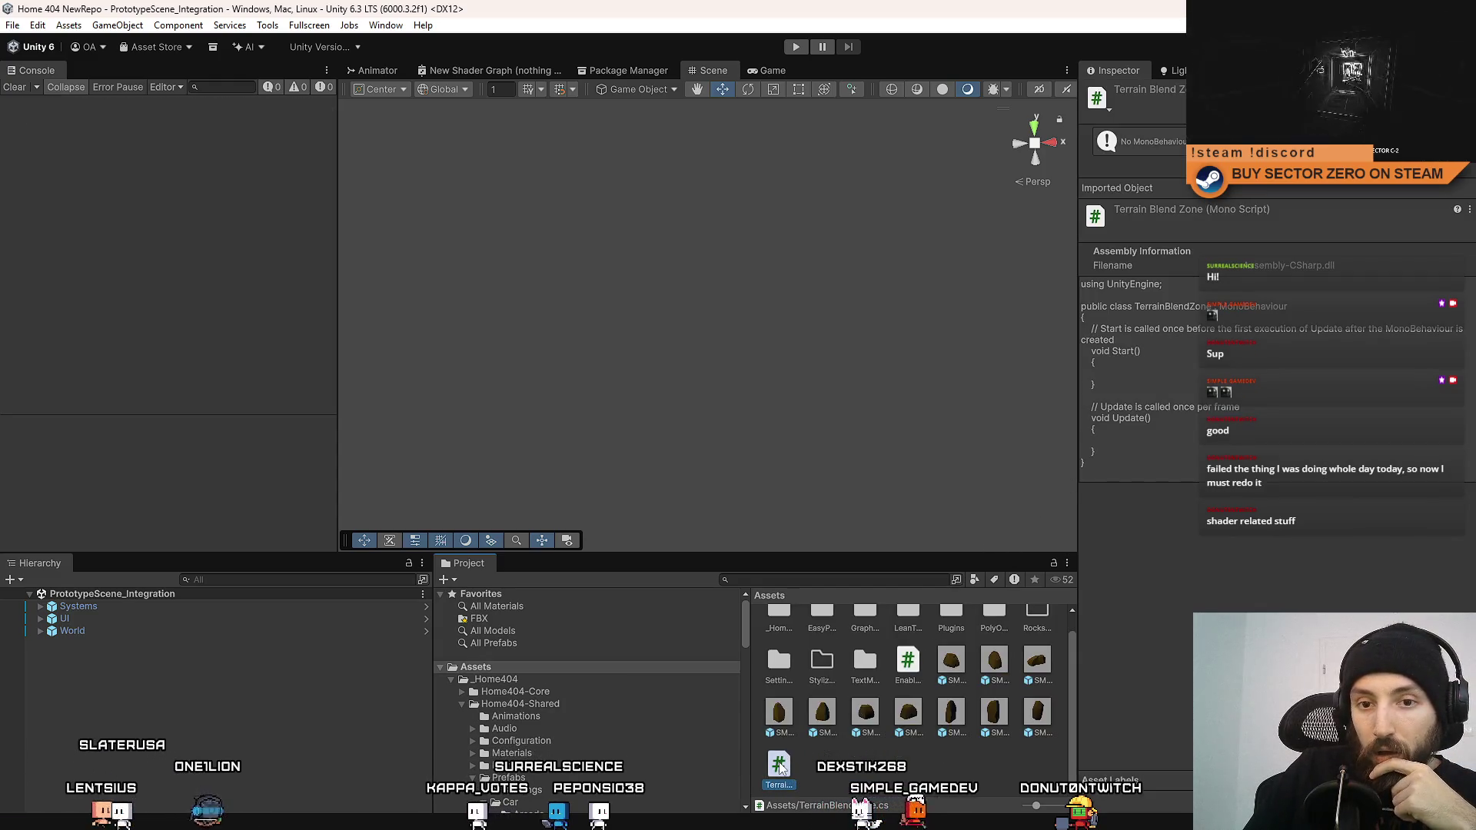
pyautogui.press('Return')
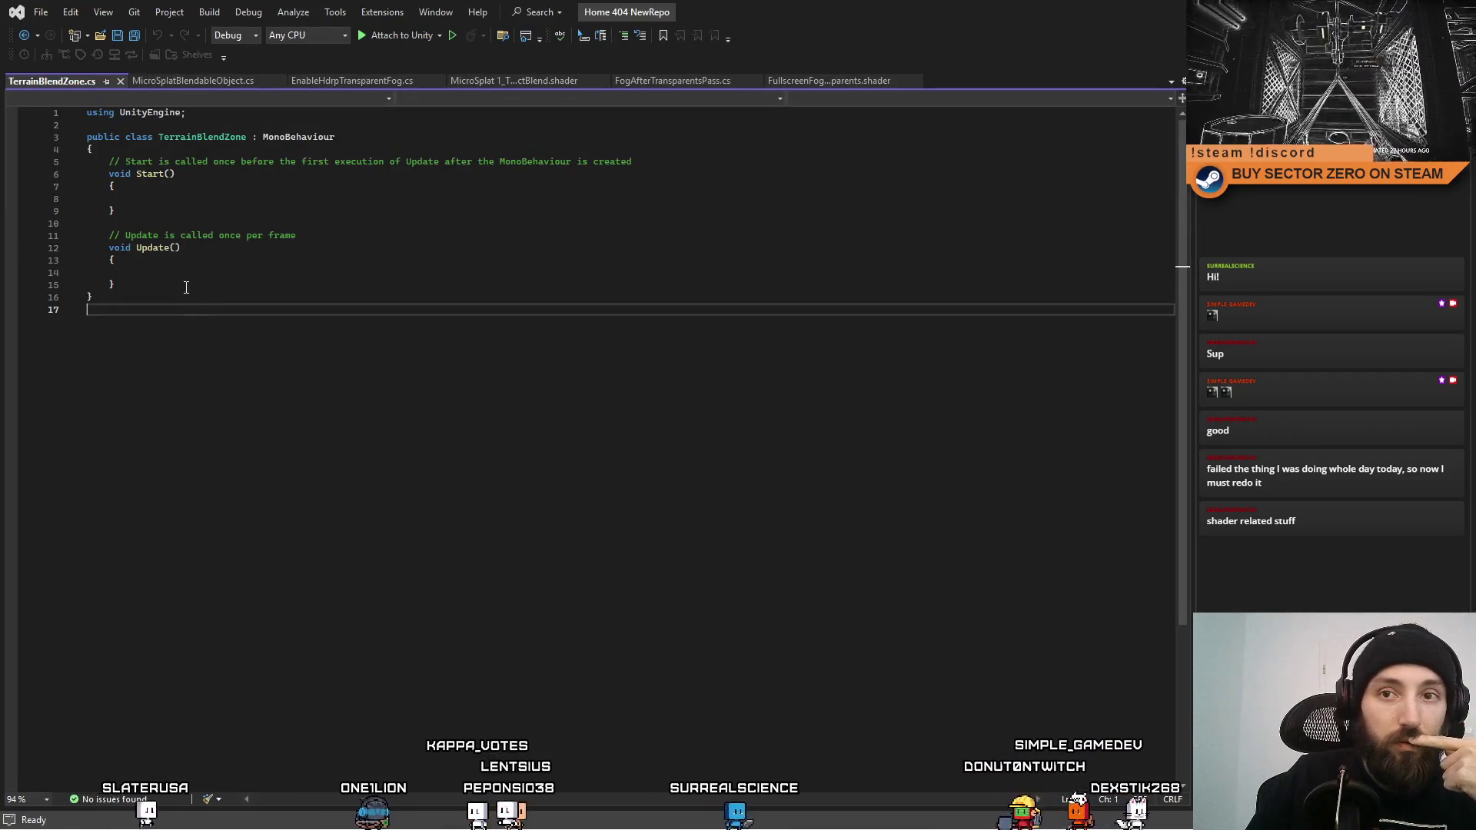
# Add a void OnTriggerEnter(Collider other) method with an empty body after Update.
pyautogui.click(186, 285)
pyautogui.press('Return')
pyautogui.press('Return')
pyautogui.write('On')
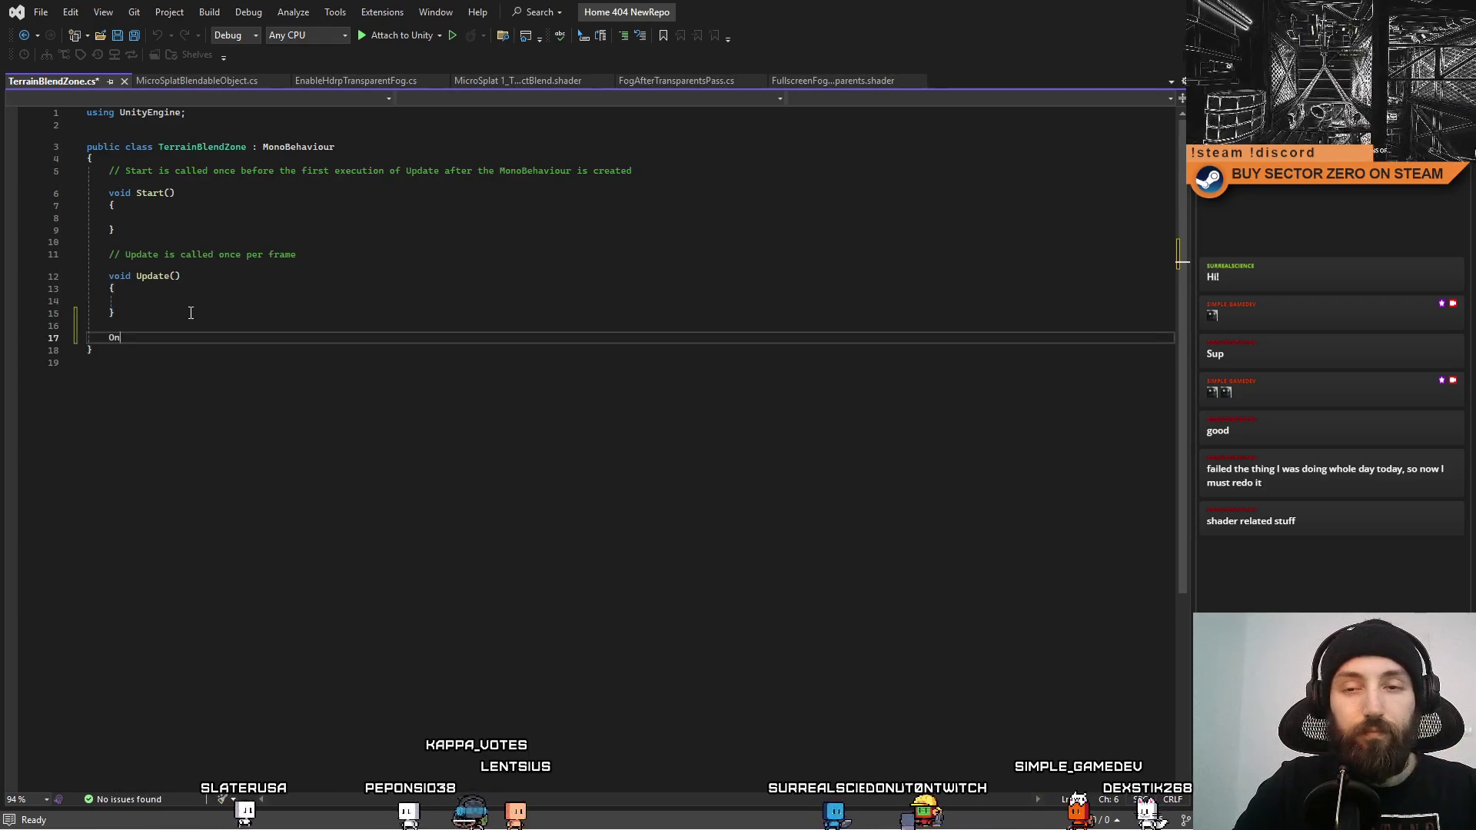
pyautogui.write('TriggerE')
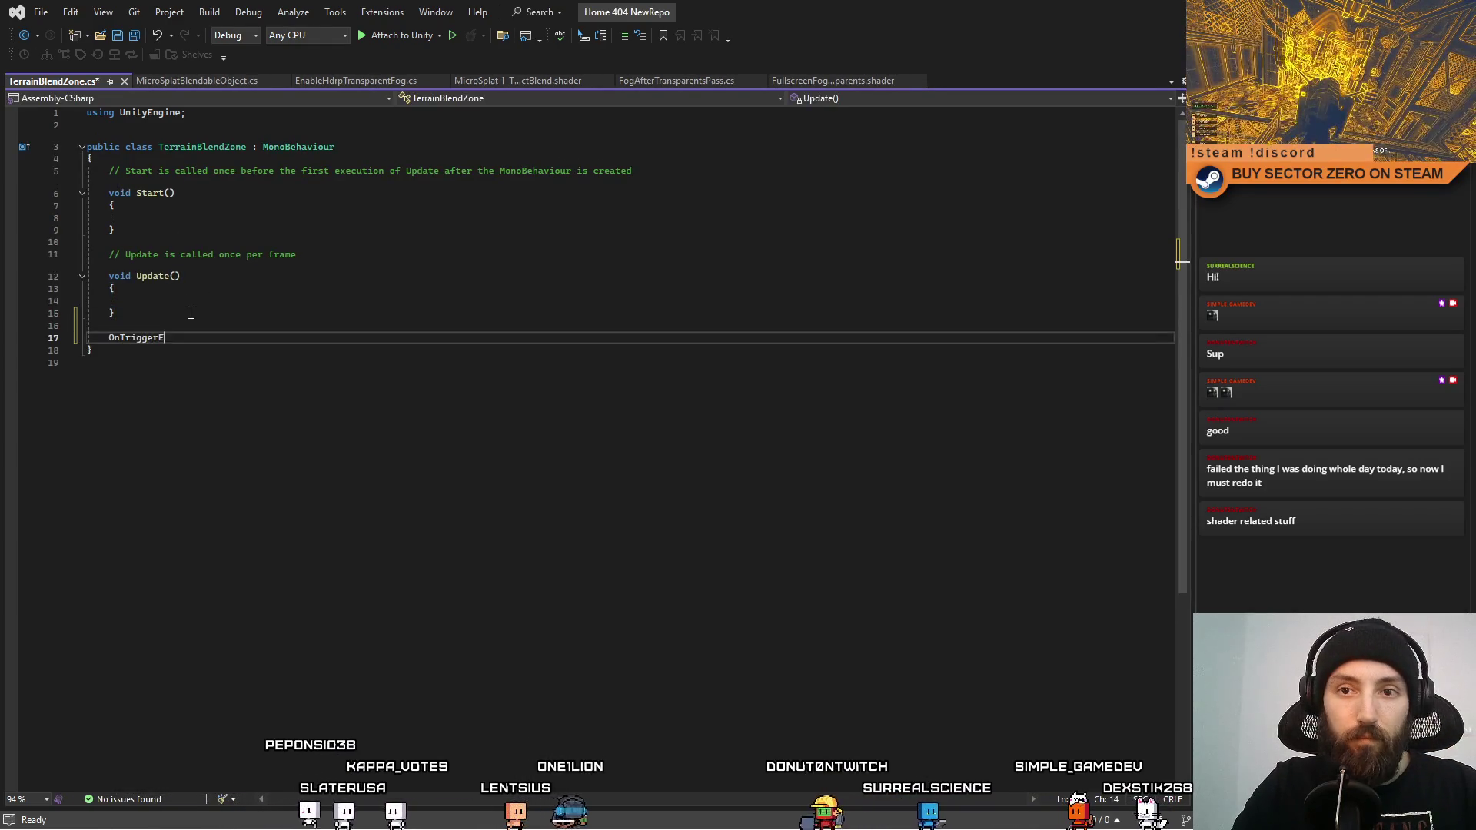
pyautogui.write('nter(Collider other')
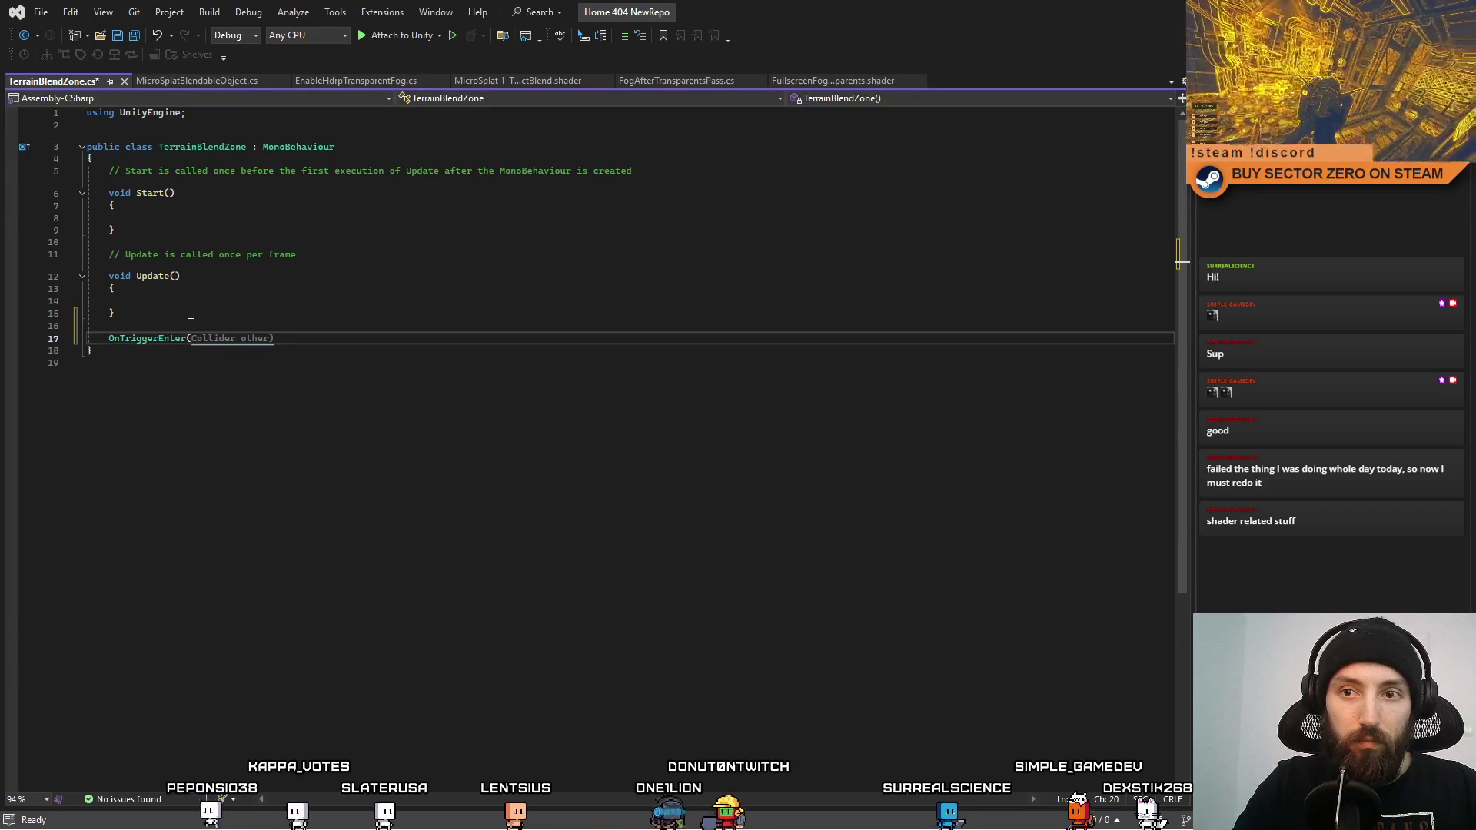
pyautogui.press('Tab')
pyautogui.press('End')
pyautogui.press('Return')
pyautogui.write('{')
pyautogui.press('Return')
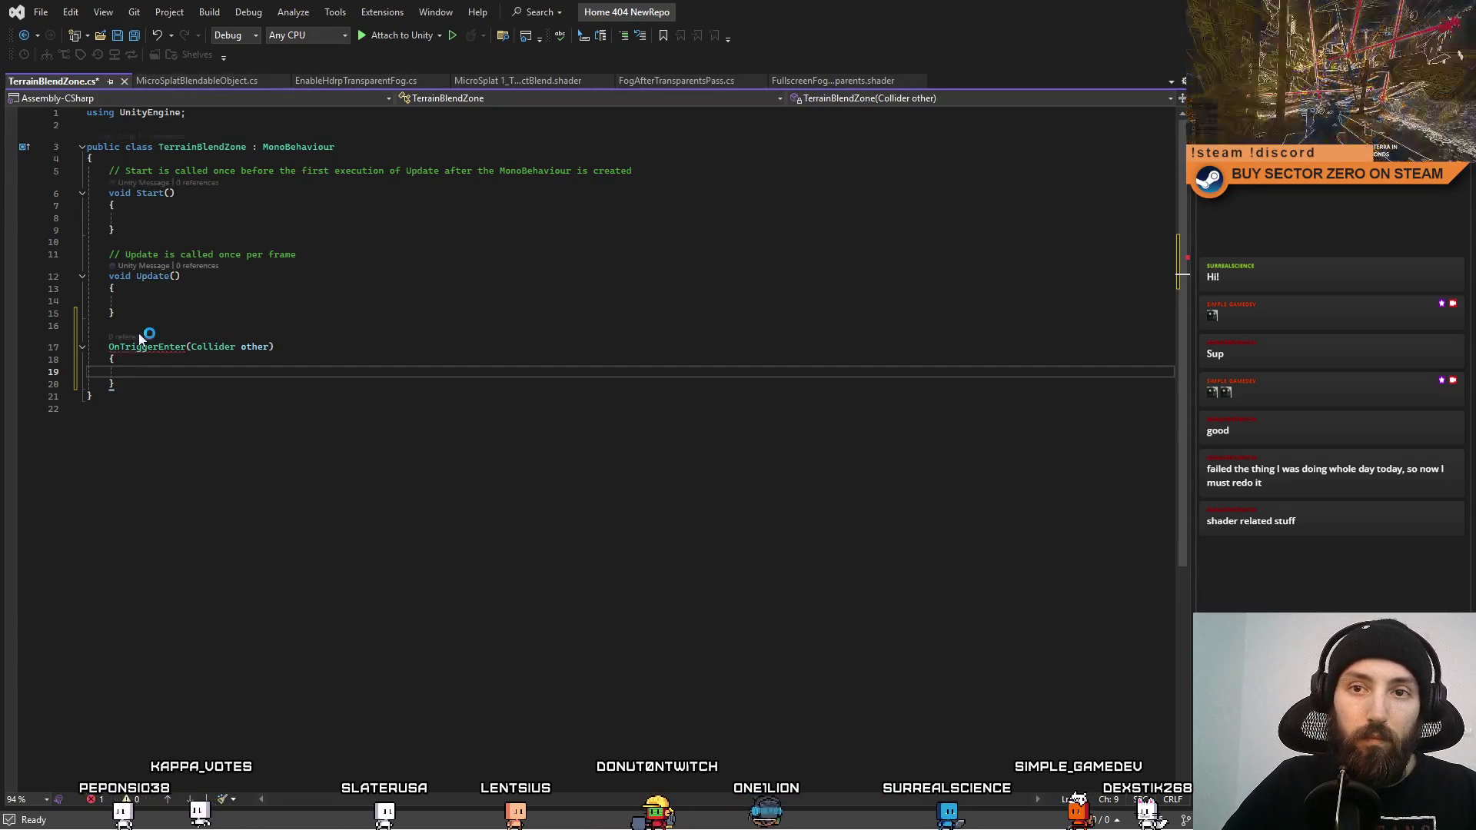
pyautogui.click(106, 345)
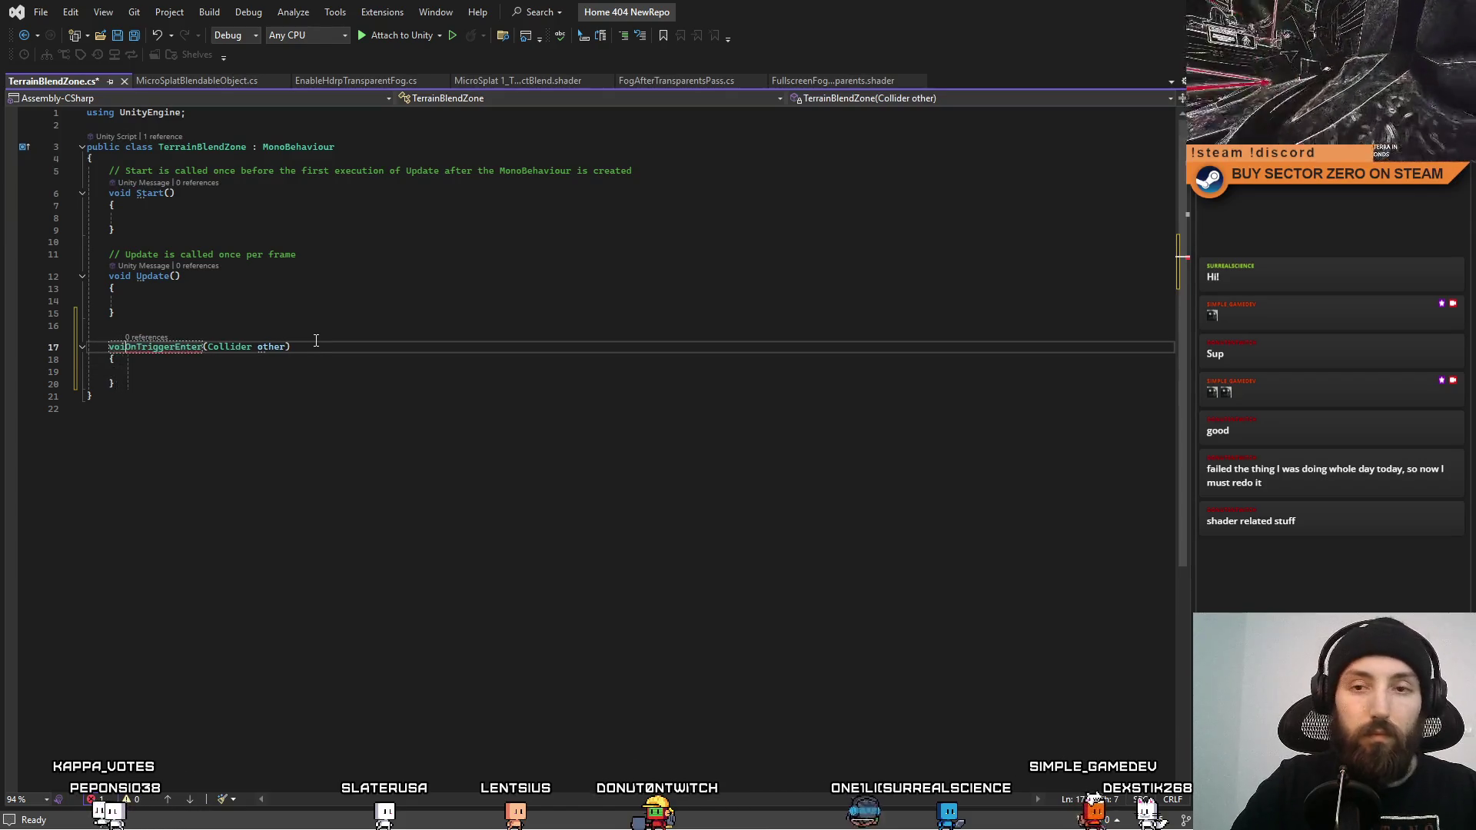
pyautogui.click(199, 368)
pyautogui.write('if(')
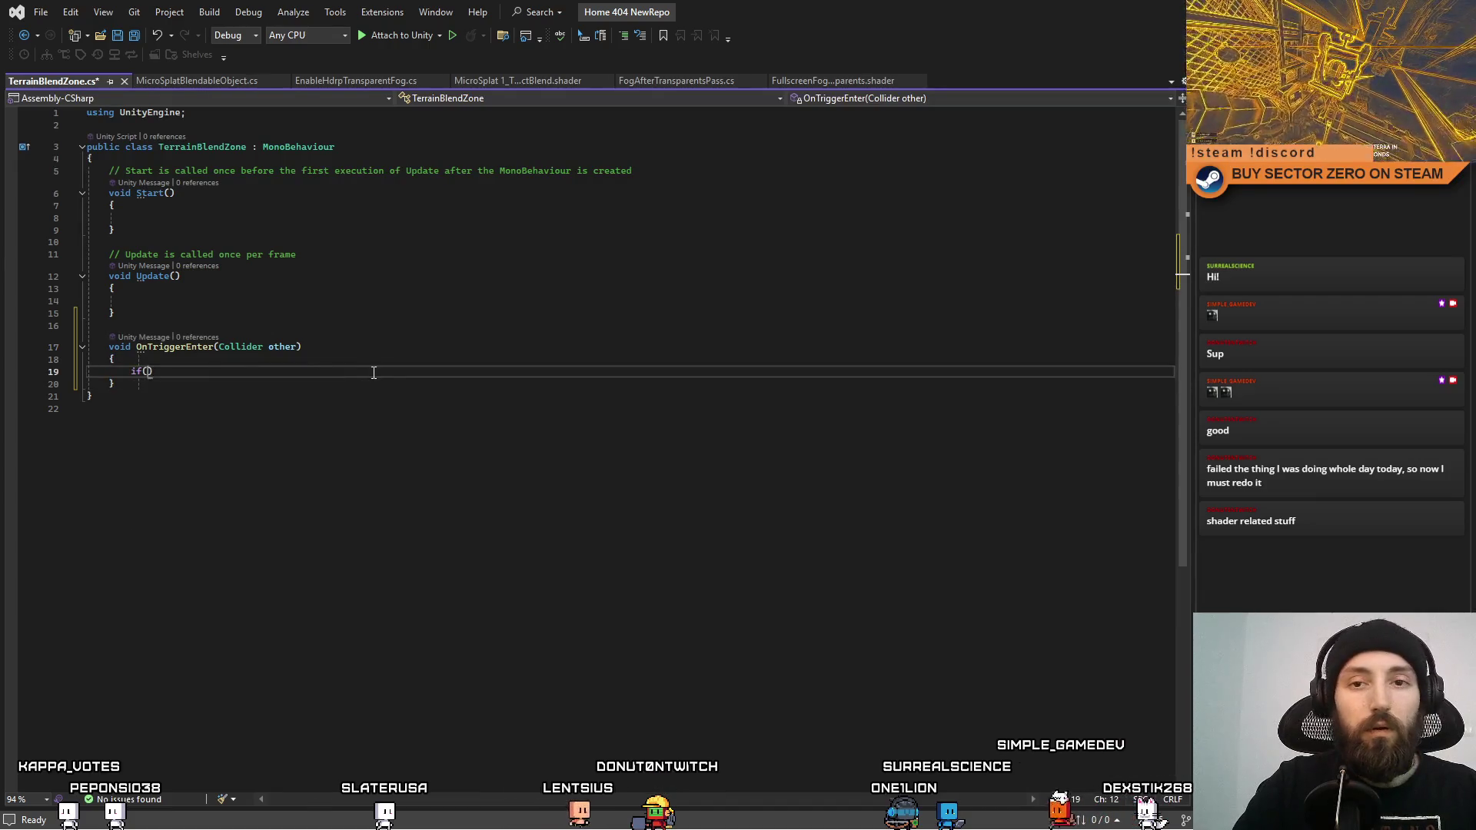
# Begin the check other.gameObject.GetComponent< inside it and return to Unity.
pyautogui.write('other.game')
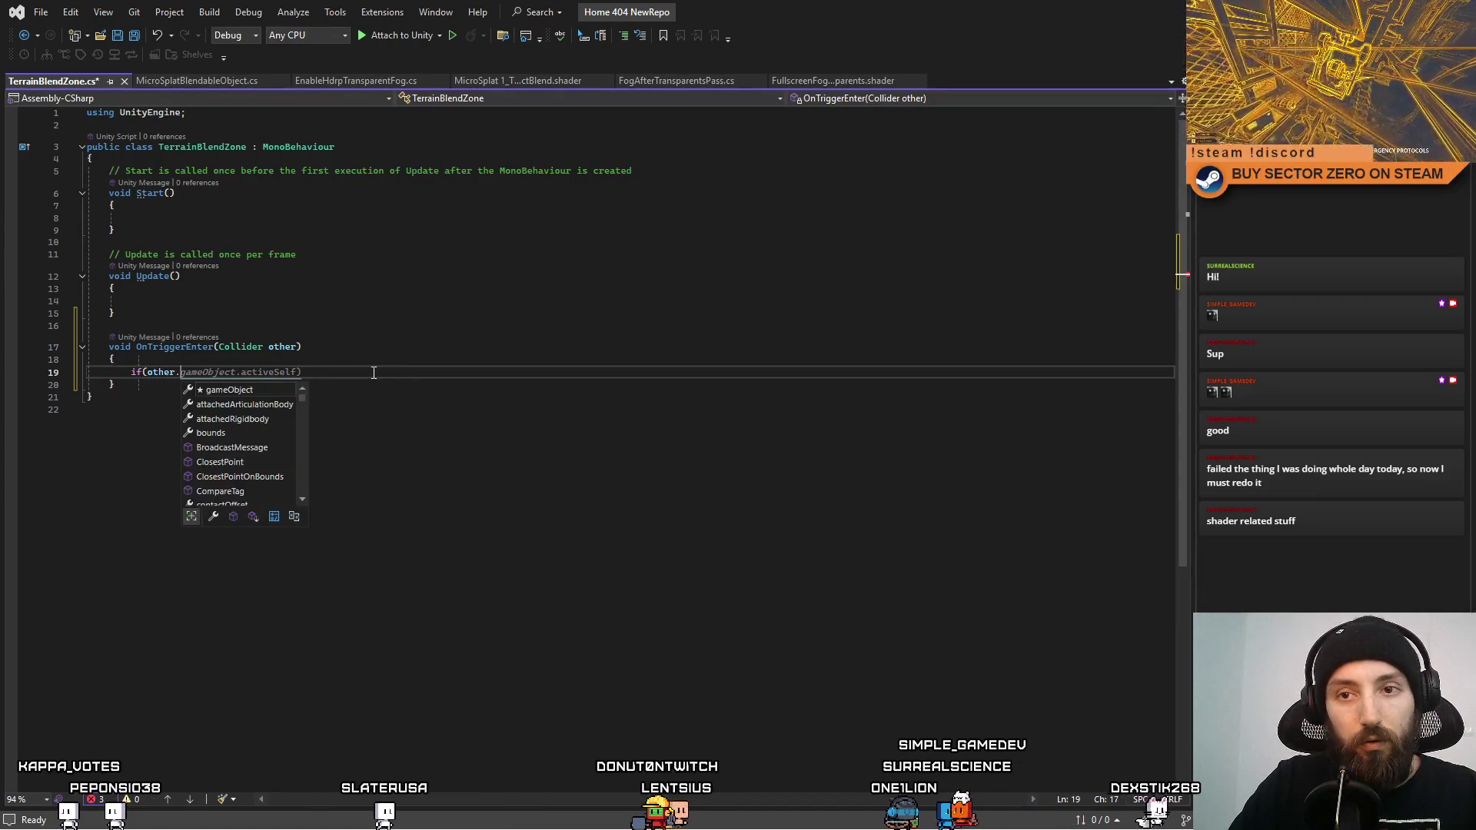
pyautogui.press('Tab')
pyautogui.write('.Get')
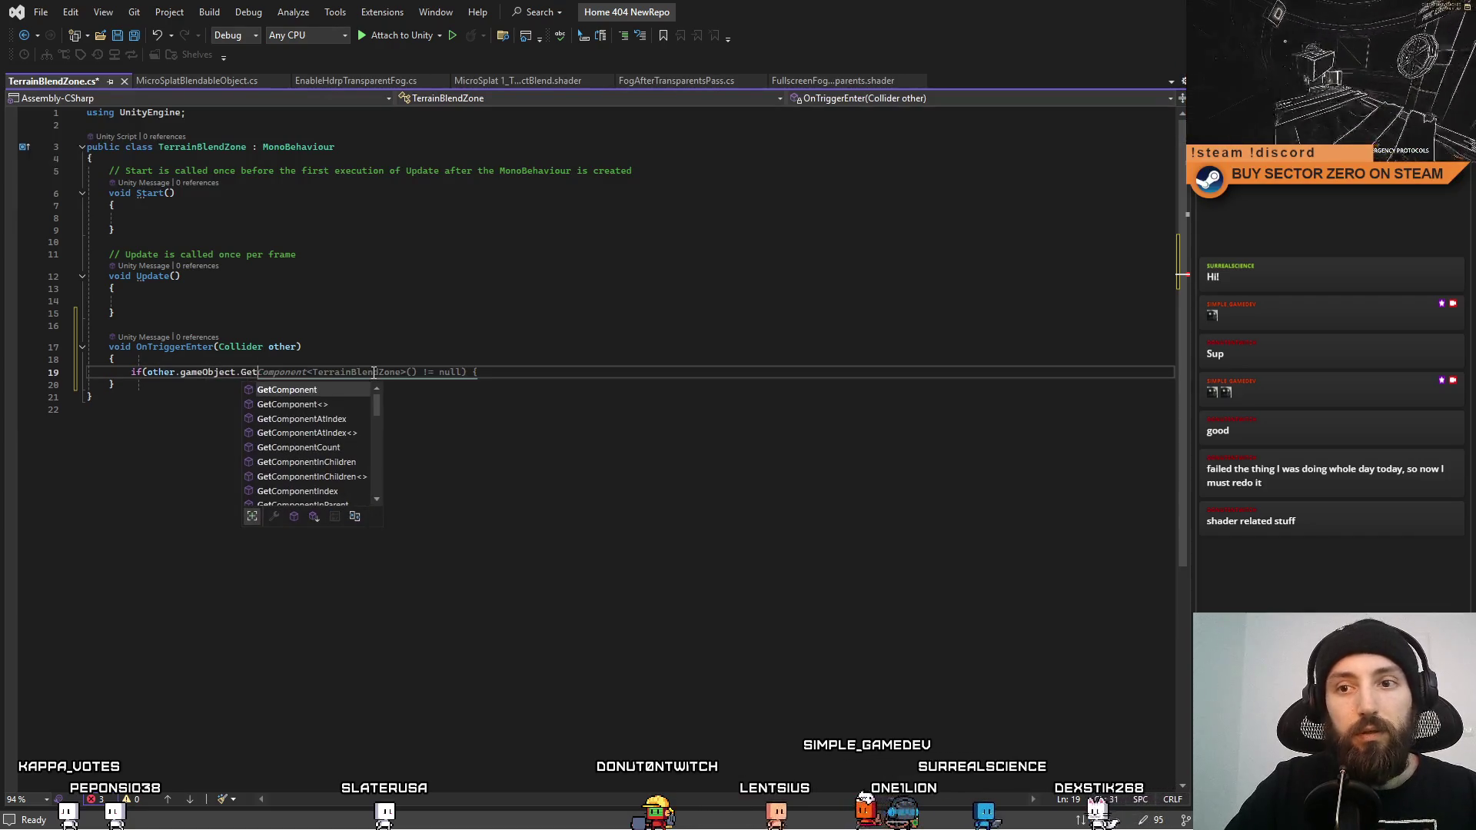
pyautogui.write('Component<')
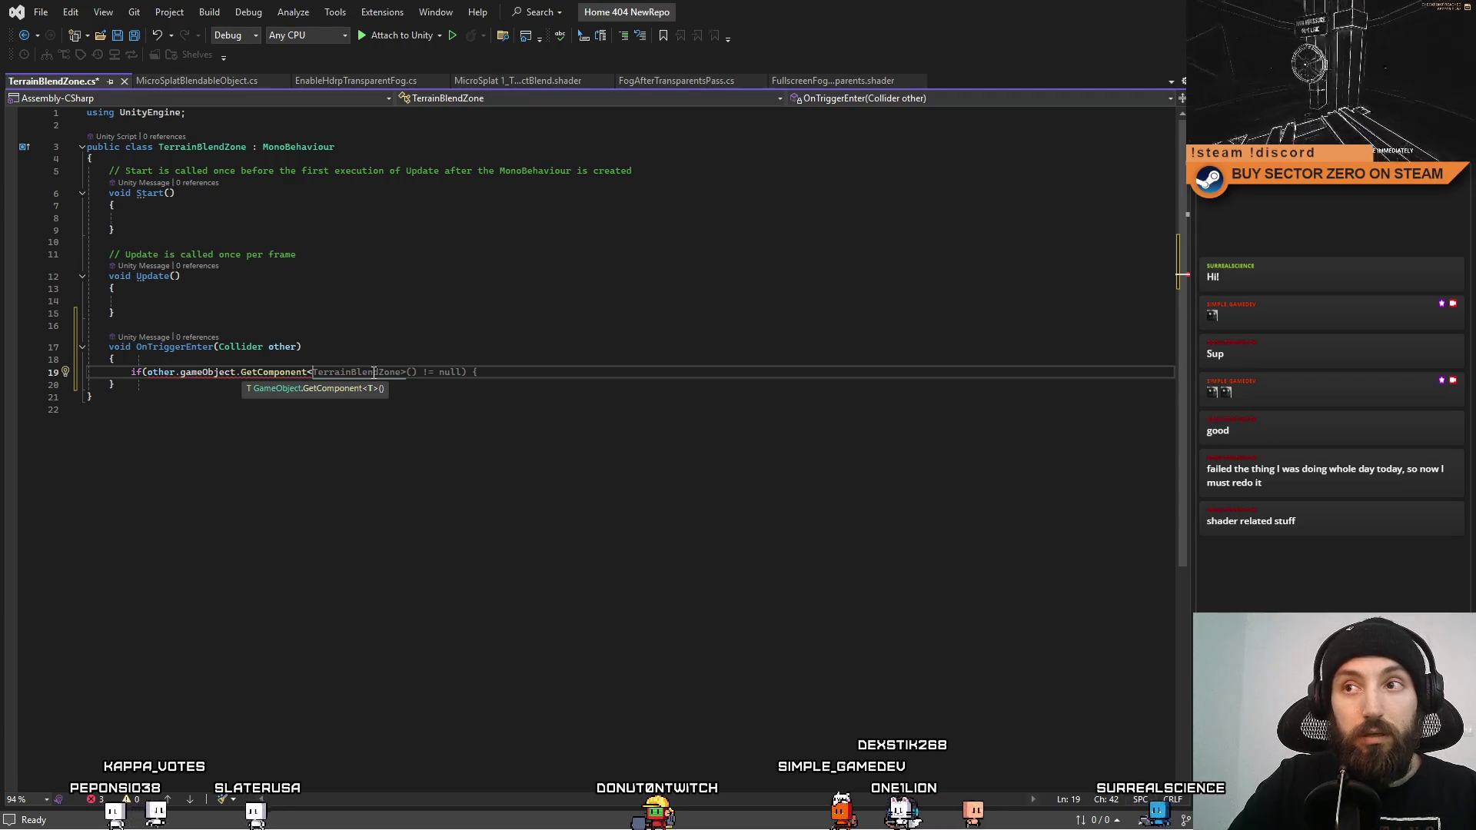
pyautogui.hotkey('alt', 'Tab')
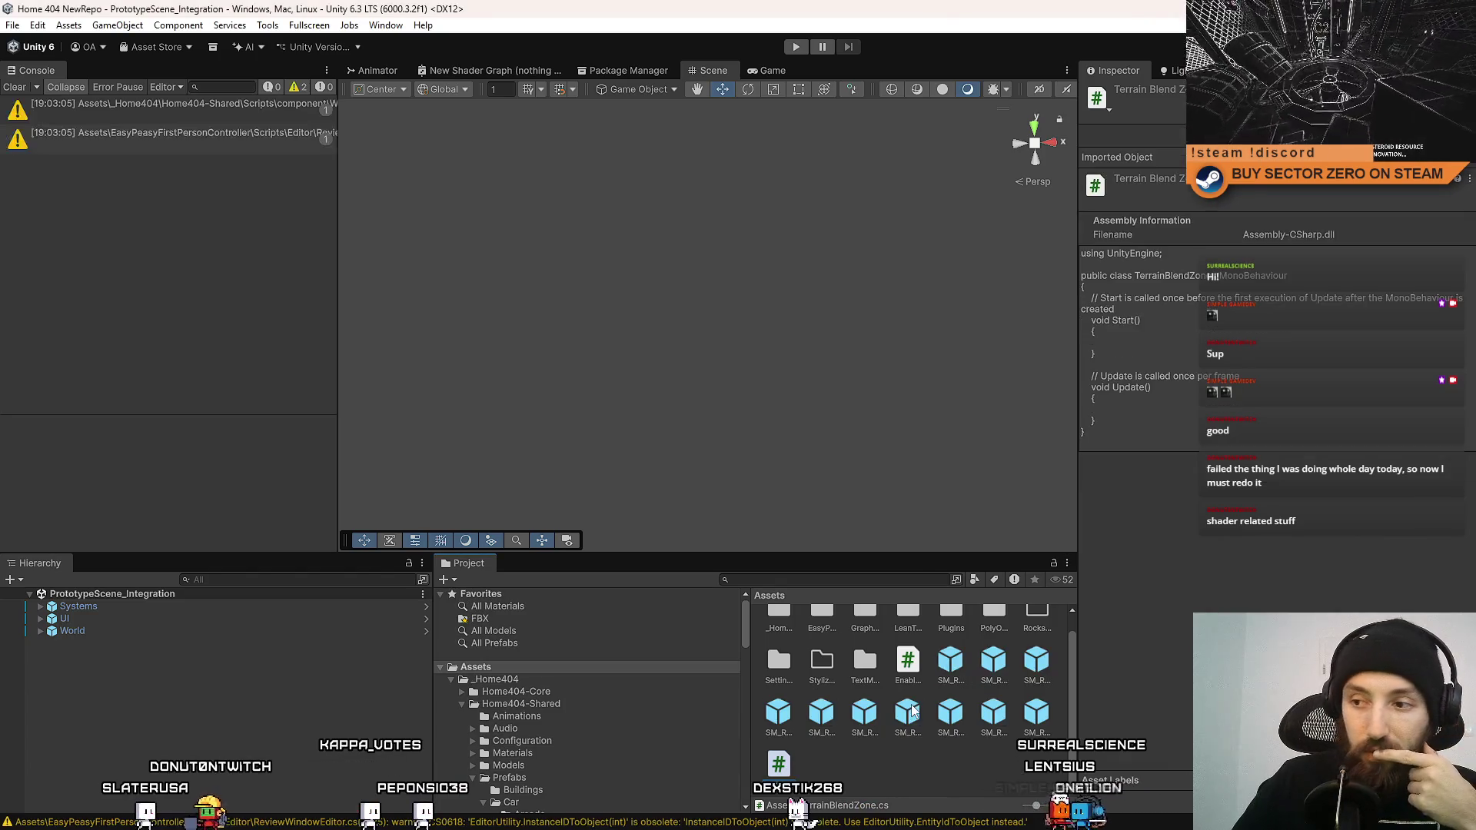
# Review the SM_Rocks_07 prefab's Micro Splat Blendable Object component and its Override Blend Target setting.
pyautogui.click(908, 715)
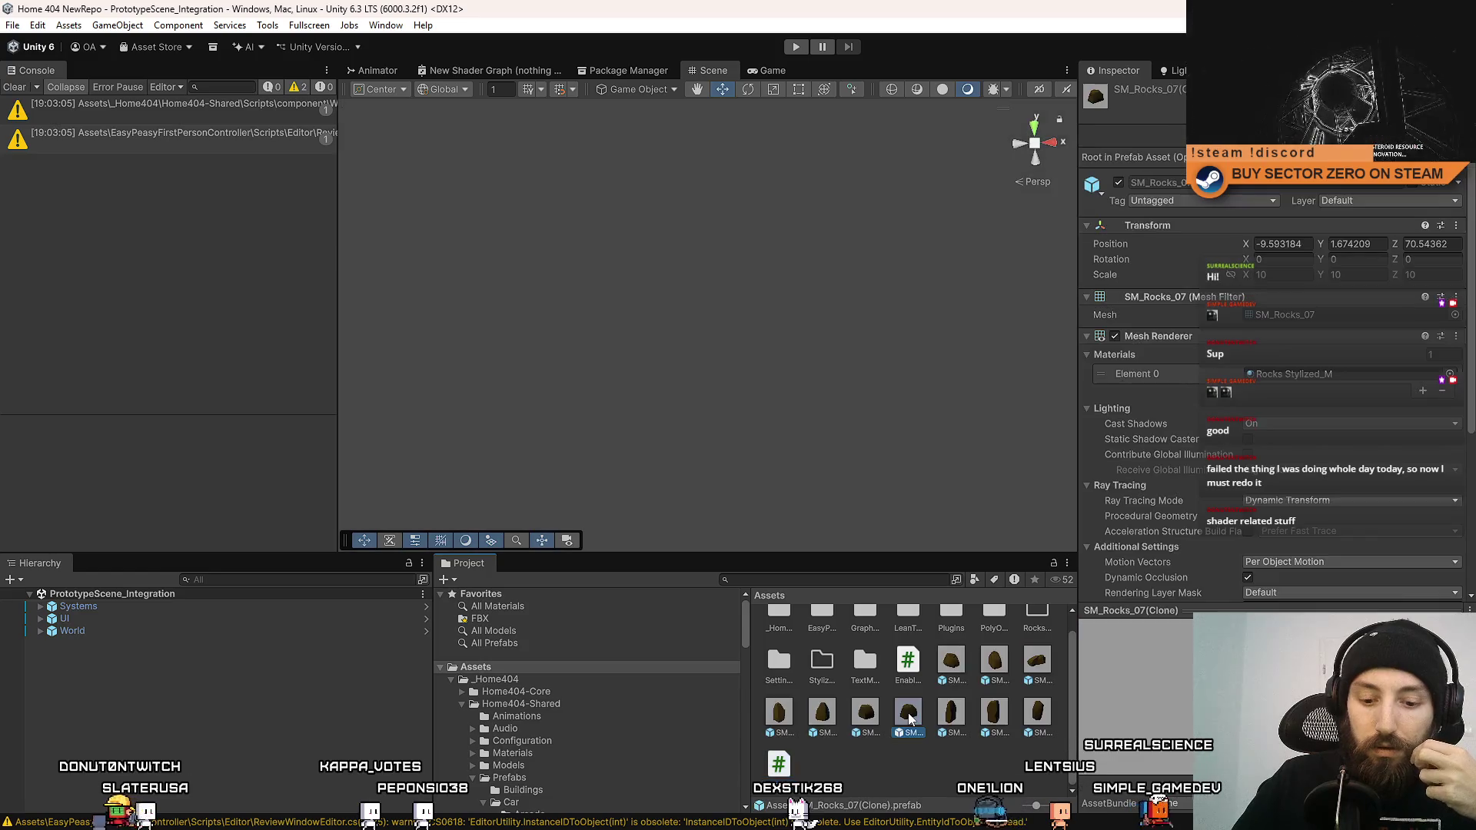
pyautogui.scroll(-10, 1473, 315)
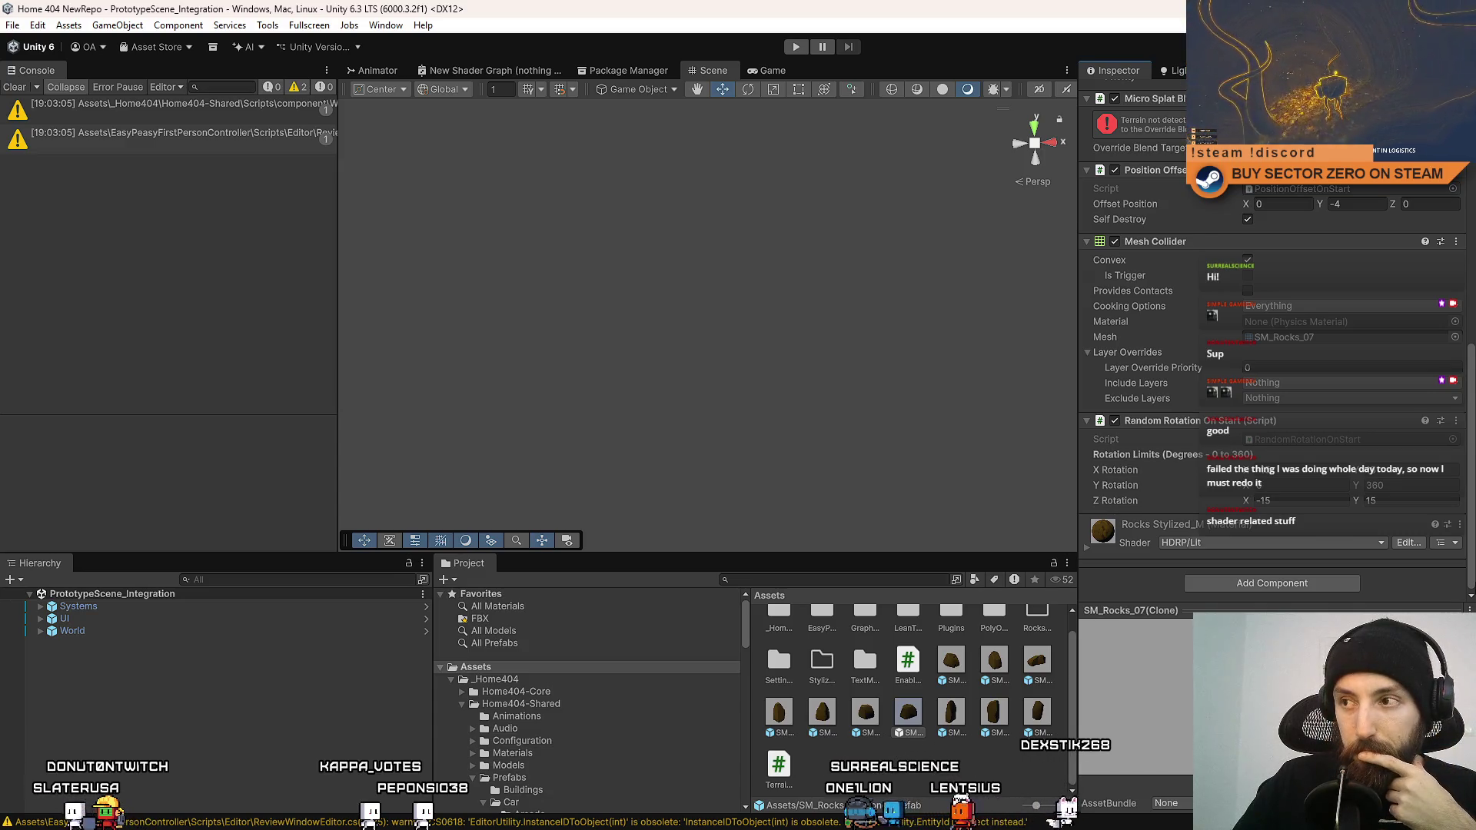
pyautogui.scroll(3, 1272, 346)
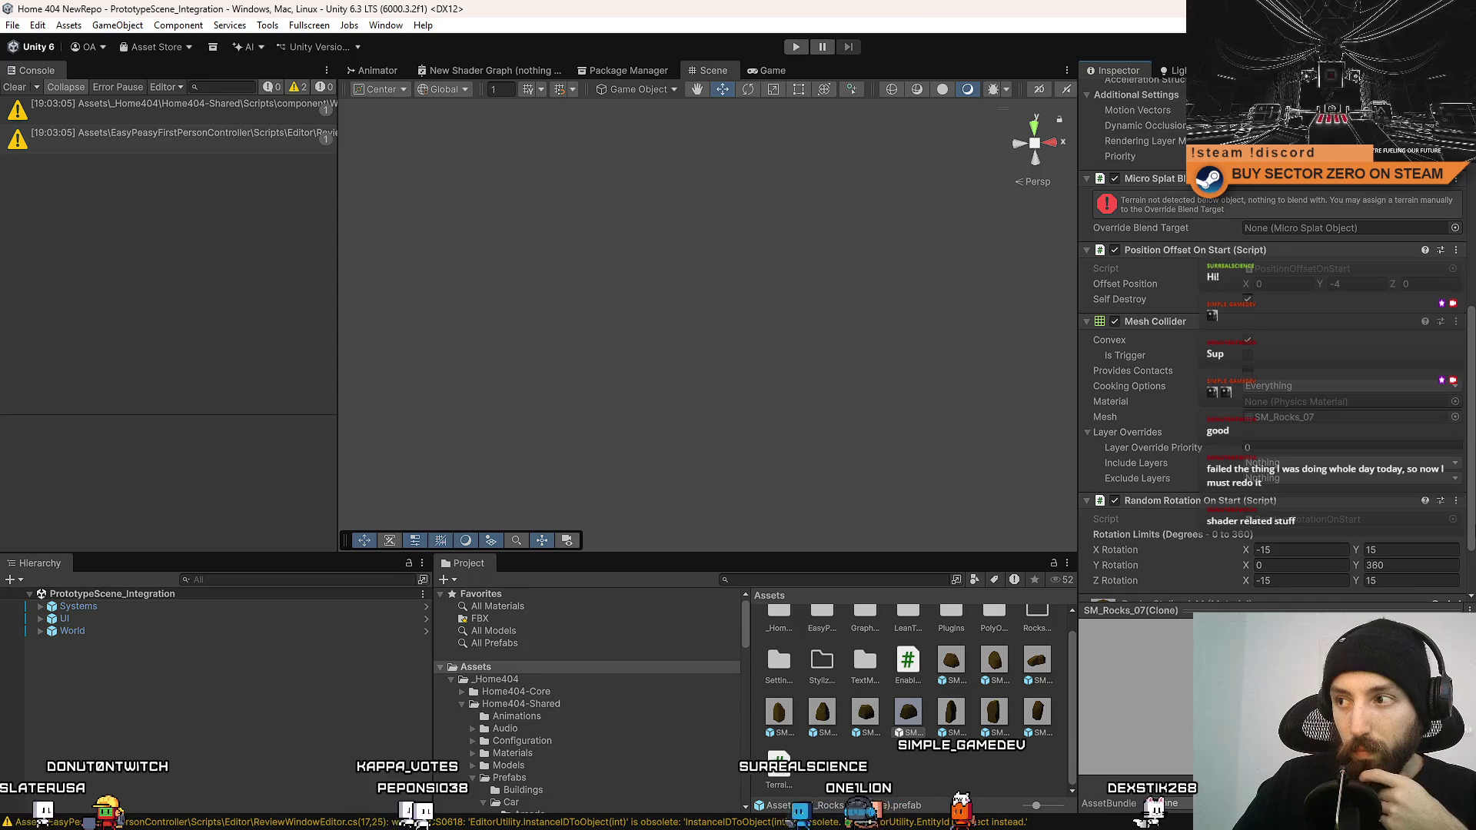
pyautogui.scroll(-3, 1272, 346)
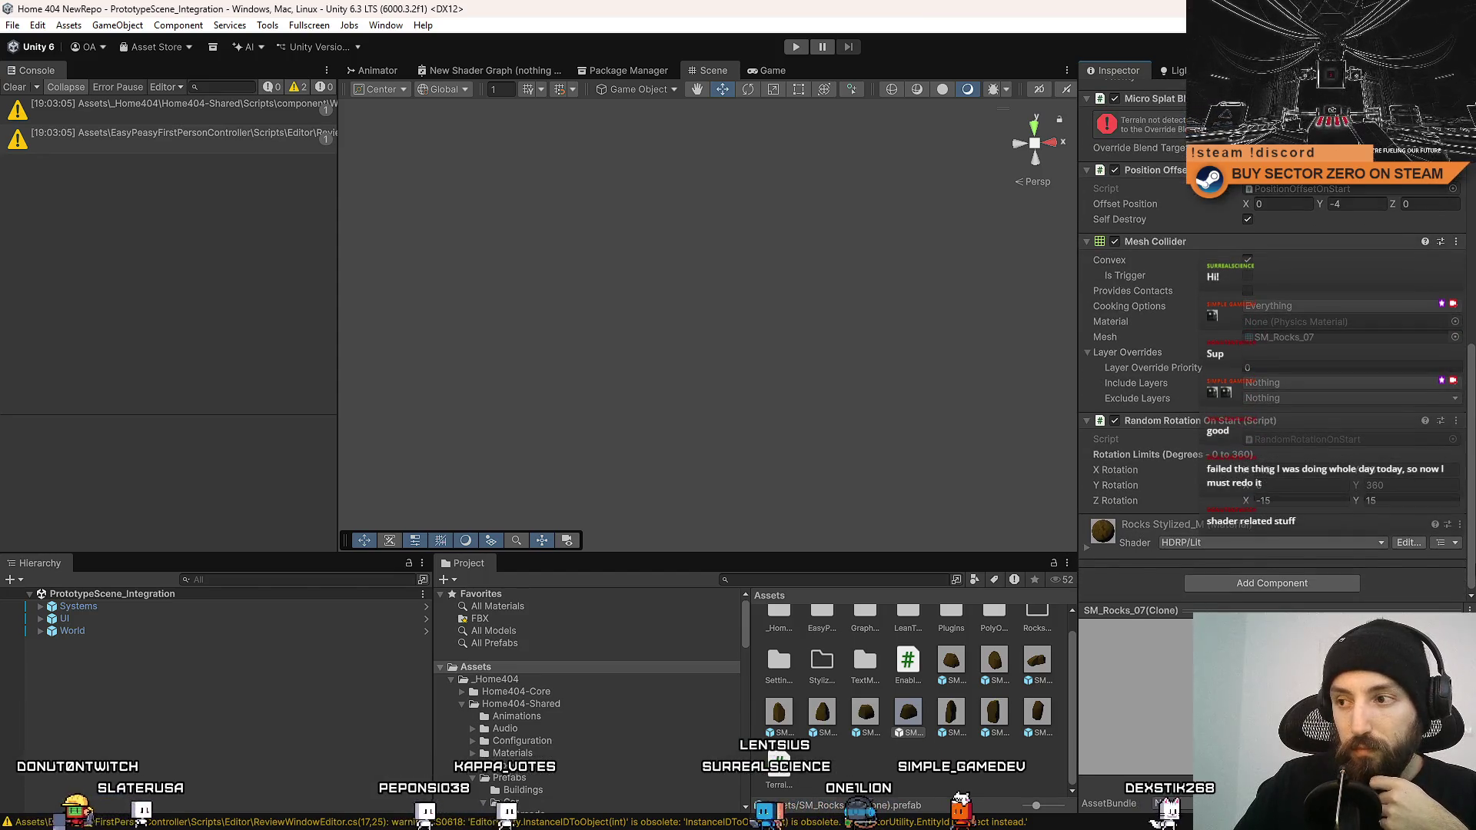
pyautogui.scroll(7, 1466, 478)
pyautogui.scroll(-7, 1467, 478)
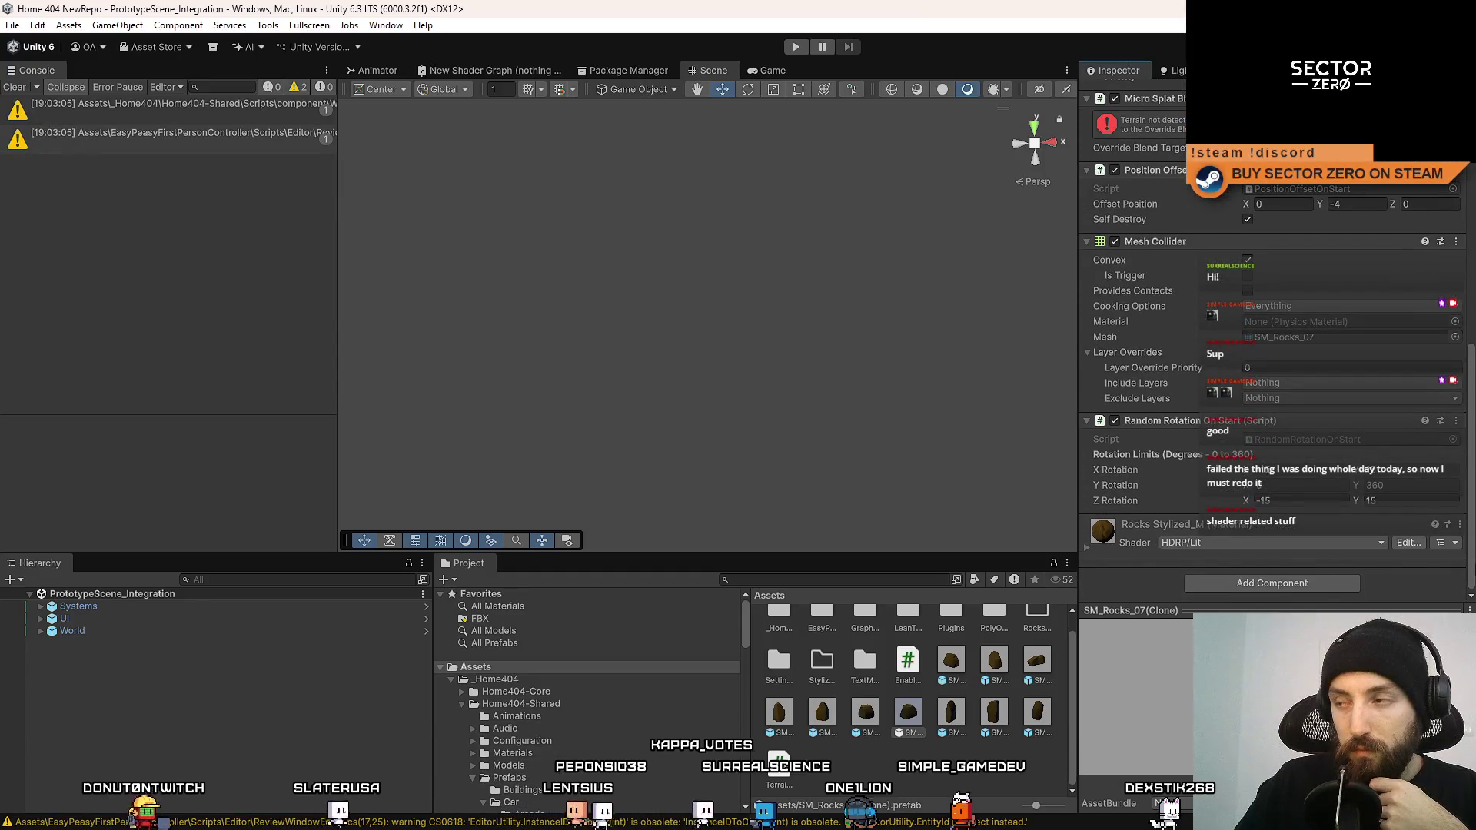
pyautogui.scroll(8, 1468, 456)
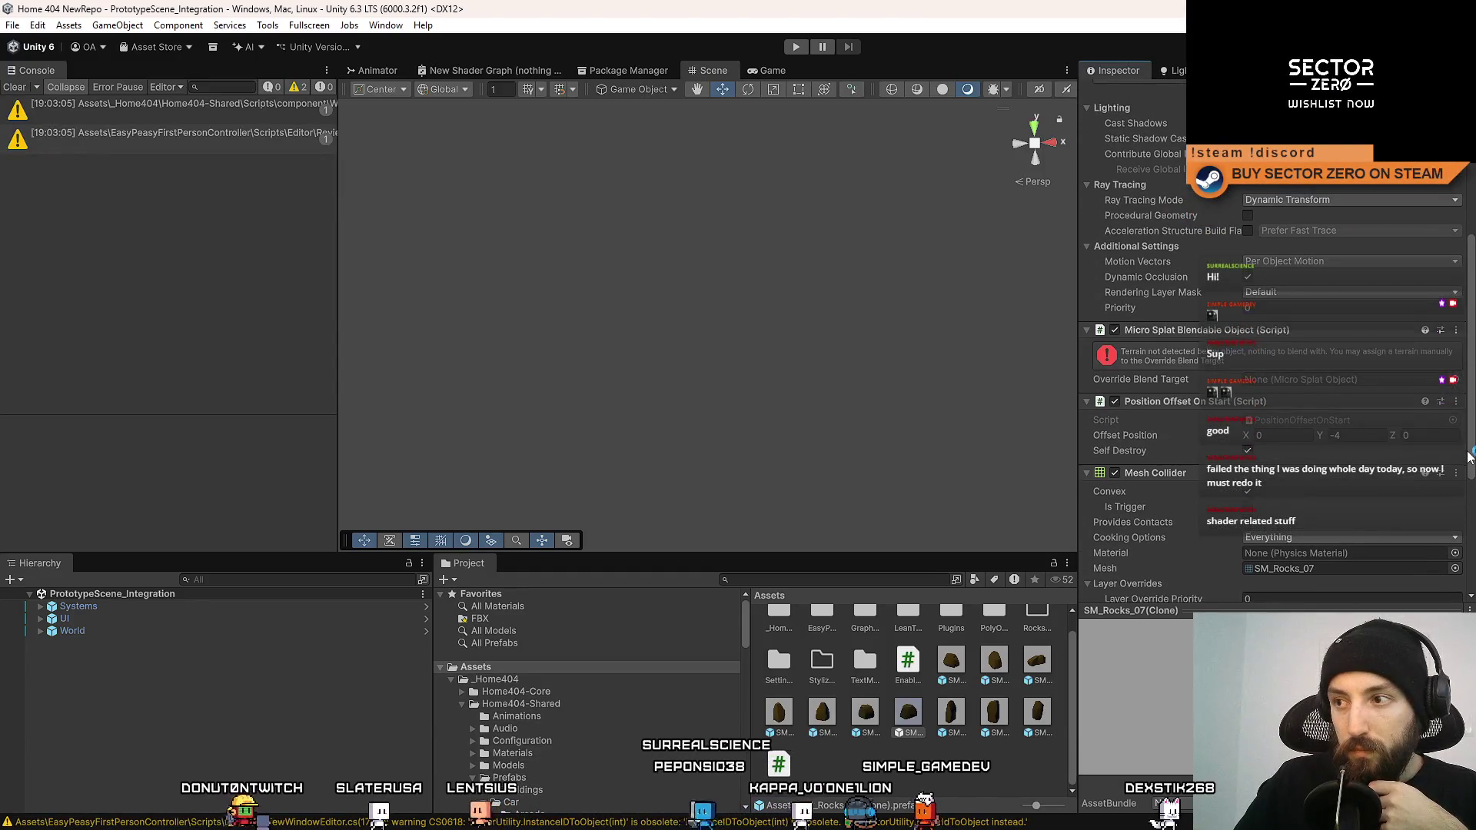
pyautogui.moveTo(1218, 393)
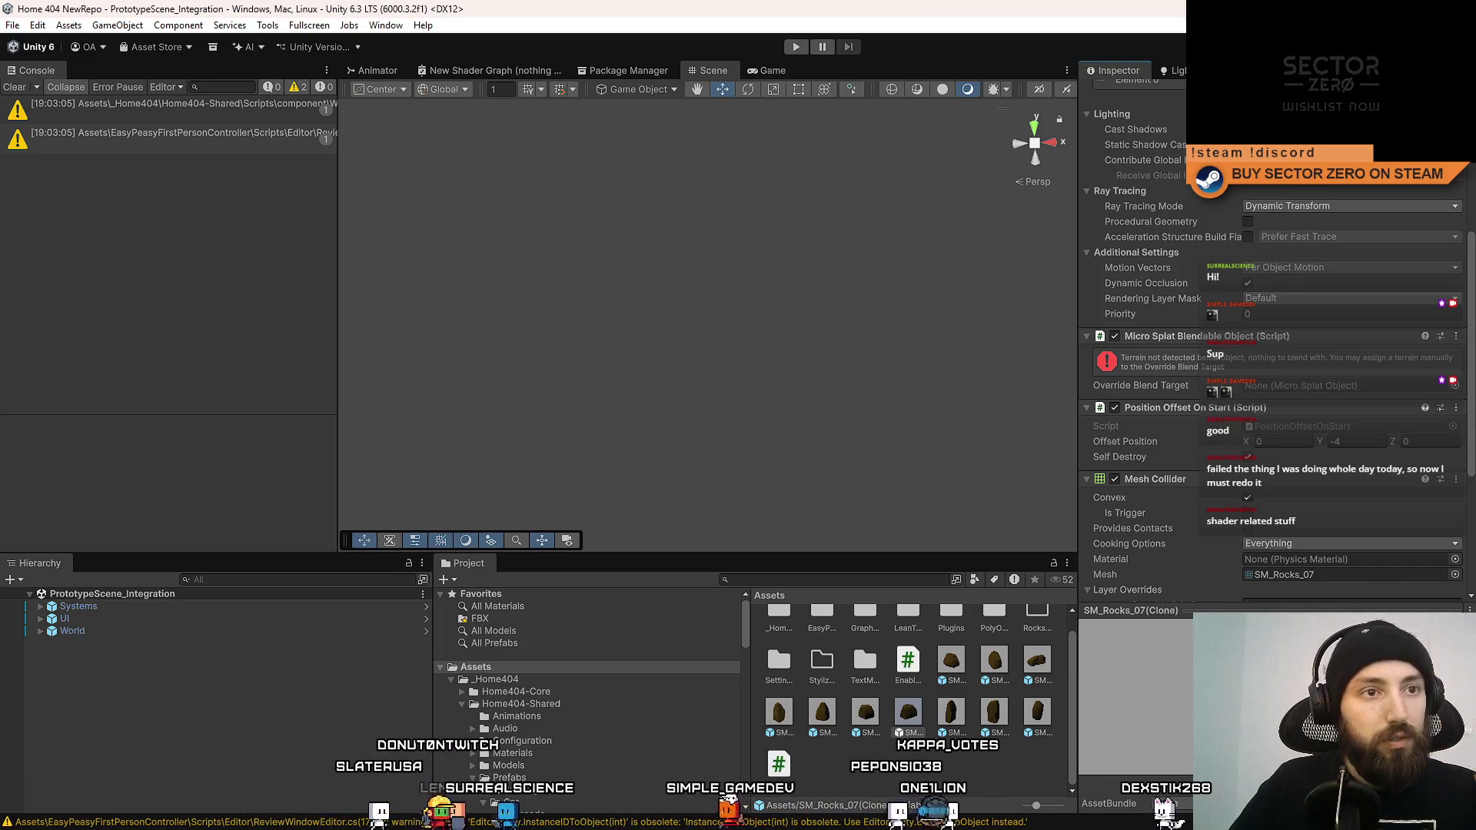
pyautogui.hotkey('alt', 'Tab')
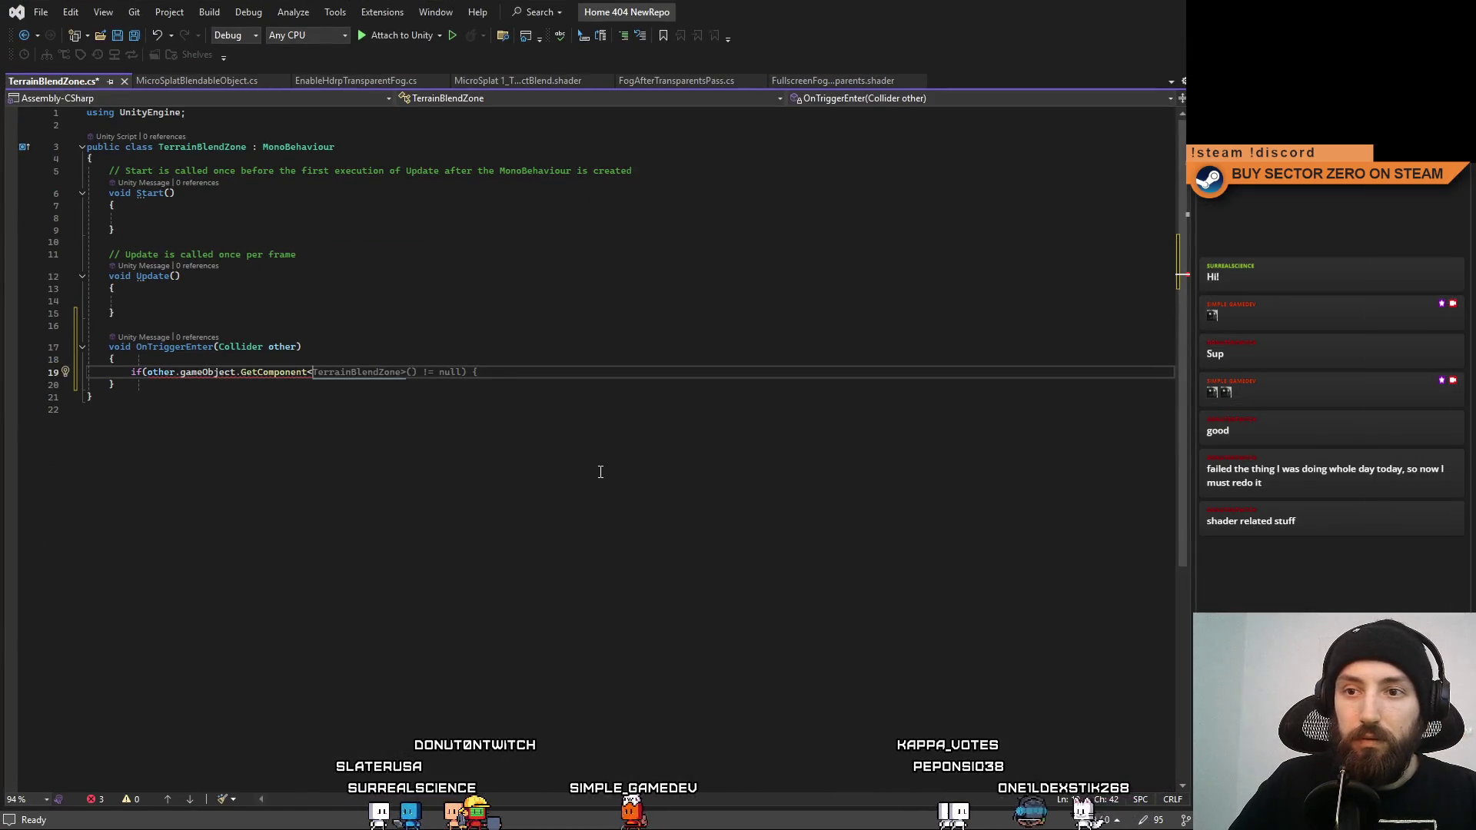
# Complete the check as GetComponent<MicroSplatBlendableObject>() using IntelliSense.
pyautogui.write('MicroSplat')
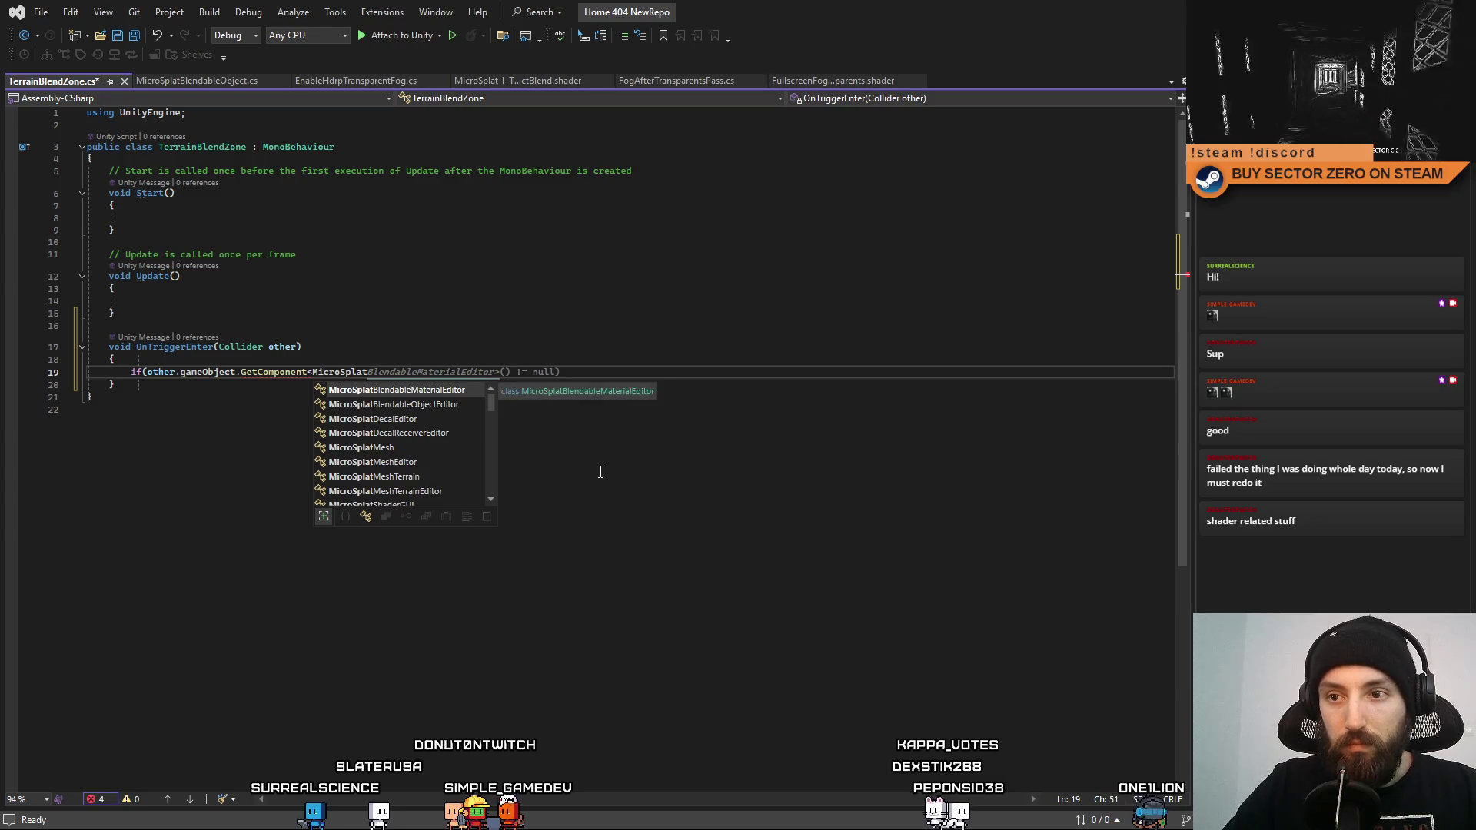
pyautogui.press('Down')
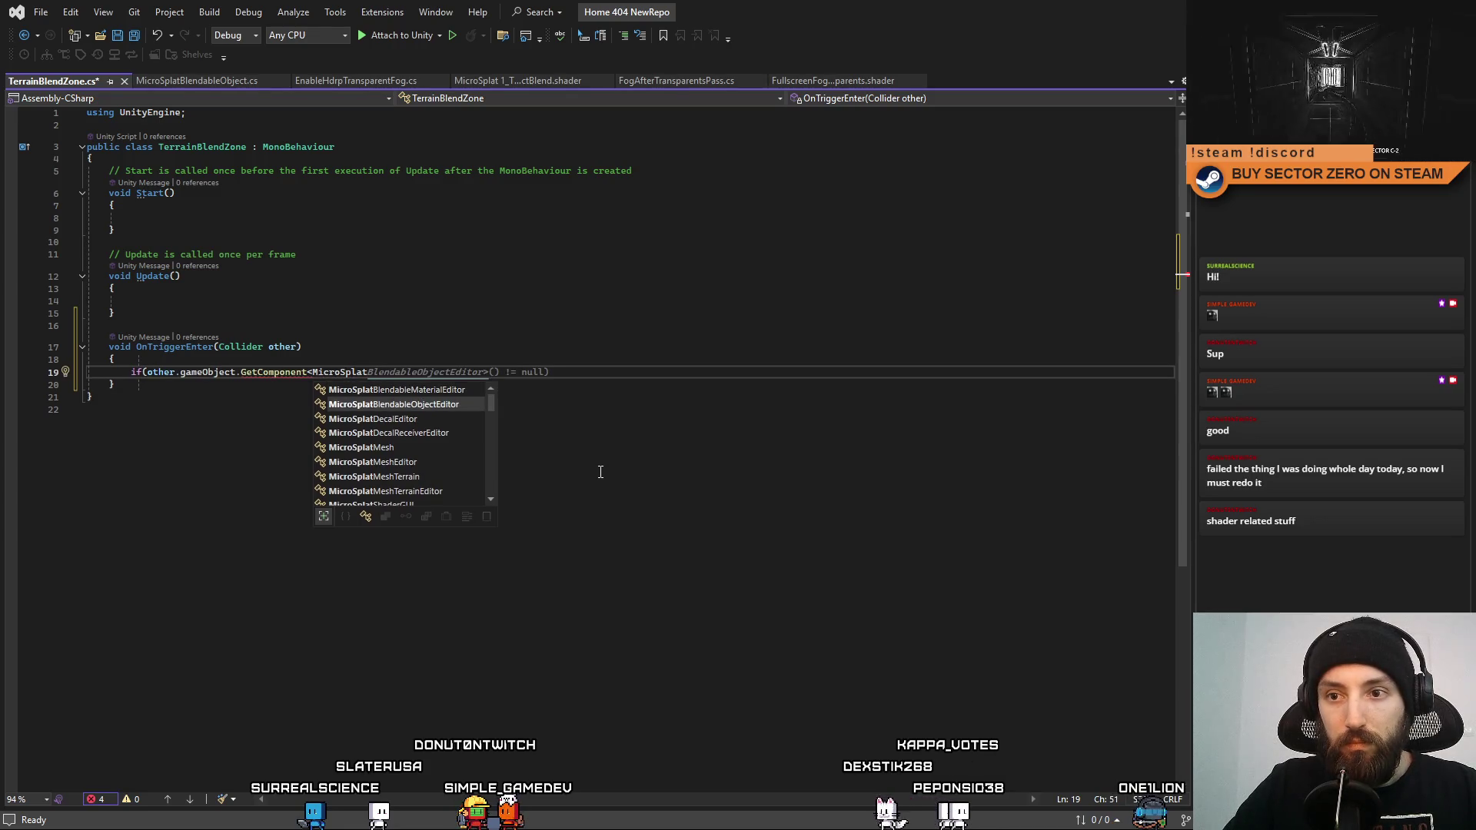
pyautogui.write('Blen')
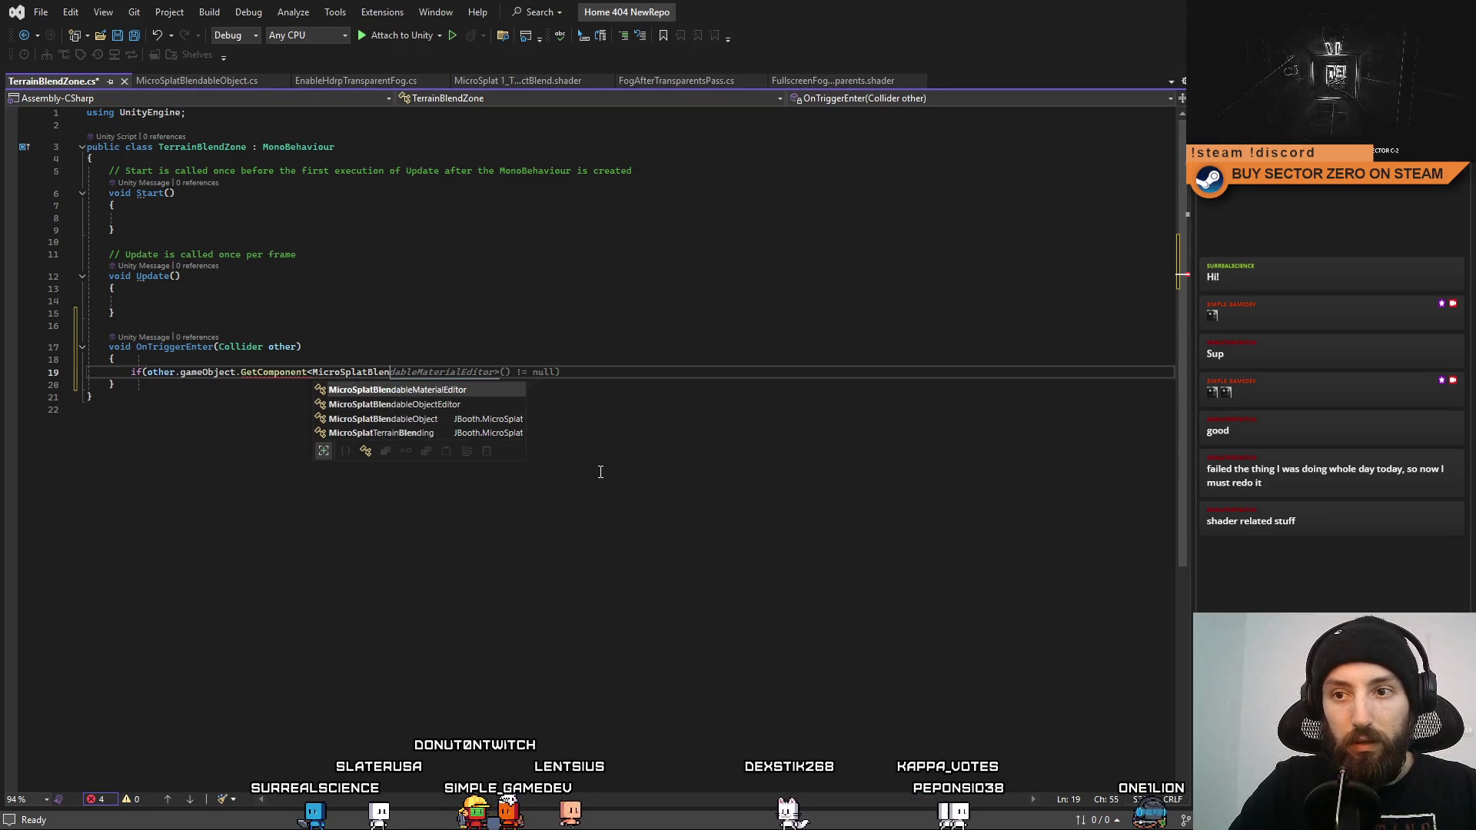
pyautogui.press('Down')
pyautogui.press('Down')
pyautogui.press('Tab')
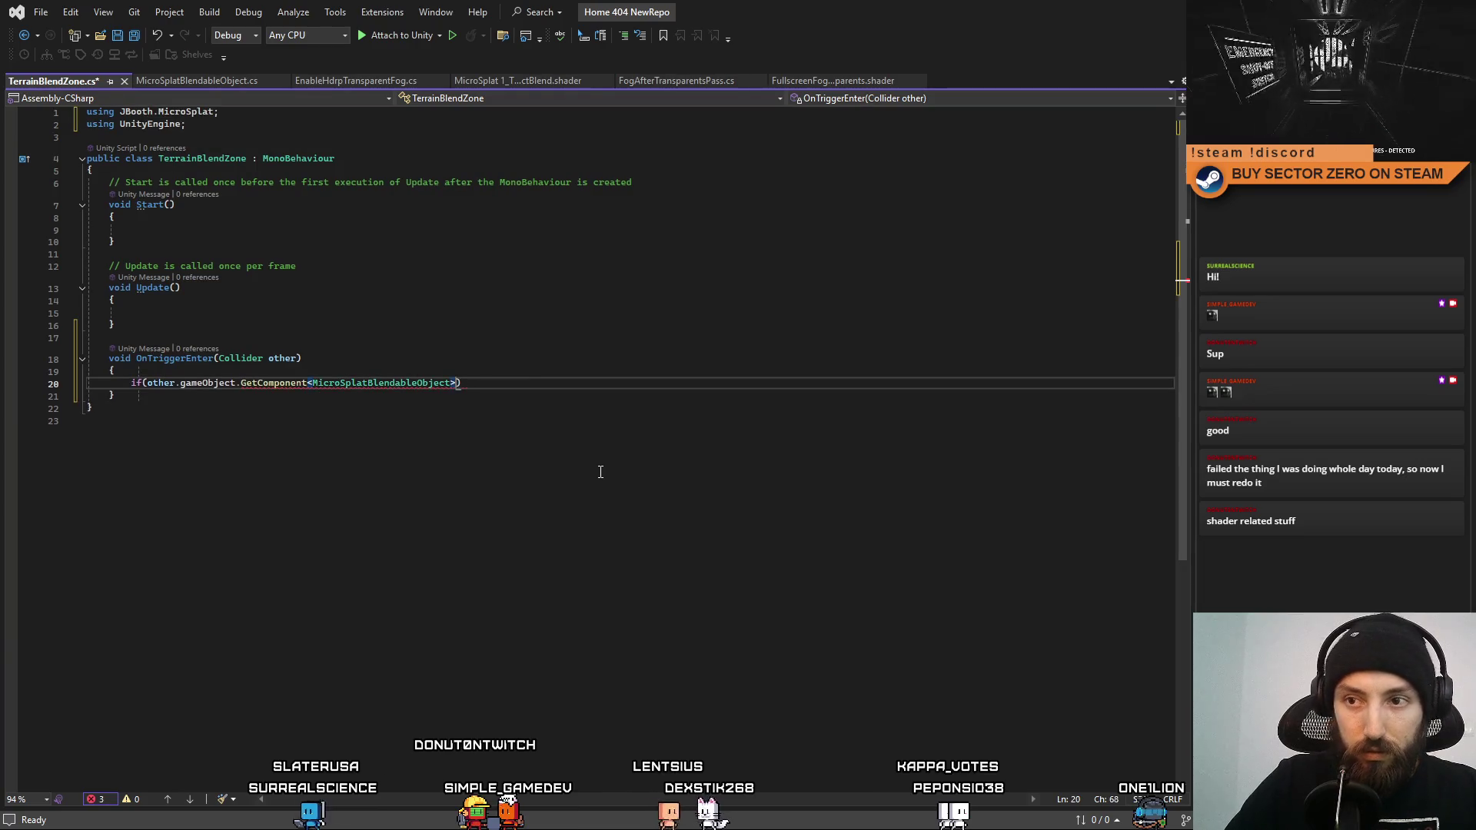
pyautogui.write('>())')
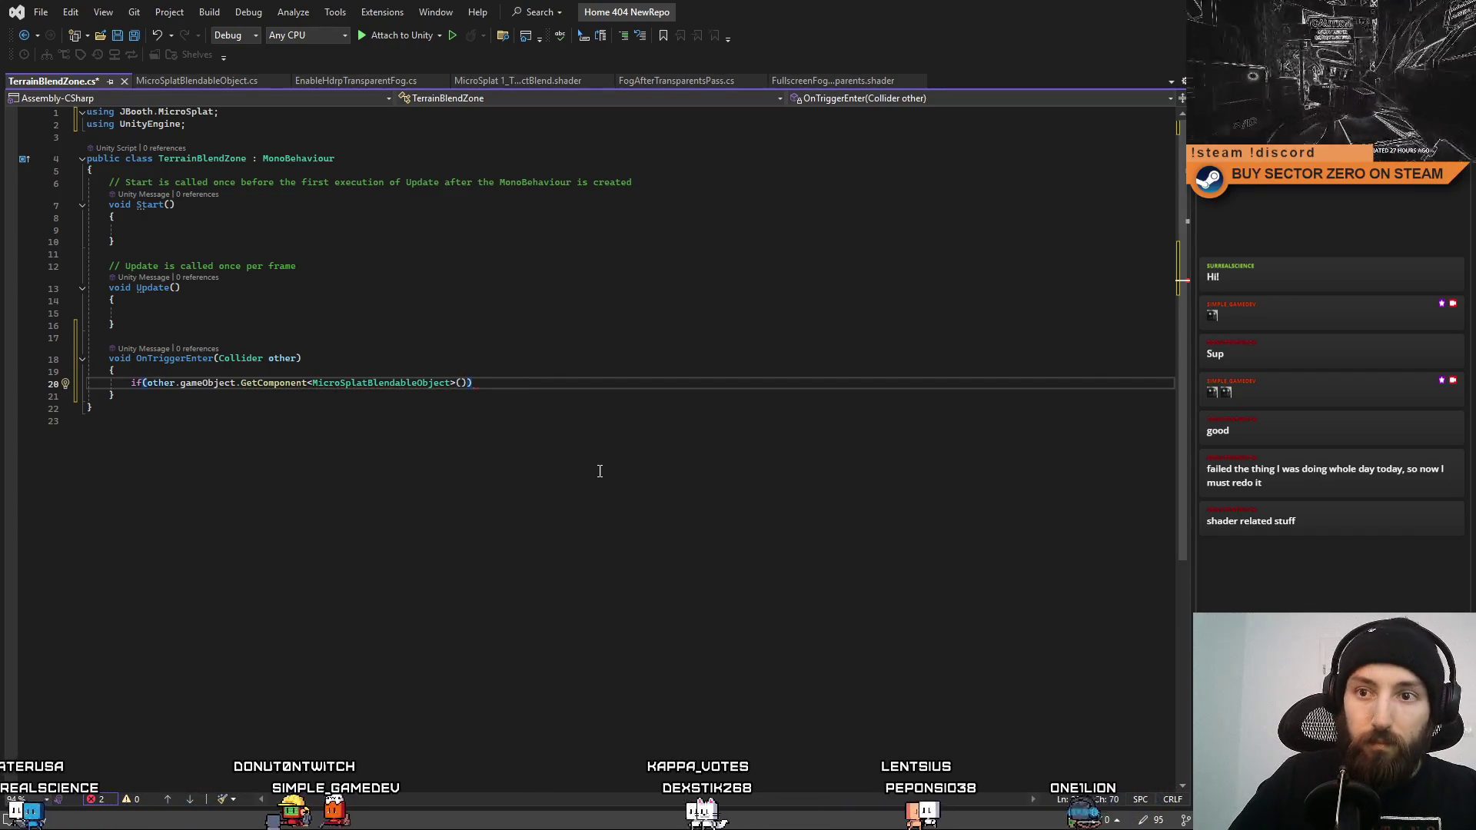
# Insert a blank line after the opening brace, above the if check.
pyautogui.click(285, 373)
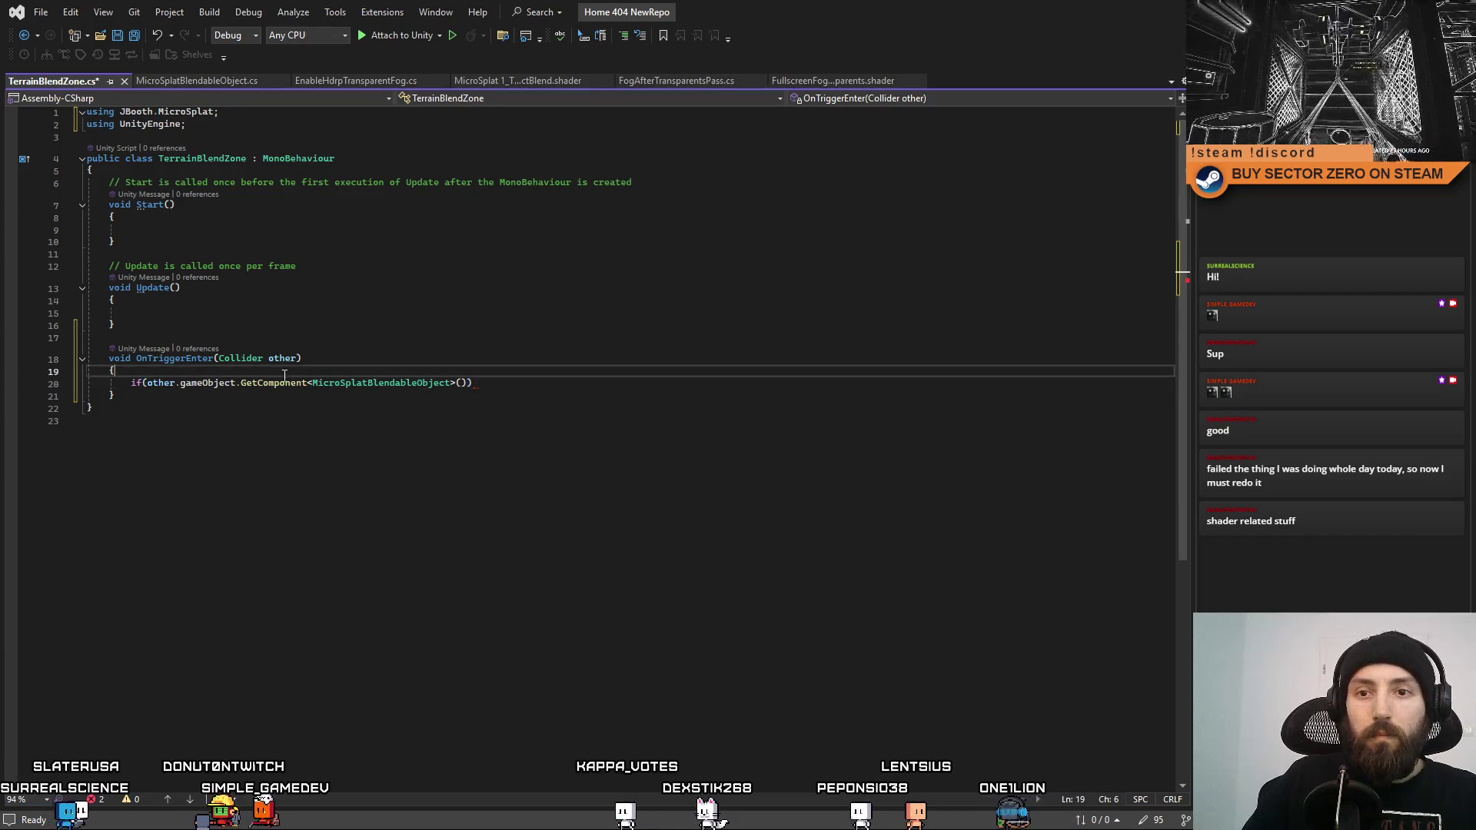
pyautogui.doubleClick(160, 382)
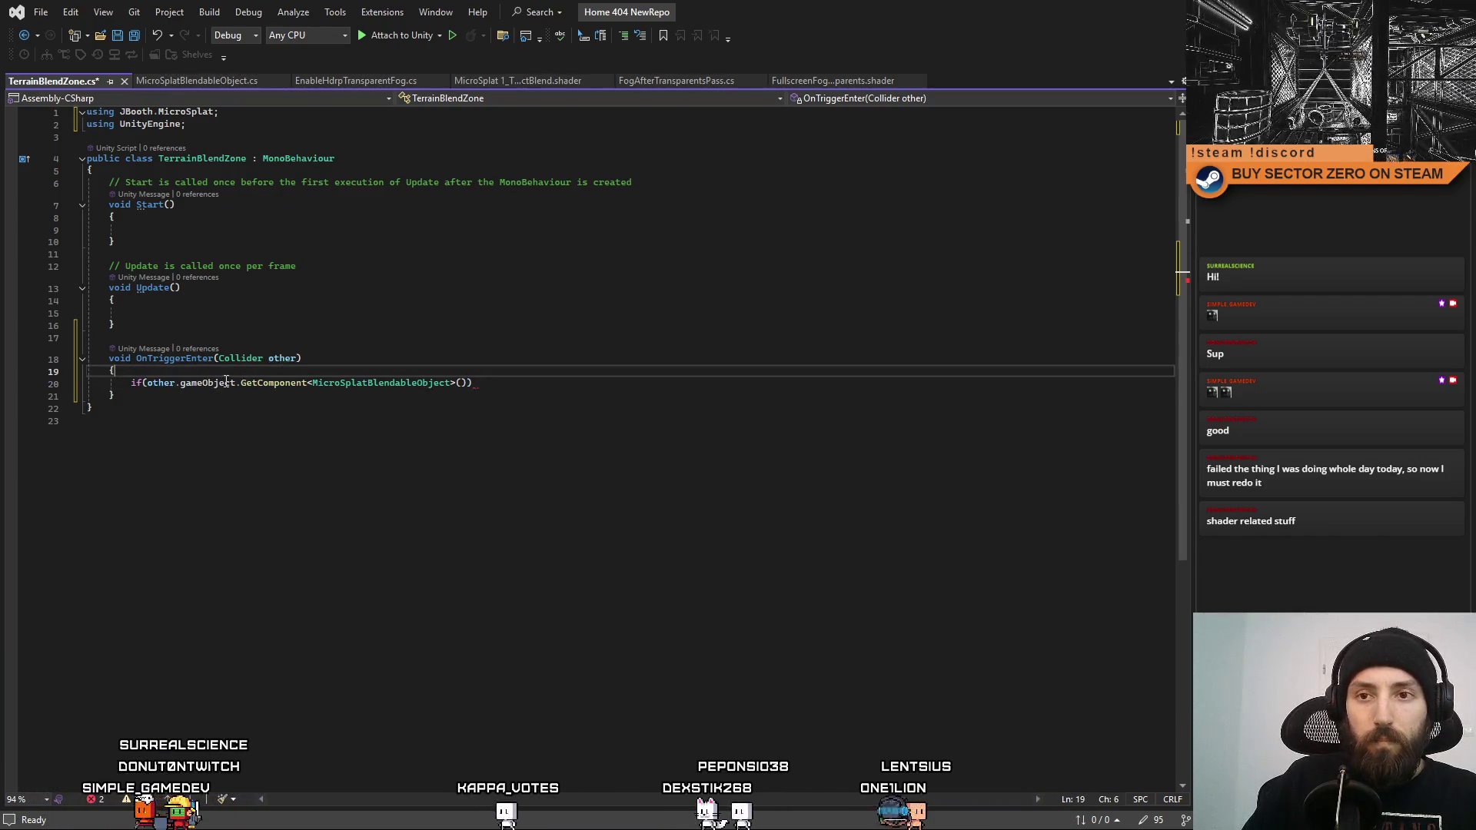
pyautogui.click(468, 390)
pyautogui.click(473, 383)
pyautogui.click(185, 376)
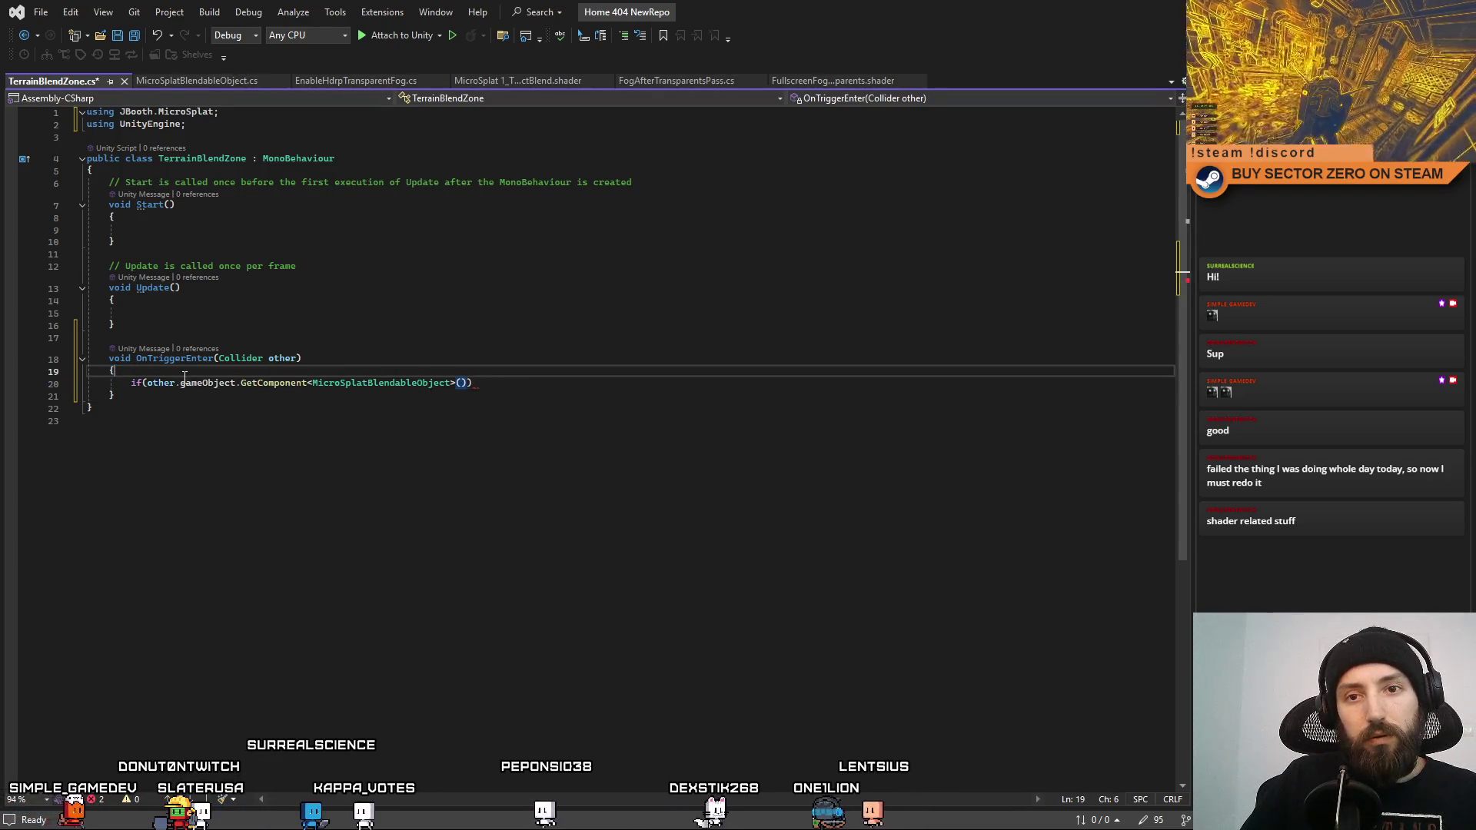
pyautogui.press('Return')
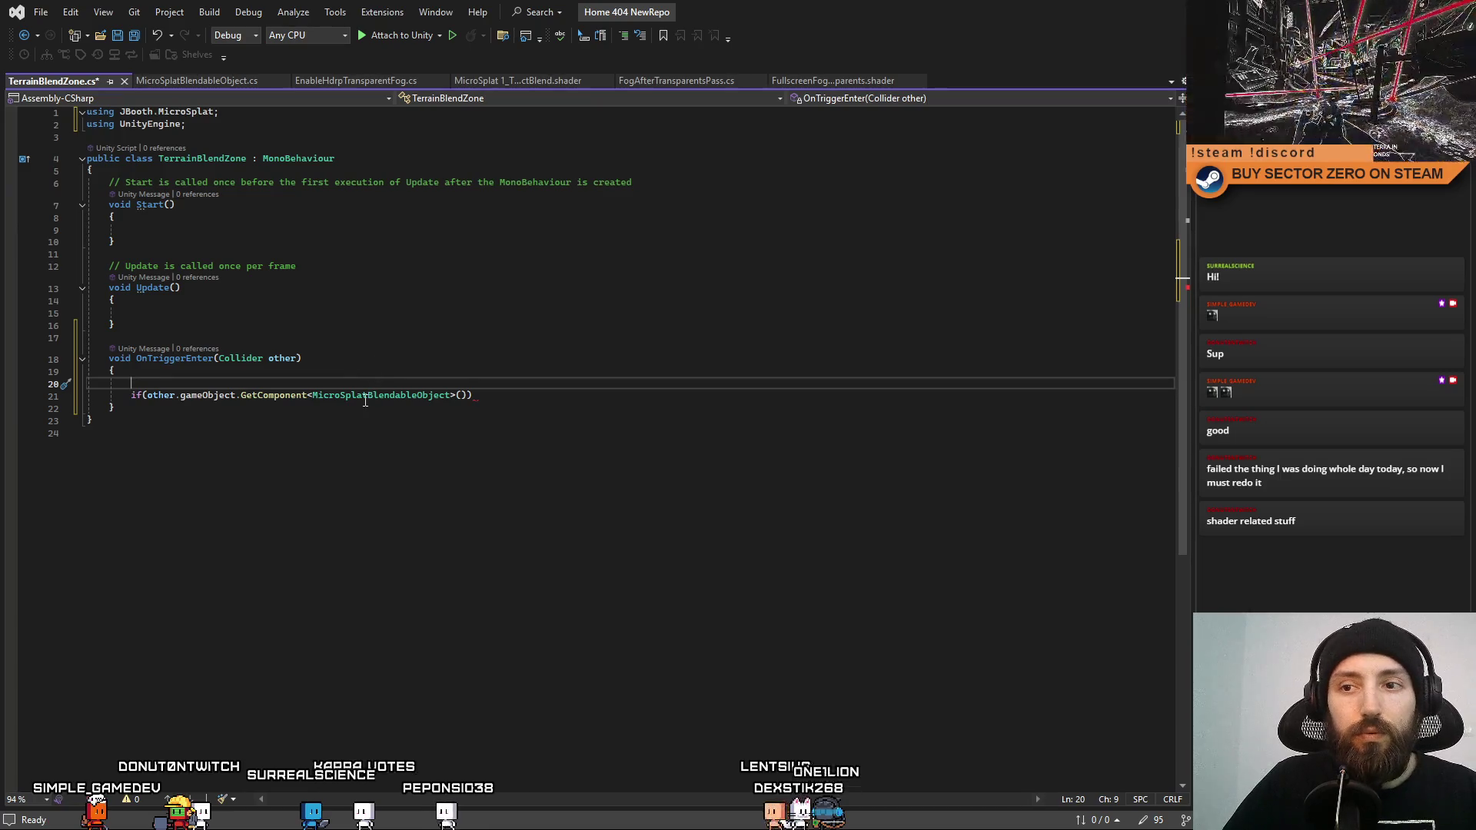
# Declare var msbo holding other.gameObject.GetComponent<MicroSplatBlendableObject>().
pyautogui.write('var')
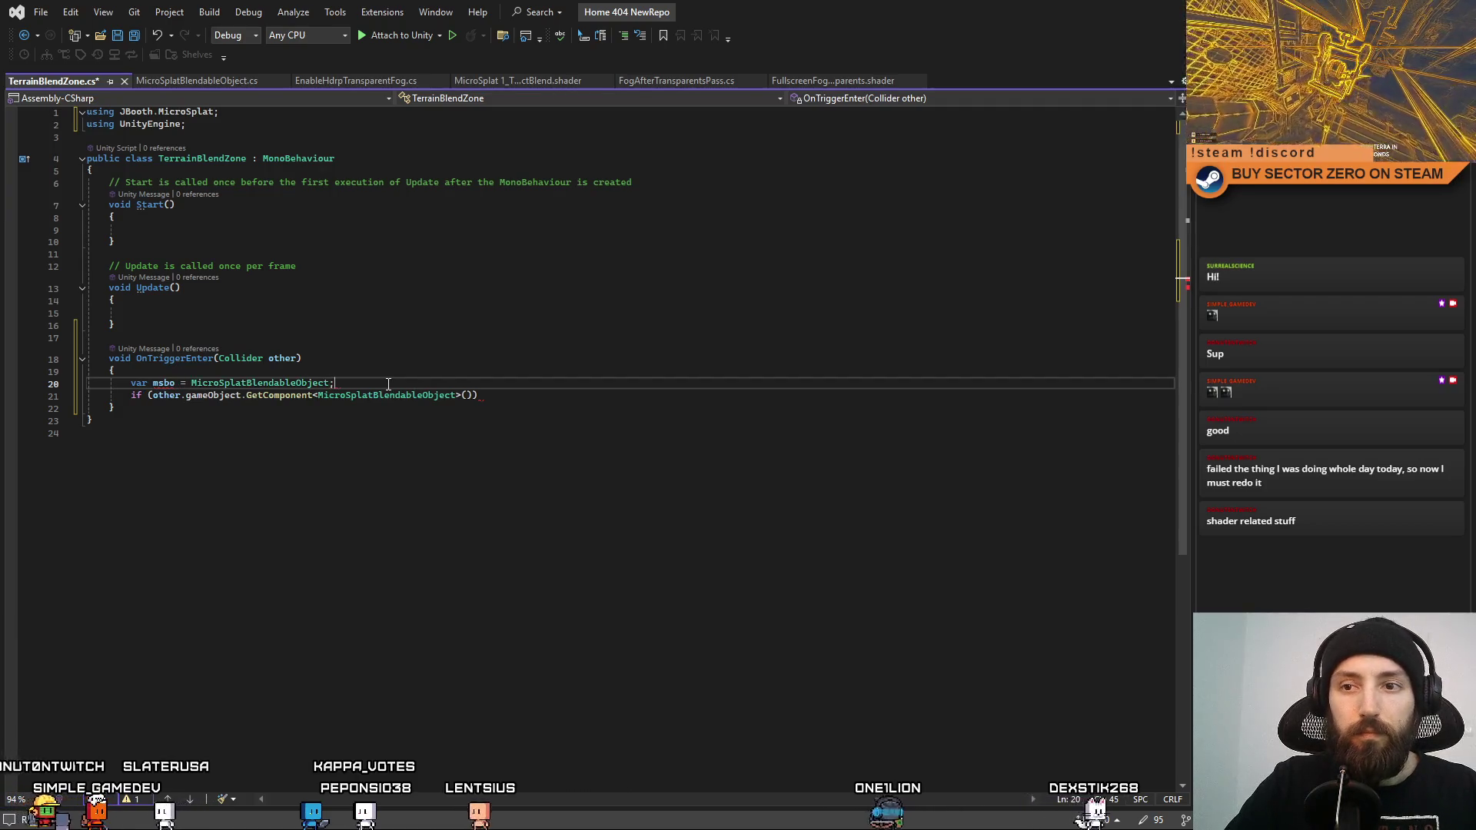
pyautogui.moveTo(309, 388)
pyautogui.press('End')
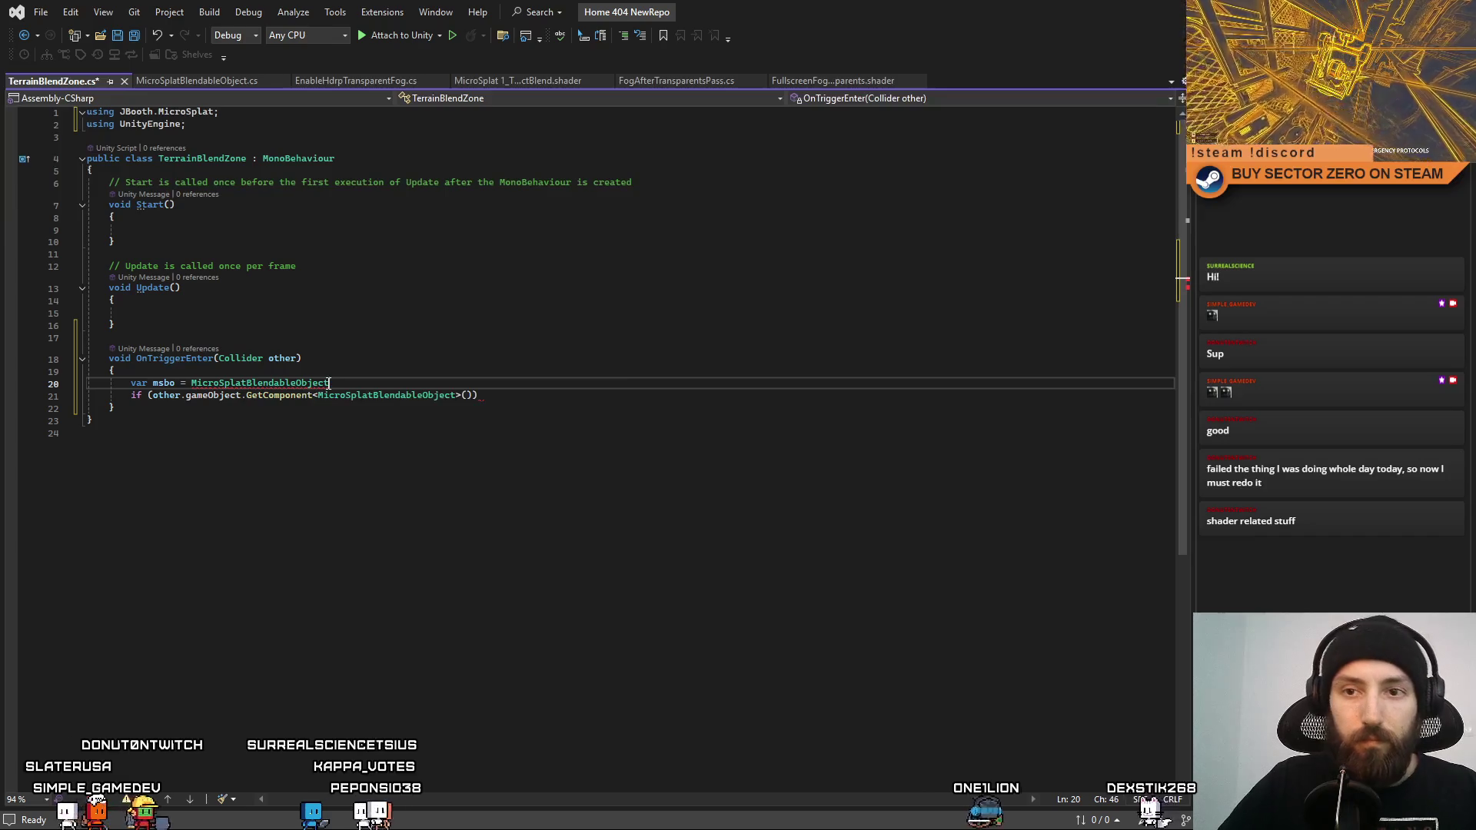
pyautogui.moveTo(148, 395); pyautogui.dragTo(474, 394)
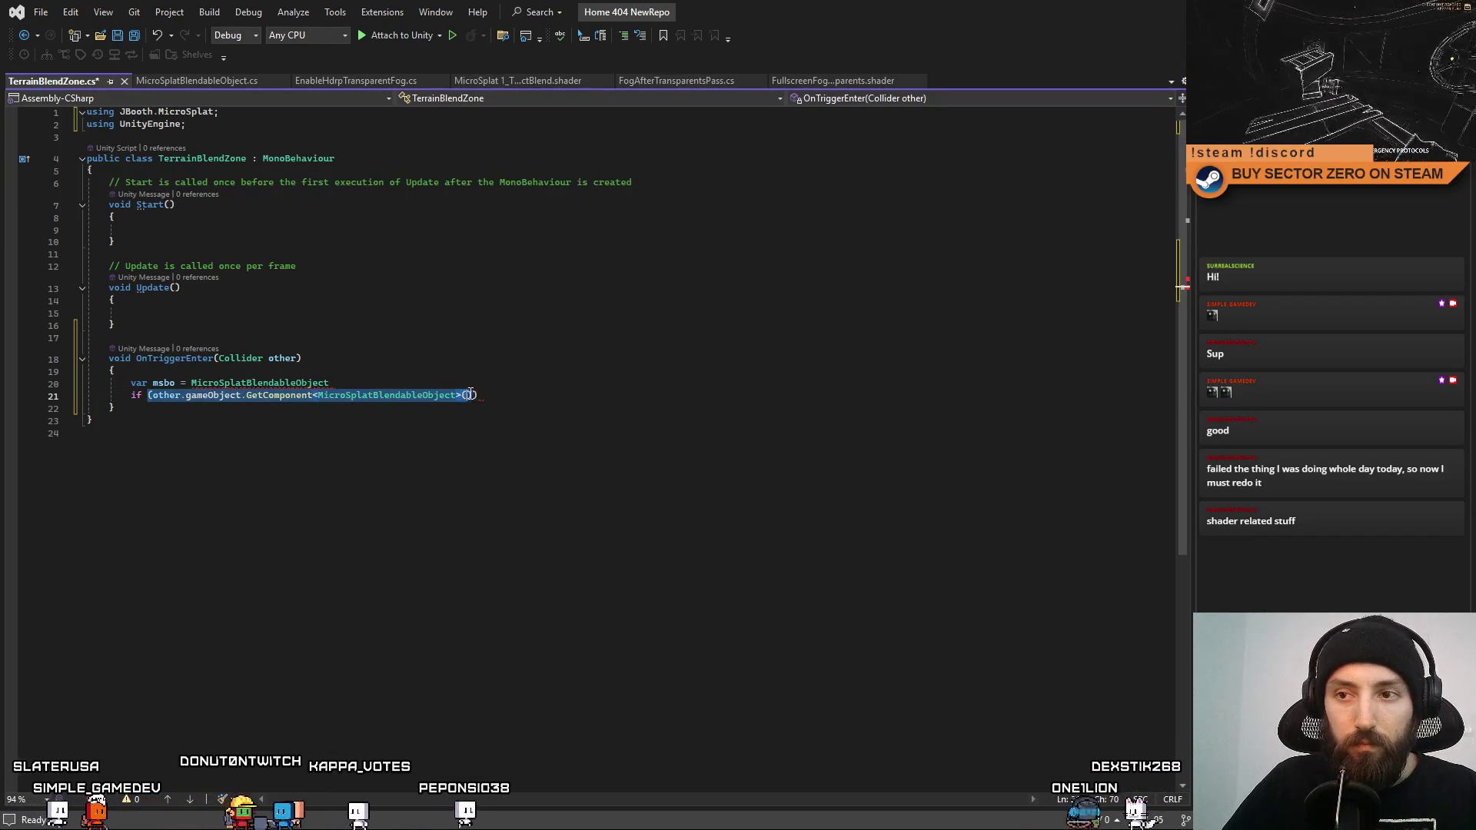
pyautogui.hotkey('ctrl', 'c')
pyautogui.doubleClick(197, 382)
pyautogui.hotkey('ctrl', 'v')
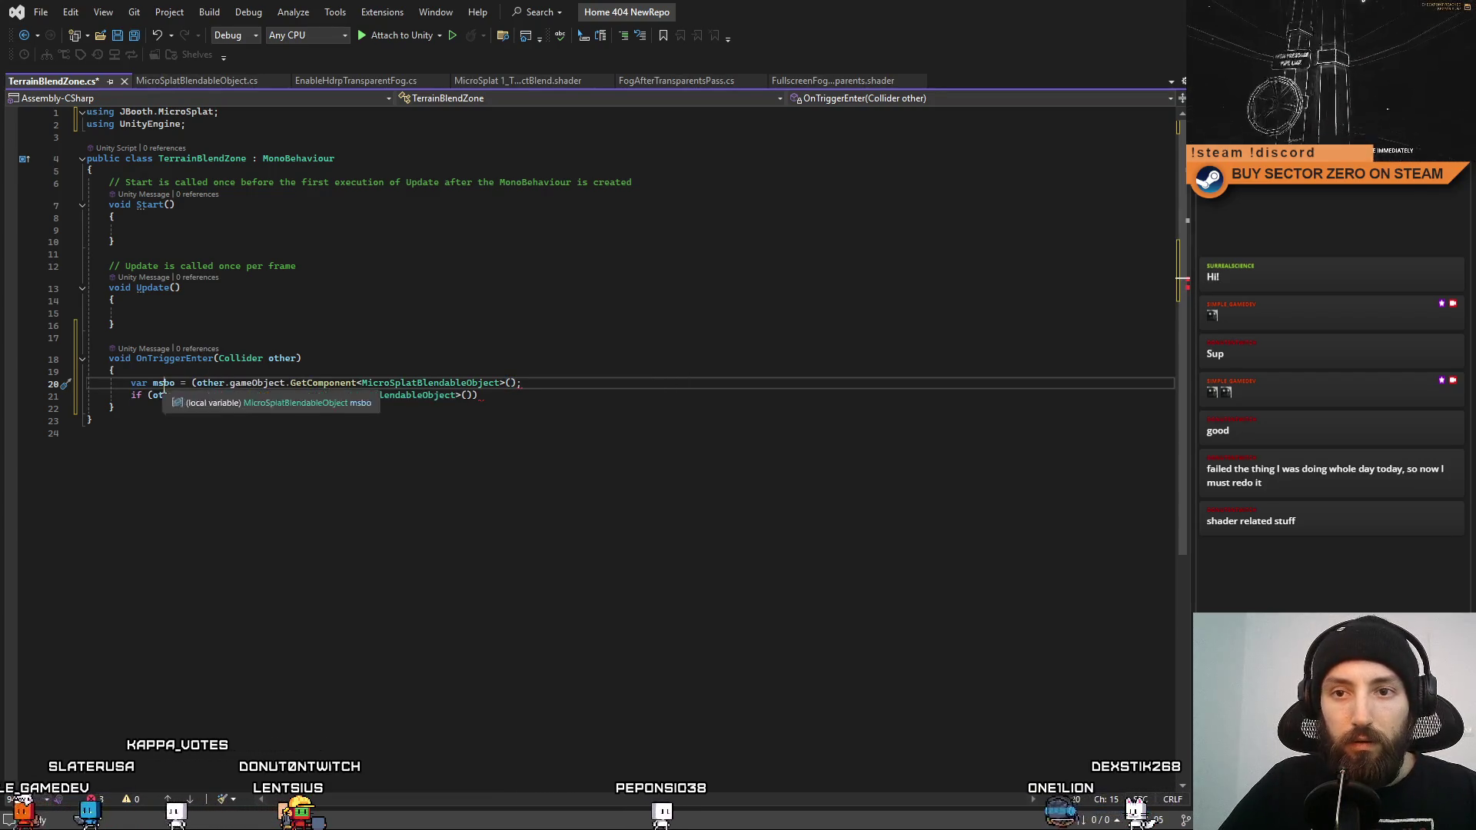
# Change the if condition to (msbo != null) and begin msbo.blendDistance inside its body.
pyautogui.click(474, 394)
pyautogui.moveTo(474, 394); pyautogui.dragTo(148, 394)
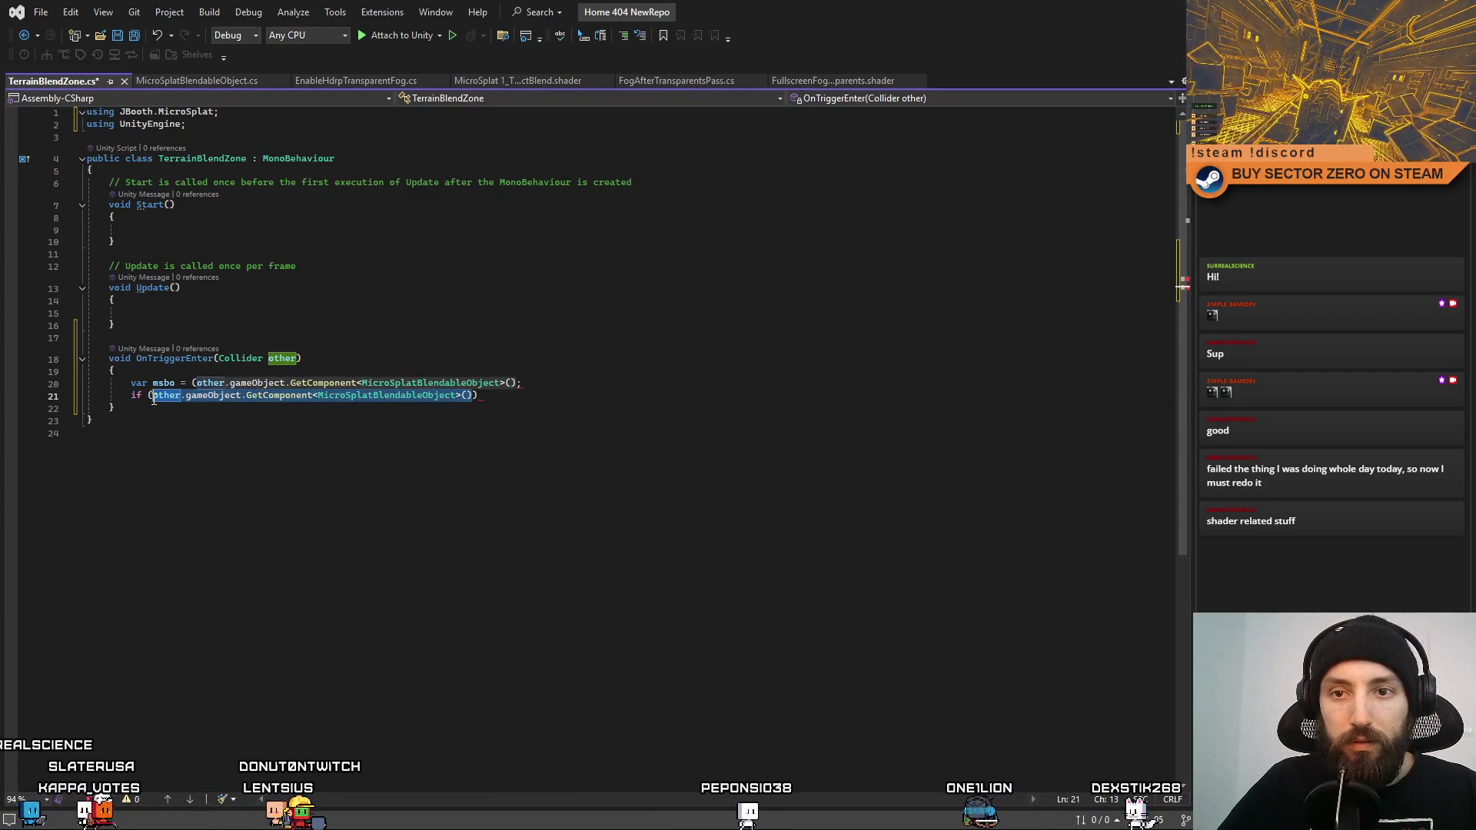
pyautogui.write('(msbo != null) {')
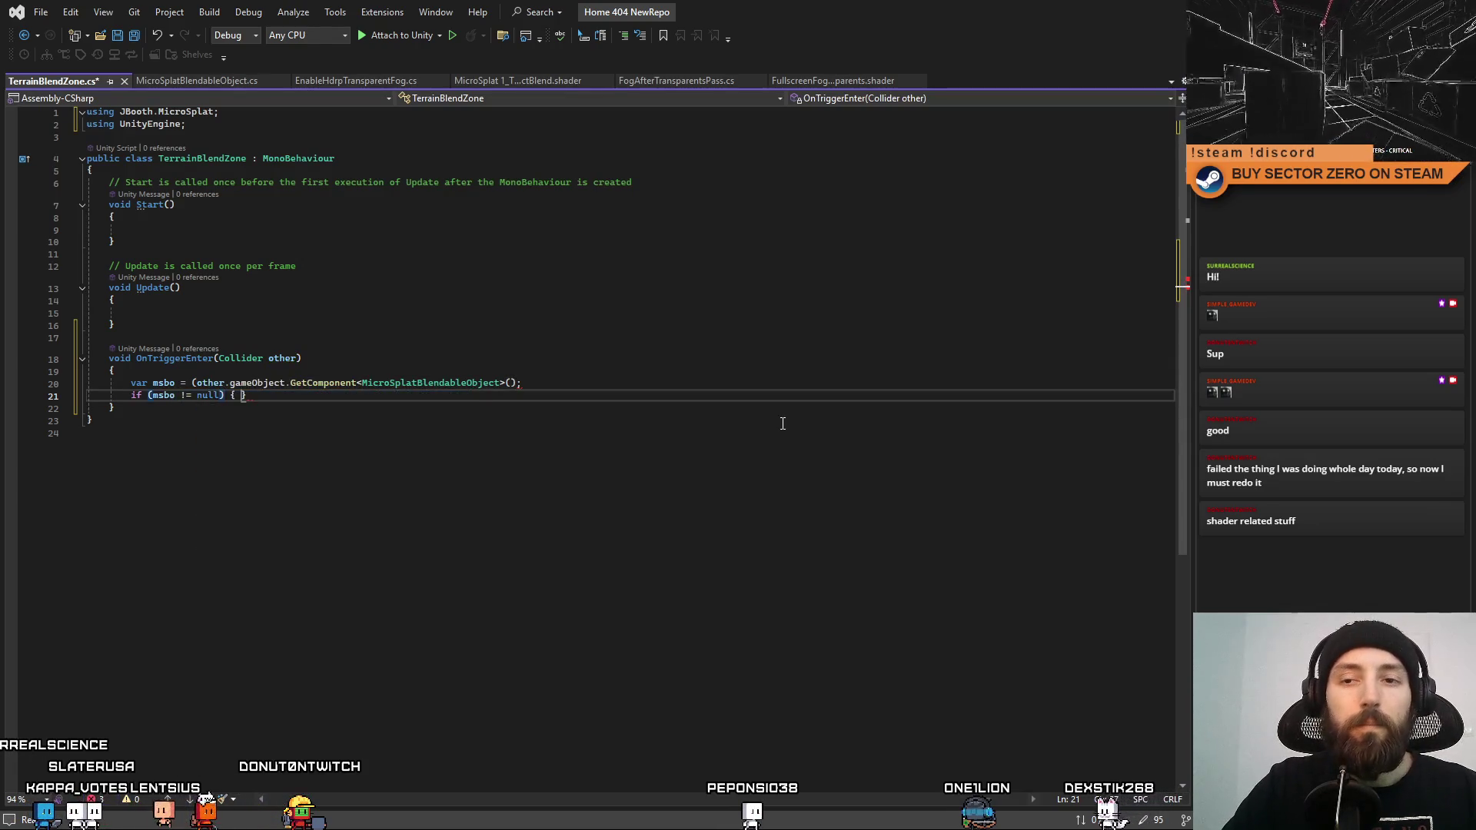
pyautogui.press('Return')
pyautogui.write('{')
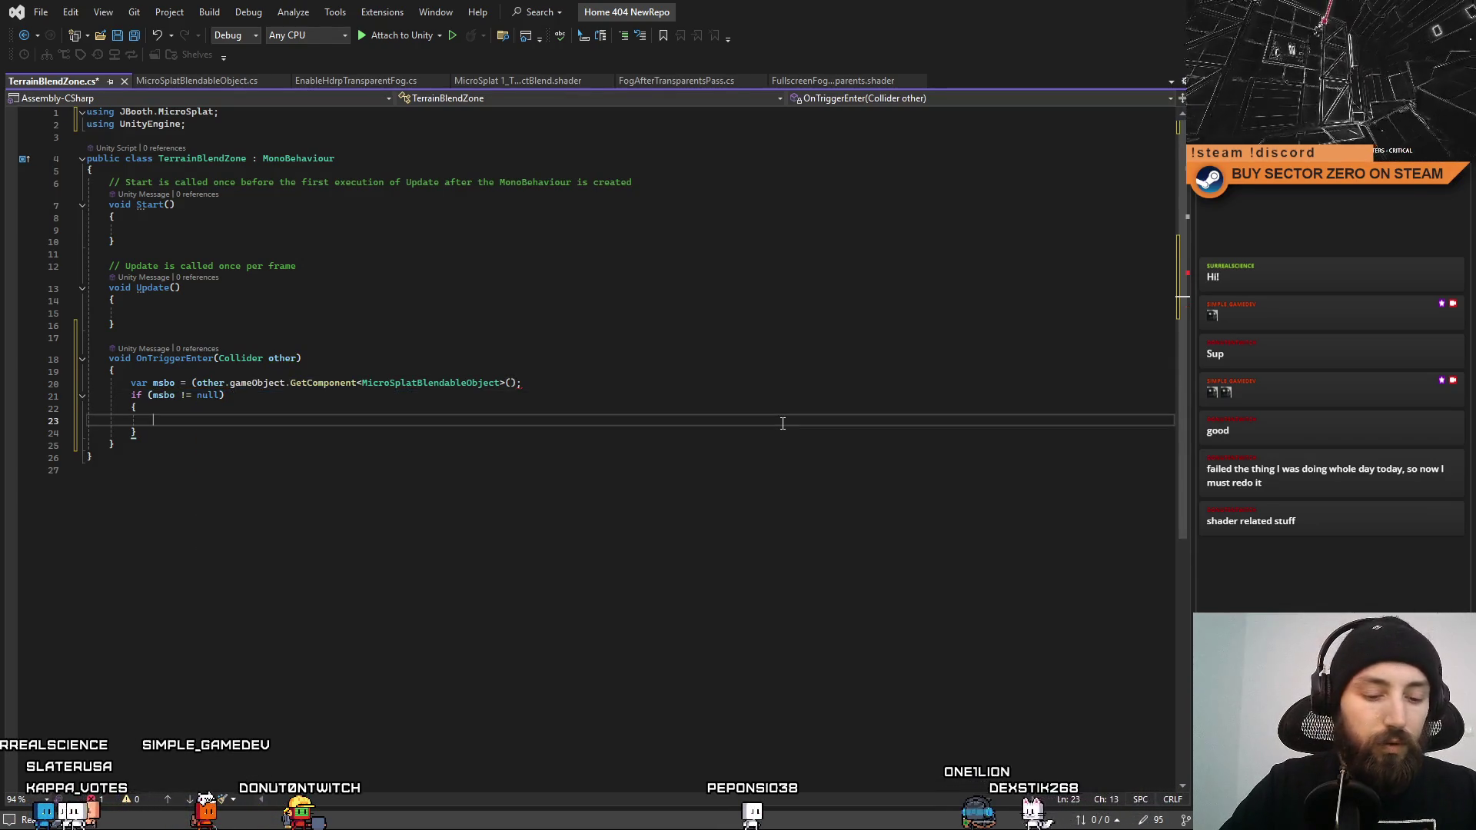
pyautogui.click(219, 394)
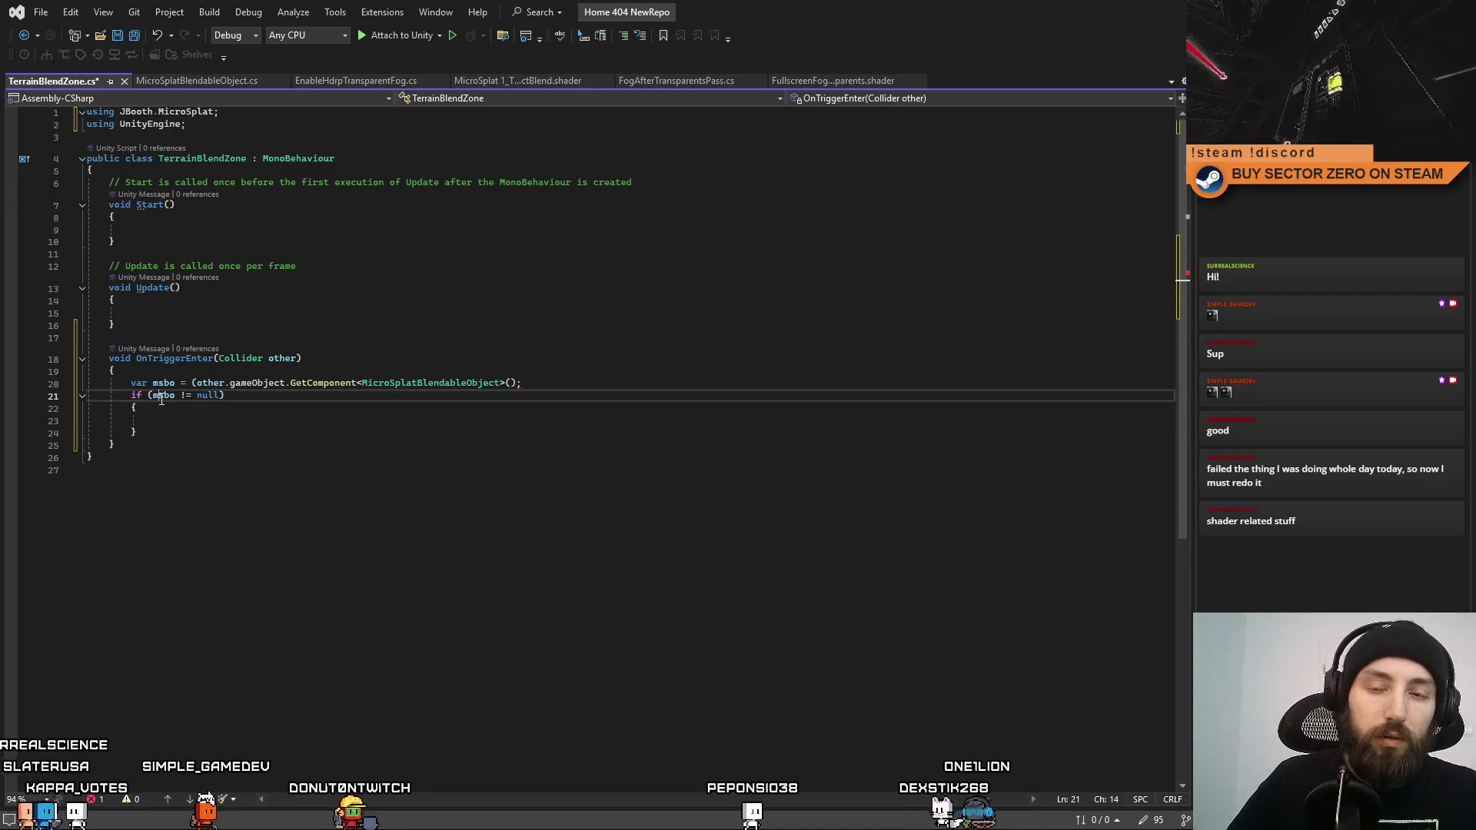
pyautogui.click(382, 422)
pyautogui.write('.blend')
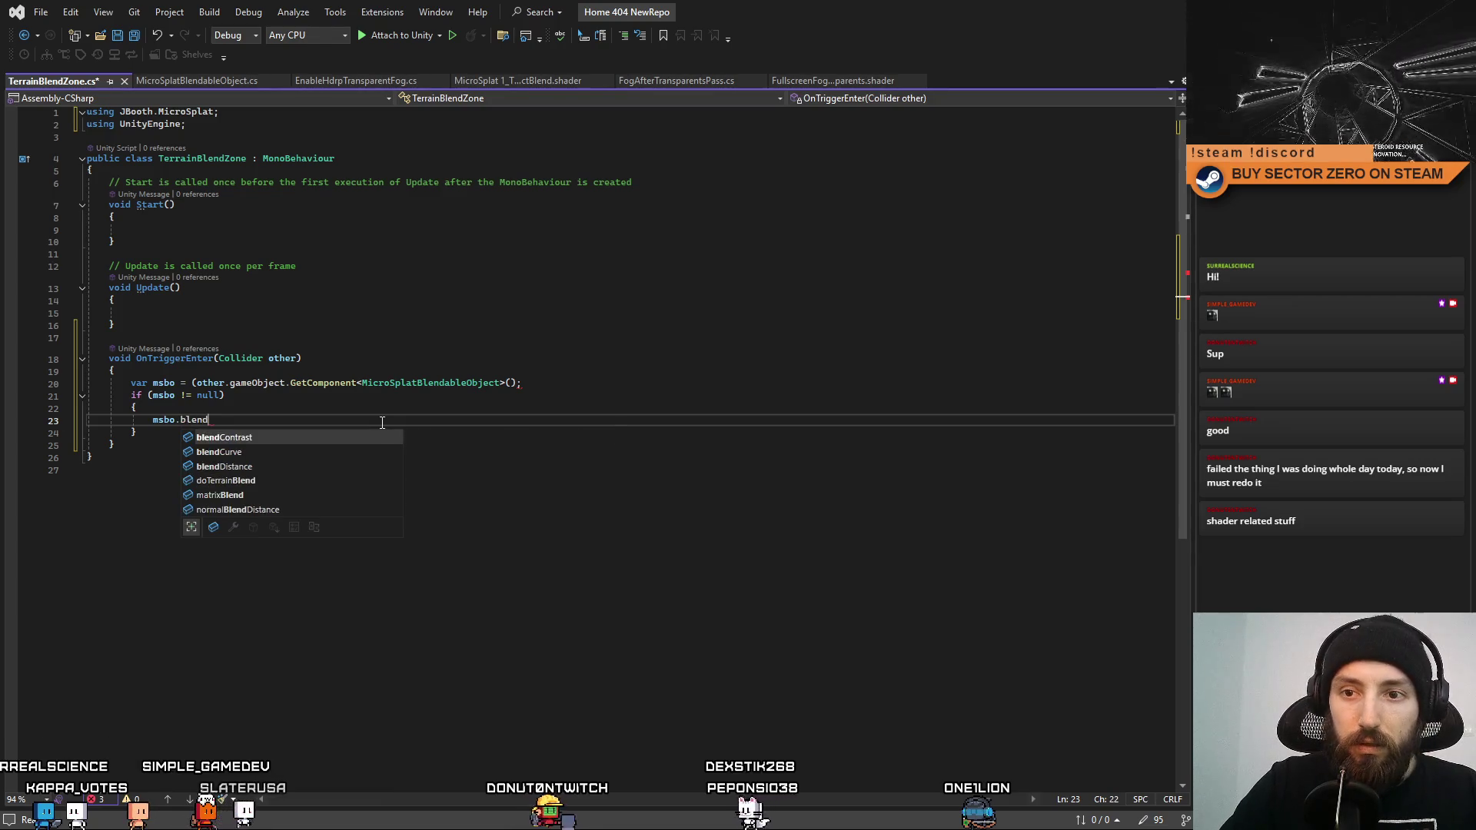
pyautogui.press('Down')
pyautogui.press('Down')
pyautogui.press('Tab')
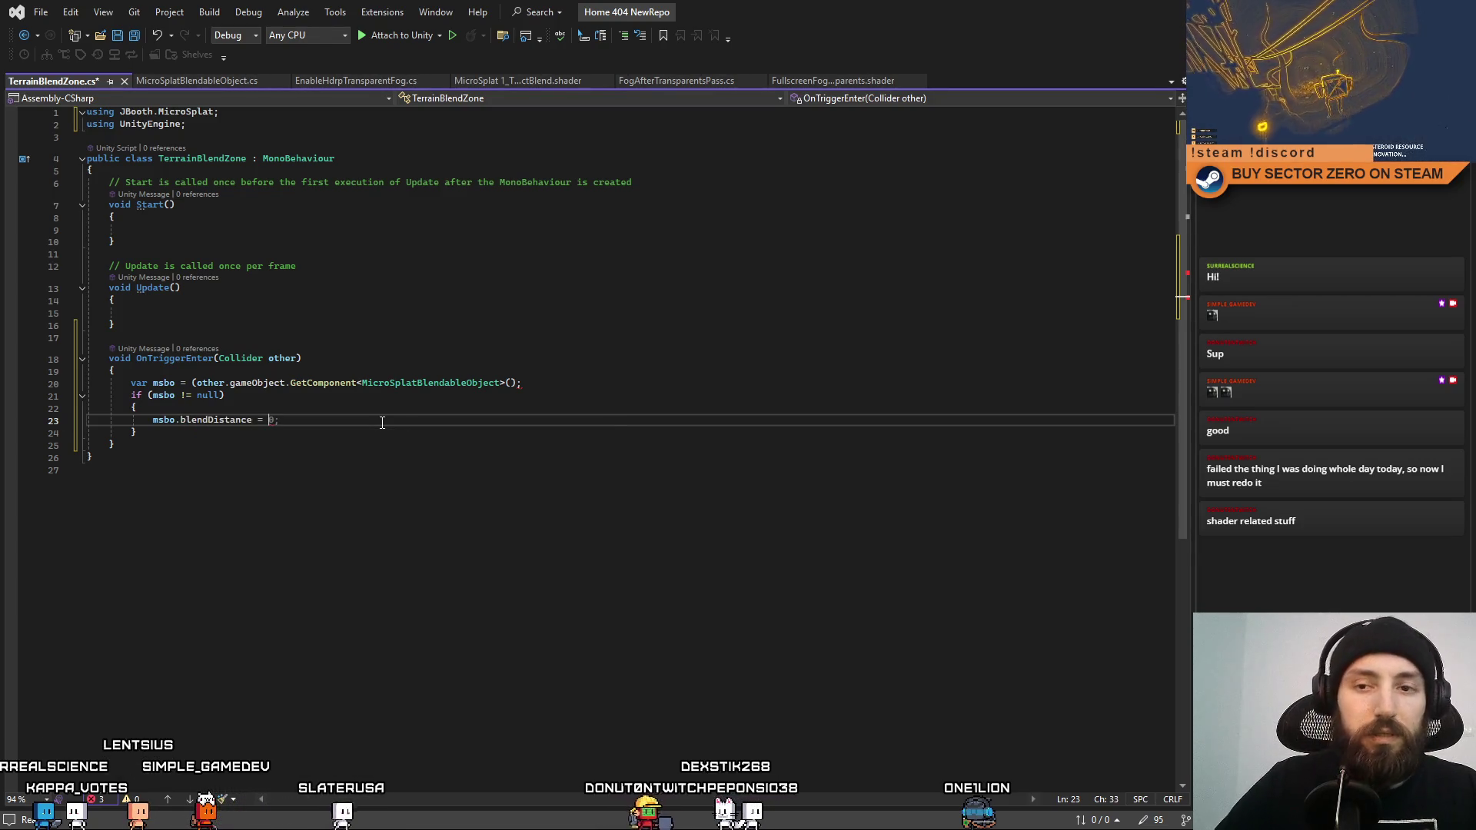
pyautogui.moveTo(154, 325); pyautogui.dragTo(62, 195)
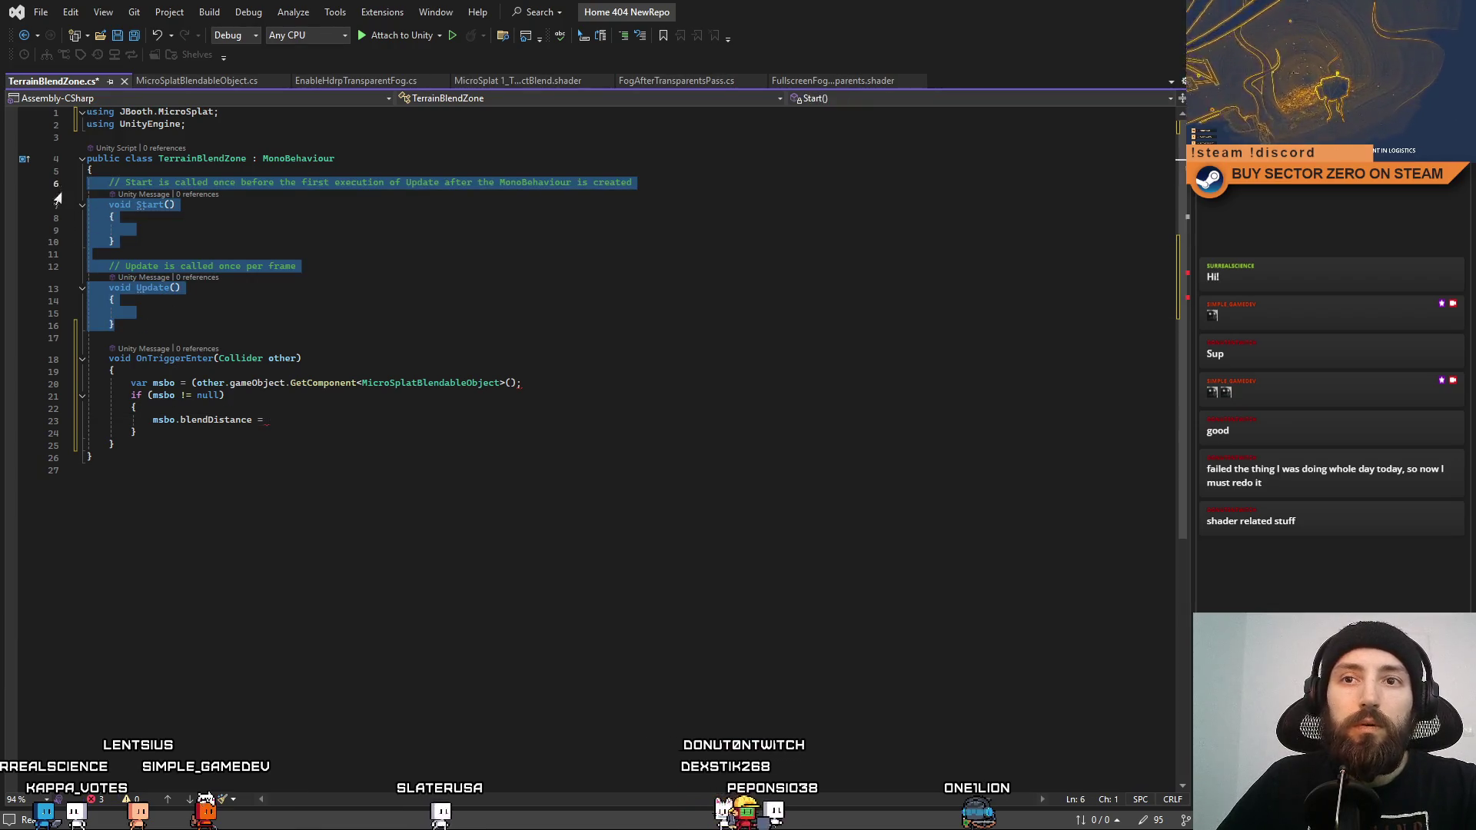
# Delete the empty Start and Update methods and add [SerializeField] float blendDistanceInside = 1;.
pyautogui.press('Delete')
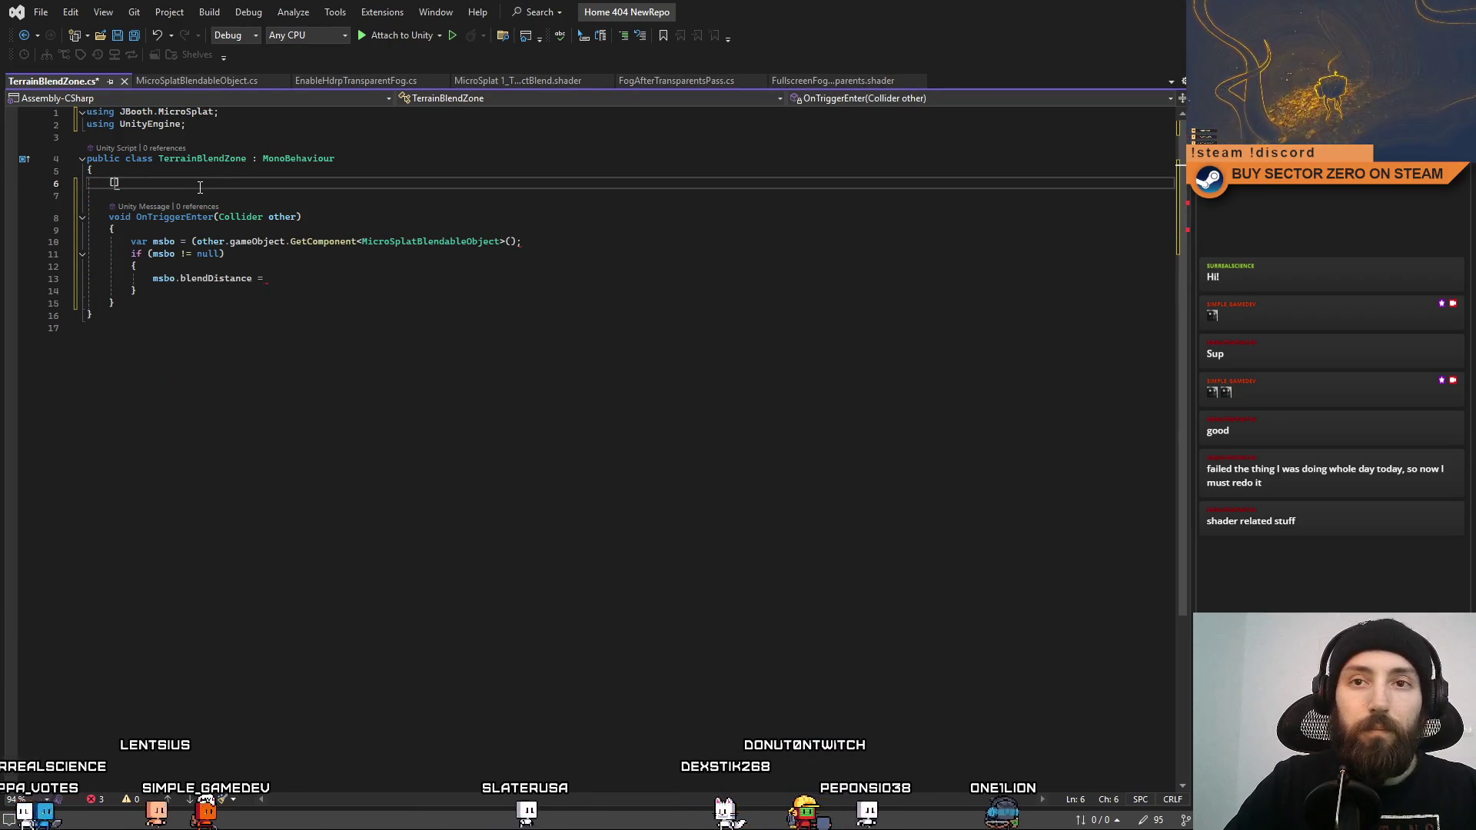
pyautogui.write('Seri')
pyautogui.press('Tab')
pyautogui.write(']')
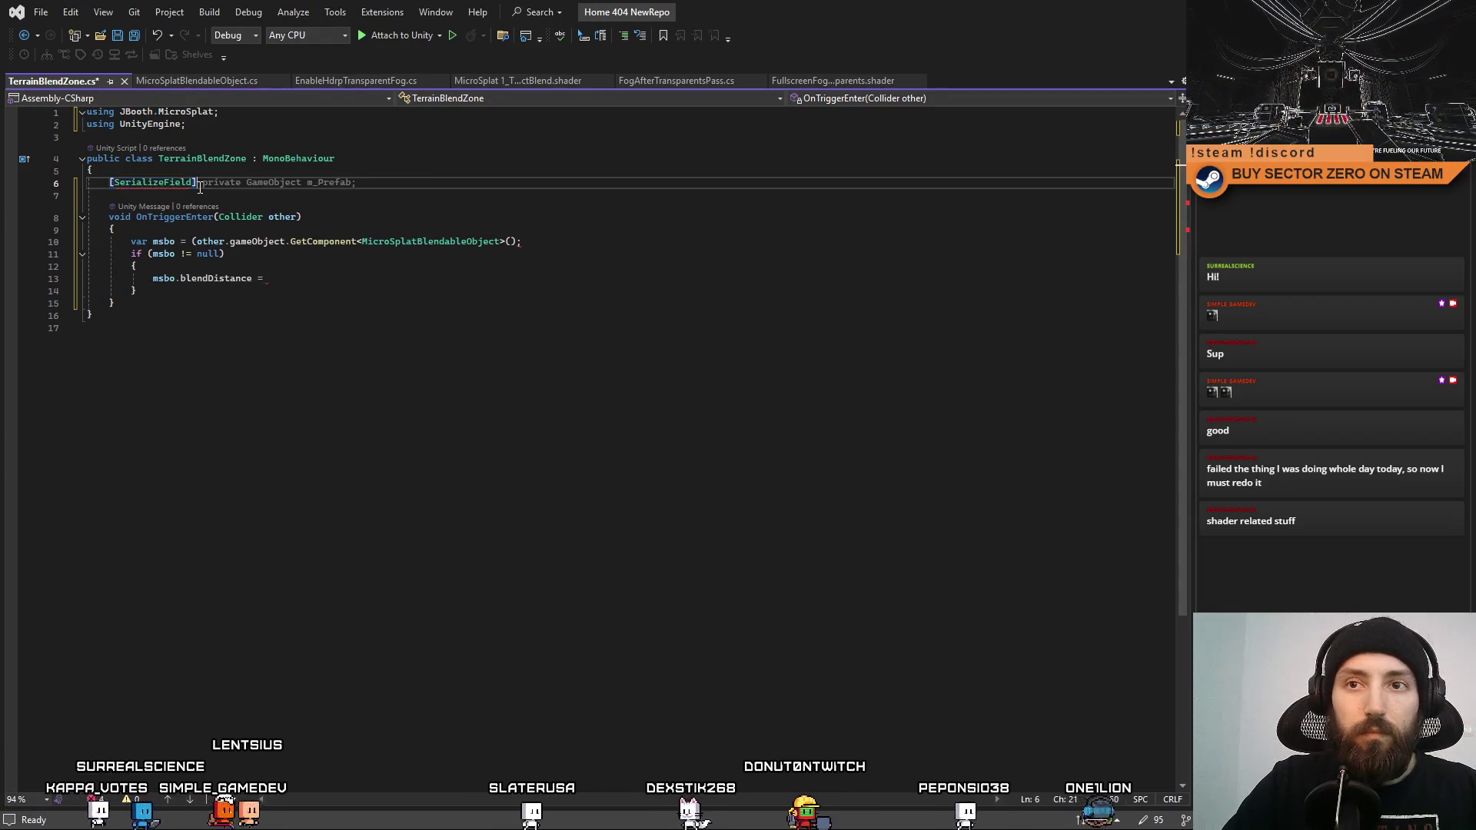
pyautogui.write('pri')
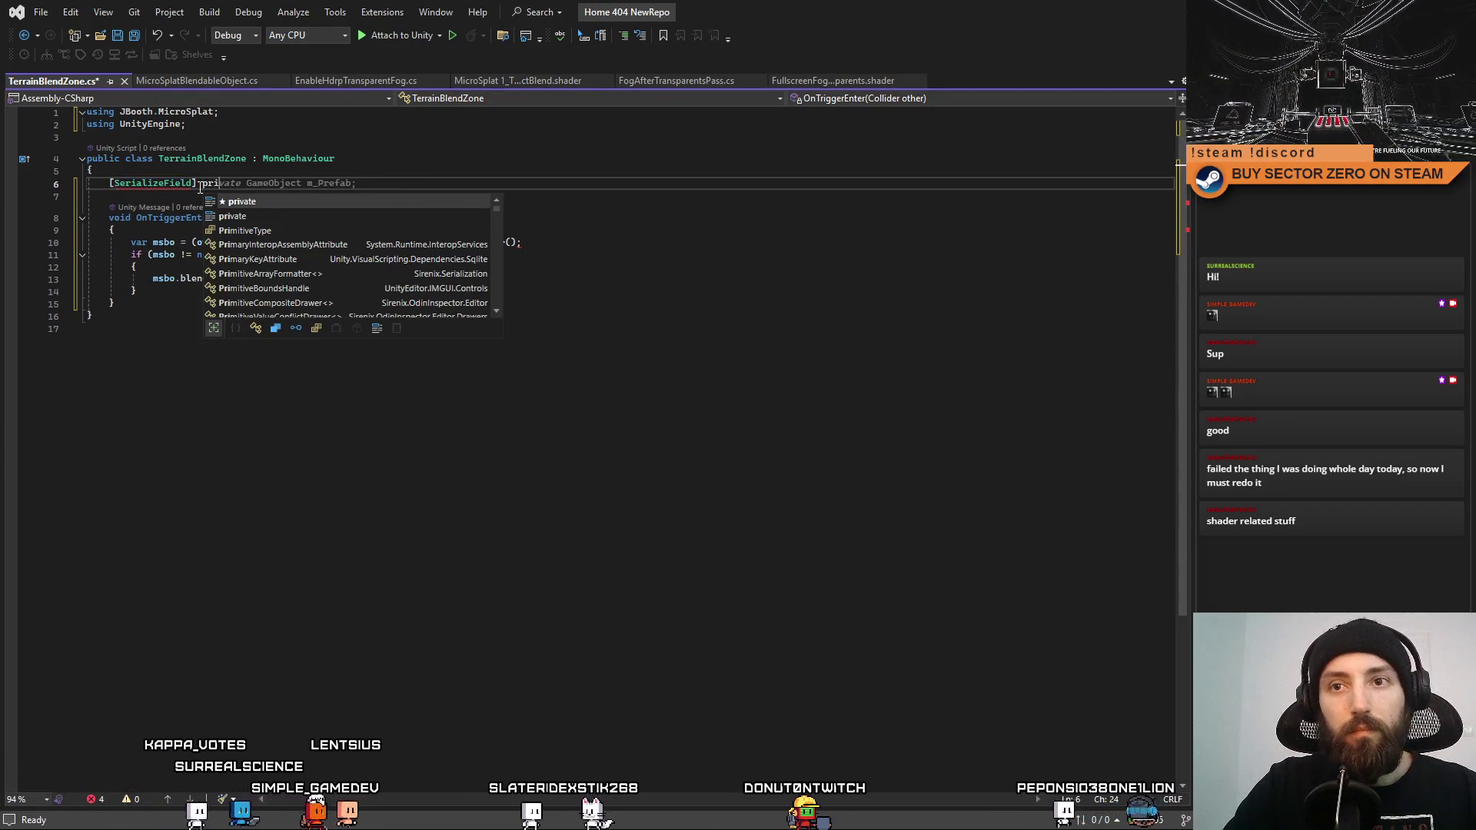
pyautogui.press('BackSpace')
pyautogui.press('BackSpace')
pyautogui.press('BackSpace')
pyautogui.write('b')
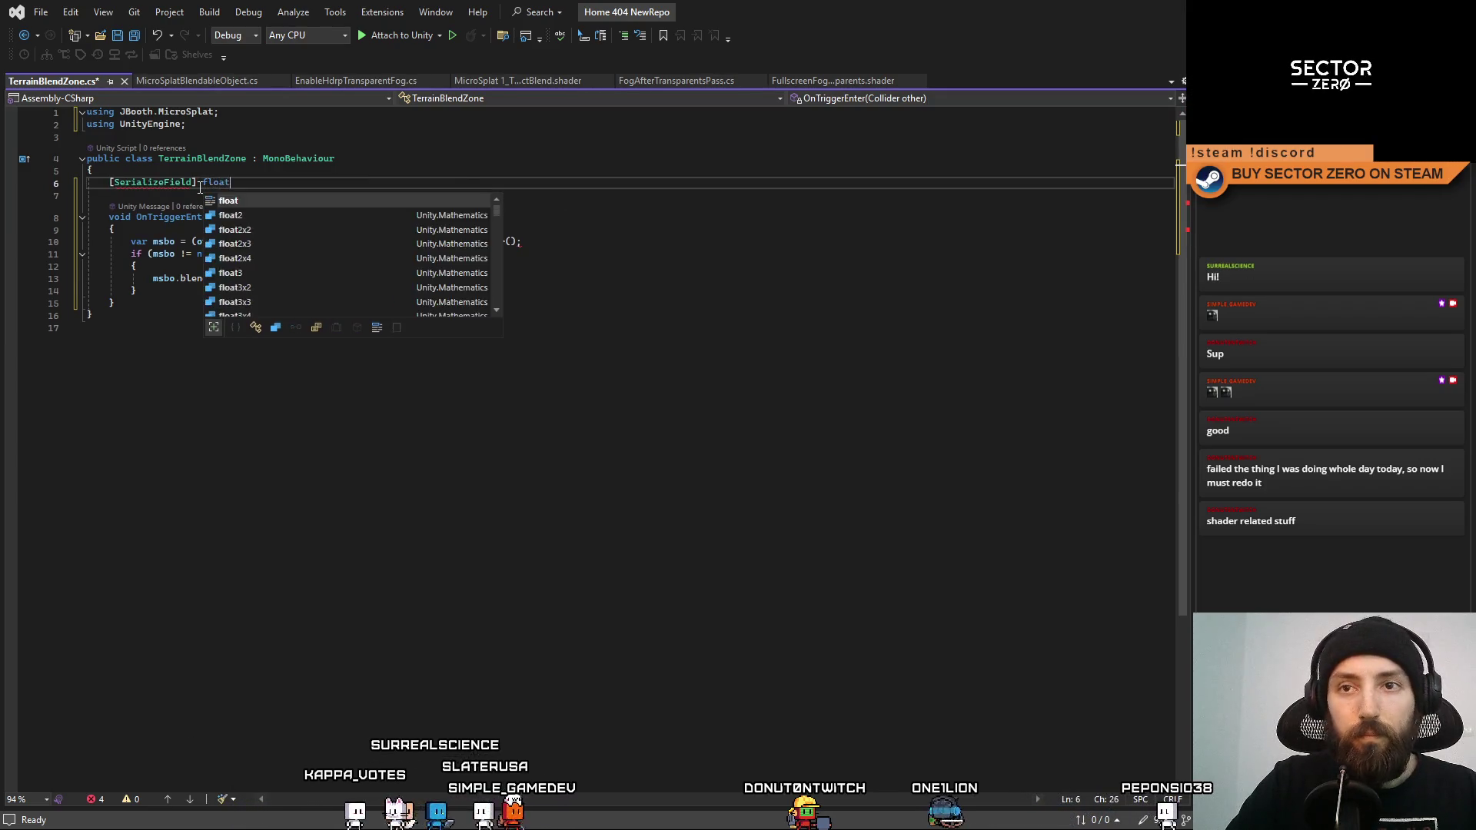
pyautogui.press('BackSpace')
pyautogui.press('BackSpace')
pyautogui.press('BackSpace')
pyautogui.write('float blendDistanceInside =')
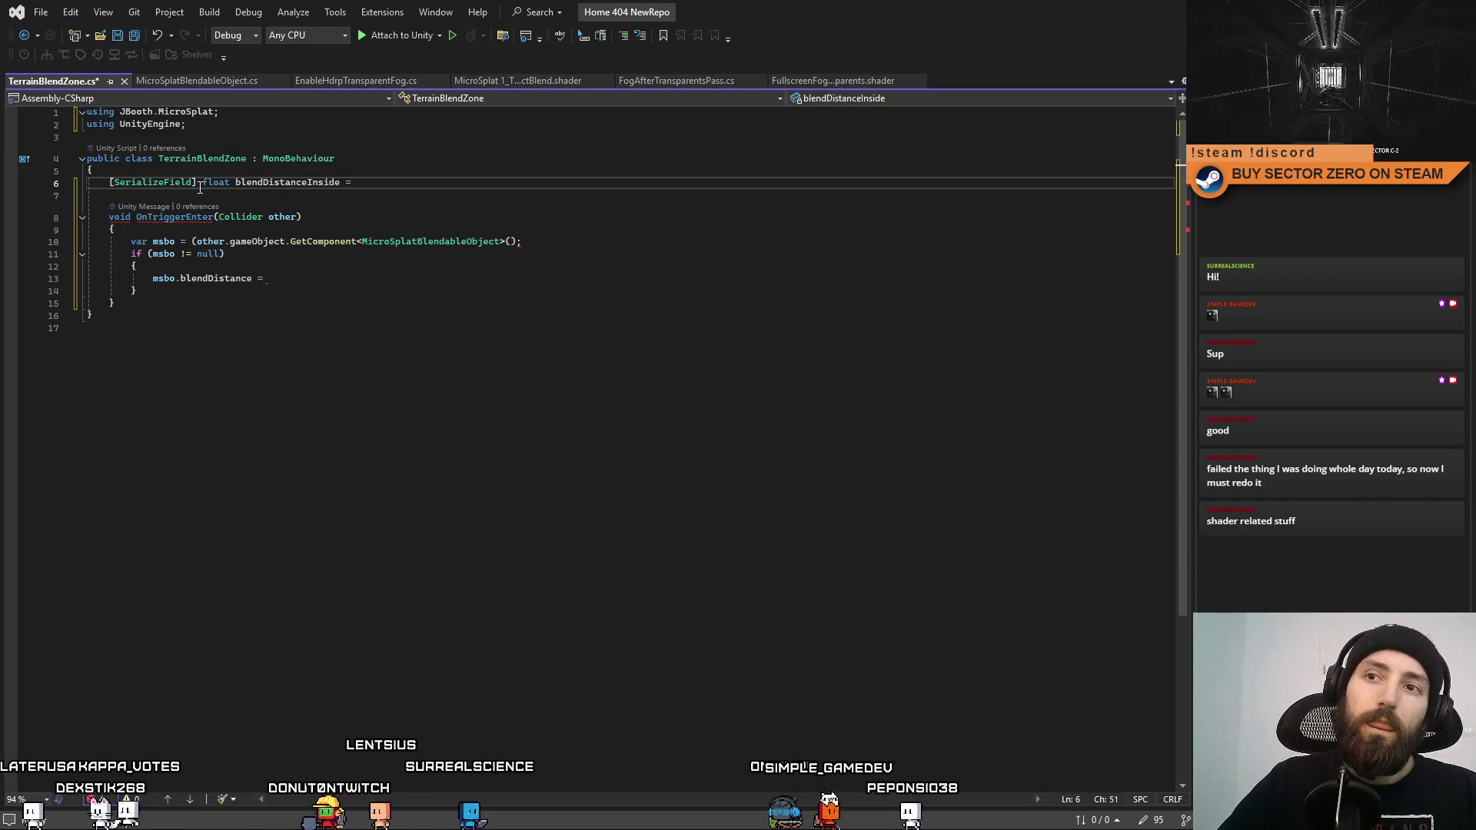
pyautogui.write('1;')
pyautogui.press('Return')
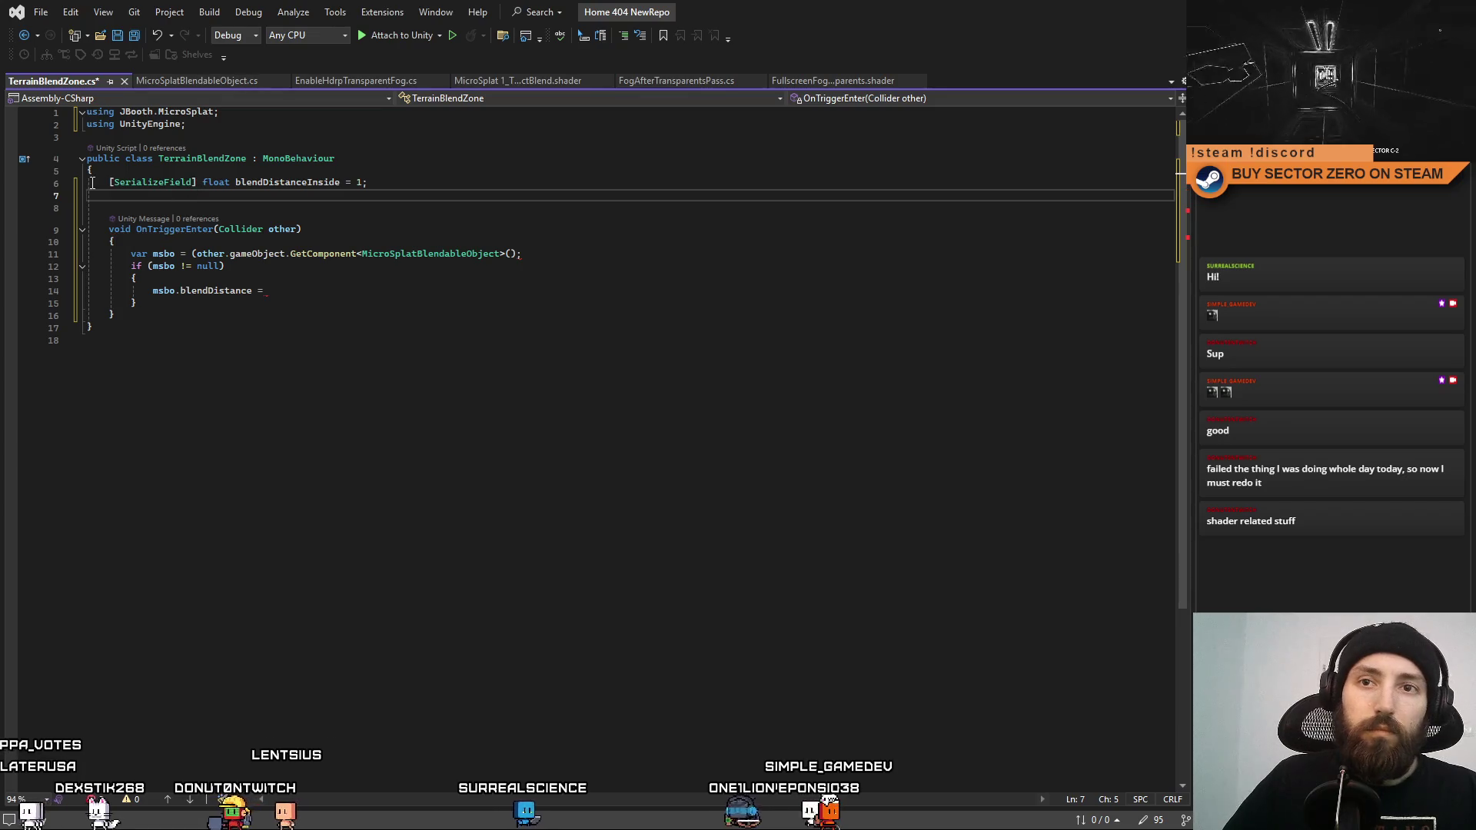
# Duplicate the field as blendDistanceOutside = 0 and remove the extra blank lines.
pyautogui.click(405, 182)
pyautogui.press('Return')
pyautogui.write('[SerializeField] float blendDistanceInside = 1;')
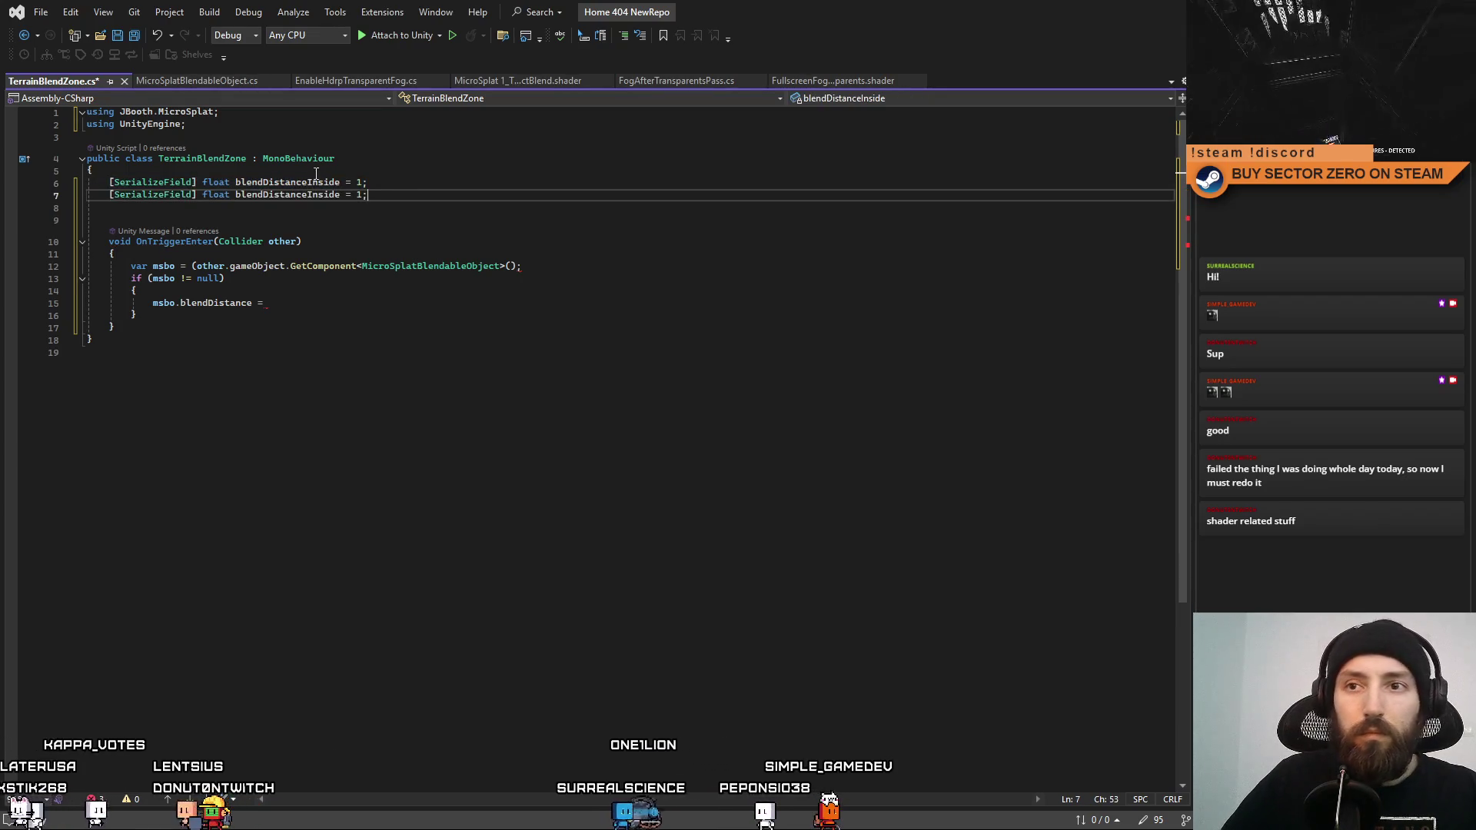
pyautogui.moveTo(341, 194); pyautogui.dragTo(329, 196)
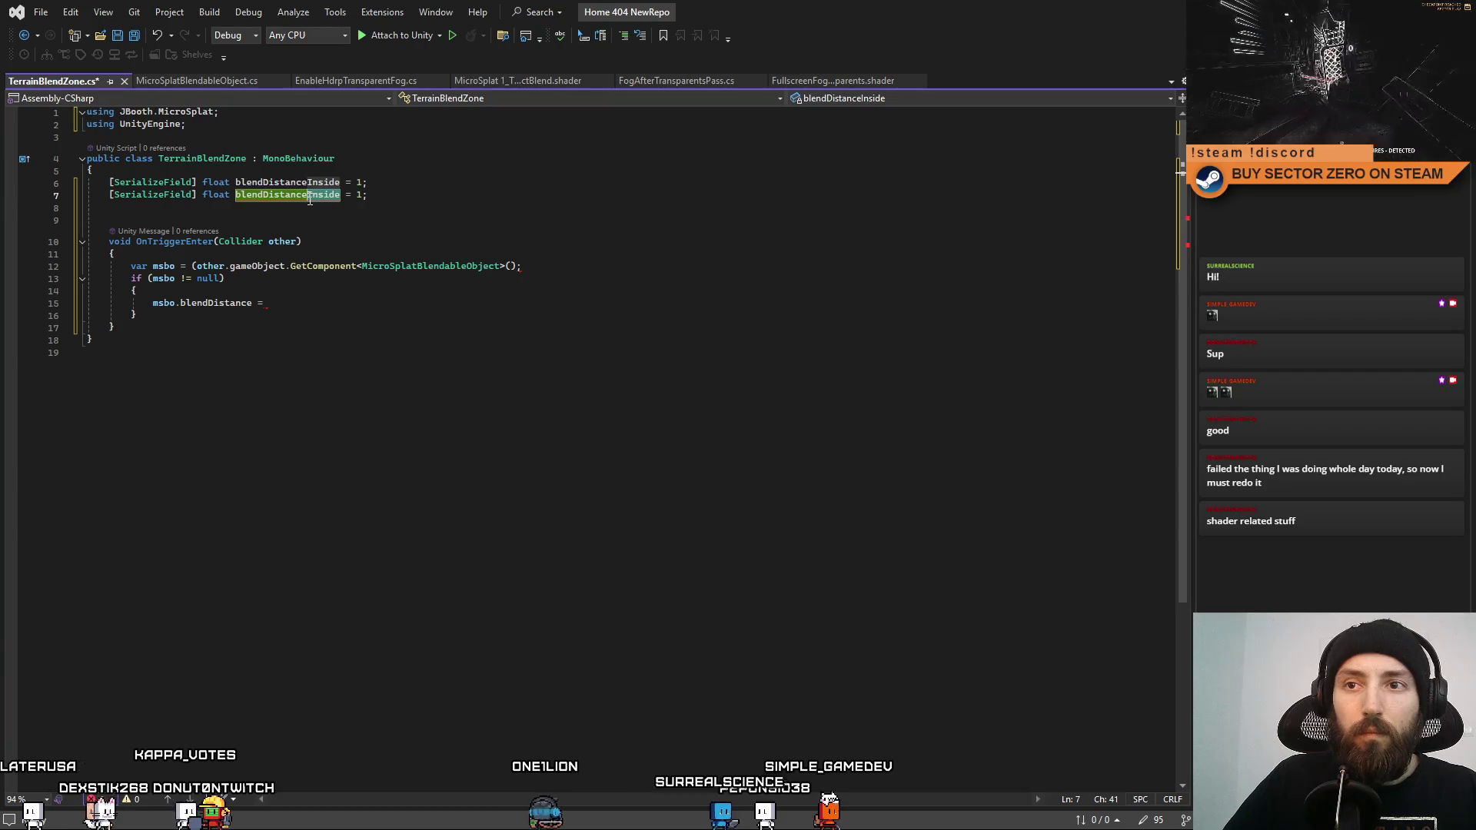
pyautogui.write('Outsi')
pyautogui.click(354, 221)
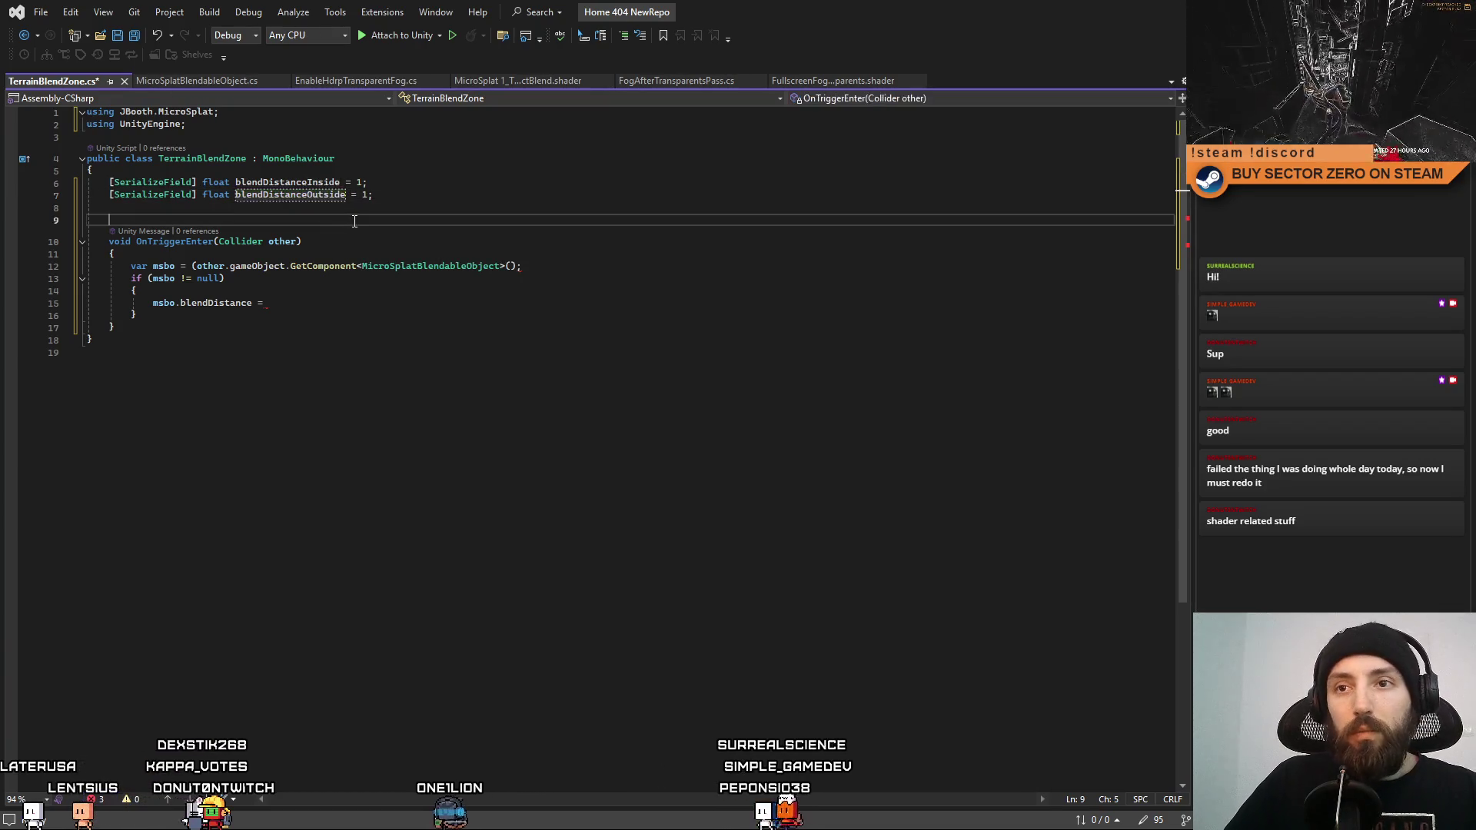
pyautogui.click(362, 194)
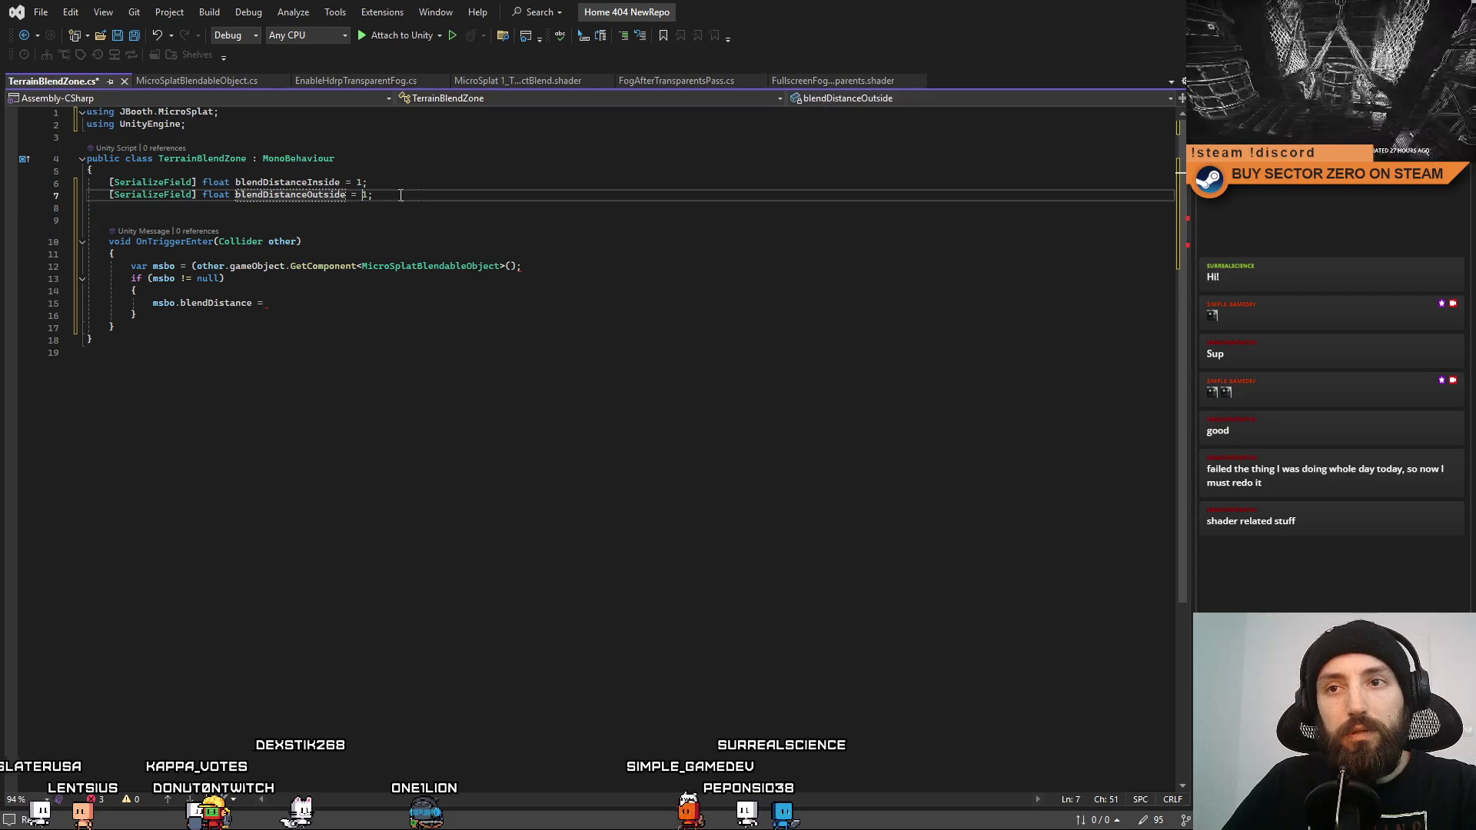
pyautogui.write('0')
pyautogui.click(222, 219)
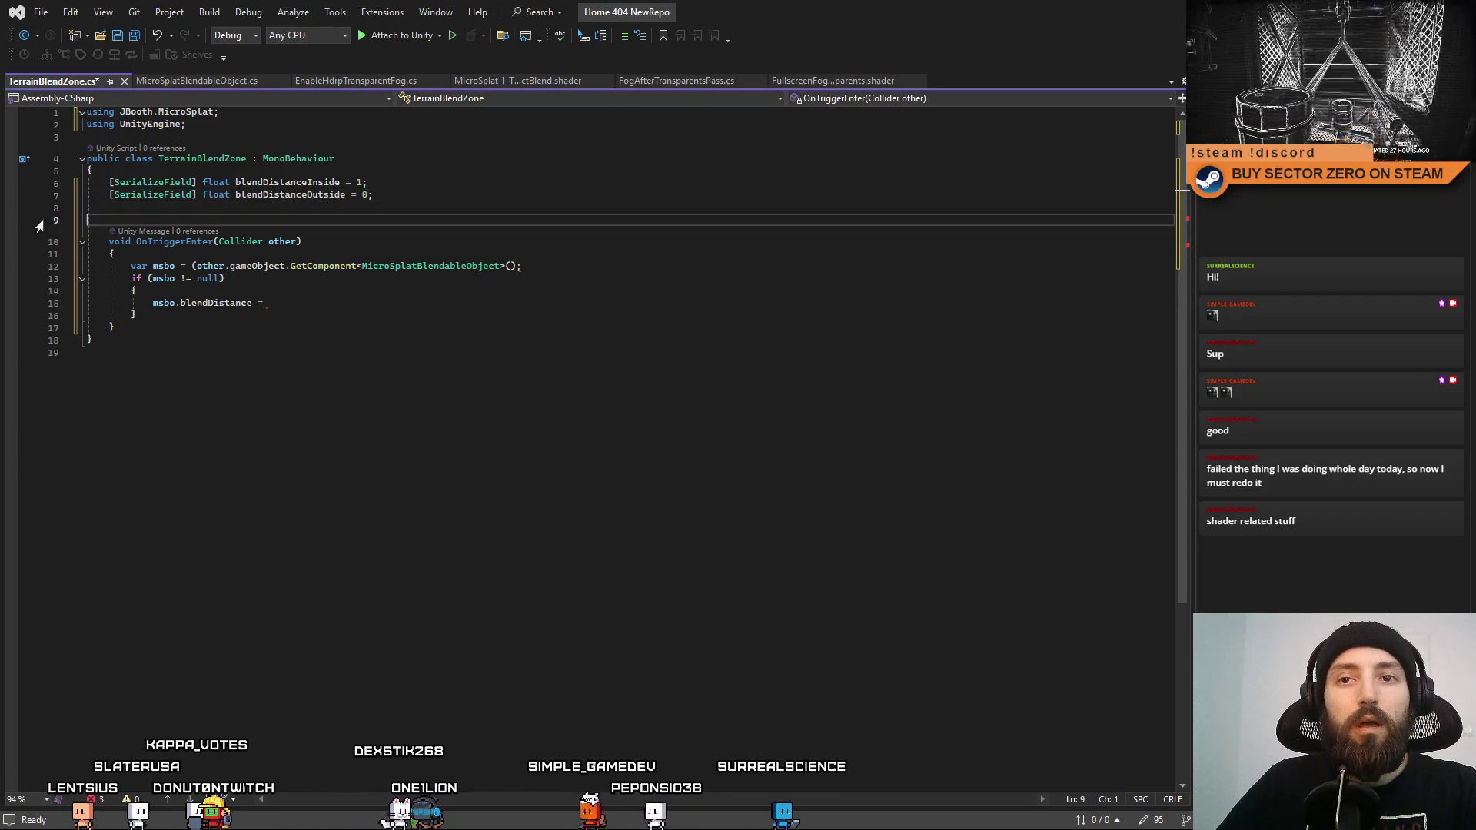
pyautogui.press('BackSpace')
pyautogui.click(379, 396)
pyautogui.doubleClick(334, 185)
# Duplicate the OnTriggerEnter method and rename the copy to OnTriggerExit.
pyautogui.click(486, 294)
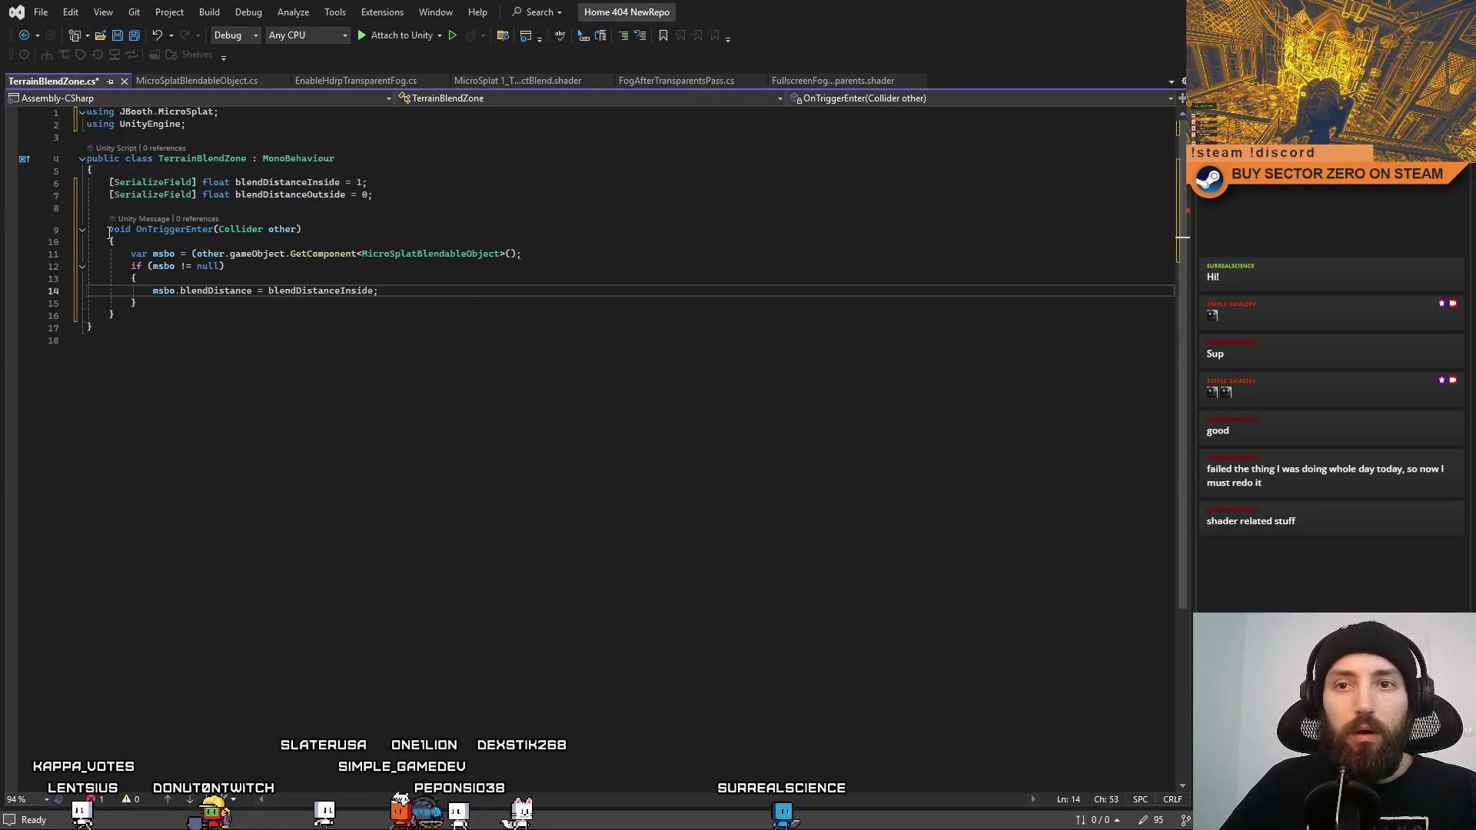
pyautogui.moveTo(109, 229); pyautogui.dragTo(132, 303)
pyautogui.hotkey('ctrl', 'c')
pyautogui.click(146, 318)
pyautogui.press('Return')
pyautogui.press('Return')
pyautogui.hotkey('ctrl', 'v')
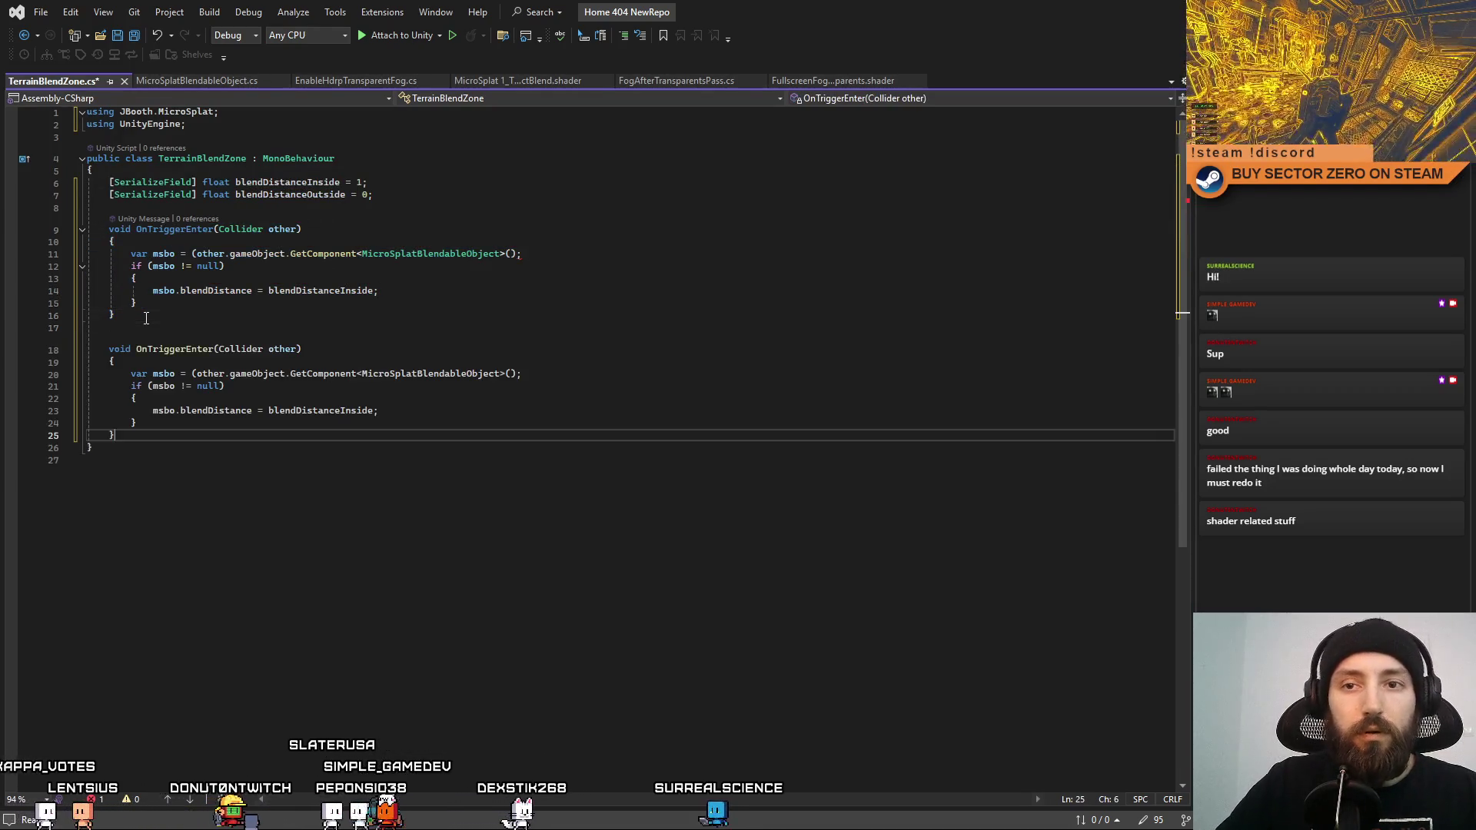
pyautogui.click(213, 349)
pyautogui.press('BackSpace')
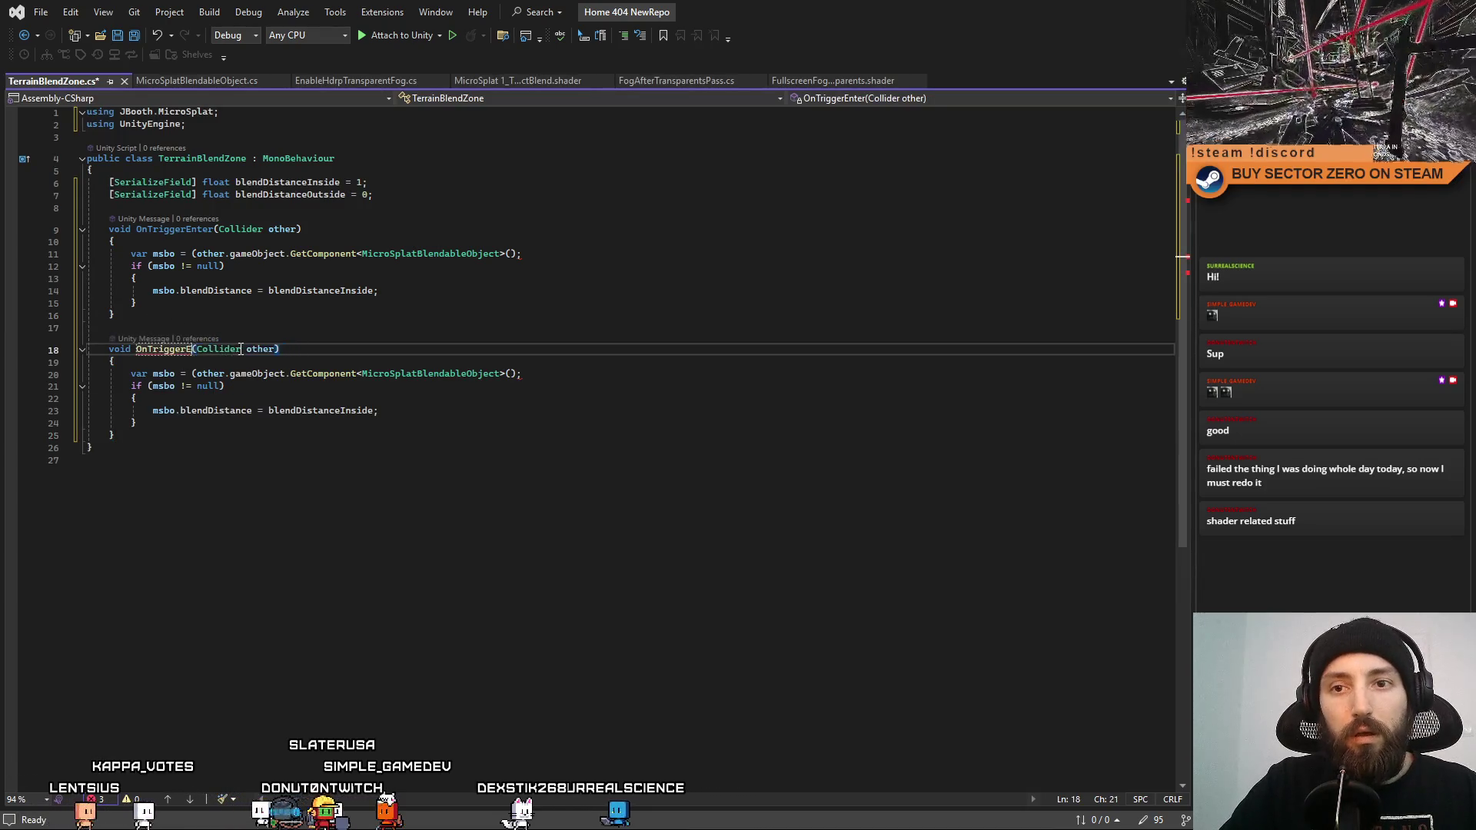
pyautogui.write('xit')
pyautogui.click(211, 136)
pyautogui.press('Return')
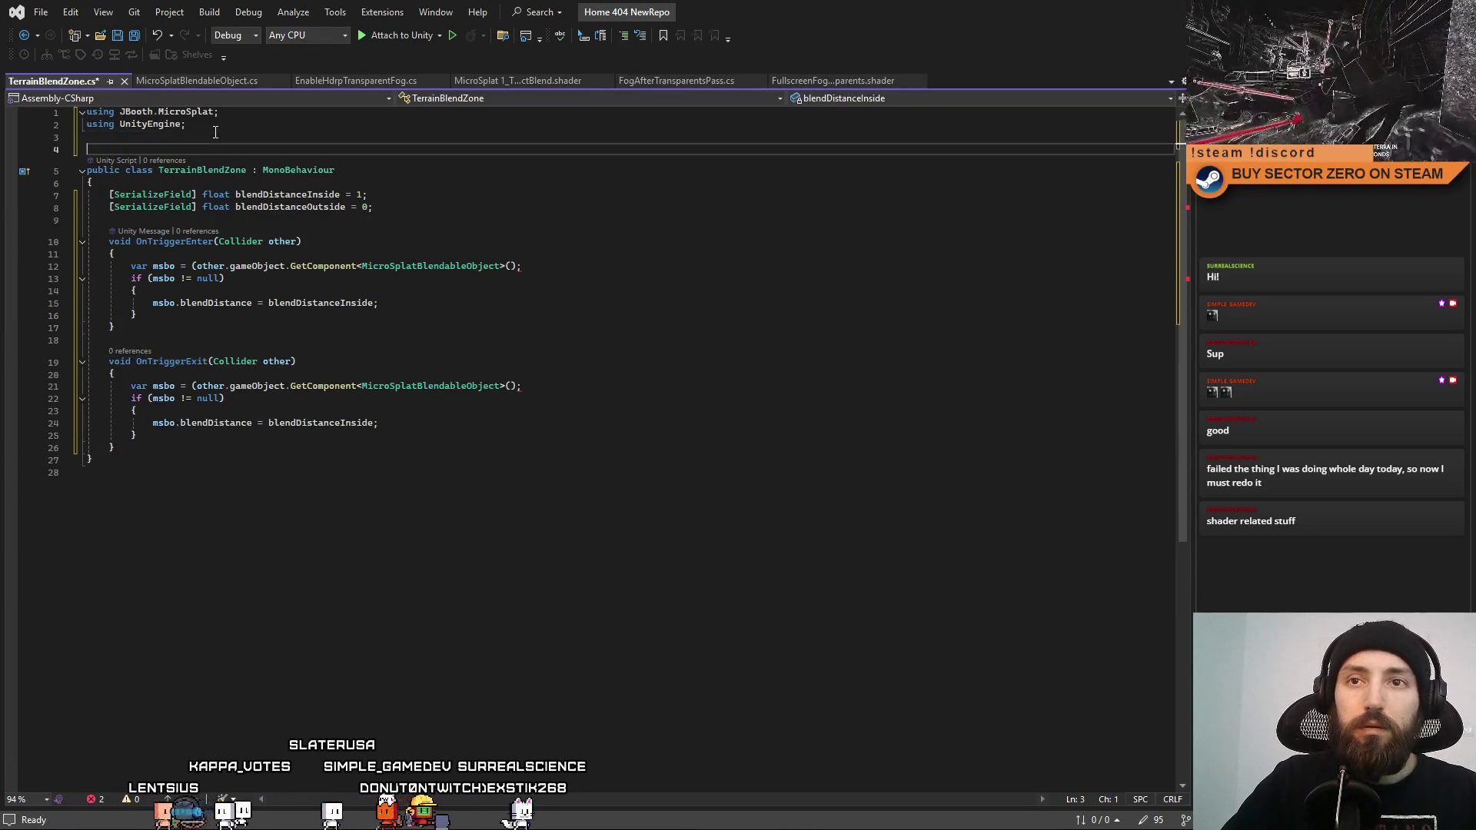
# Close the MicroSplat shader, FogAfterTransparentsPass.cs and FullscreenFog tabs, then save TerrainBlendZone.
pyautogui.click(352, 80)
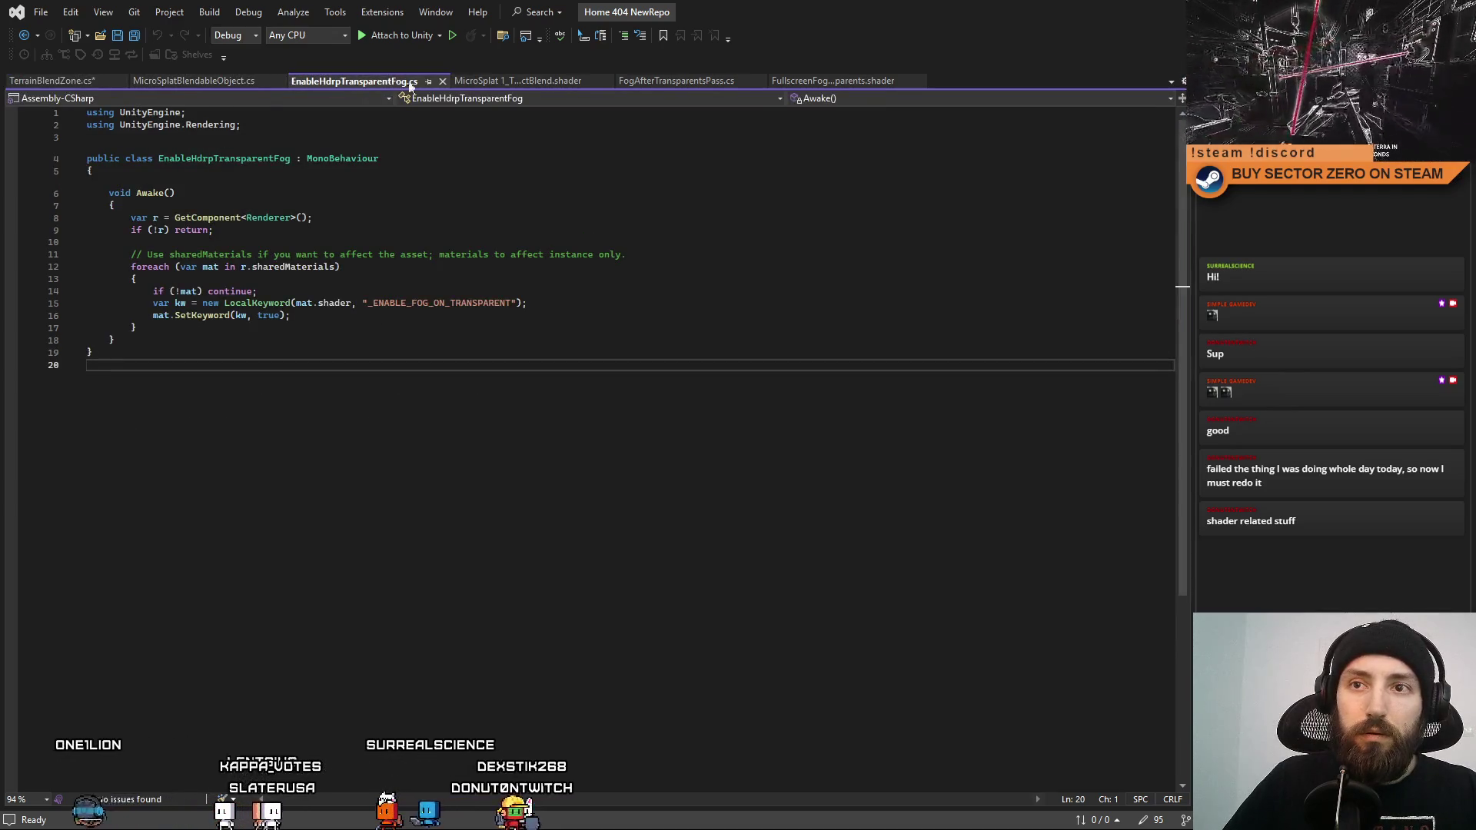
pyautogui.click(523, 80)
pyautogui.click(600, 81)
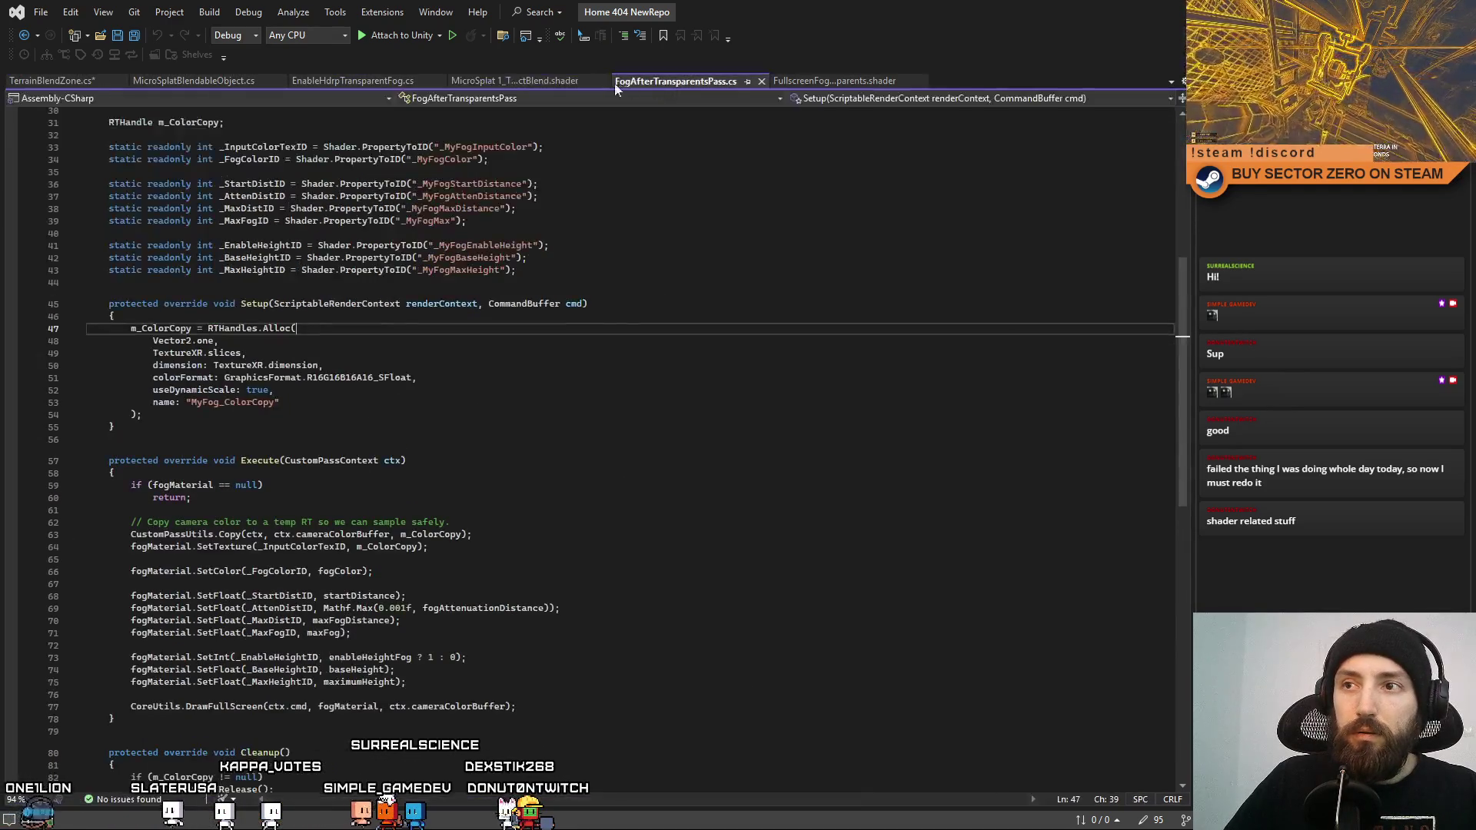
pyautogui.click(597, 80)
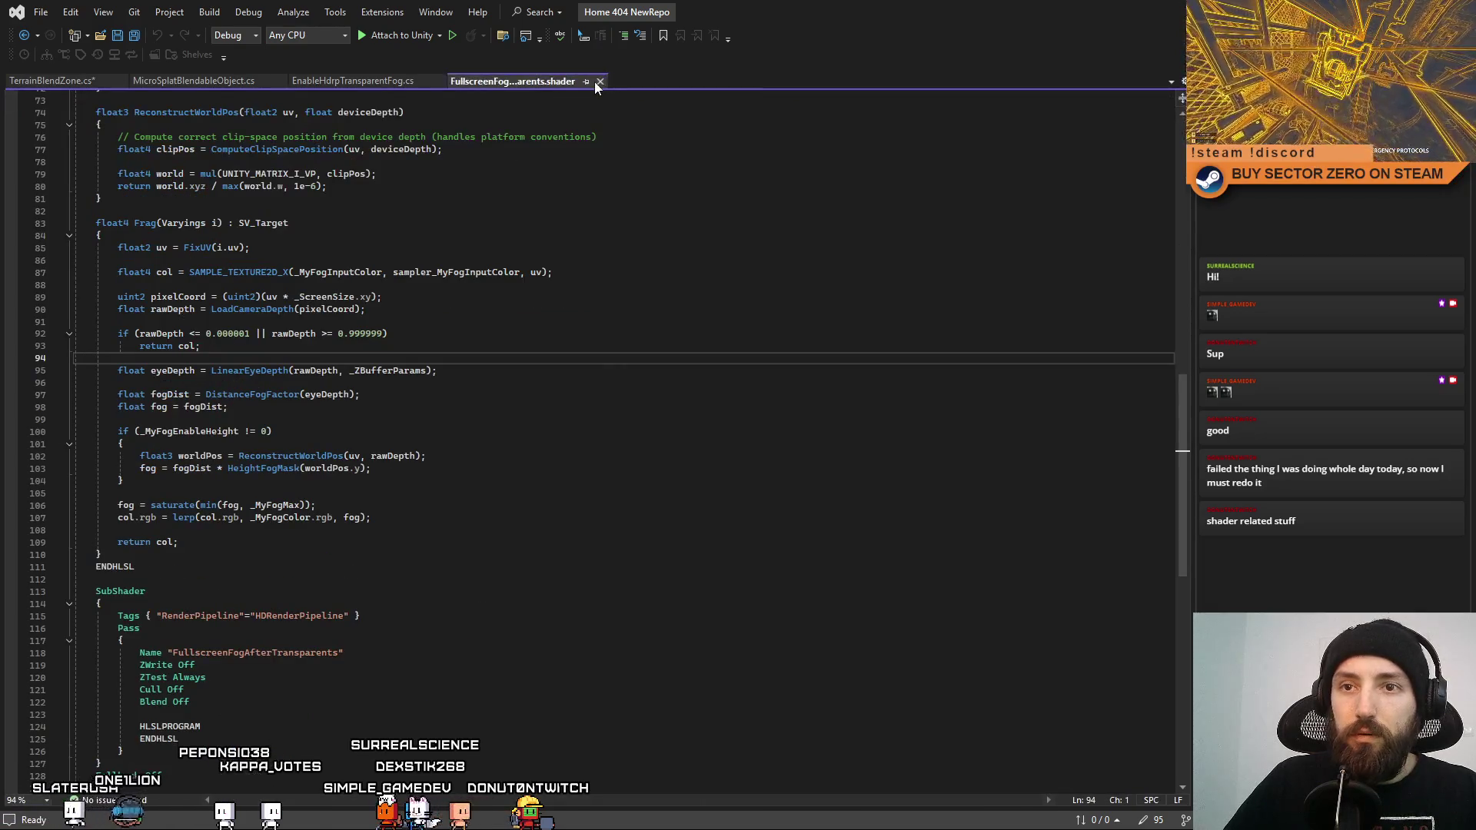
pyautogui.click(593, 81)
pyautogui.click(229, 83)
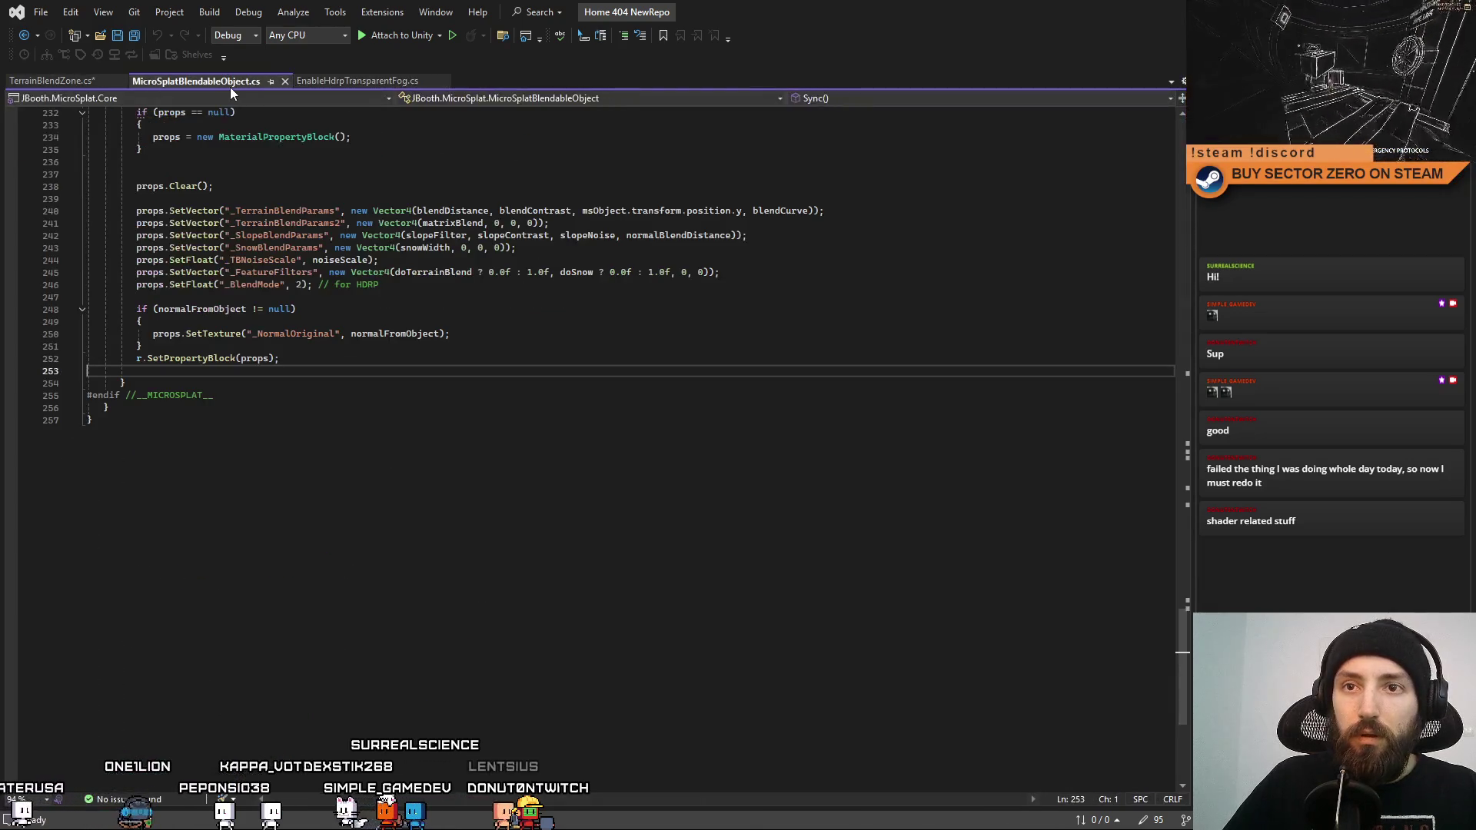
pyautogui.click(81, 83)
pyautogui.click(484, 338)
pyautogui.hotkey('ctrl', 's')
# In OnTriggerExit, replace blendDistanceInside with blendDistanceOutside on line 24.
pyautogui.click(581, 422)
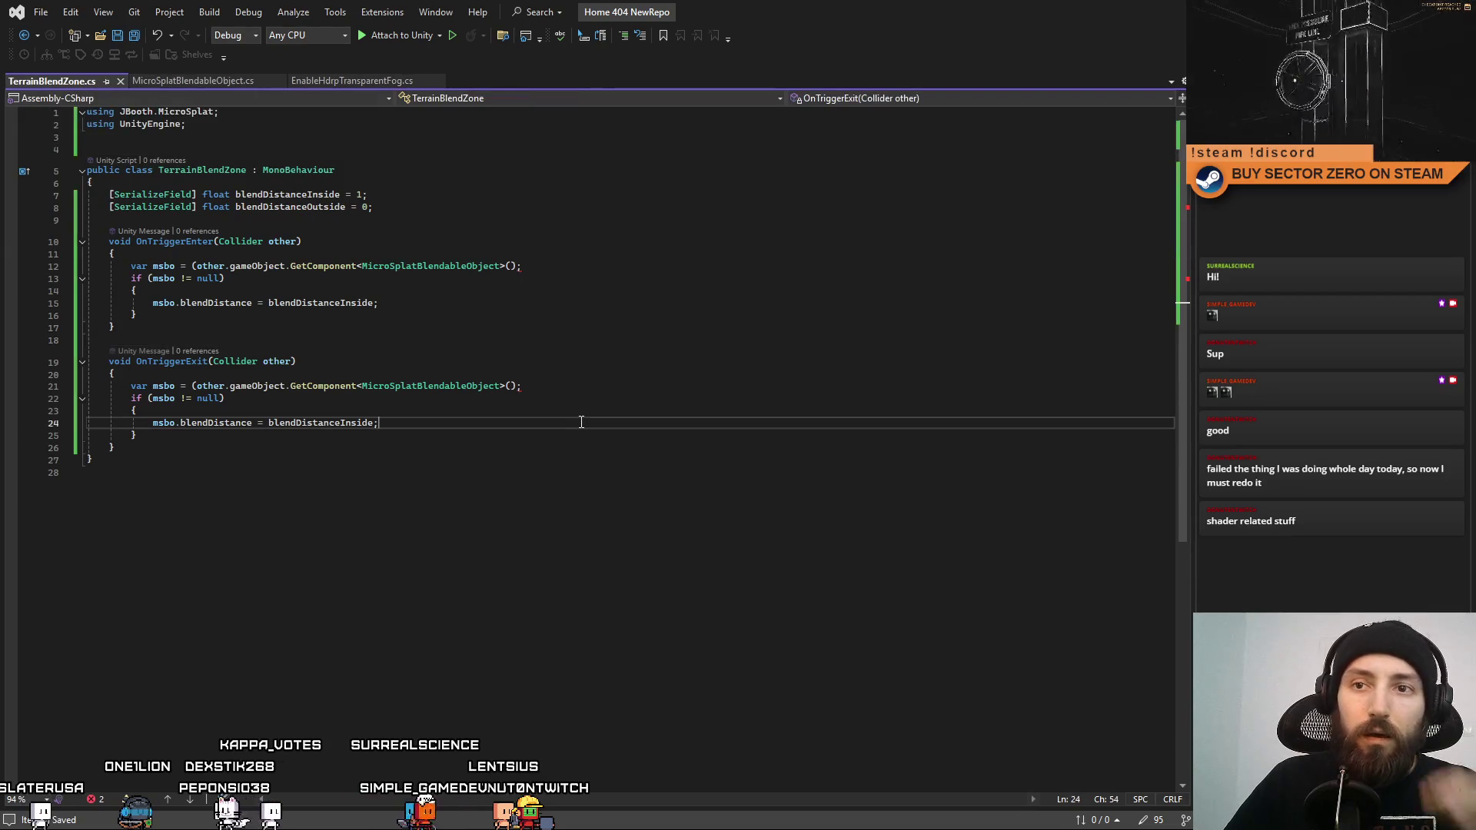
pyautogui.click(464, 360)
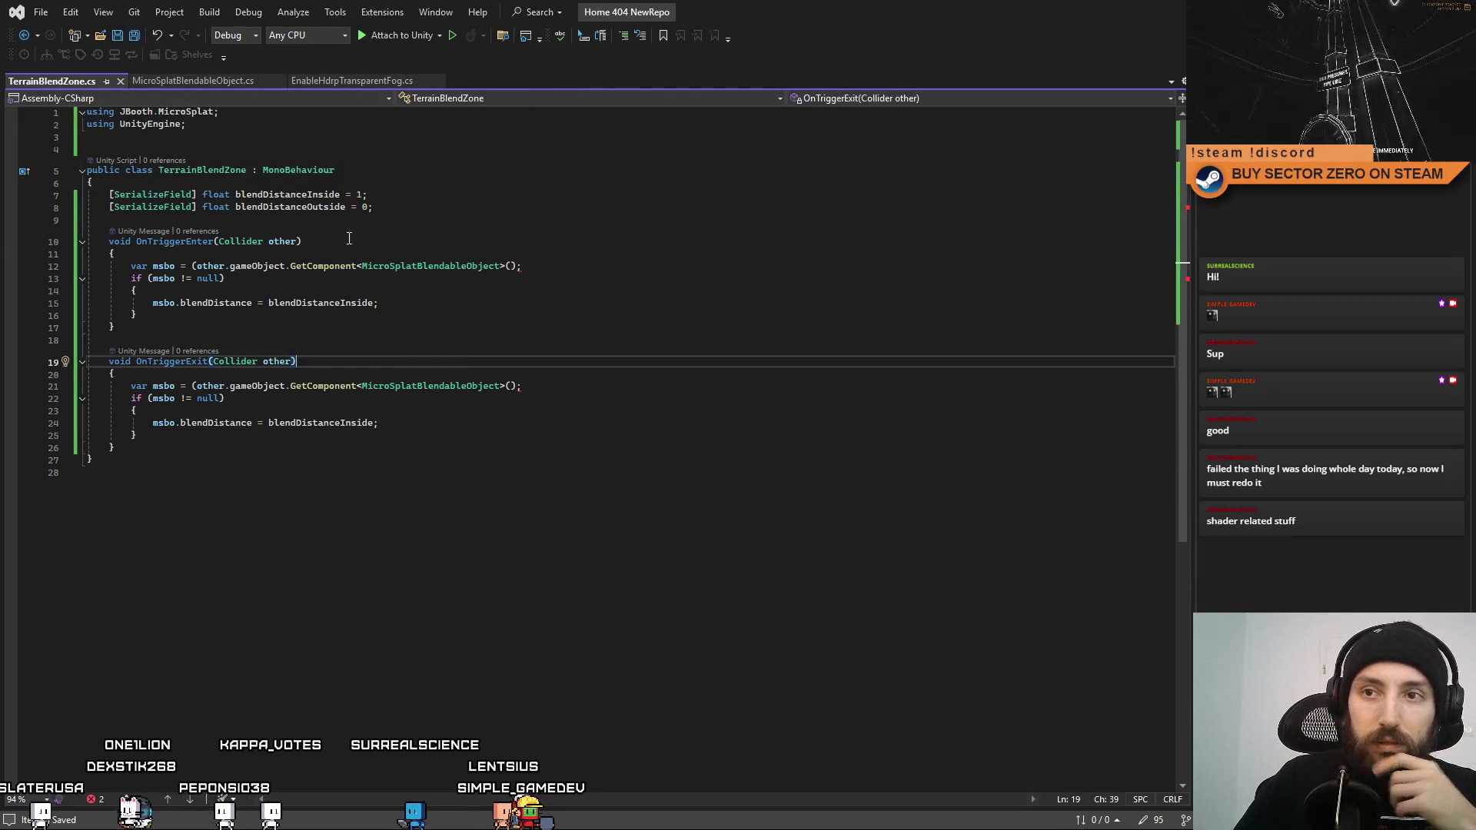
pyautogui.click(312, 208)
pyautogui.doubleClick(335, 424)
pyautogui.write('blendDistanceOutside')
pyautogui.click(420, 569)
pyautogui.click(749, 435)
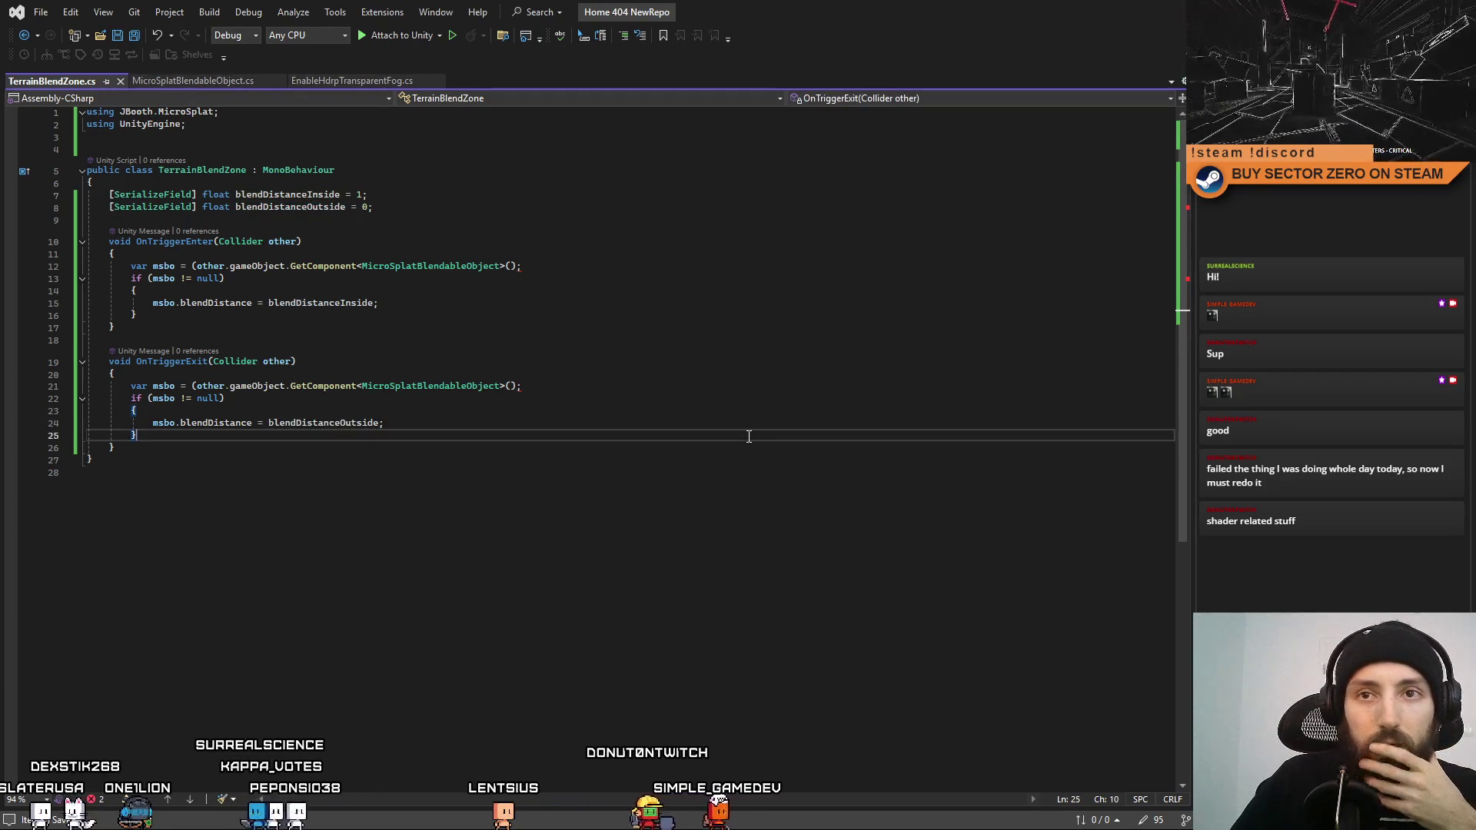
pyautogui.click(707, 504)
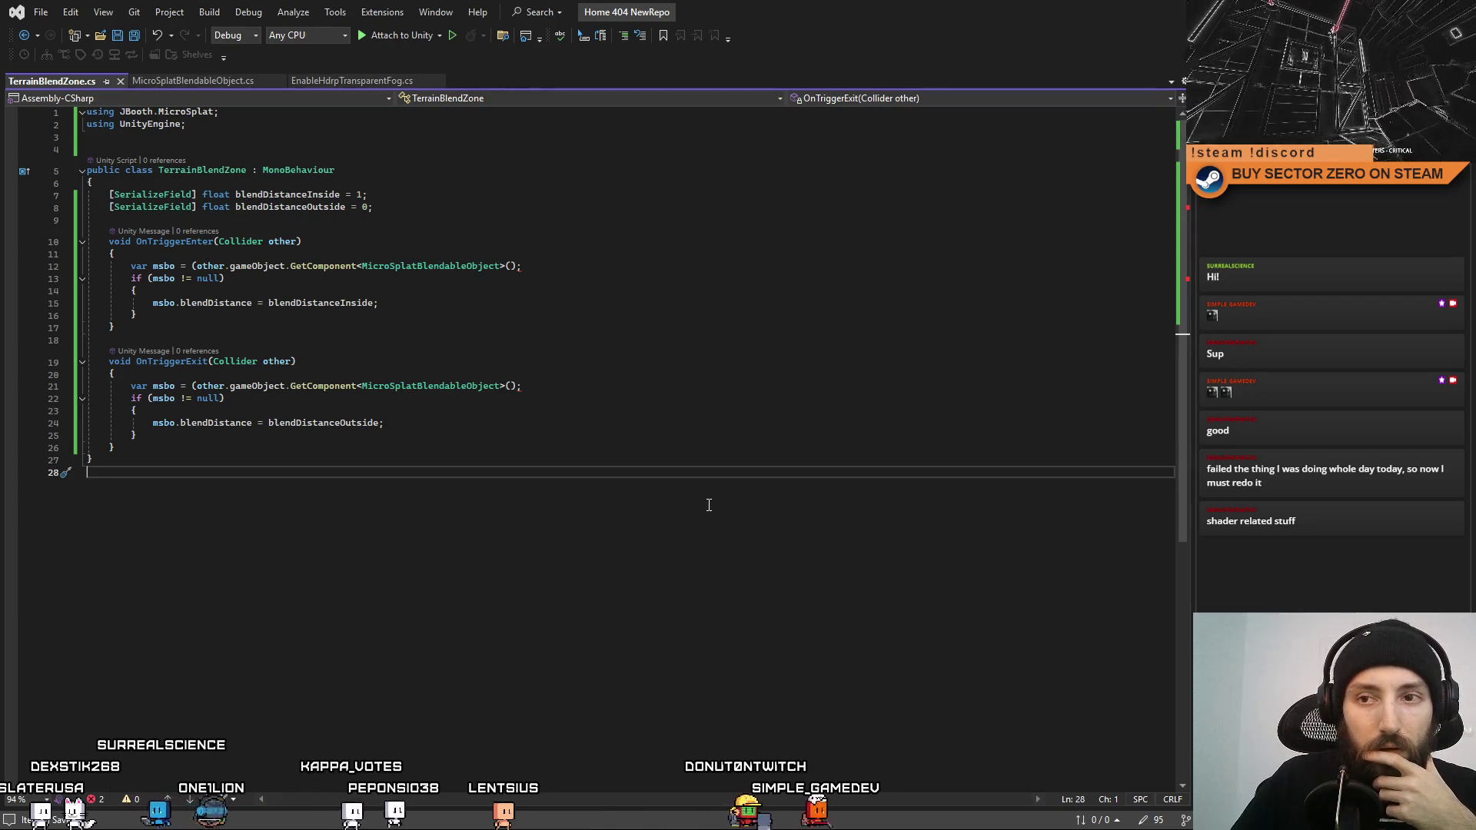
# Check Unity's console and jump from the first CS1026 compile error into the code.
pyautogui.click(769, 448)
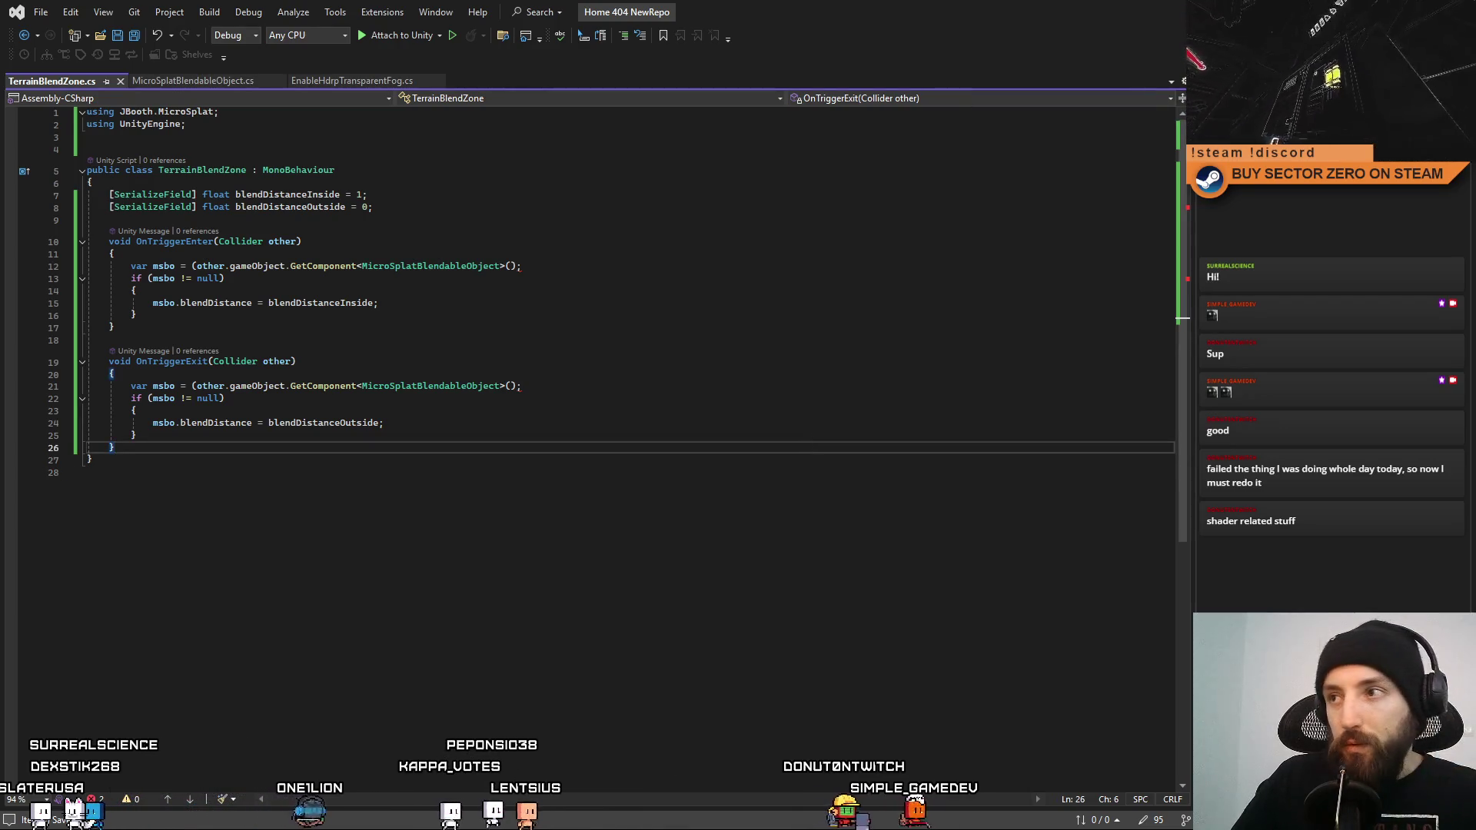
pyautogui.hotkey('alt', 'Tab')
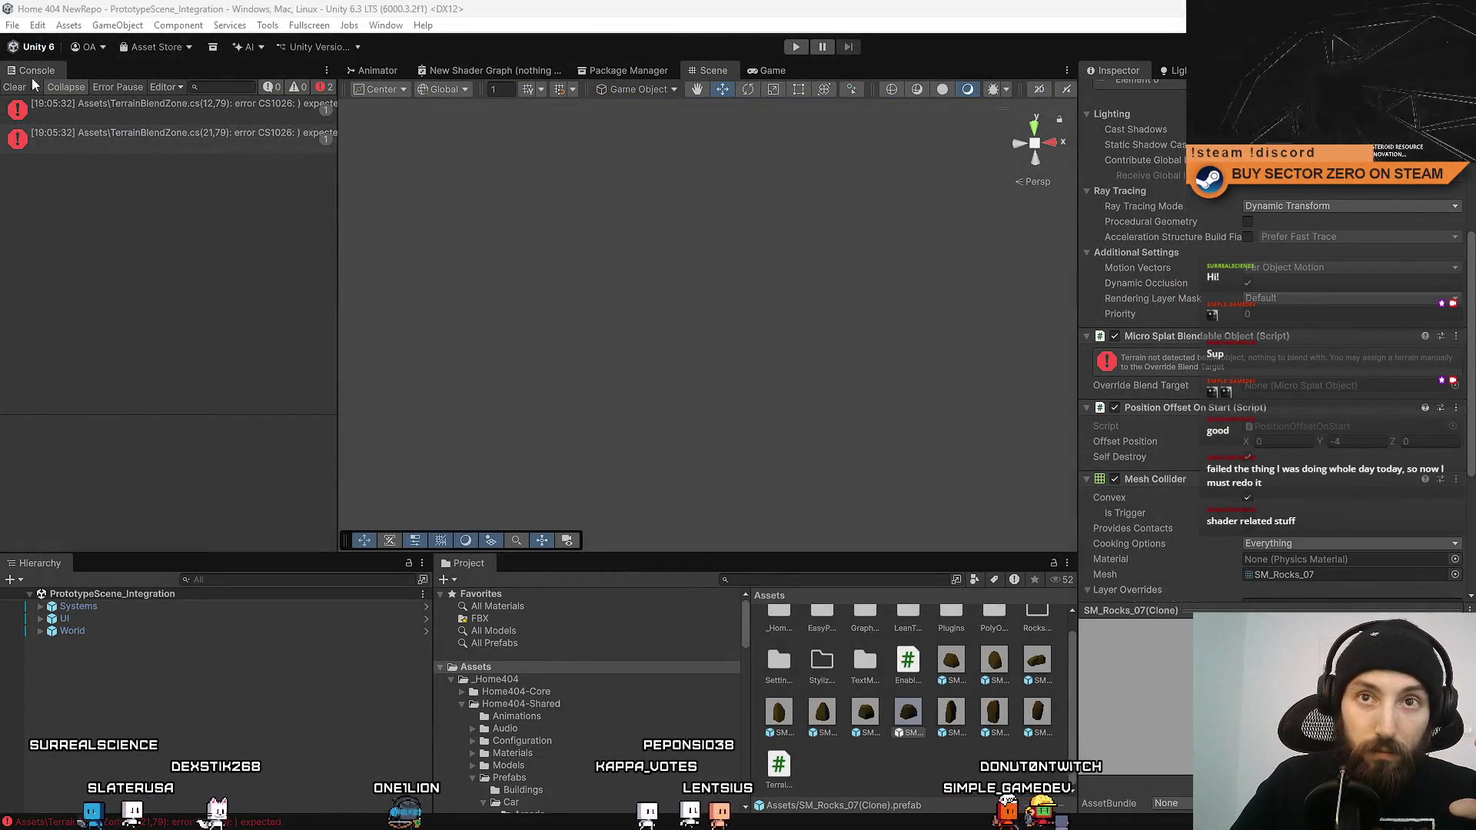
pyautogui.doubleClick(108, 103)
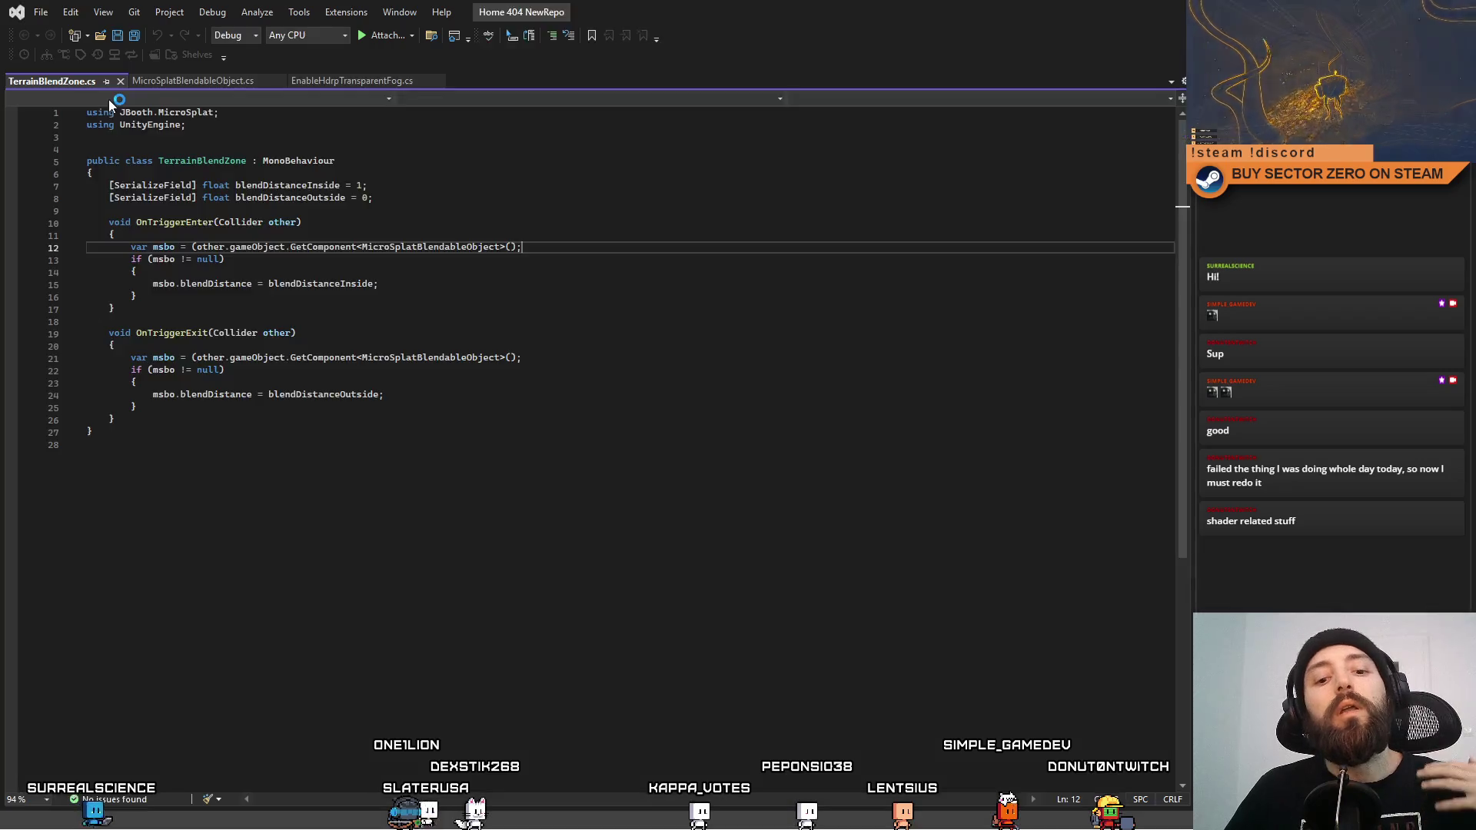
pyautogui.click(780, 375)
pyautogui.scroll(-1, 764, 389)
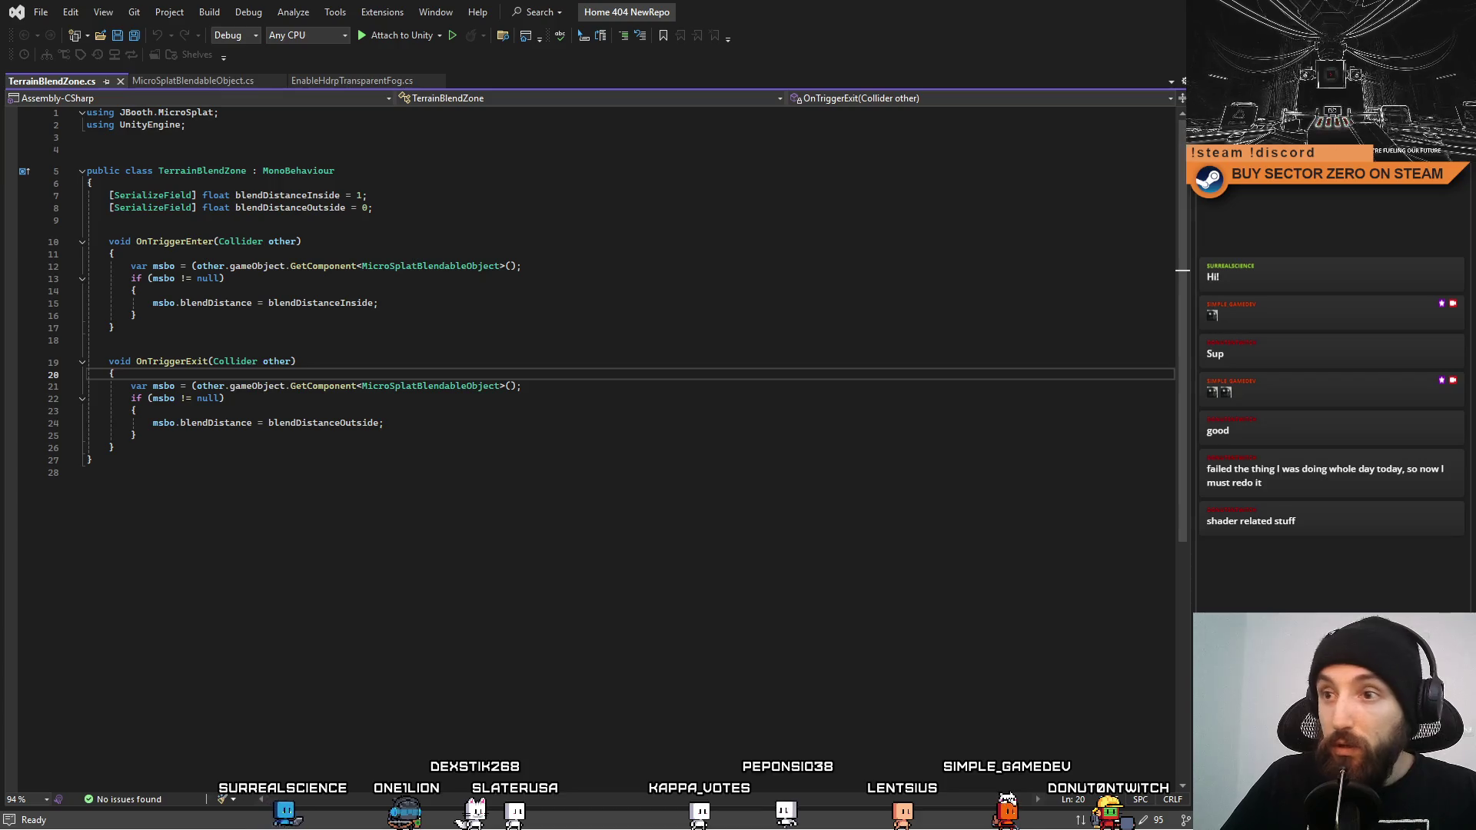
pyautogui.click(733, 457)
pyautogui.click(613, 366)
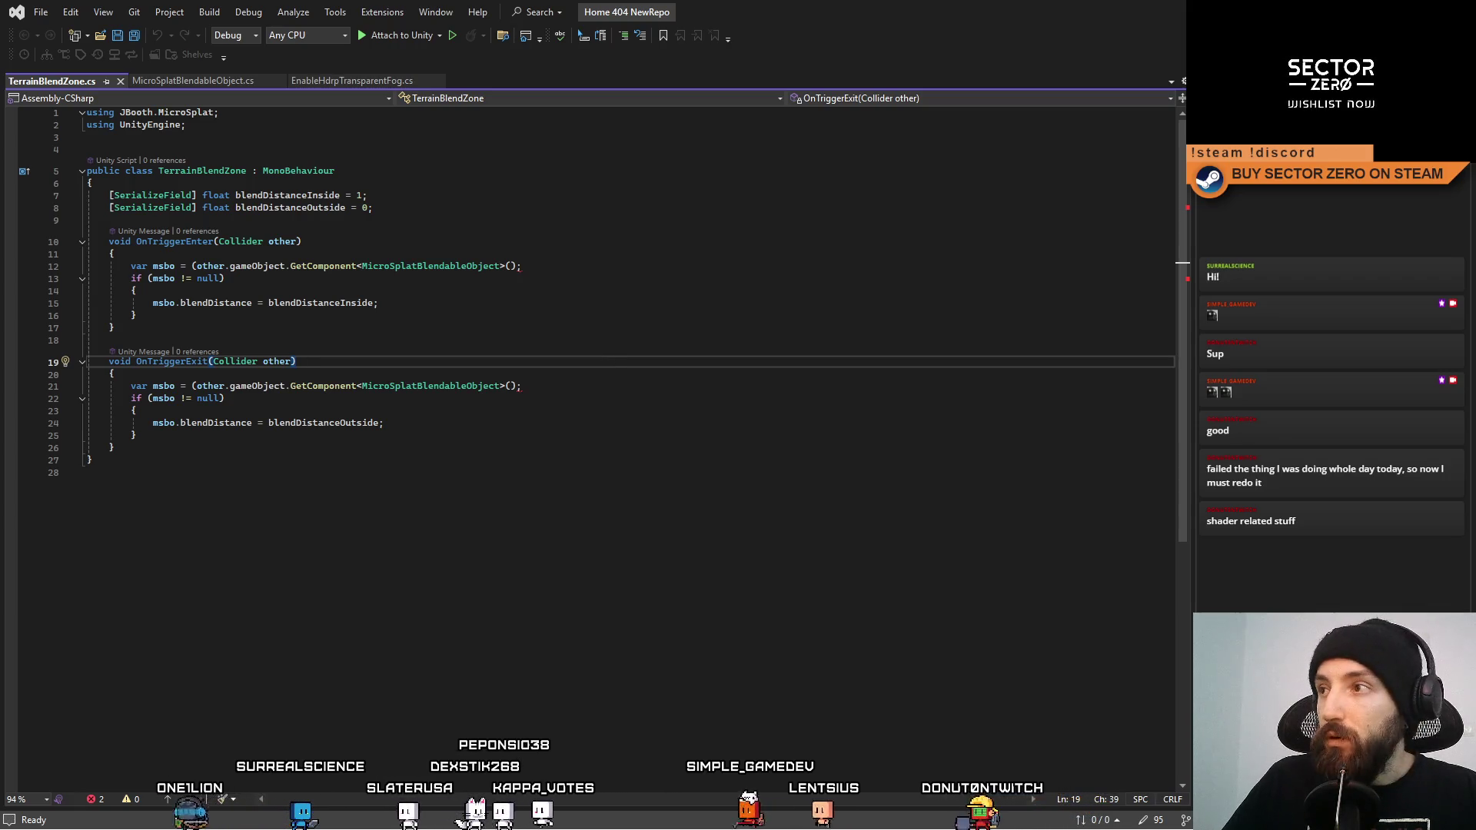
# Add the missing ')' to the GetComponent calls on lines 12 and 21, then save.
pyautogui.hotkey('alt', 'Tab')
pyautogui.click(229, 140)
pyautogui.click(228, 109)
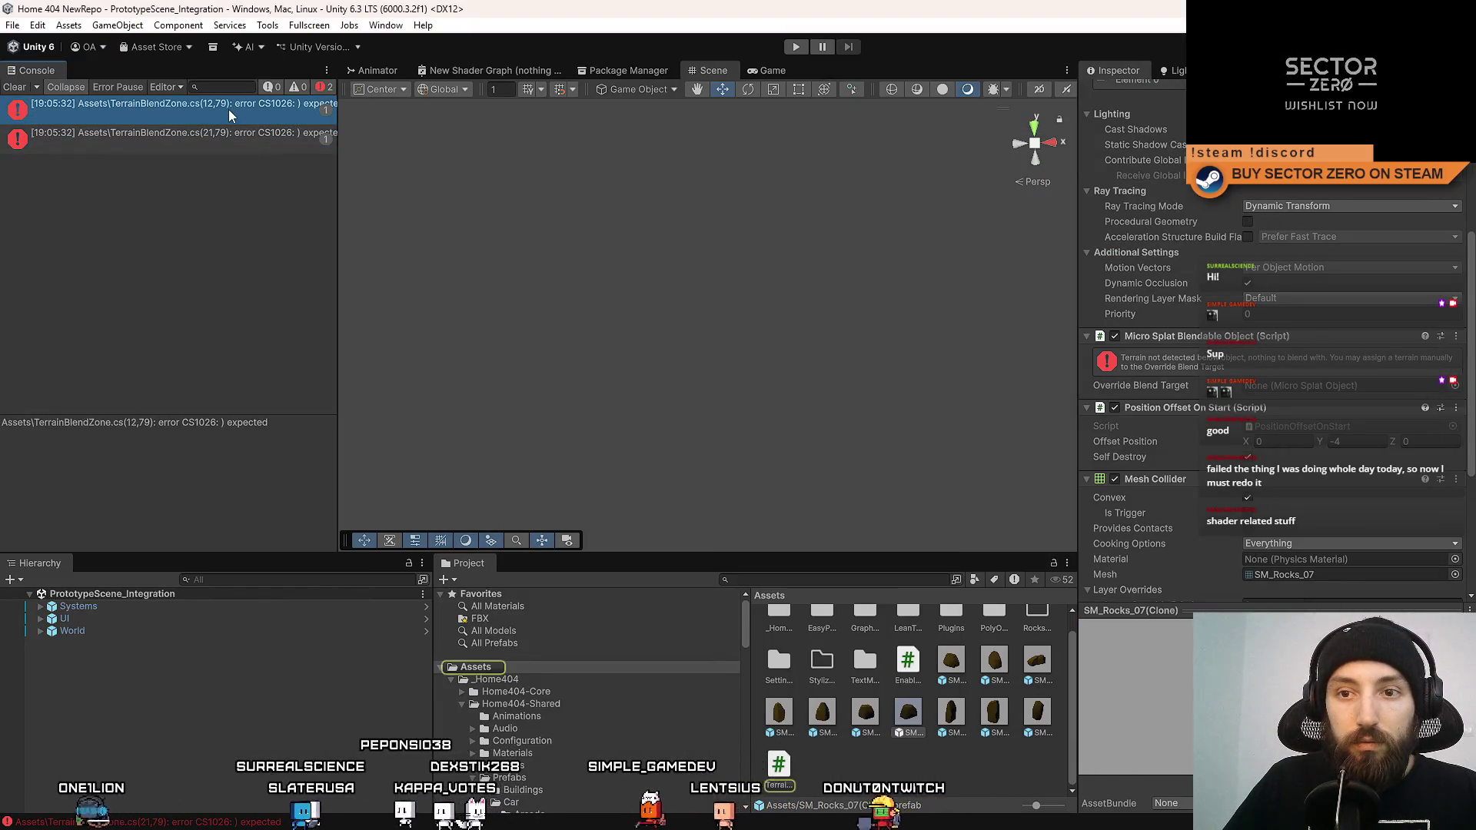
pyautogui.doubleClick(228, 111)
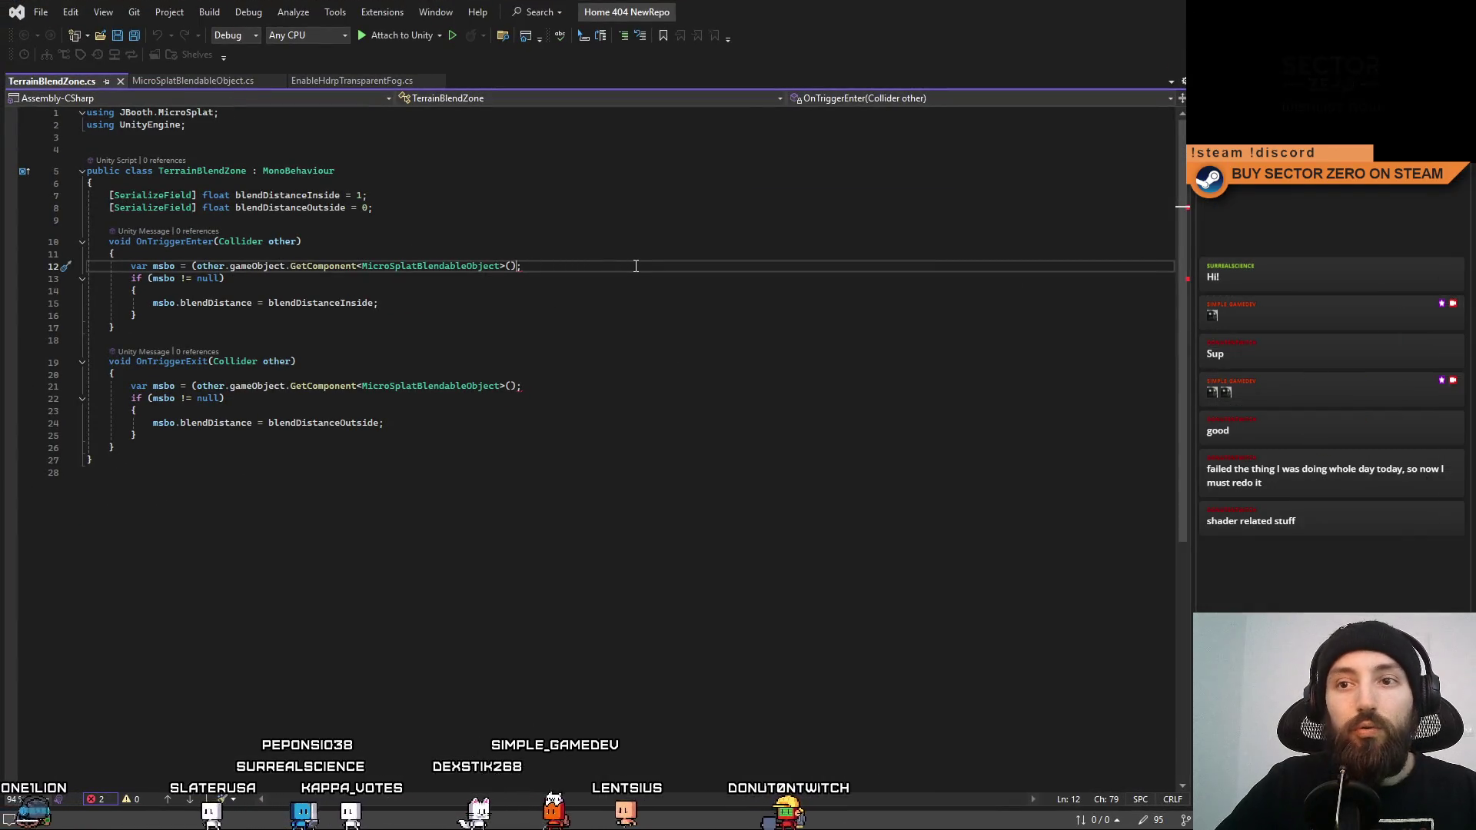
pyautogui.write(')')
pyautogui.click(577, 387)
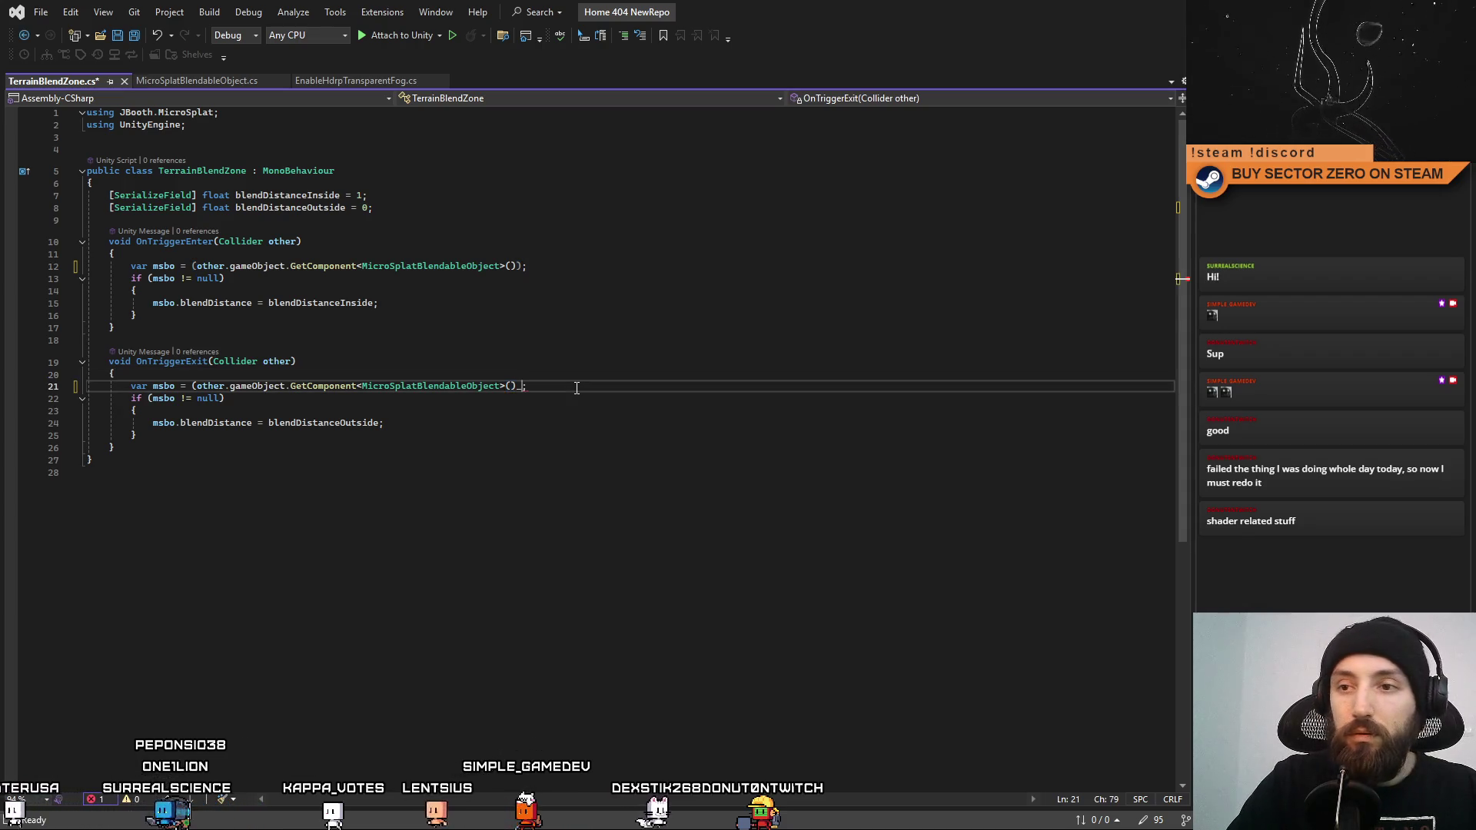
pyautogui.press('Tab')
pyautogui.write(')')
pyautogui.click(555, 506)
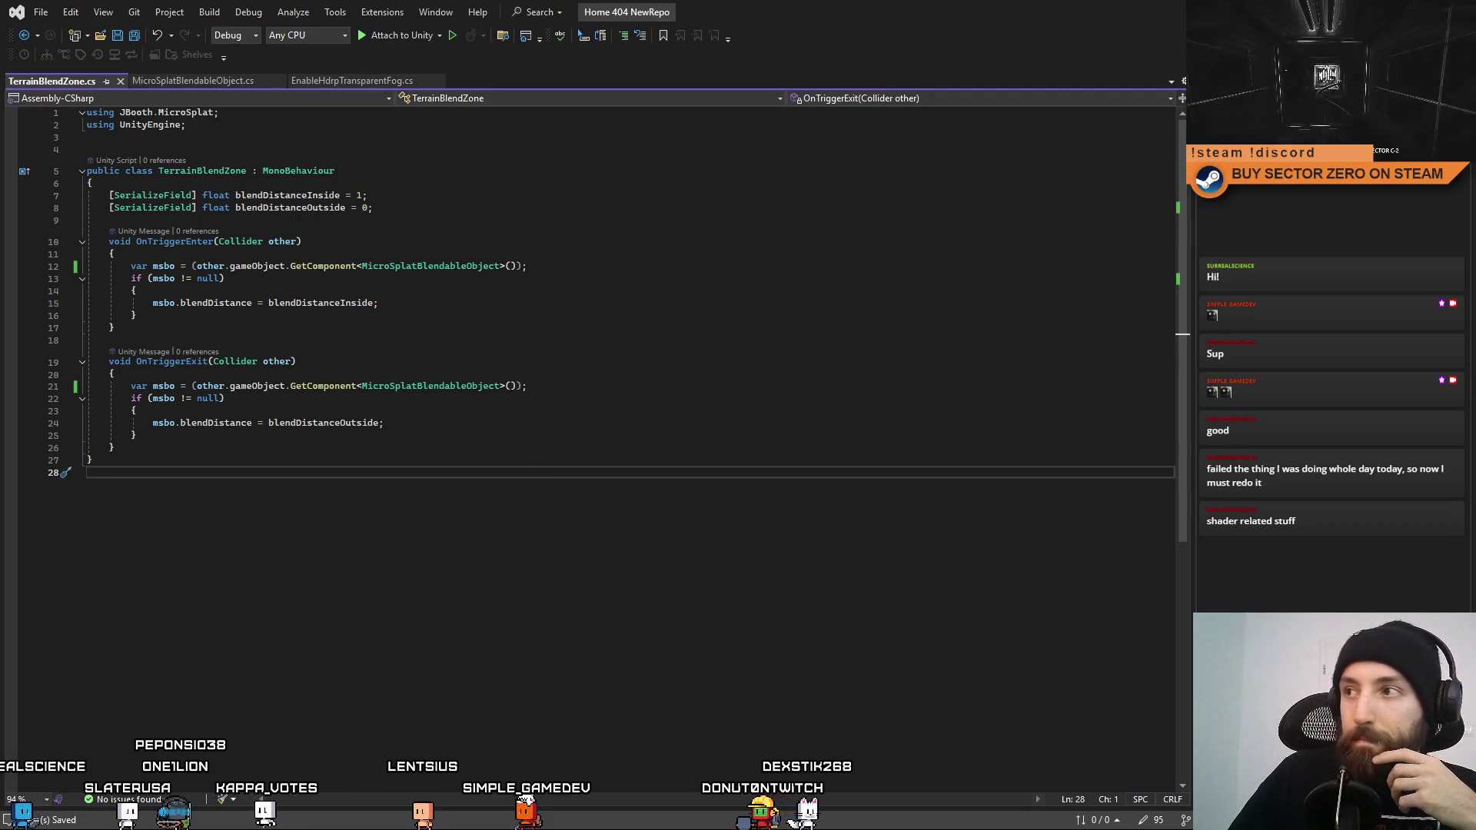
pyautogui.hotkey('alt', 'Tab')
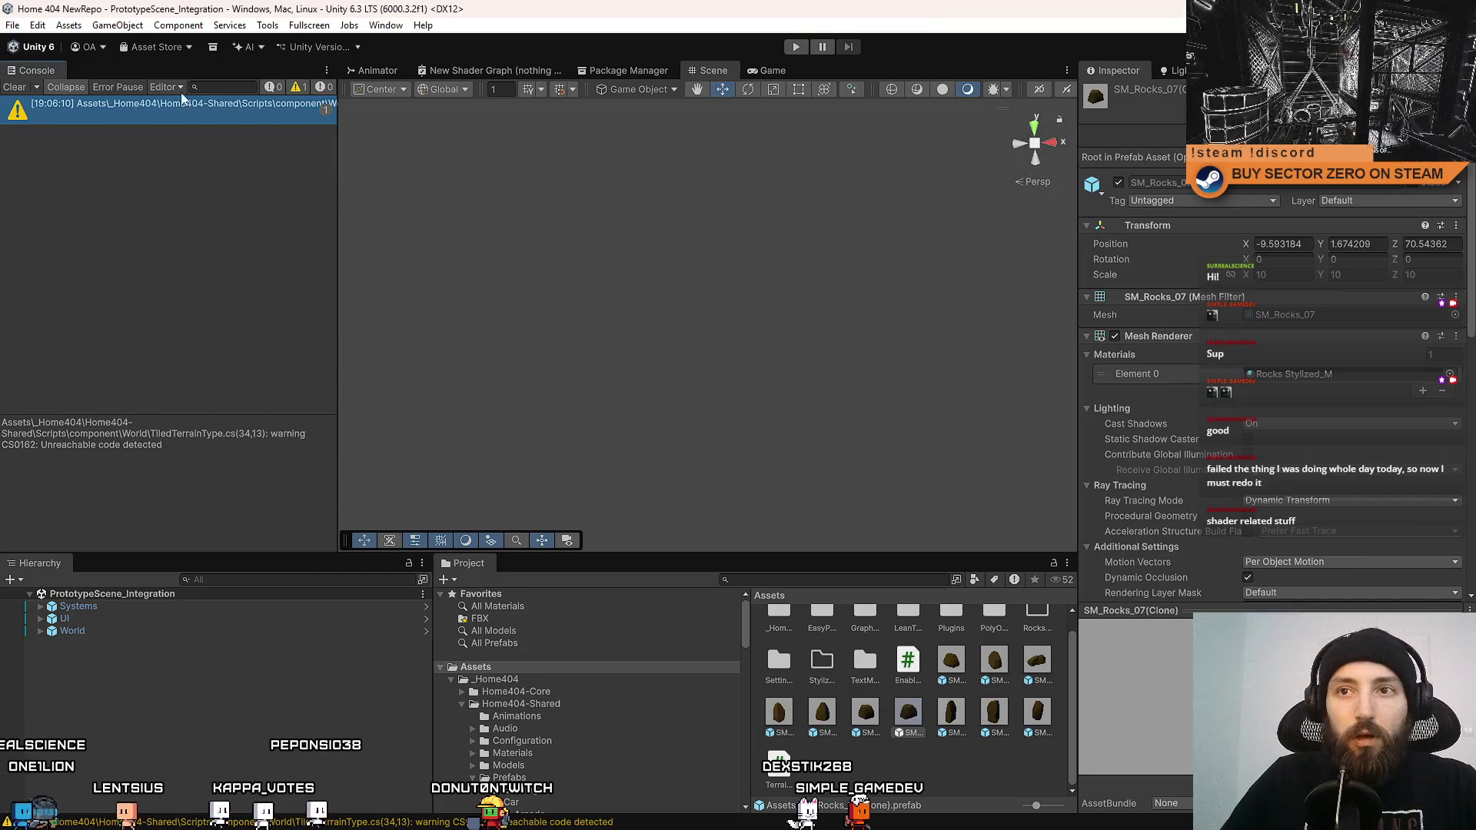
# Clear the Console and select all ten rock prefabs in the Project window.
pyautogui.click(25, 88)
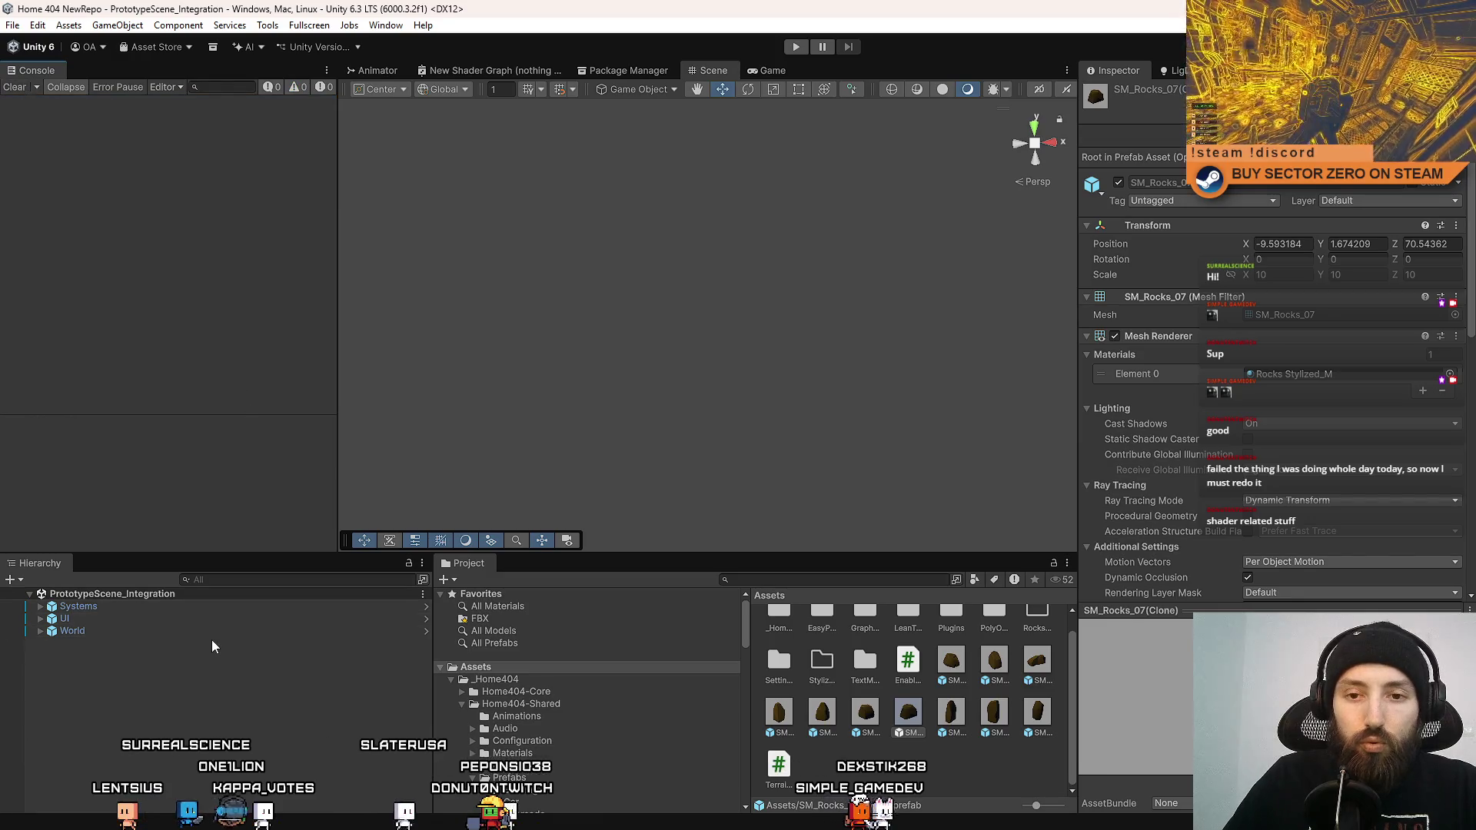
pyautogui.click(573, 366)
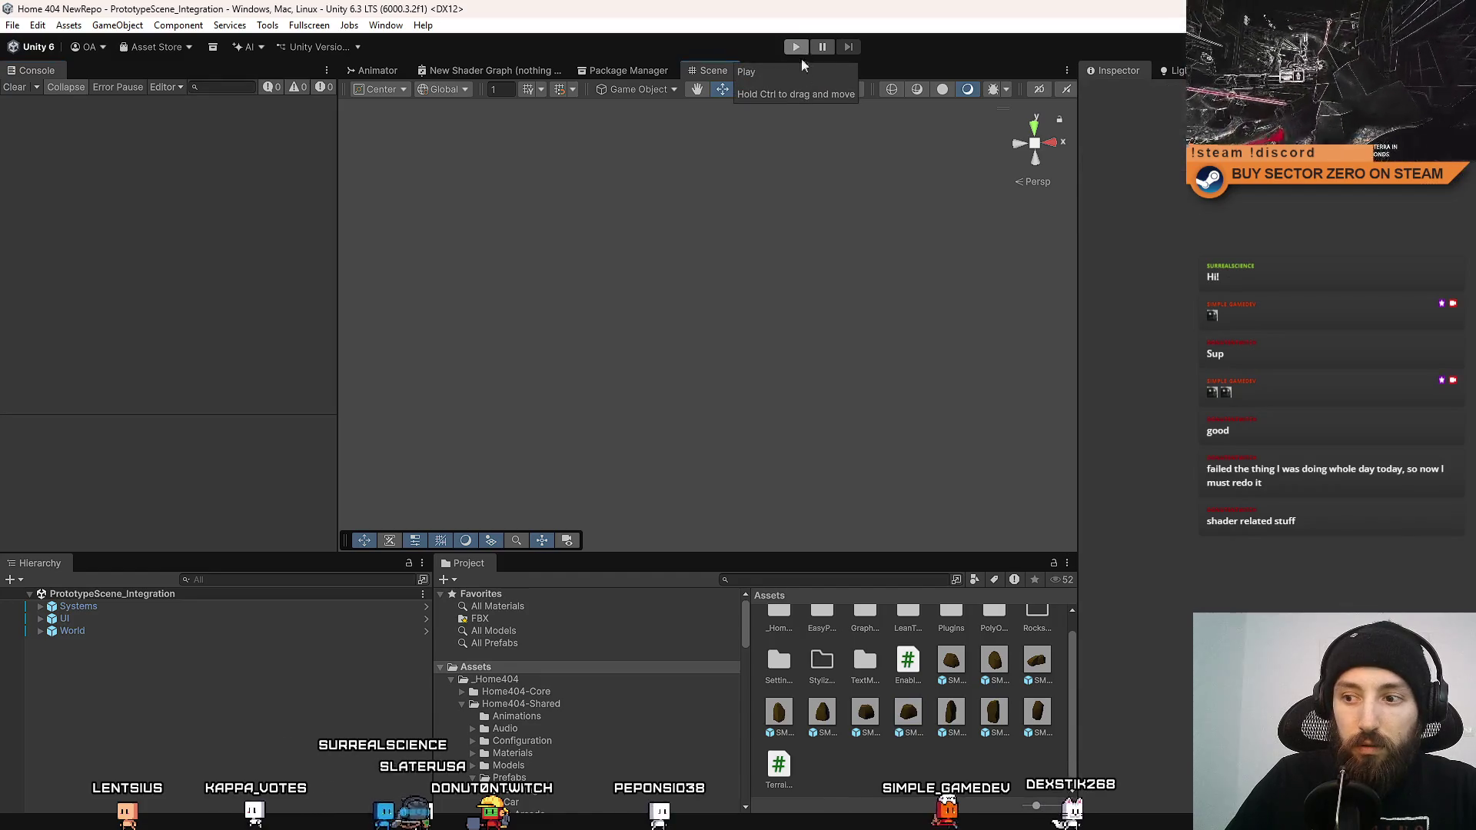
pyautogui.click(959, 664)
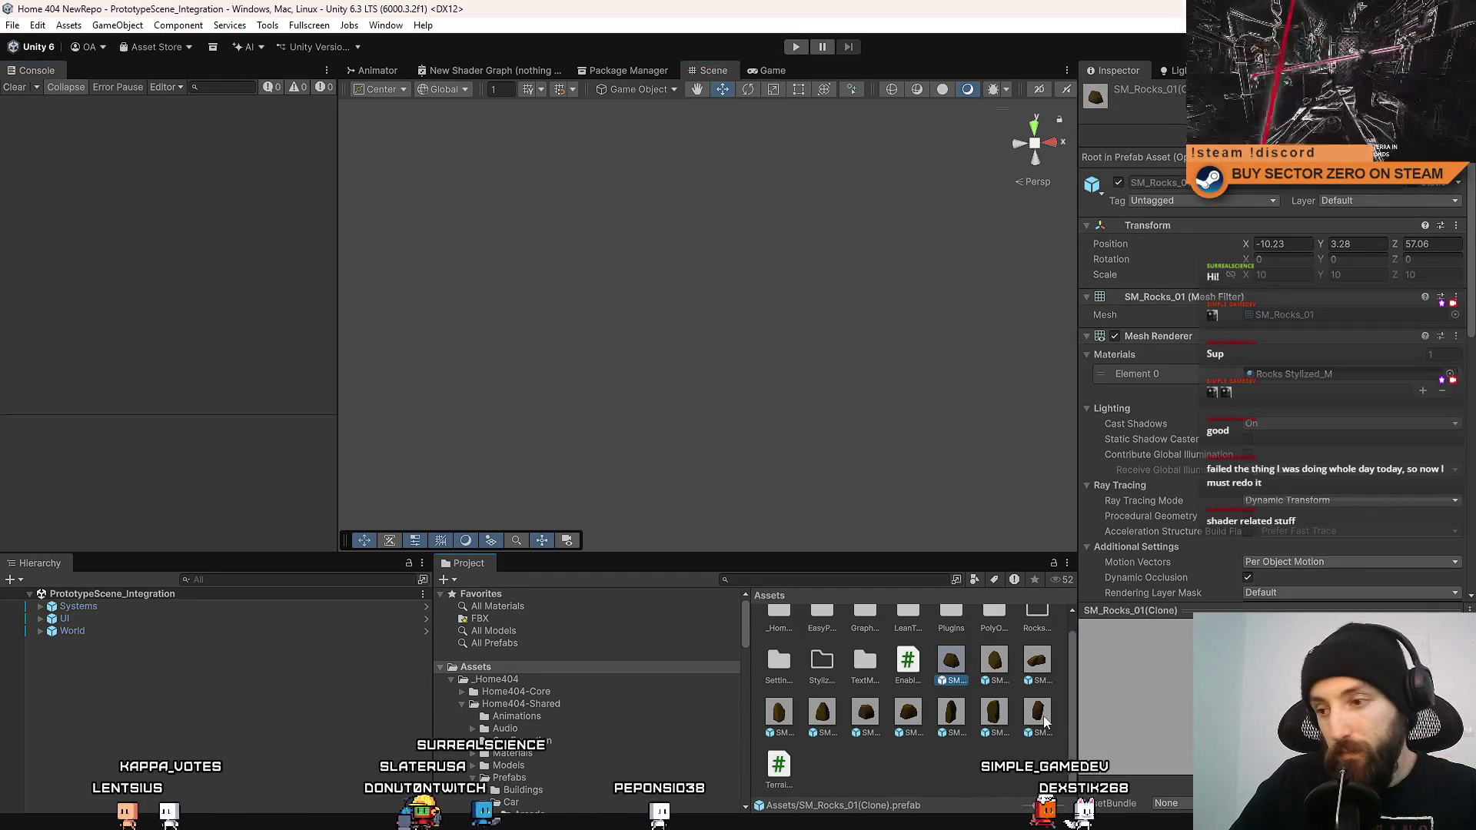
pyautogui.keyDown('shift'); pyautogui.click(1039, 713); pyautogui.keyUp('shift')
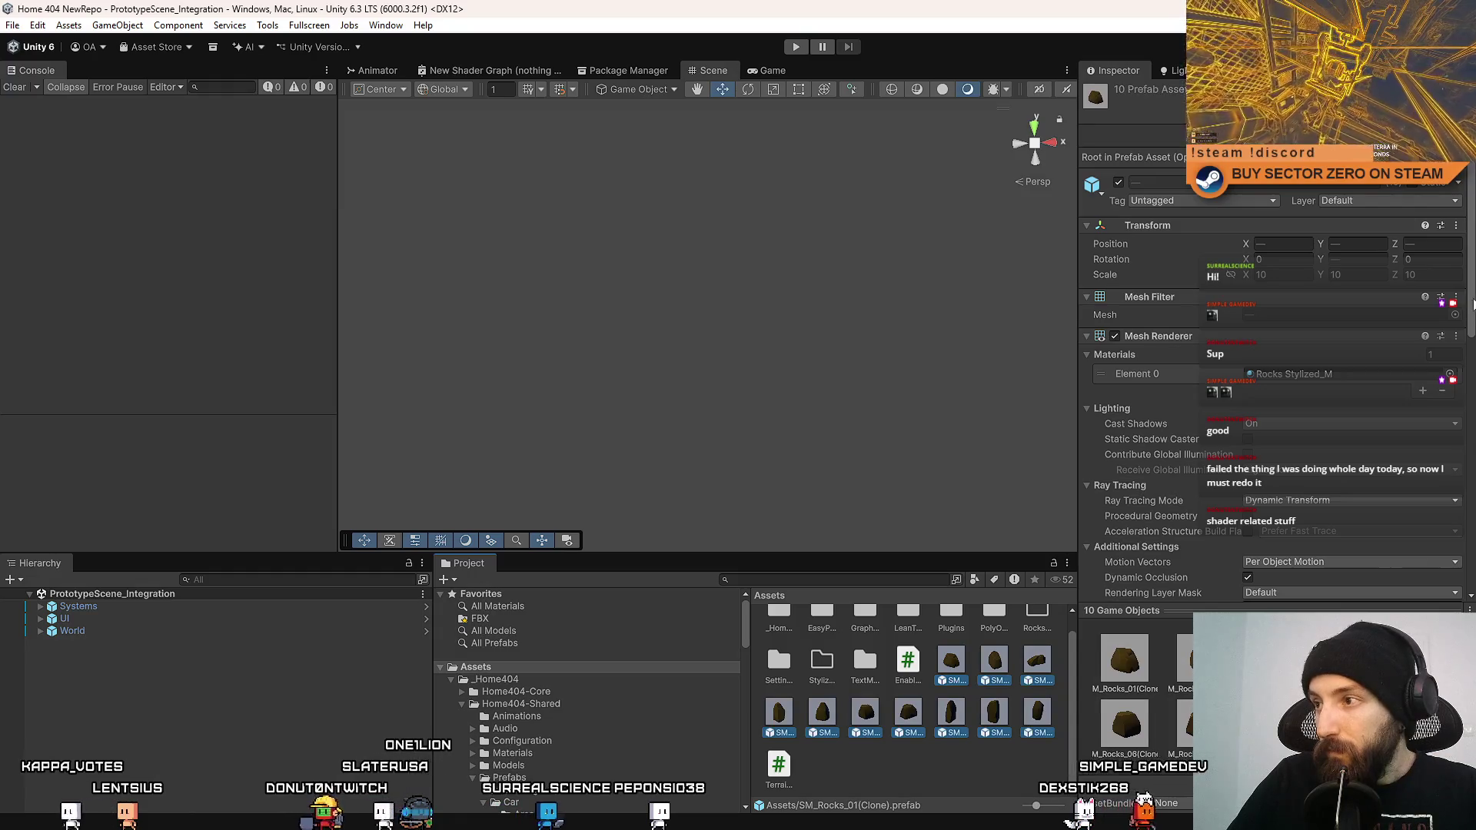
pyautogui.scroll(-15, 1472, 304)
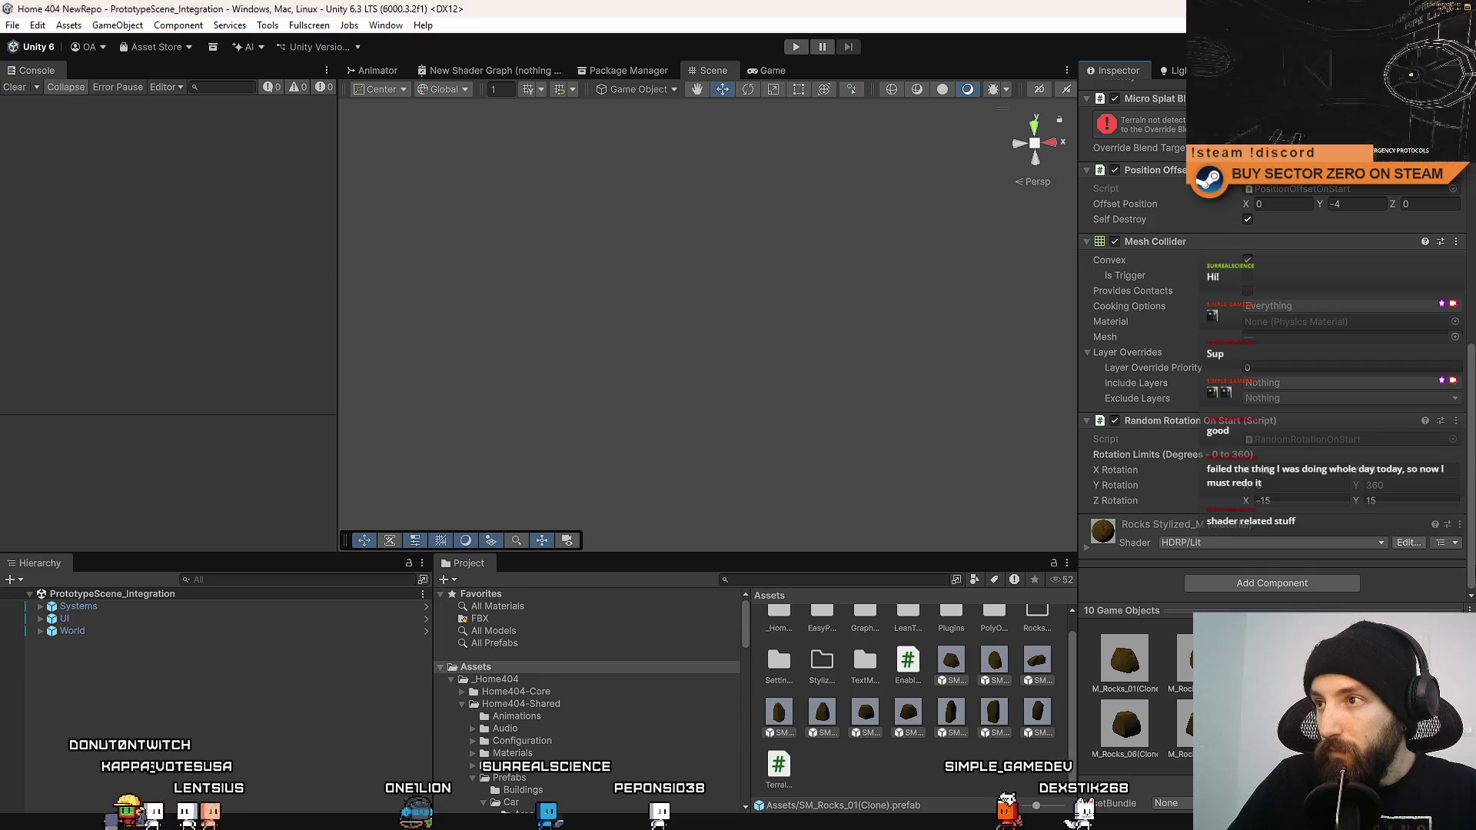
pyautogui.scroll(5, 1272, 349)
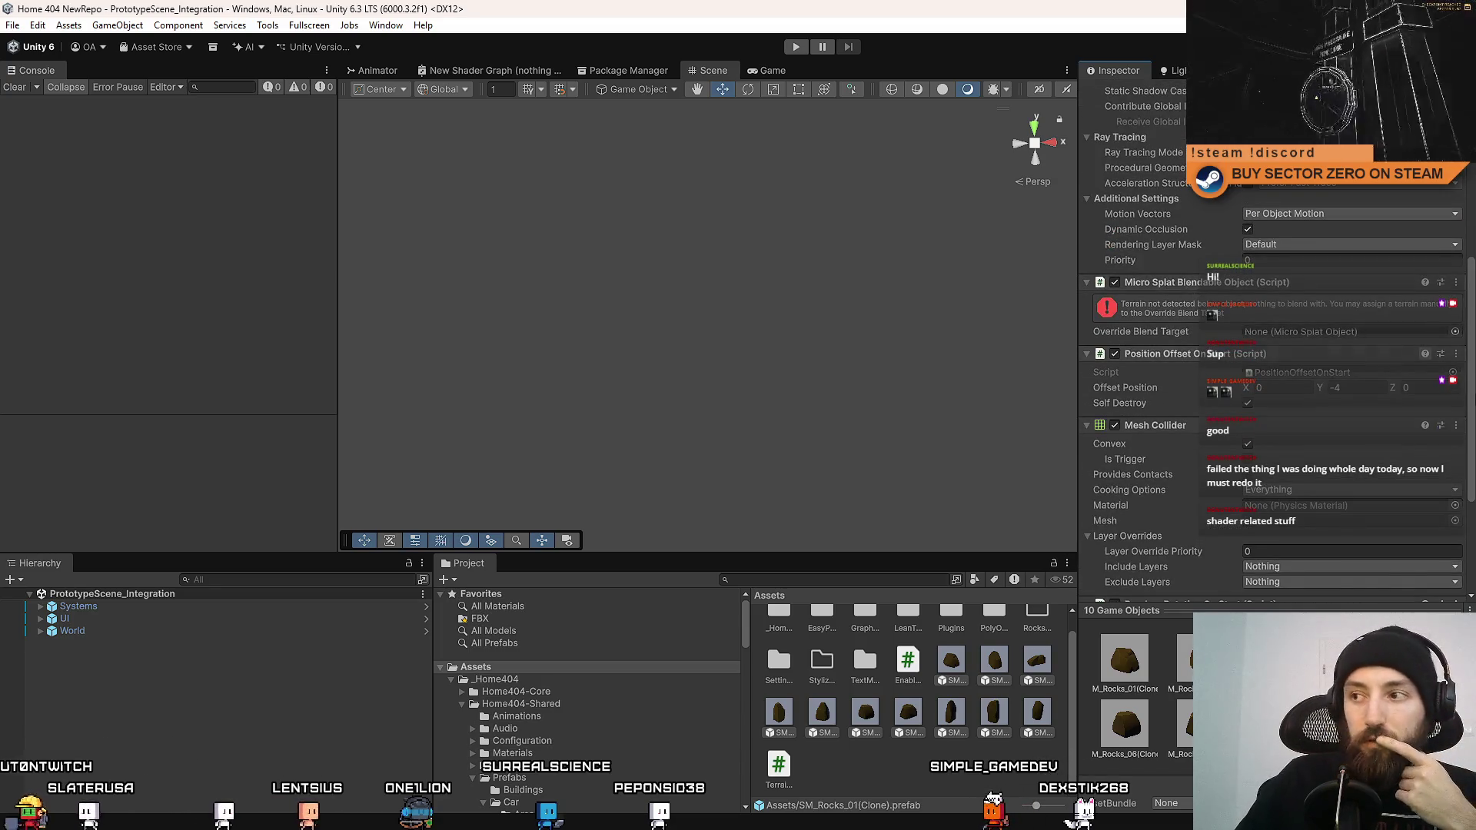
pyautogui.scroll(10, 1472, 386)
# Inspect the rock prefabs with the Inspector in Debug mode, then return it to Normal mode.
pyautogui.click(1467, 70)
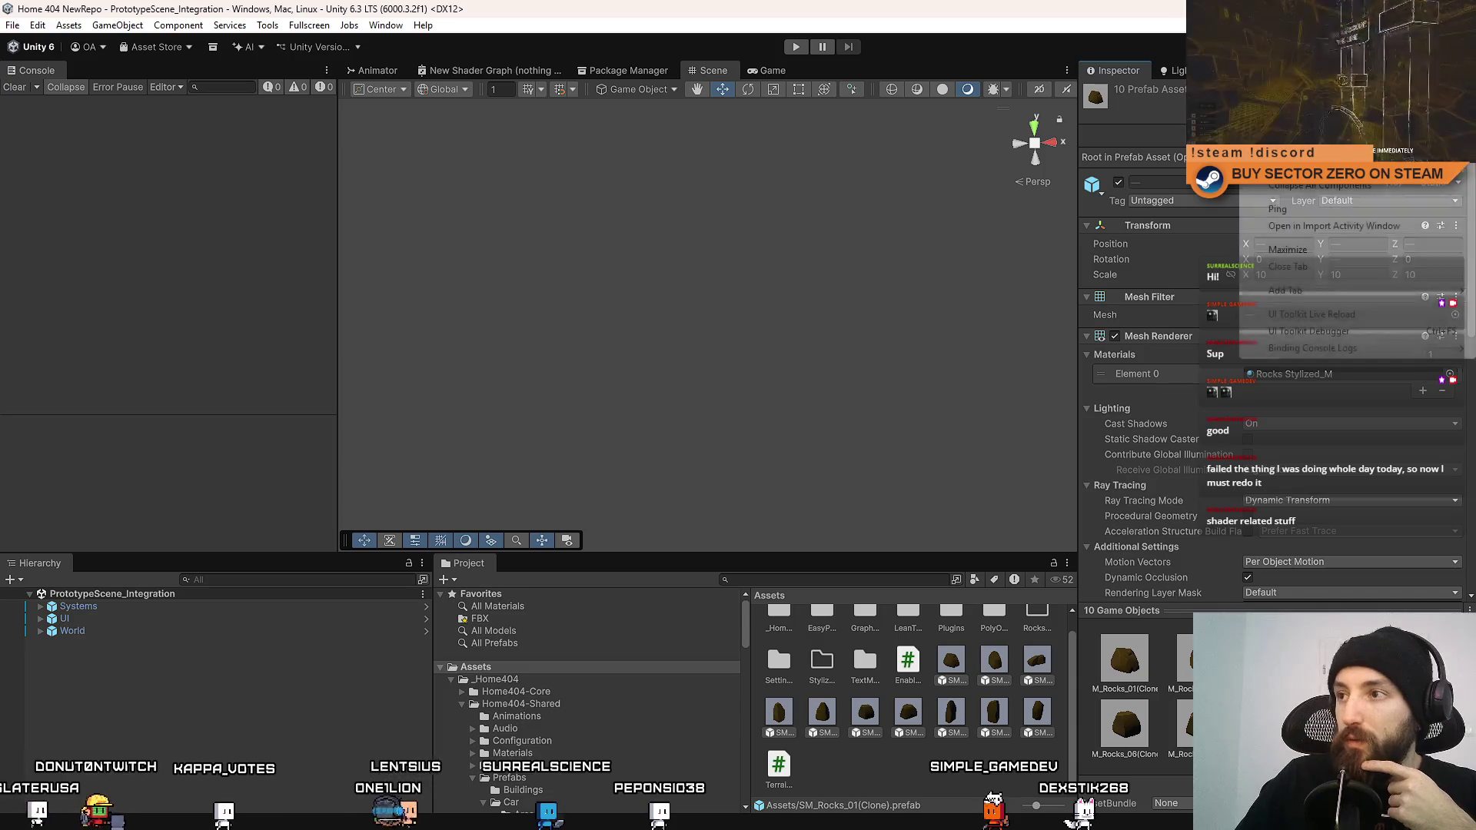
pyautogui.click(1307, 123)
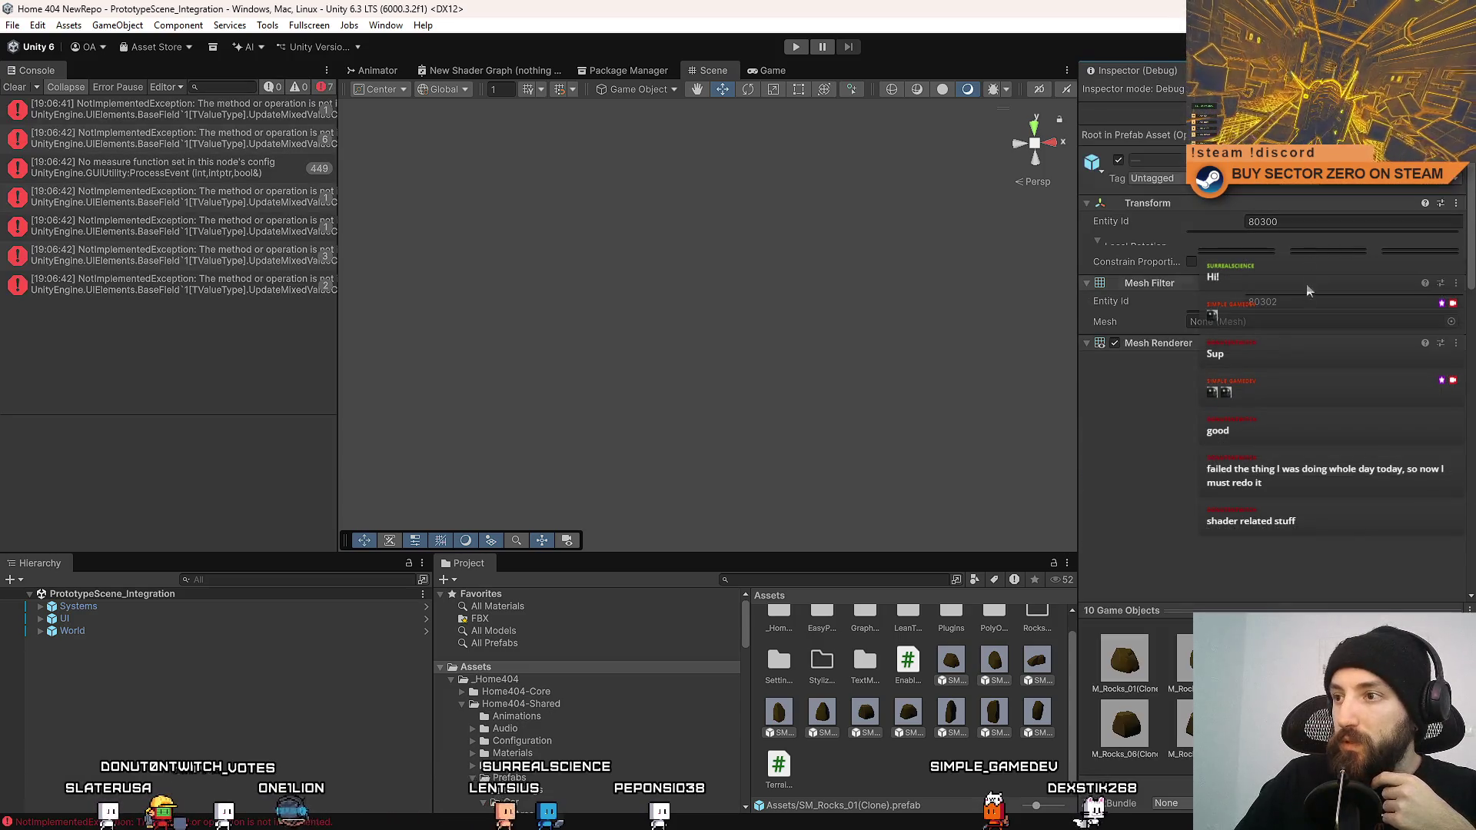
pyautogui.scroll(-3, 1308, 317)
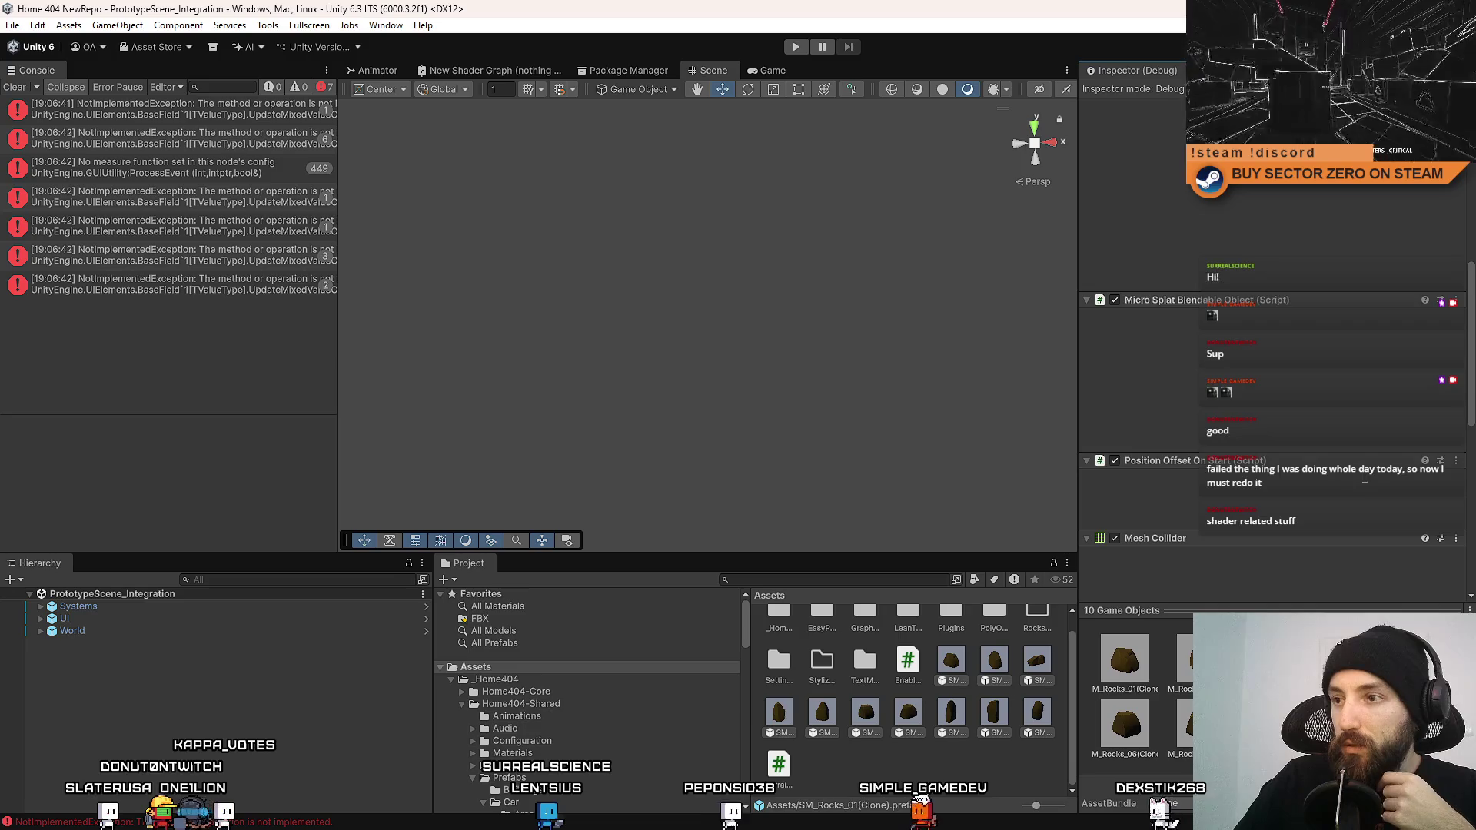
pyautogui.click(1466, 70)
pyautogui.click(1291, 108)
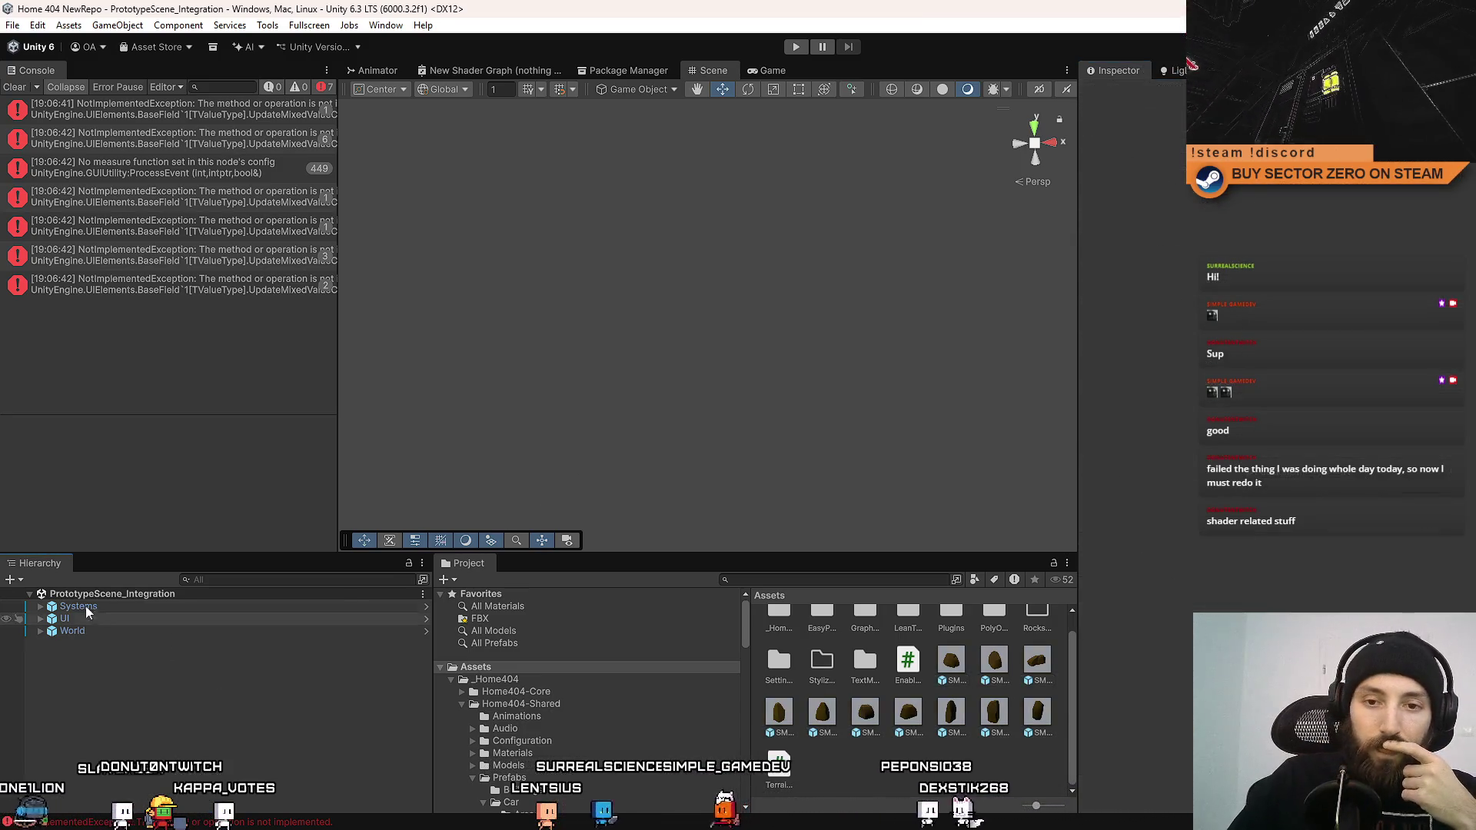
# Clear the Console again, select SM_Rocks_01, and enter Play mode.
pyautogui.click(13, 87)
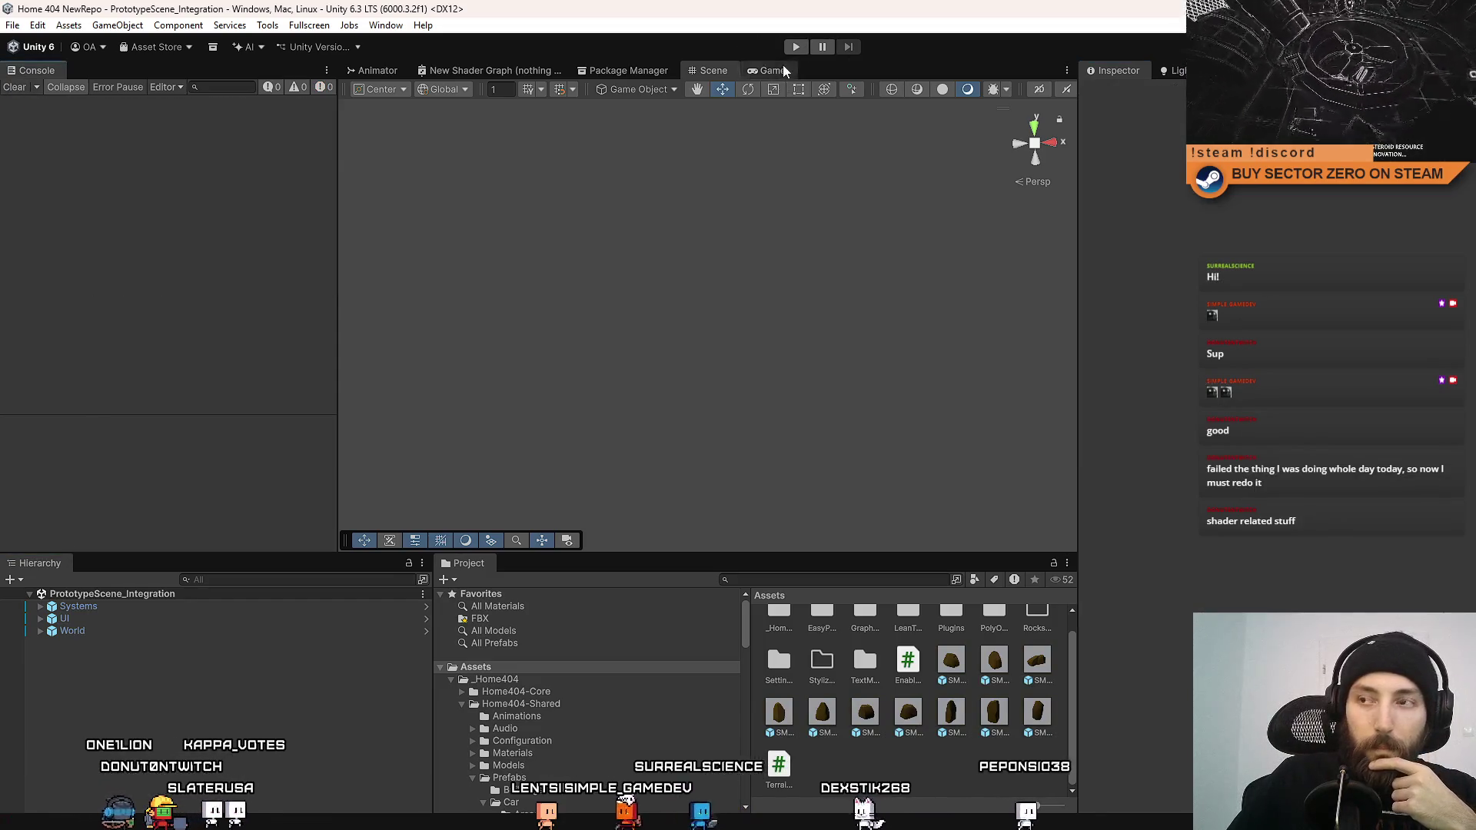
pyautogui.click(950, 661)
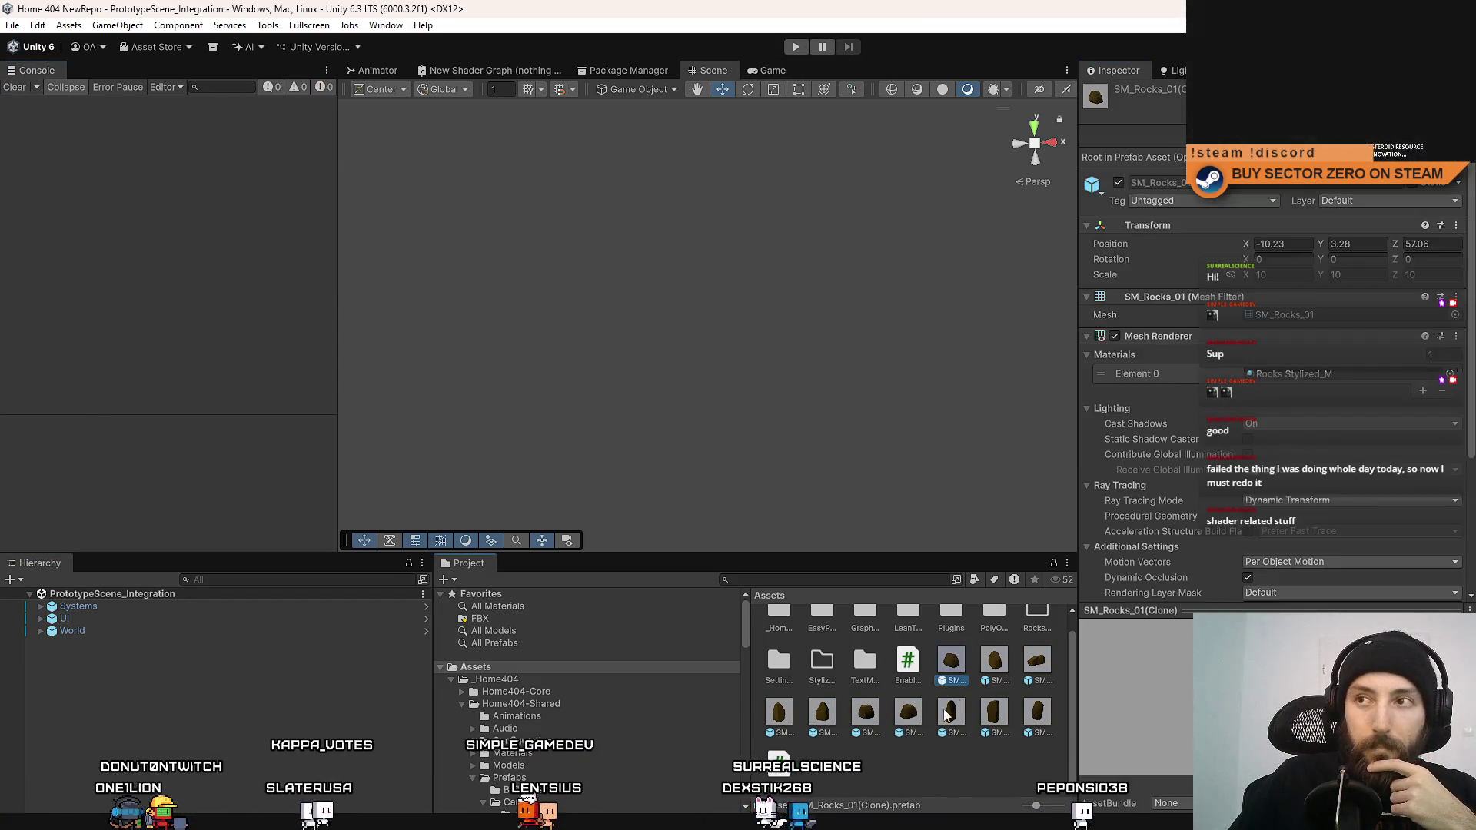
pyautogui.click(794, 48)
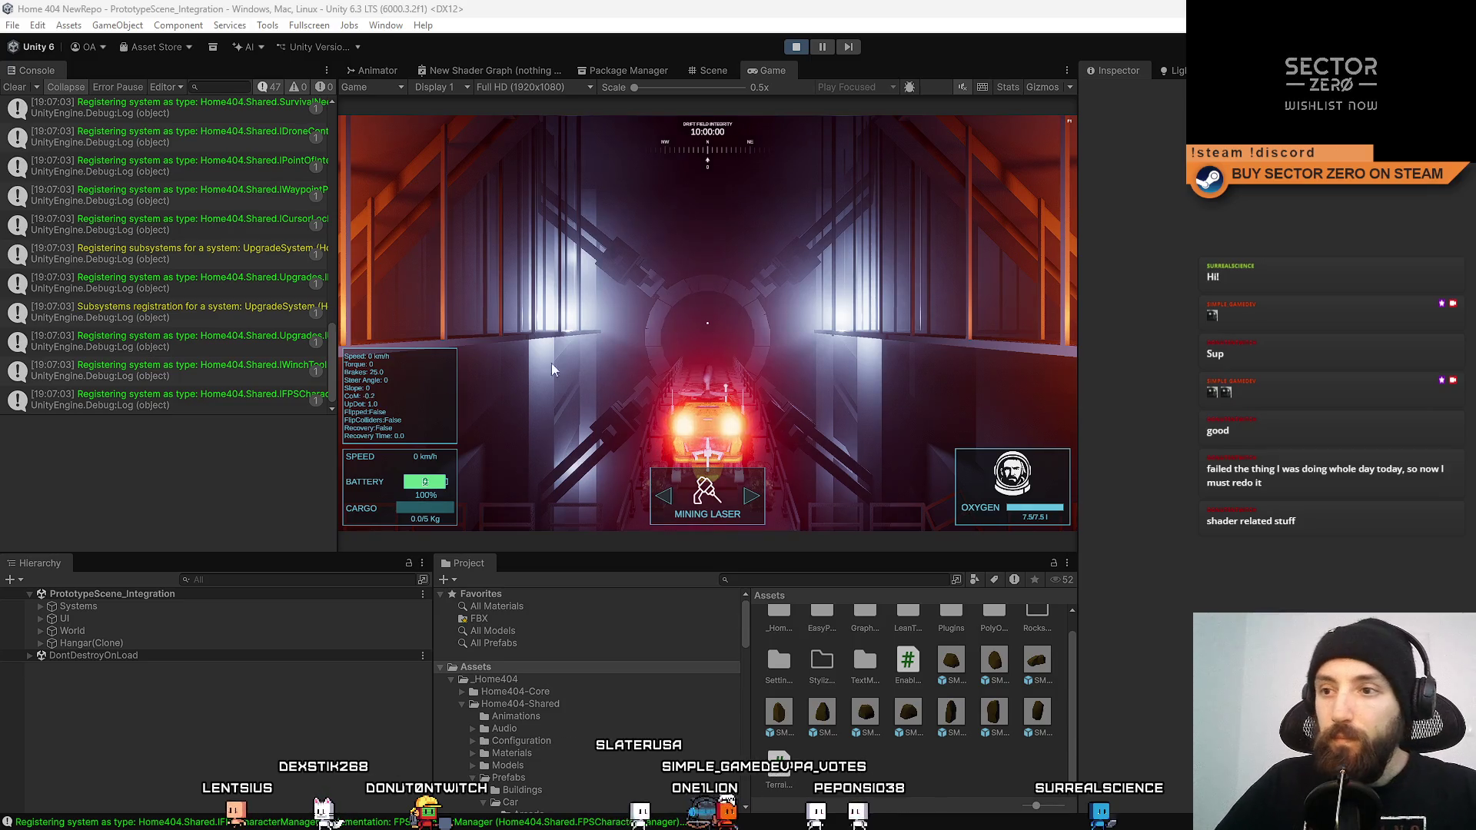
# Drive the rover forward with W down the starting tunnel, reaching about 36 km/h.
pyautogui.press('w')
pyautogui.press('w')
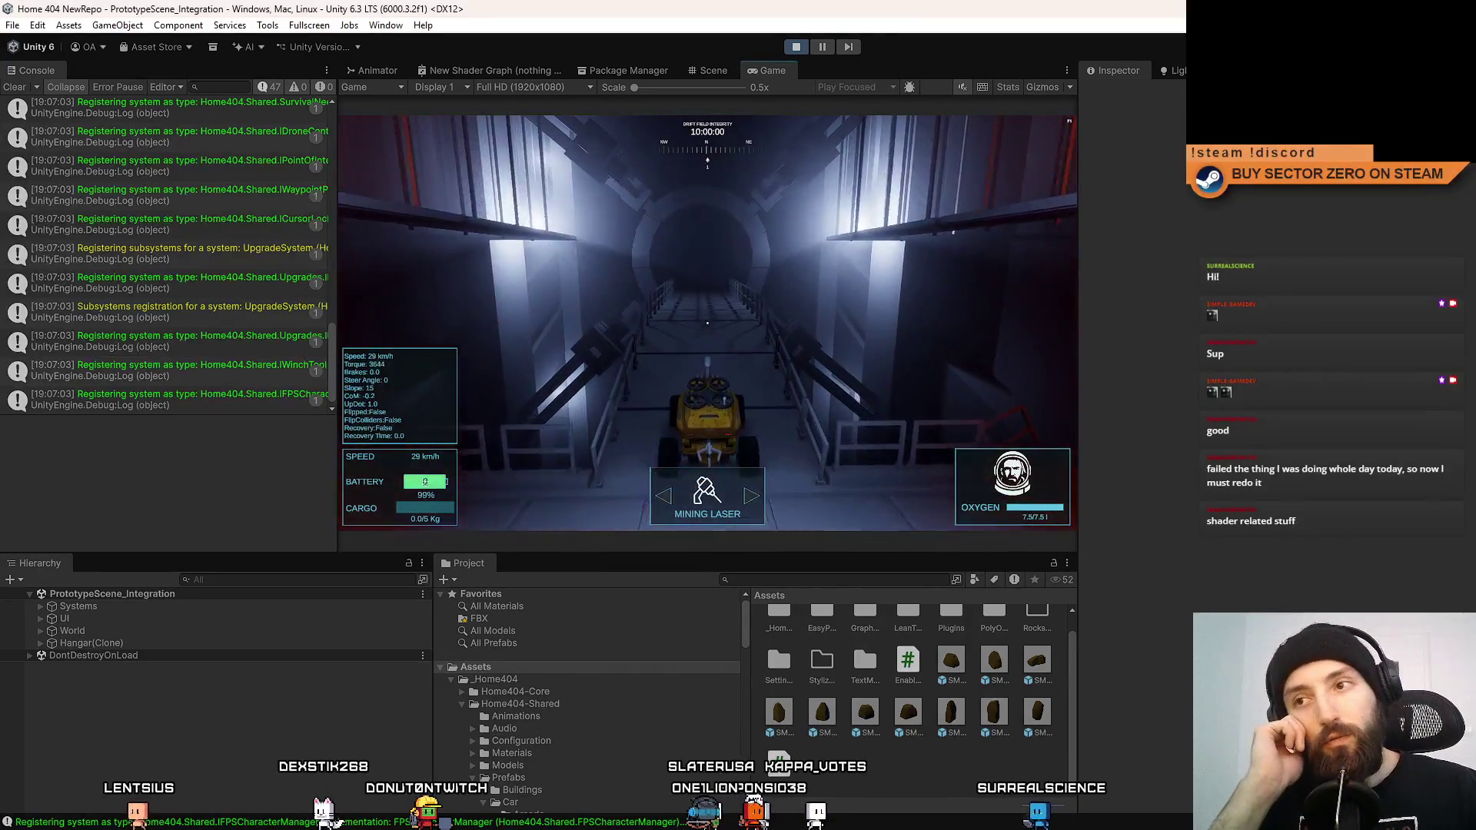
pyautogui.press('w')
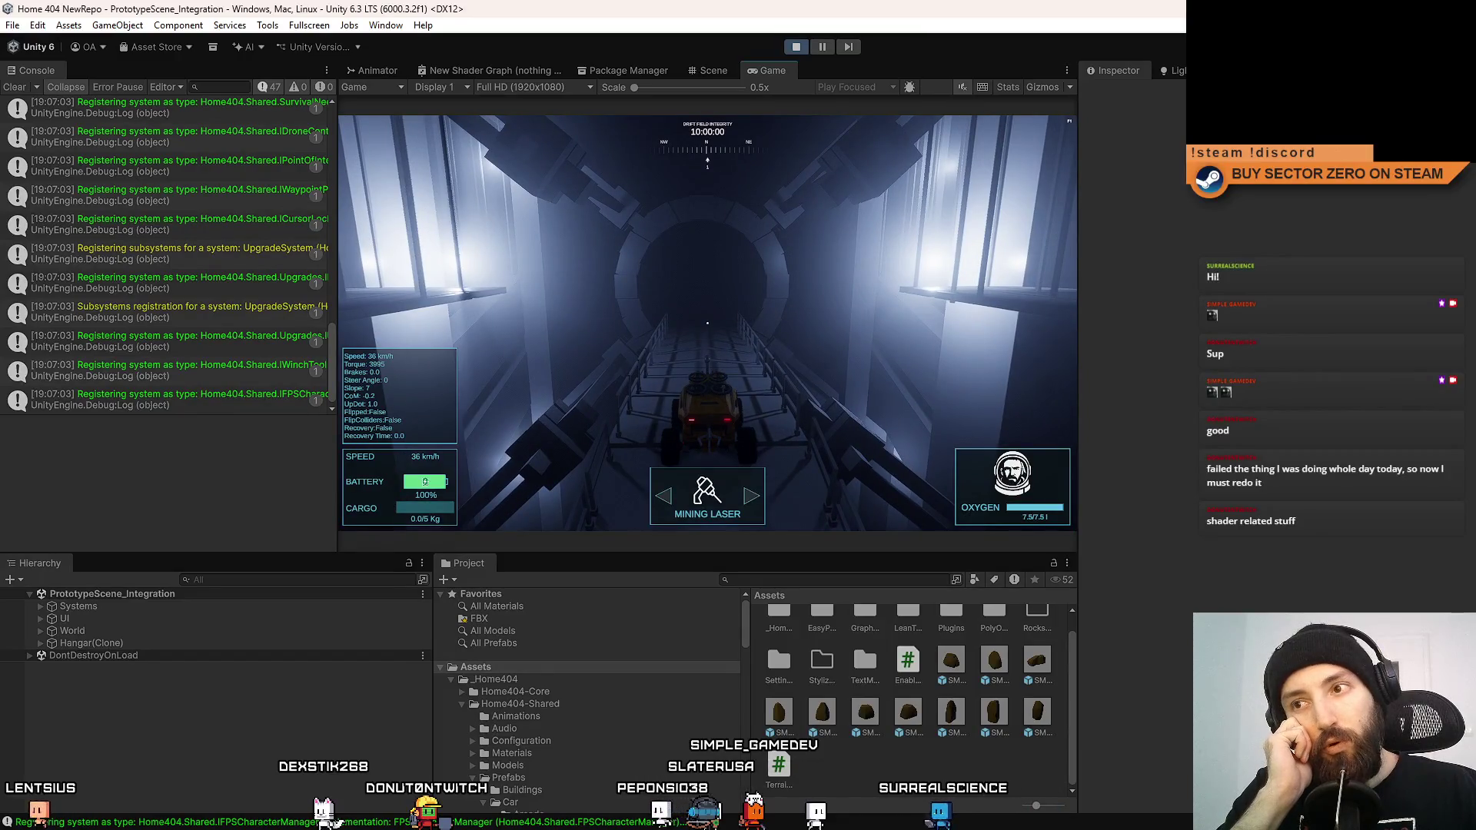
pyautogui.press('w')
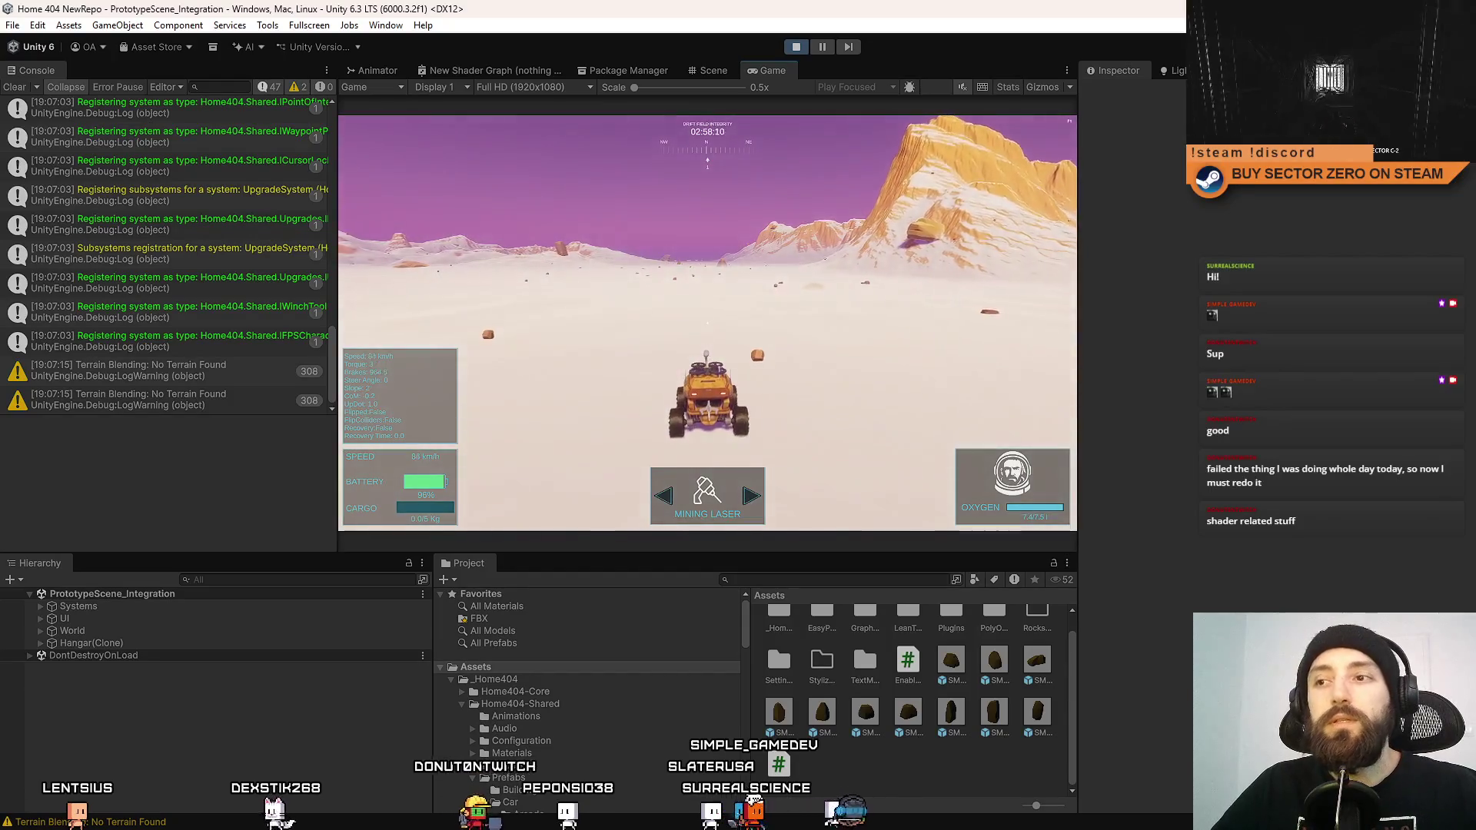
# In the Scene view, pan around the terrain and select placed rocks, including SM_Rocks_05.
pyautogui.click(711, 70)
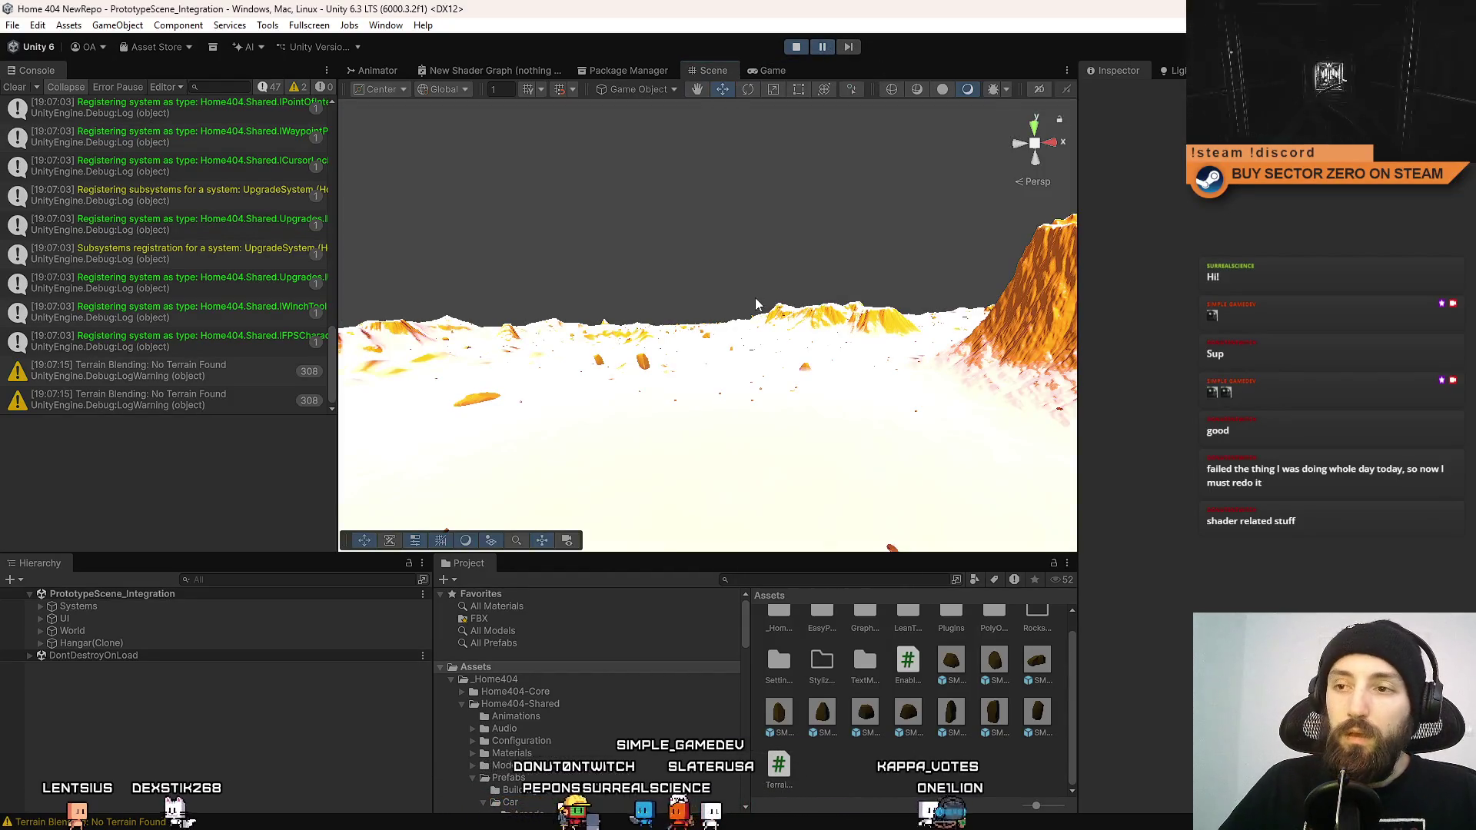
pyautogui.moveTo(845, 479)
pyautogui.mouseDown()
pyautogui.moveTo(448, 488)
pyautogui.moveTo(421, 549)
pyautogui.moveTo(421, 466)
pyautogui.moveTo(480, 410)
pyautogui.mouseUp()
pyautogui.click(473, 404)
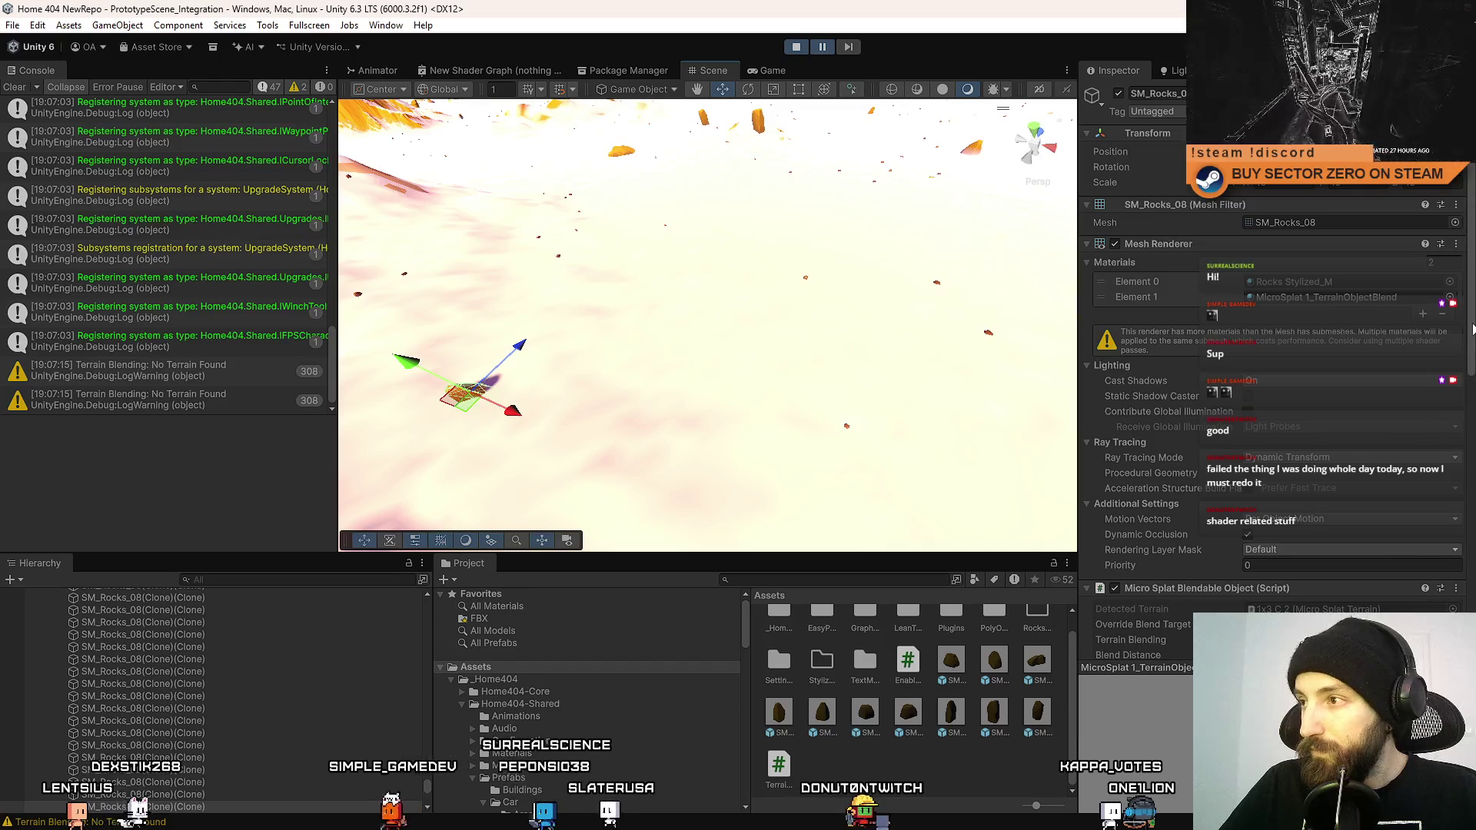
pyautogui.scroll(-10, 1472, 329)
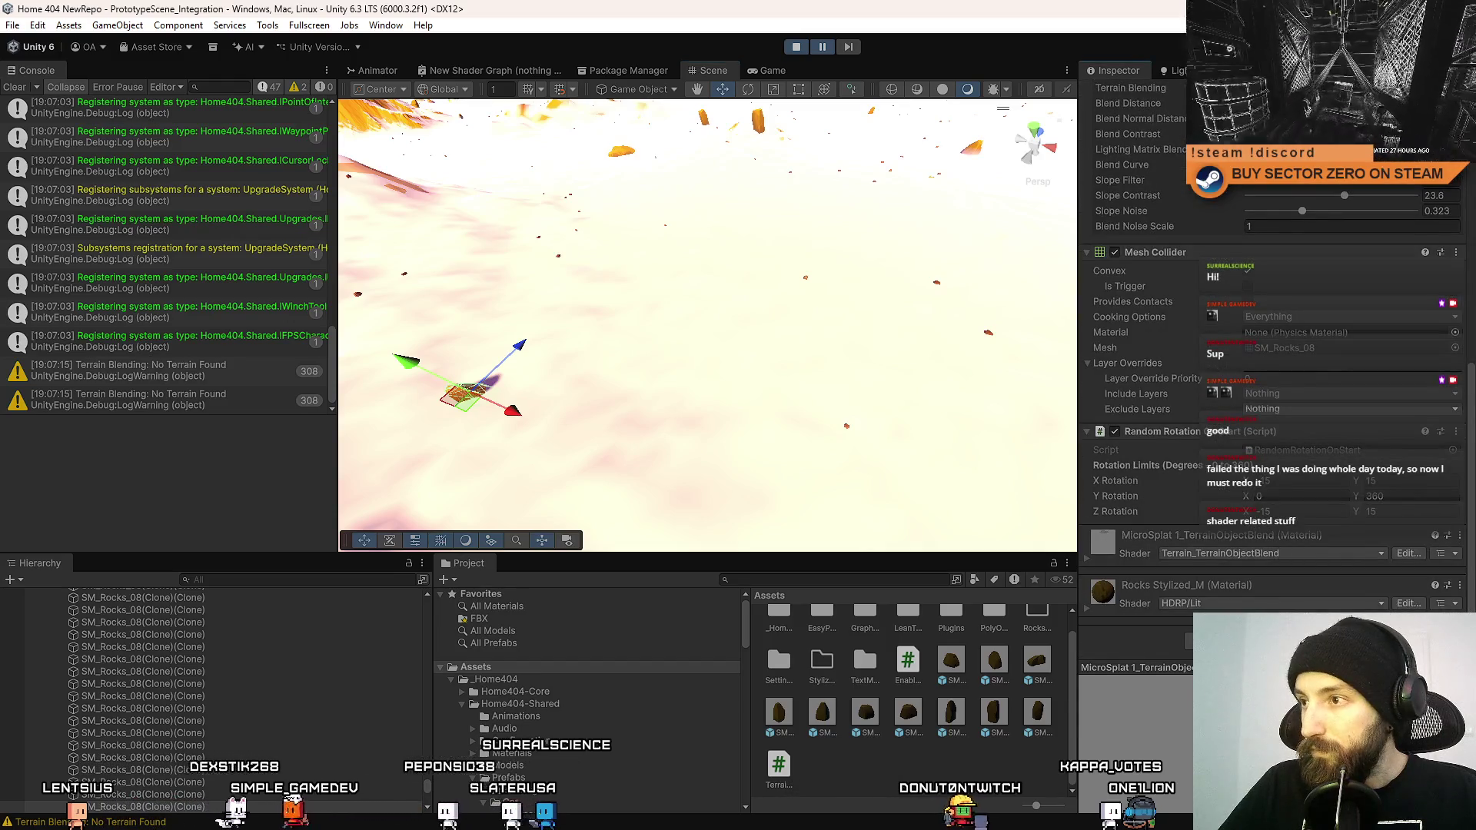
pyautogui.moveTo(563, 408)
pyautogui.mouseDown()
pyautogui.moveTo(803, 179)
pyautogui.moveTo(816, 265)
pyautogui.mouseUp()
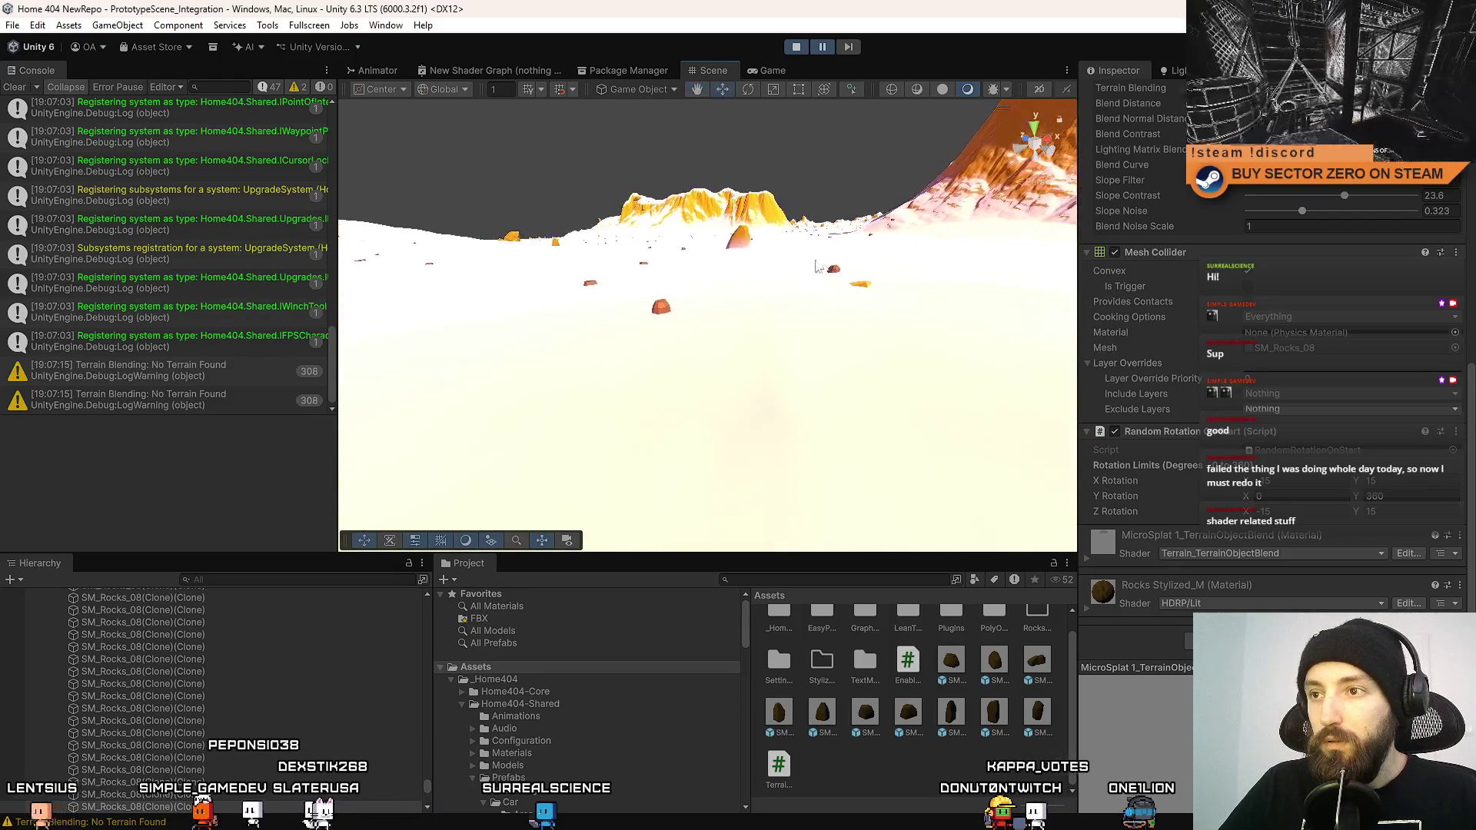
pyautogui.click(744, 243)
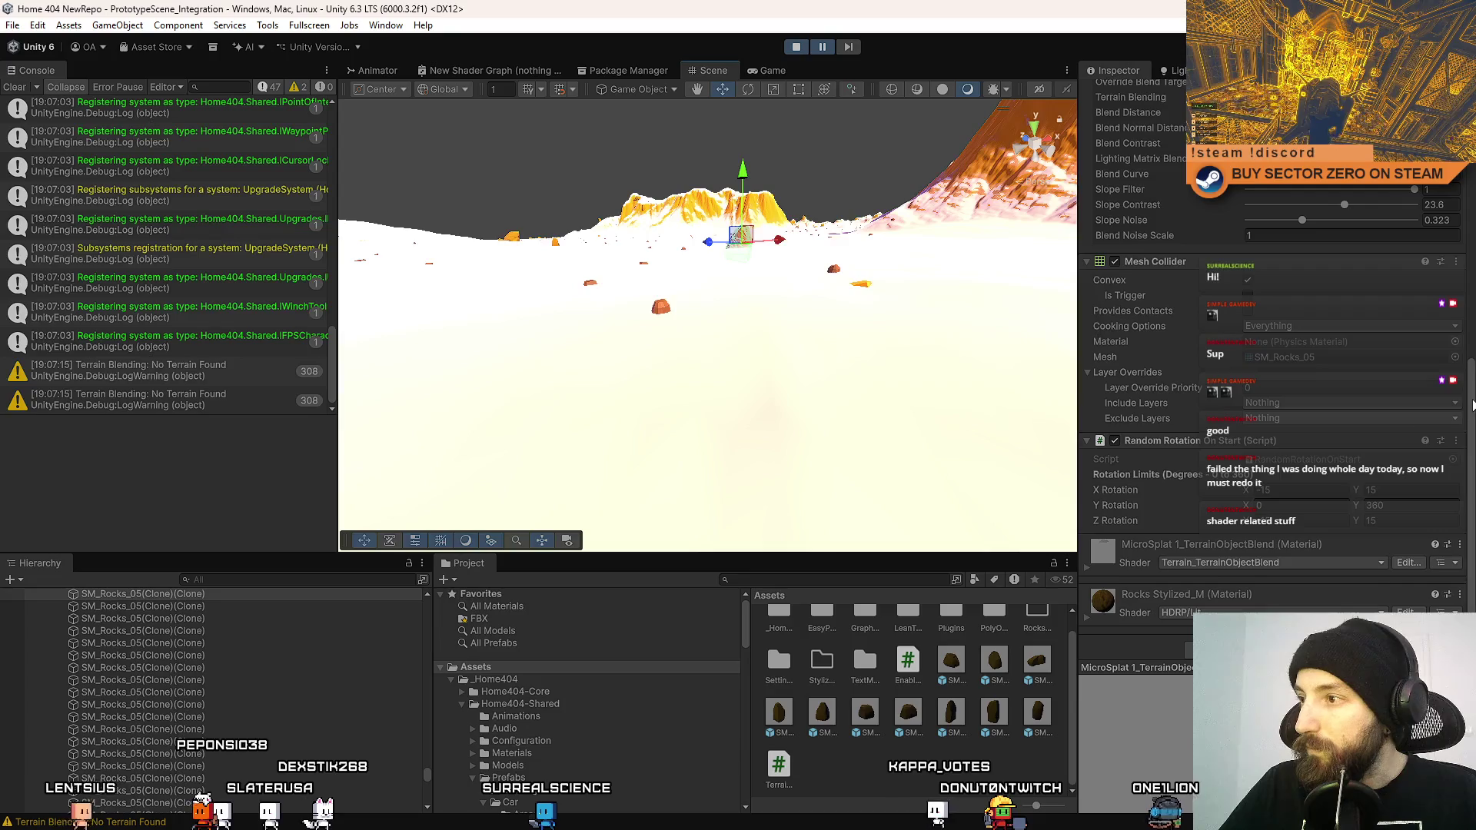
pyautogui.scroll(5, 1226, 316)
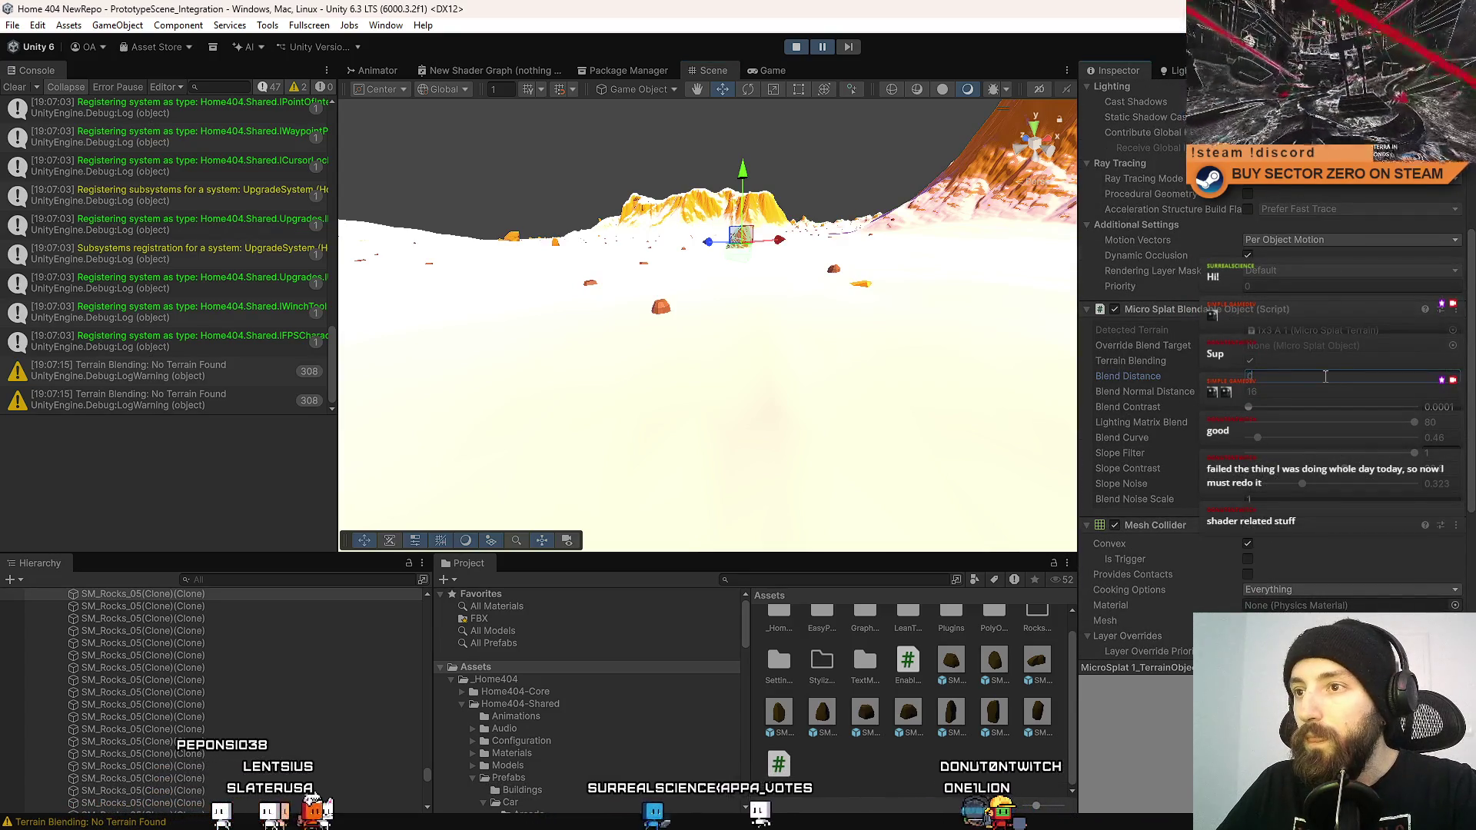
# Copy SM_Rocks_05's Micro Splat Blendable Object component and exit Play mode.
pyautogui.rightClick(1229, 312)
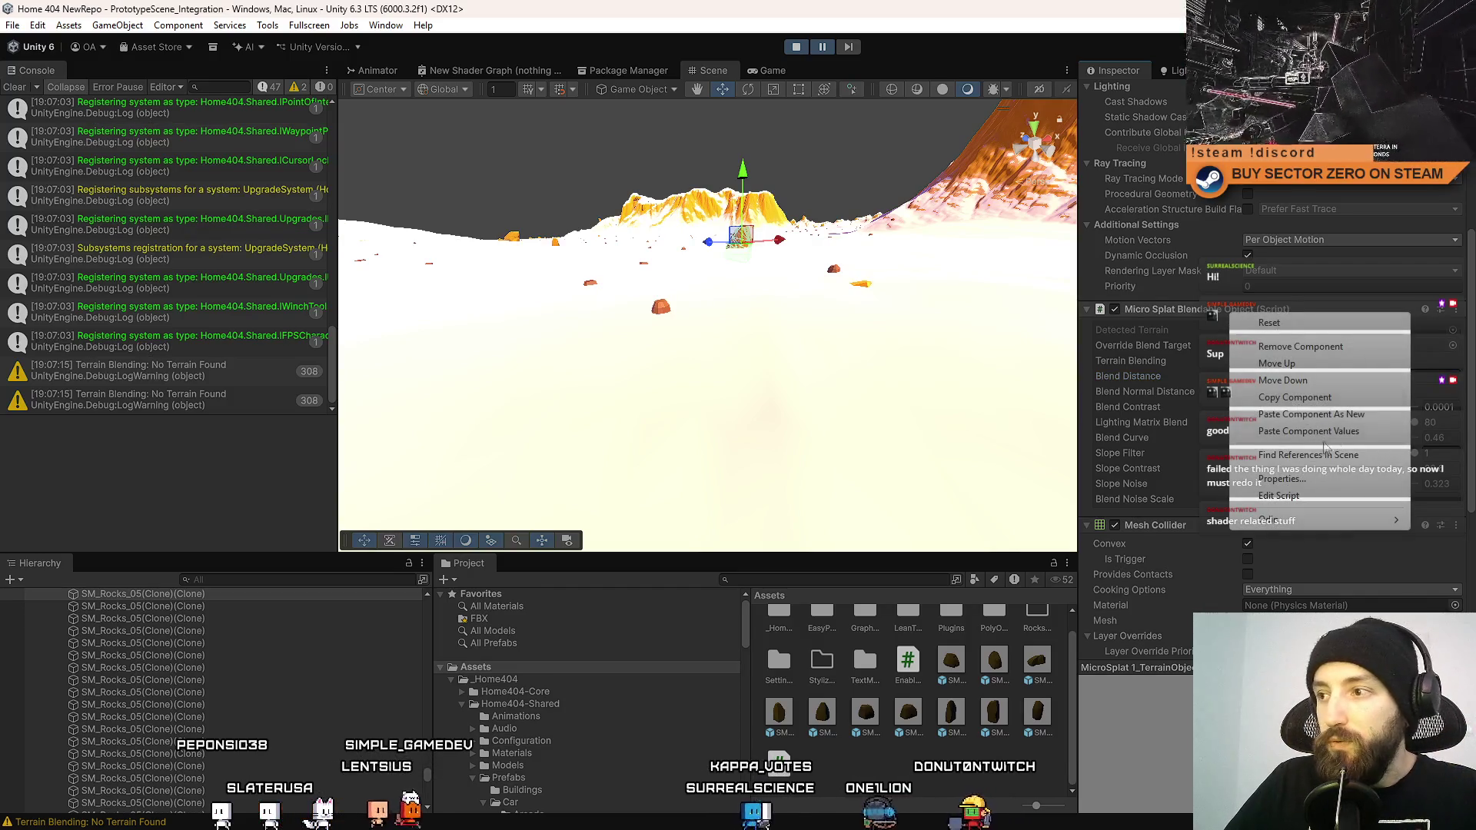
pyautogui.click(1344, 411)
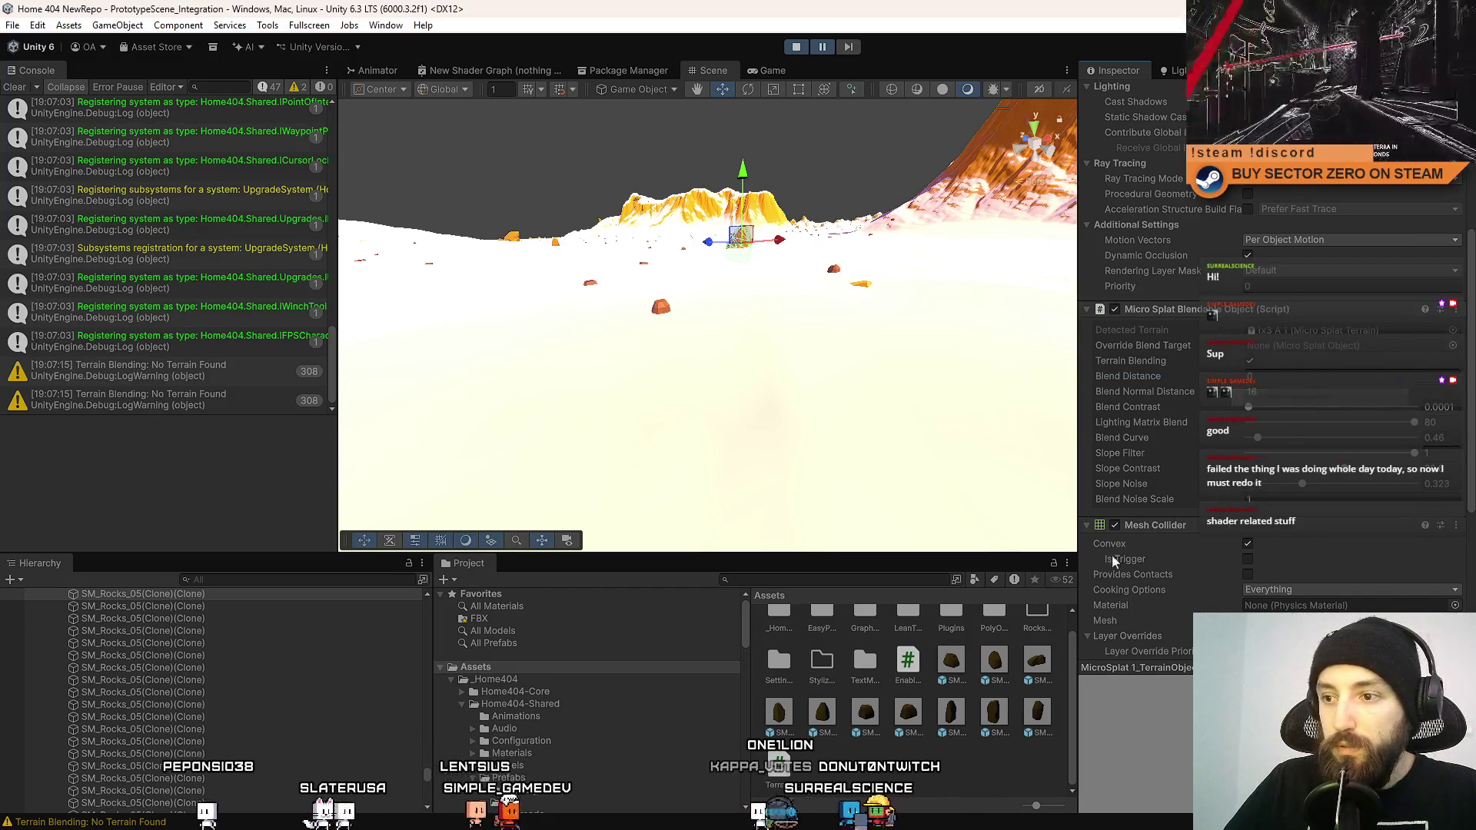
pyautogui.click(796, 46)
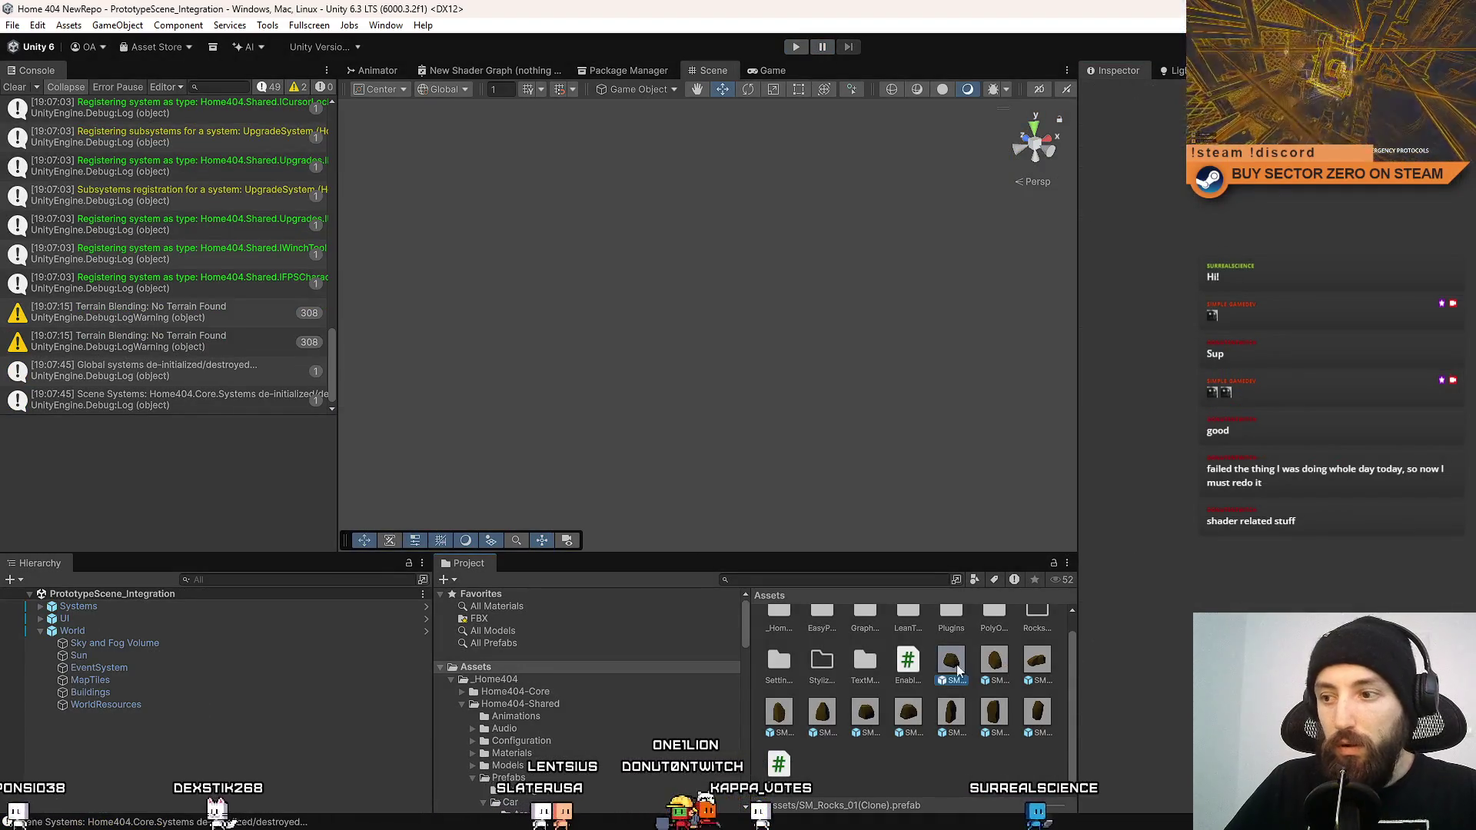
# Paste the copied Micro Splat blending values onto all ten SM_Rocks prefabs and restart Play mode.
pyautogui.click(951, 657)
pyautogui.keyDown('shift'); pyautogui.click(1032, 715); pyautogui.keyUp('shift')
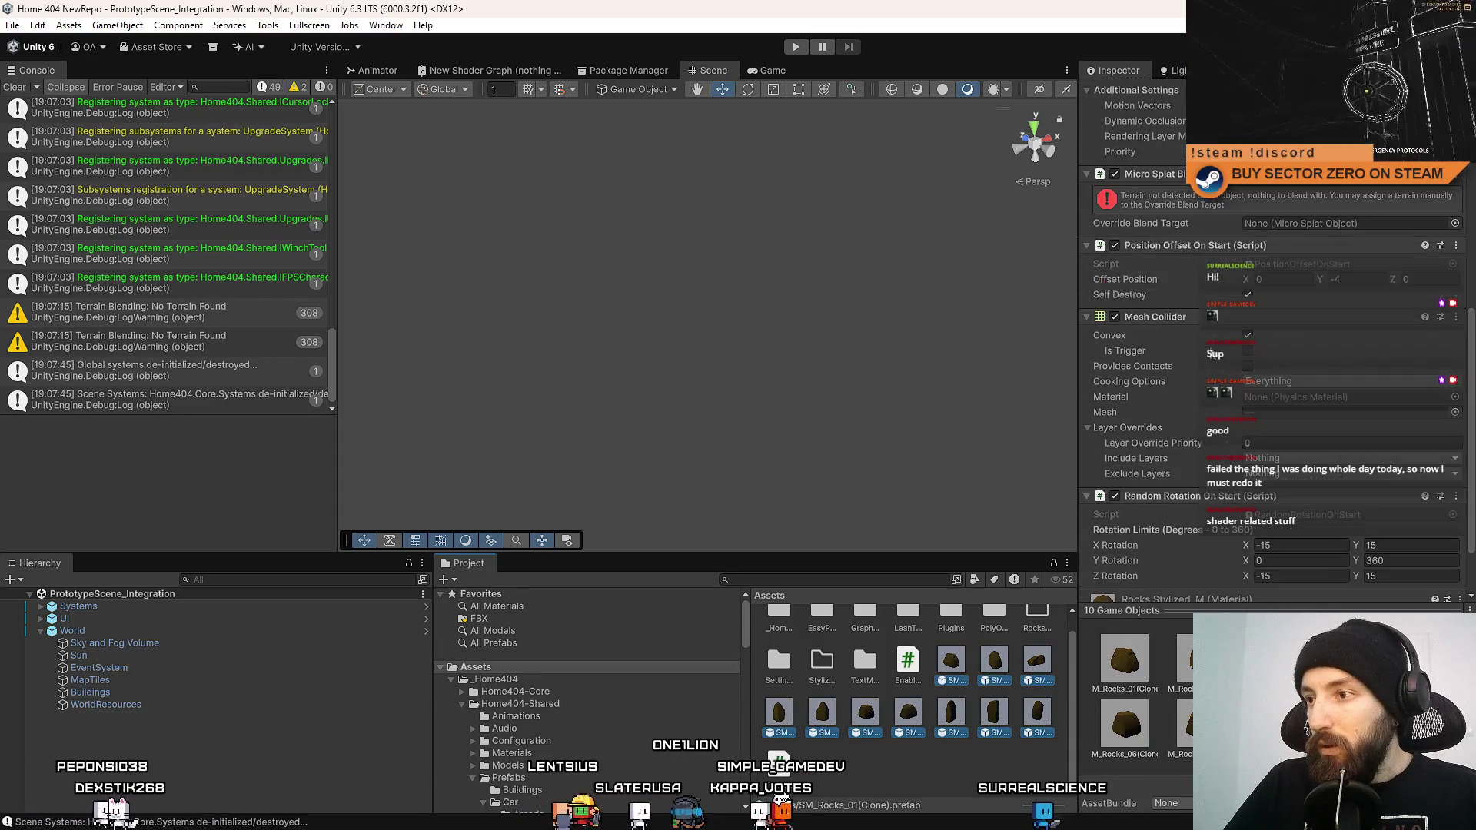
pyautogui.rightClick(1163, 181)
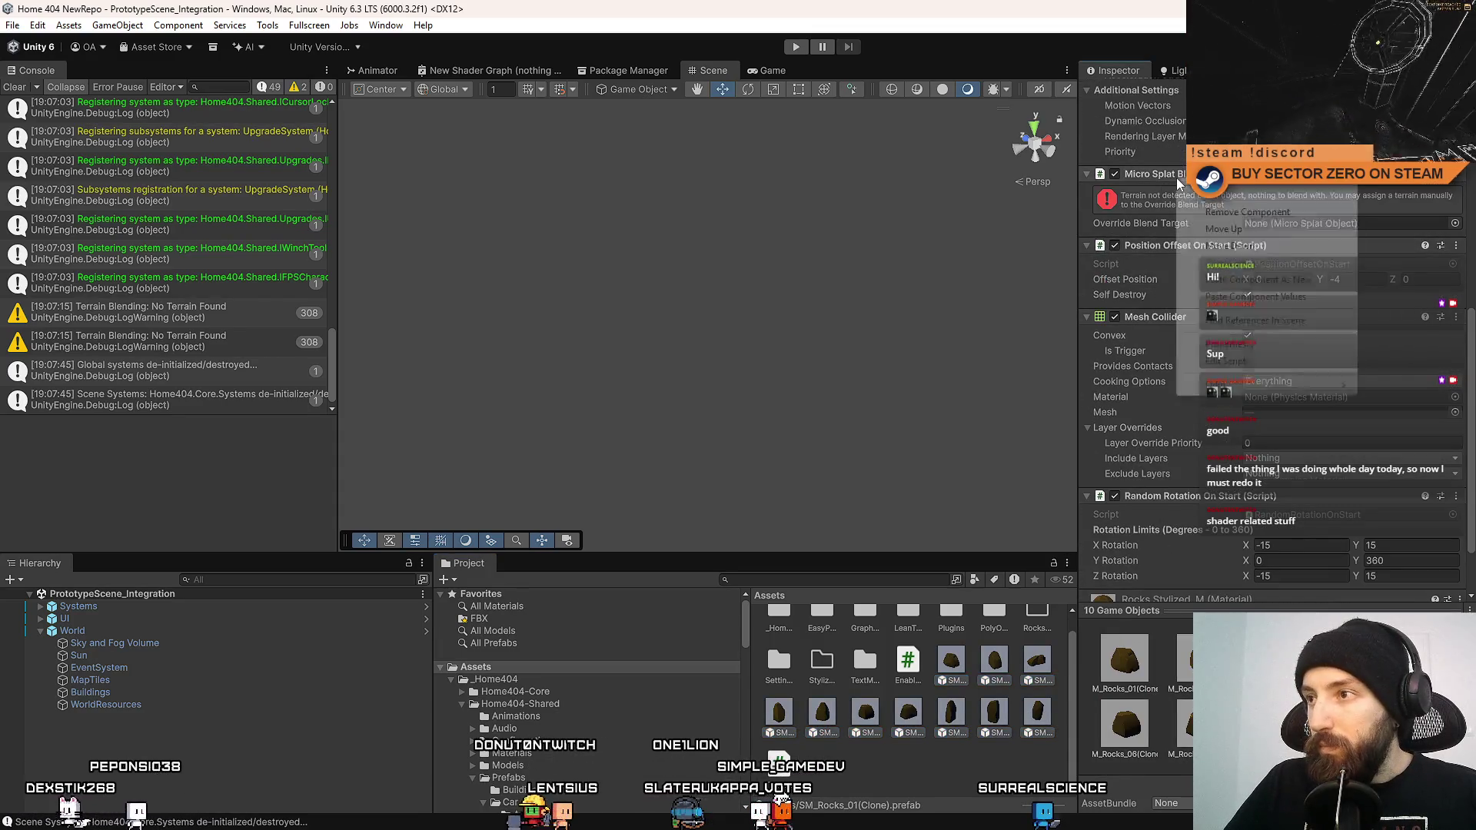
pyautogui.click(1265, 299)
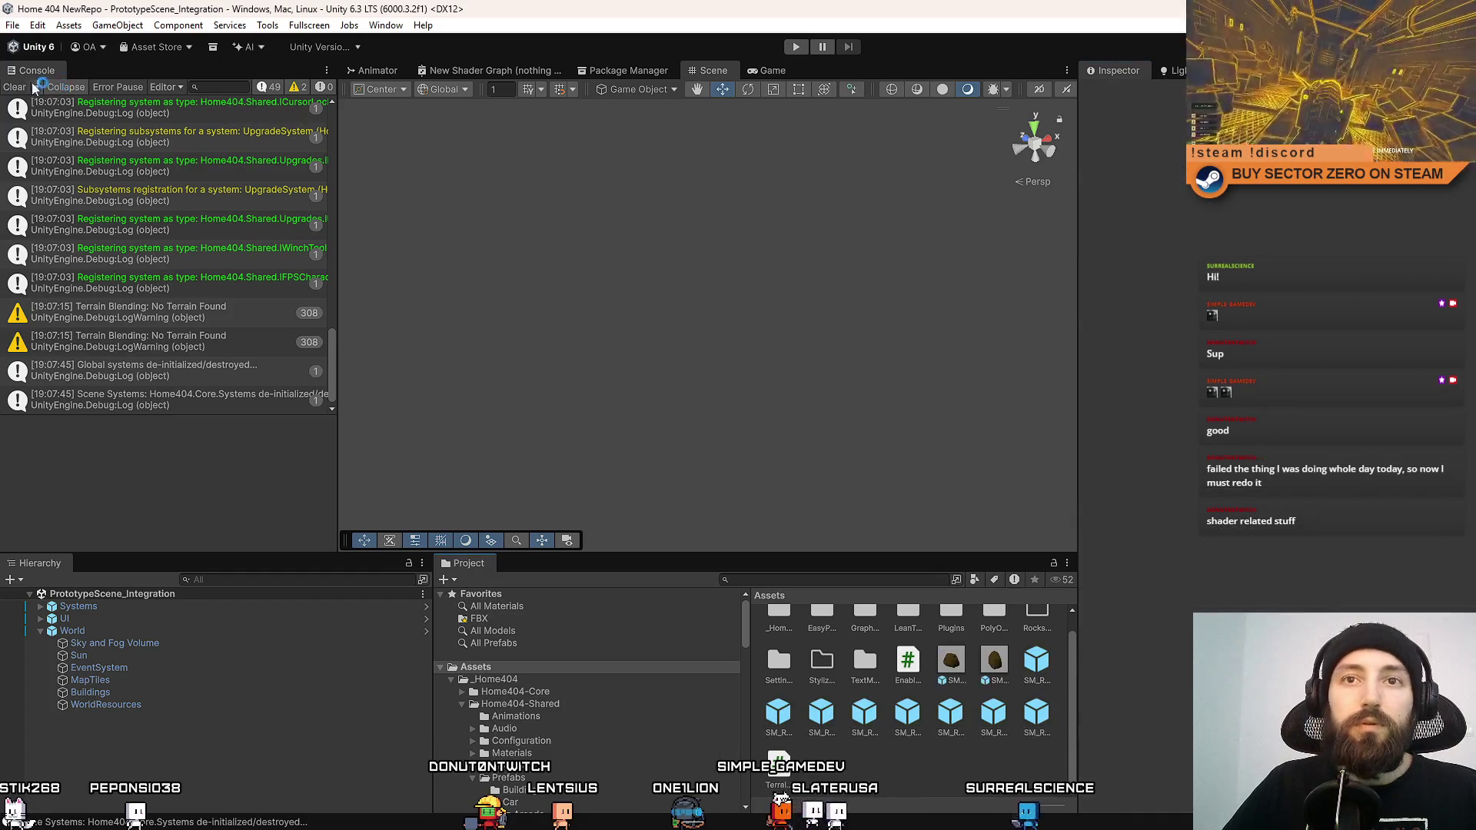
pyautogui.click(796, 46)
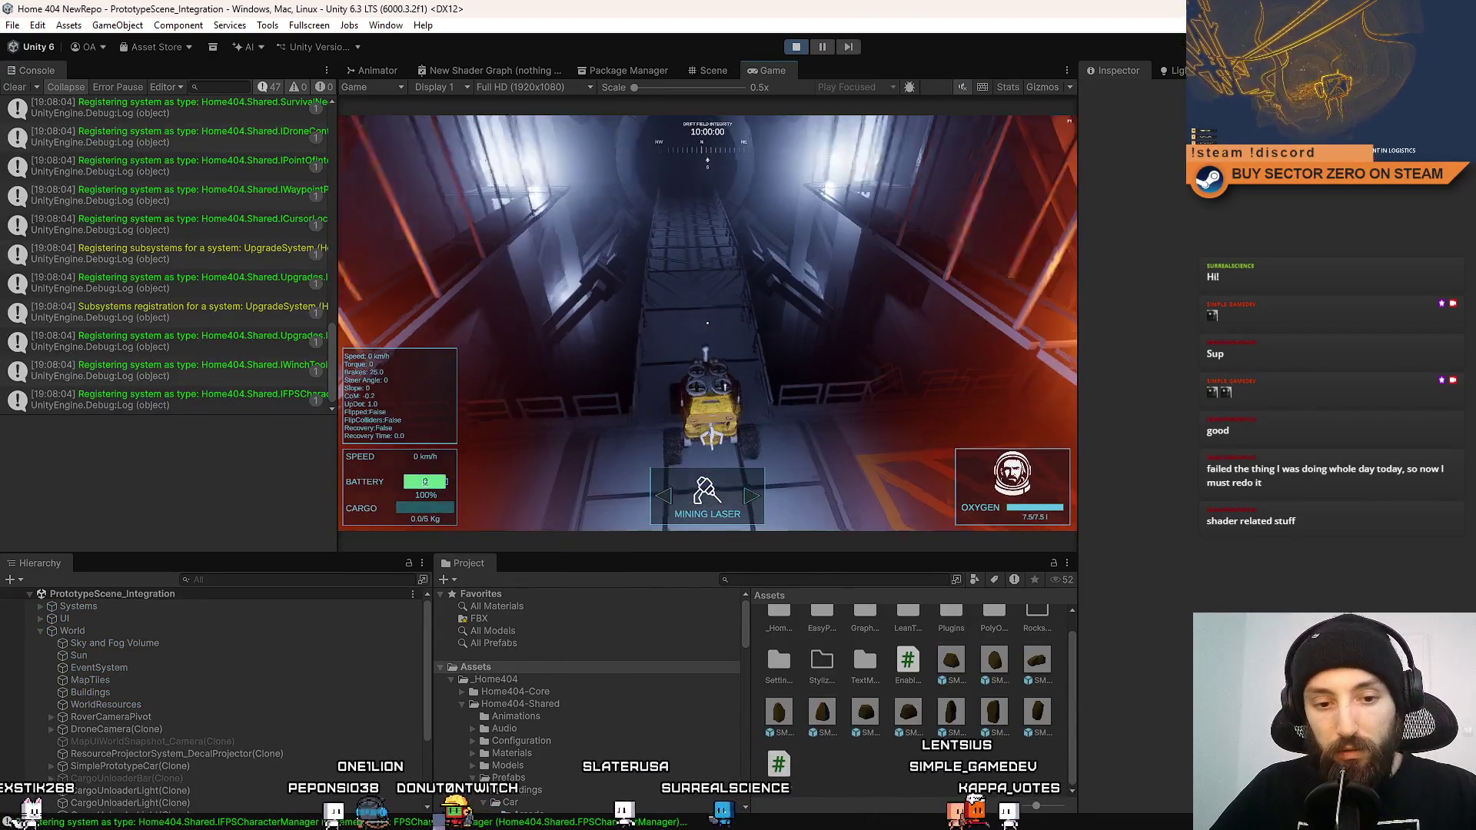
# Drive the rover across the bridge, through the tunnel, and out onto the snowy terrain.
pyautogui.press('w')
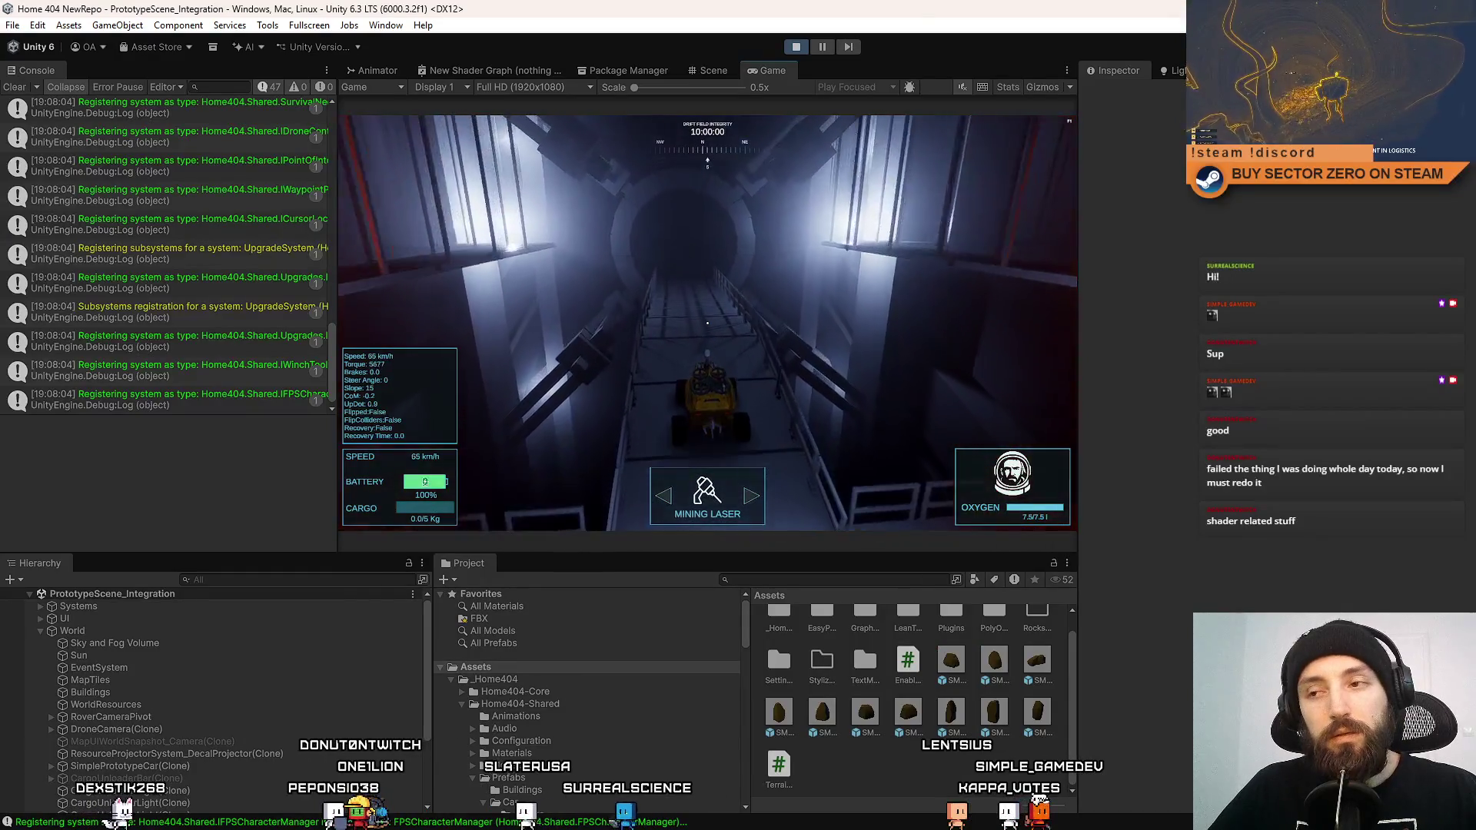
pyautogui.press('w')
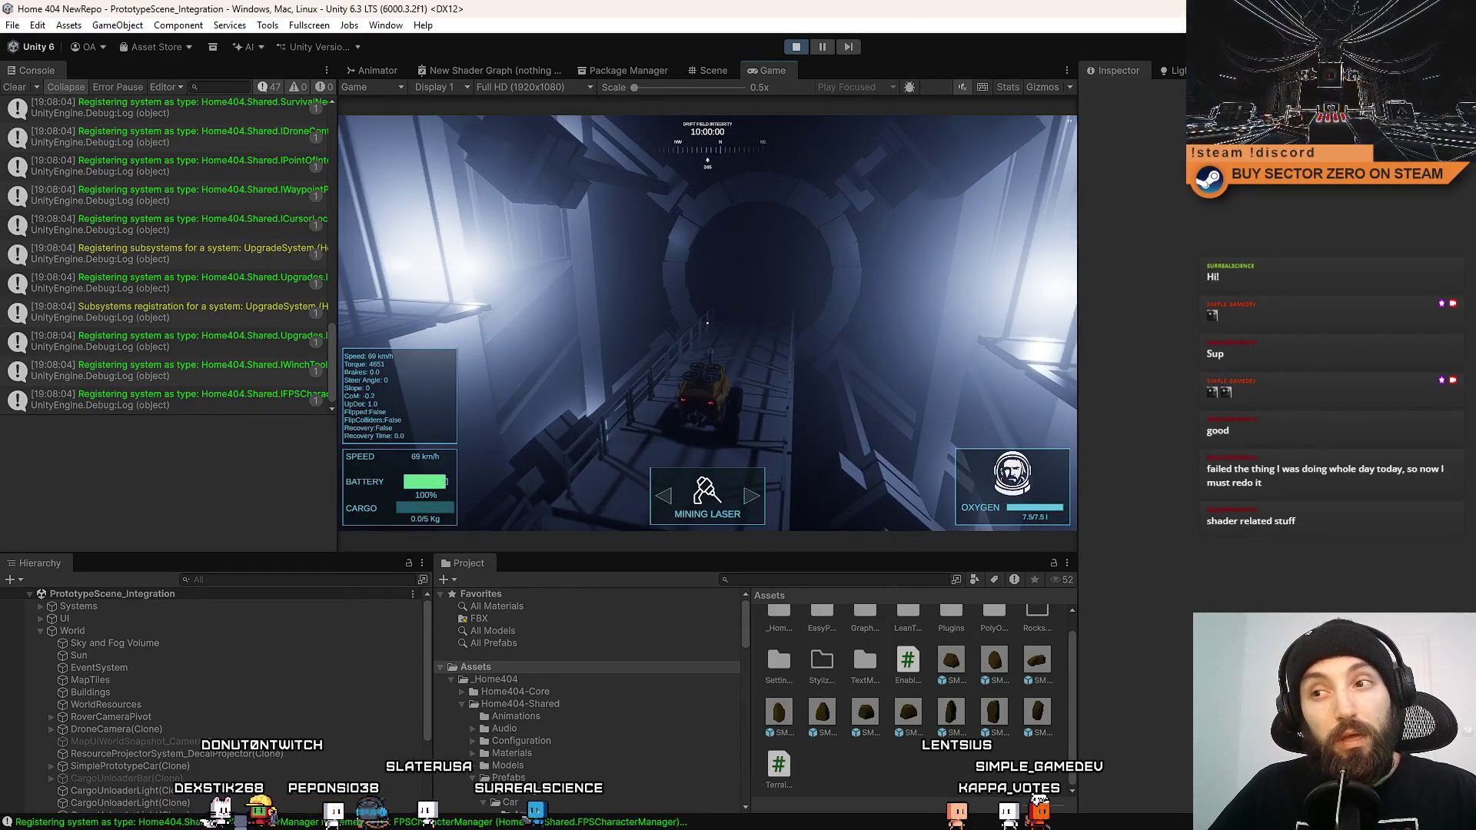
pyautogui.press('w')
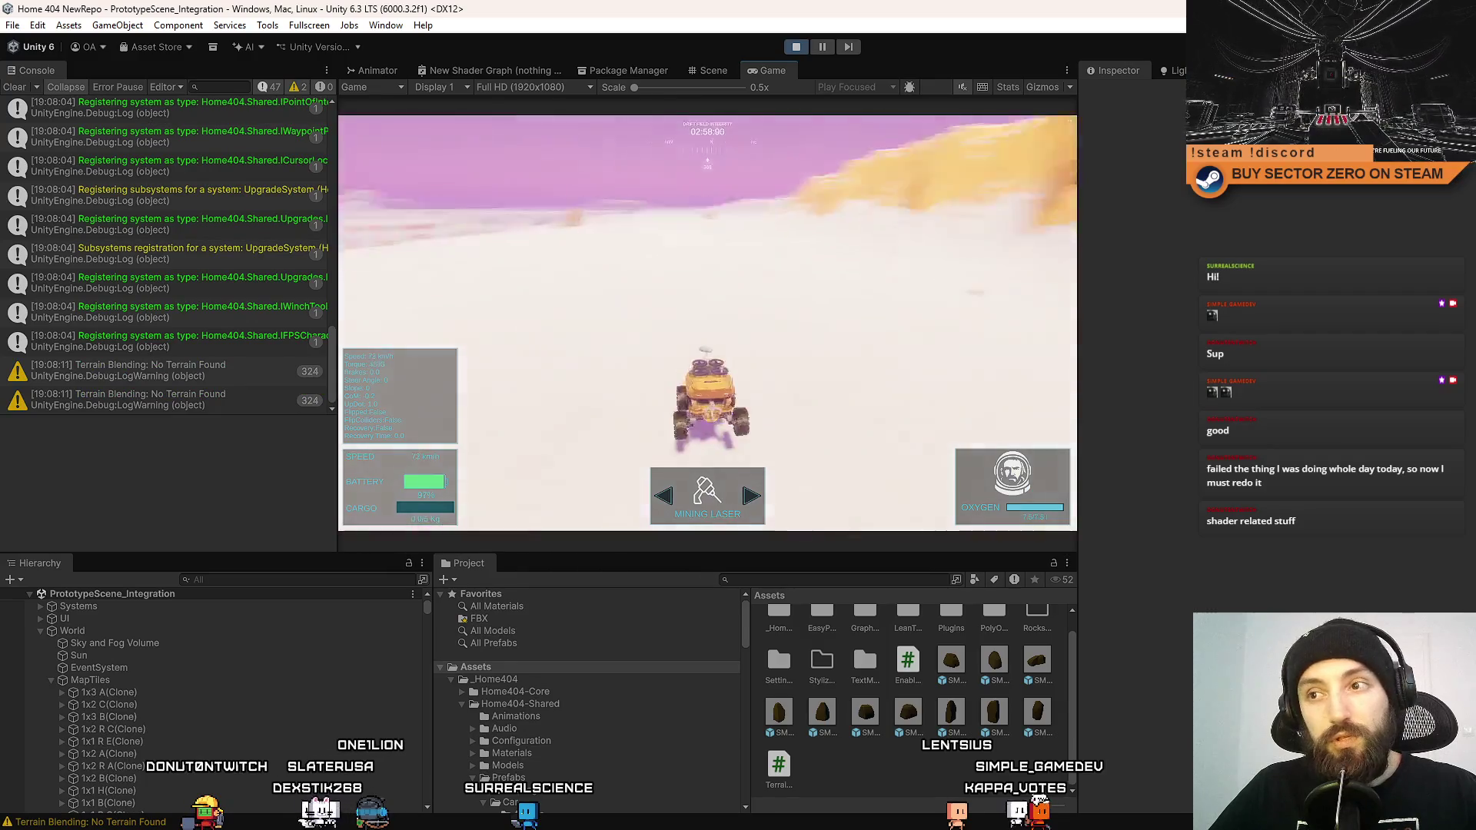
pyautogui.press('a')
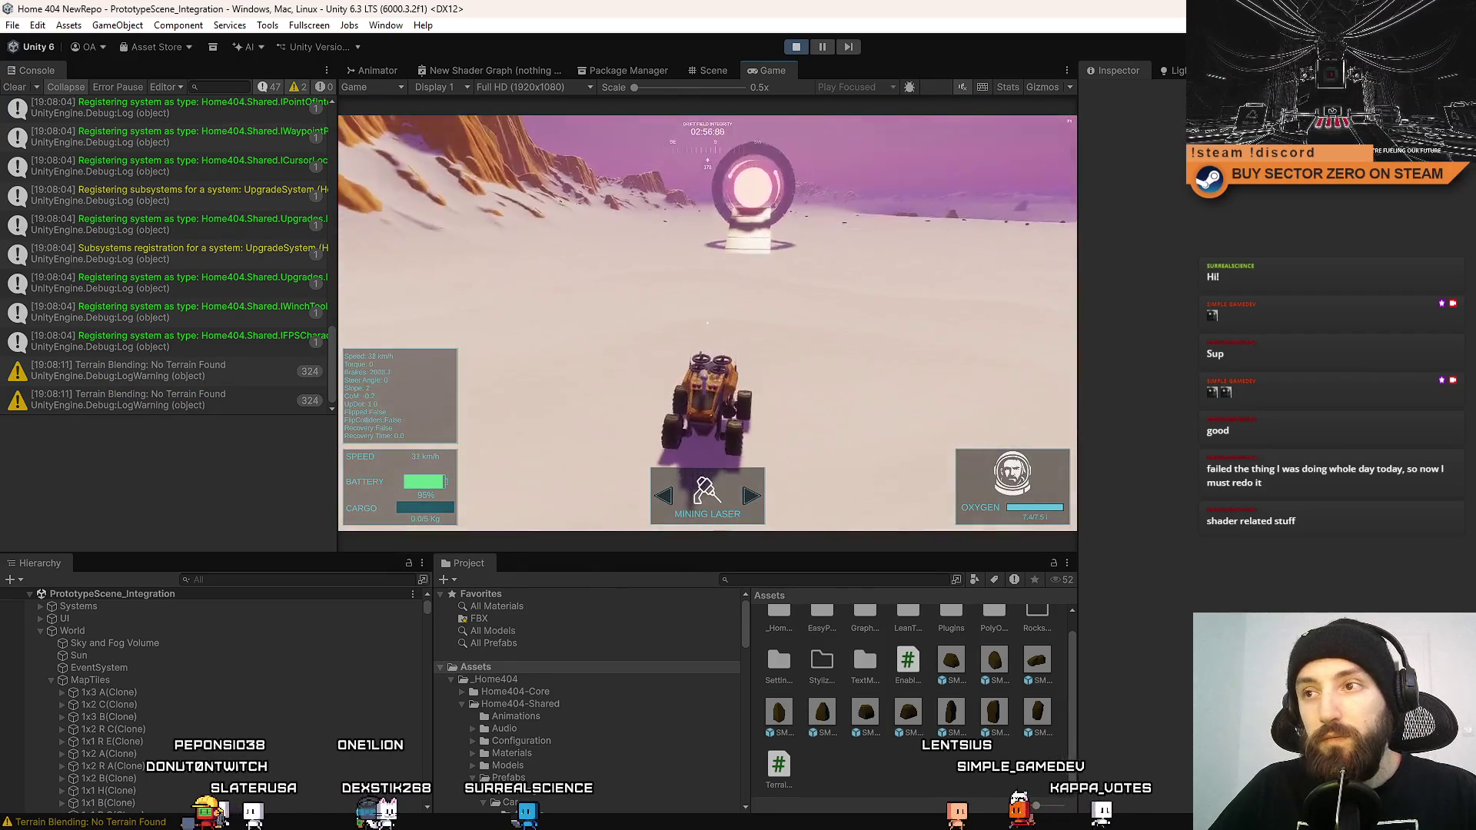
pyautogui.press('w')
pyautogui.press('d')
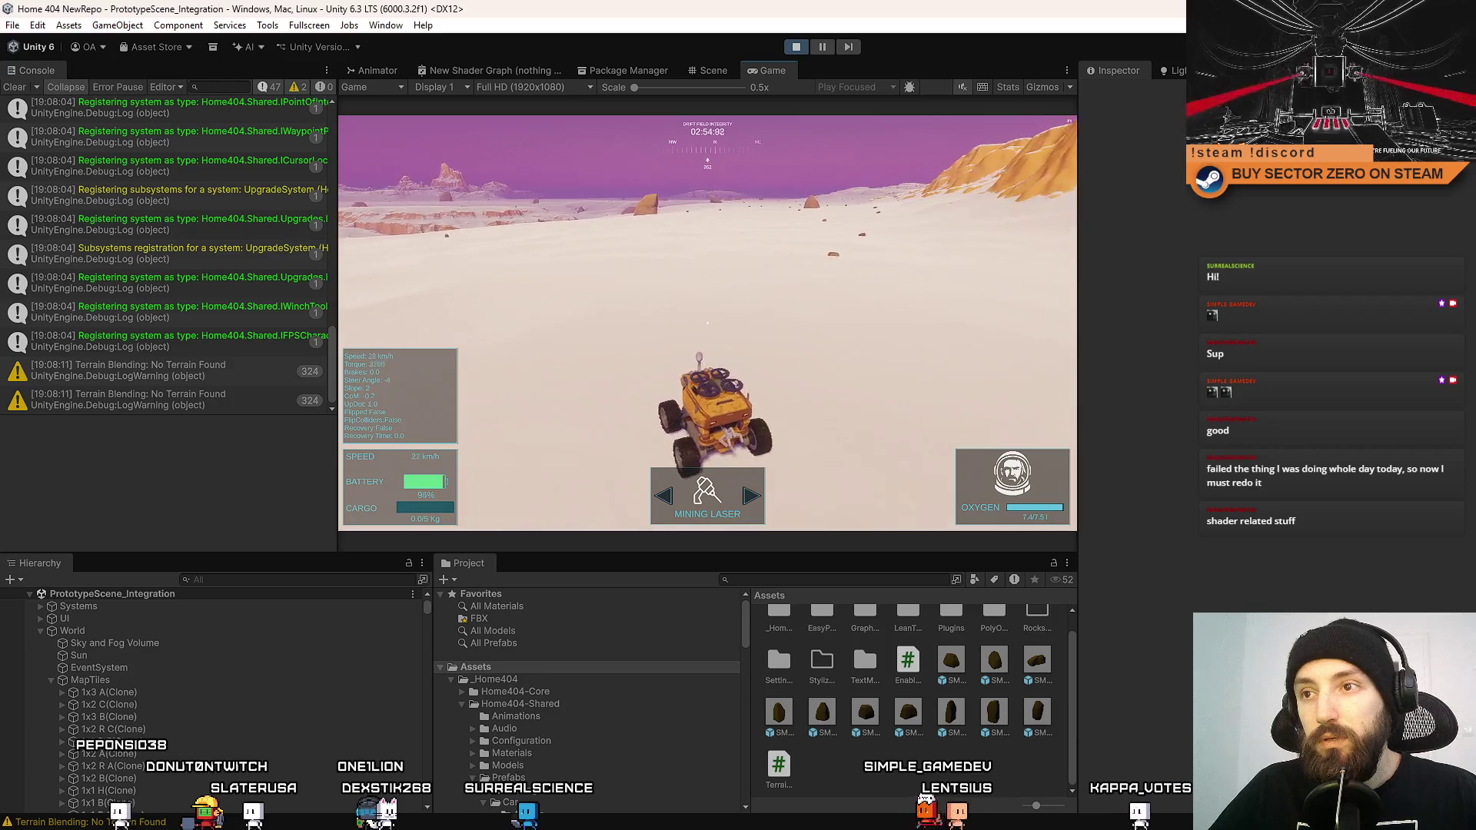
pyautogui.press('w')
pyautogui.press('a')
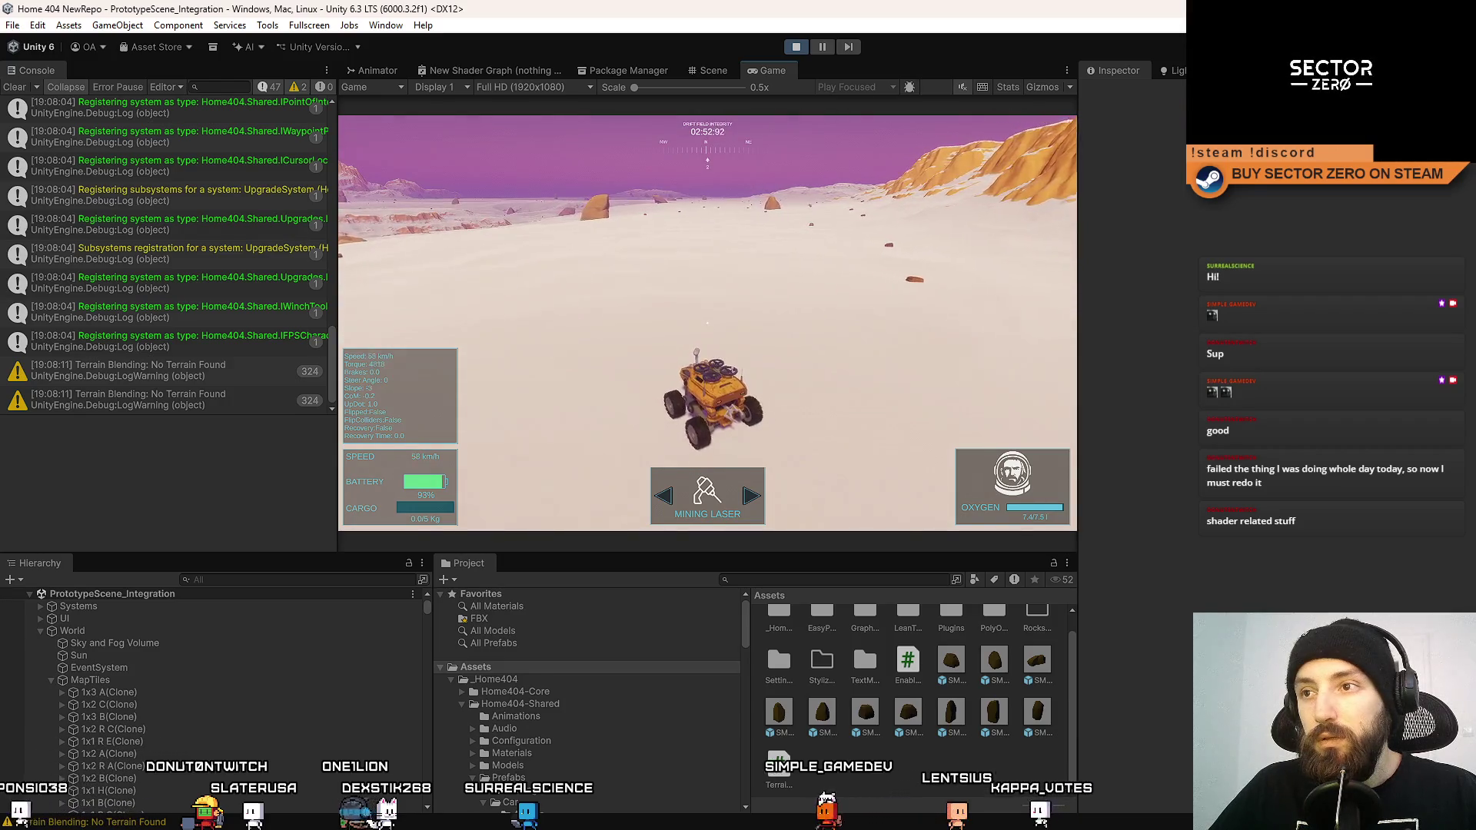
pyautogui.press('w')
pyautogui.press('a')
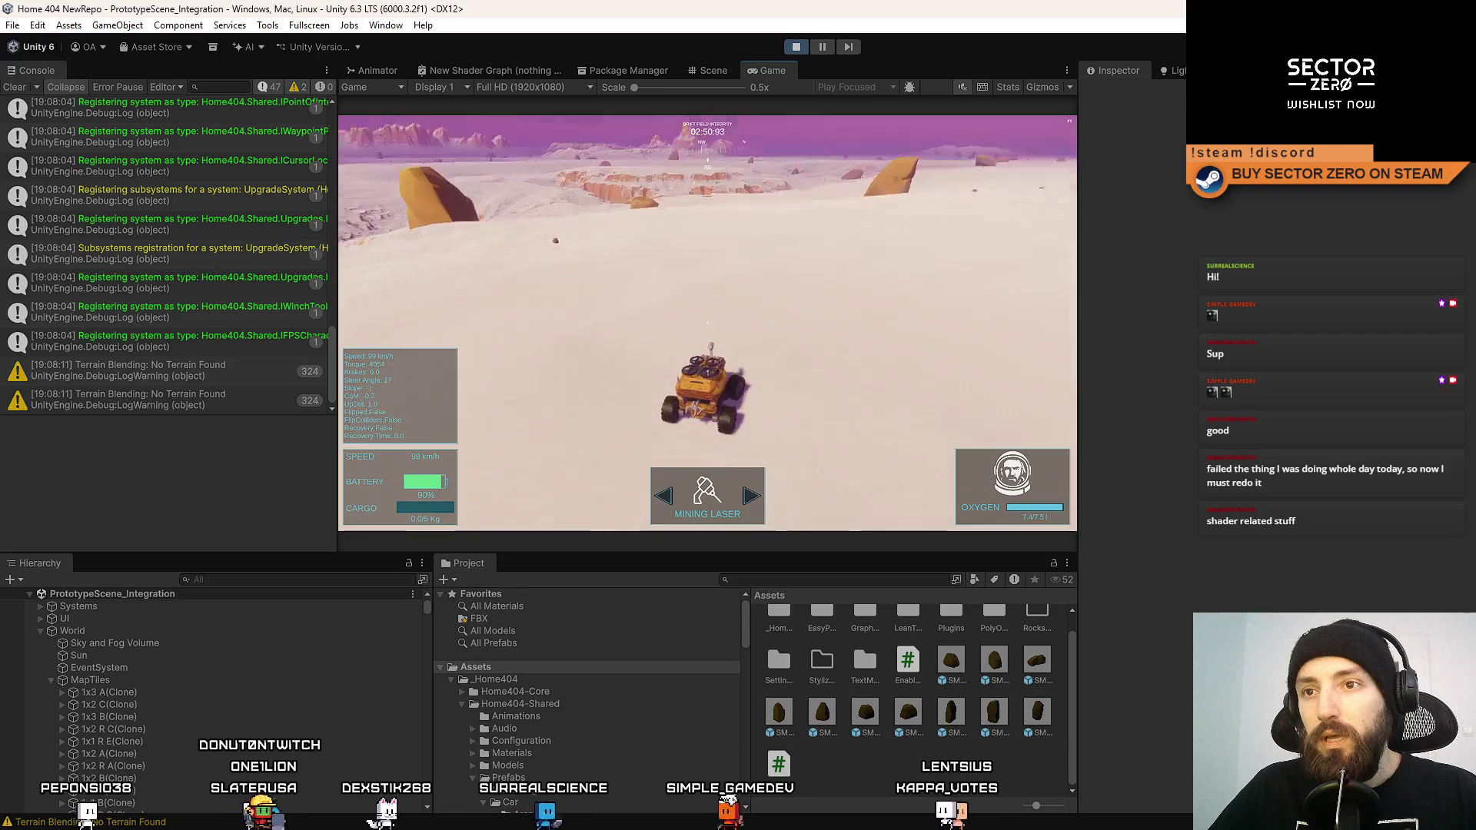
# View the game fullscreen with F10, turn the rover toward the cliffs, then exit fullscreen with F11.
pyautogui.press('F10')
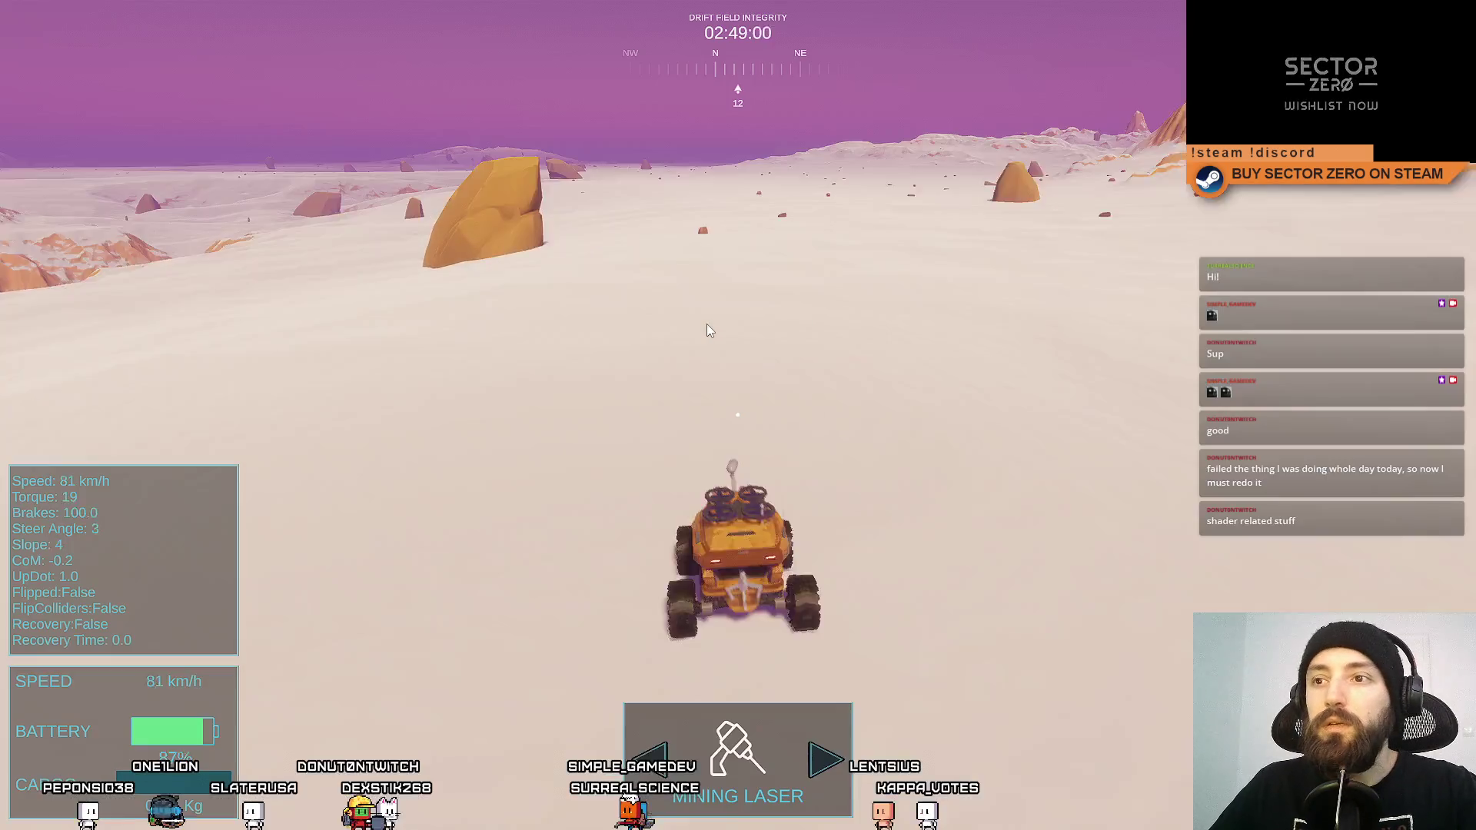
pyautogui.press('d')
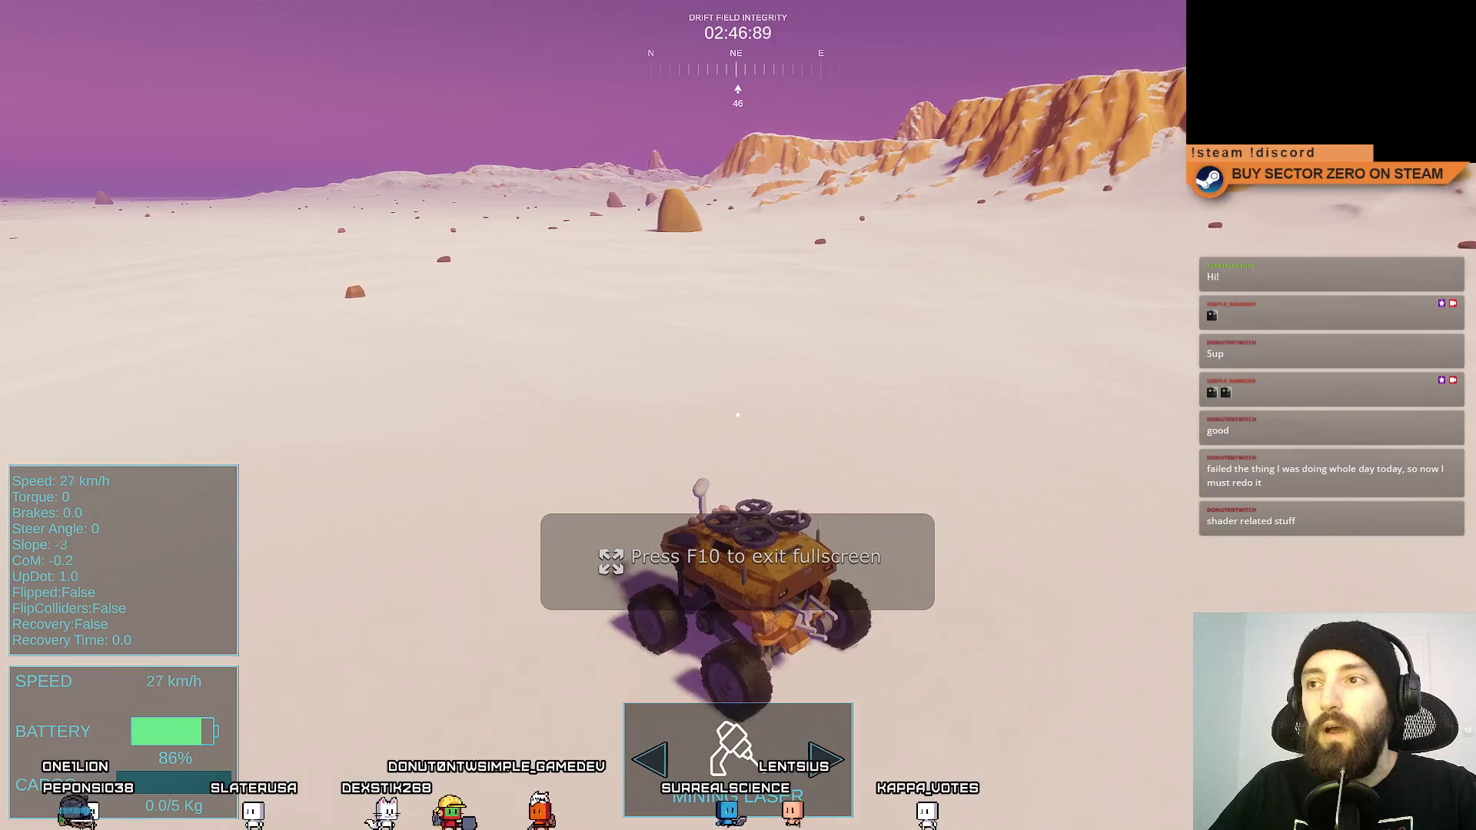
pyautogui.press('d')
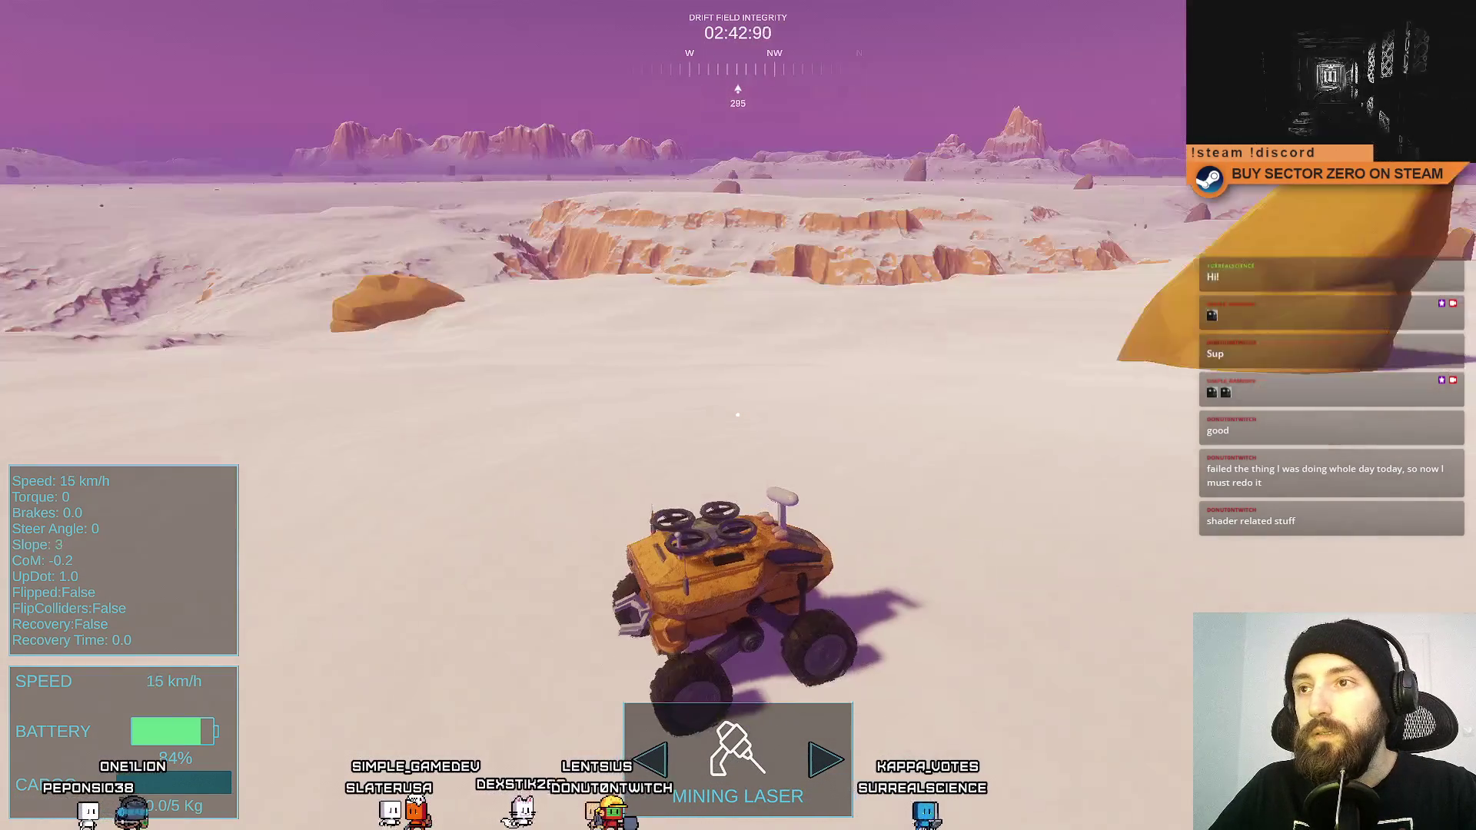
pyautogui.press('F11')
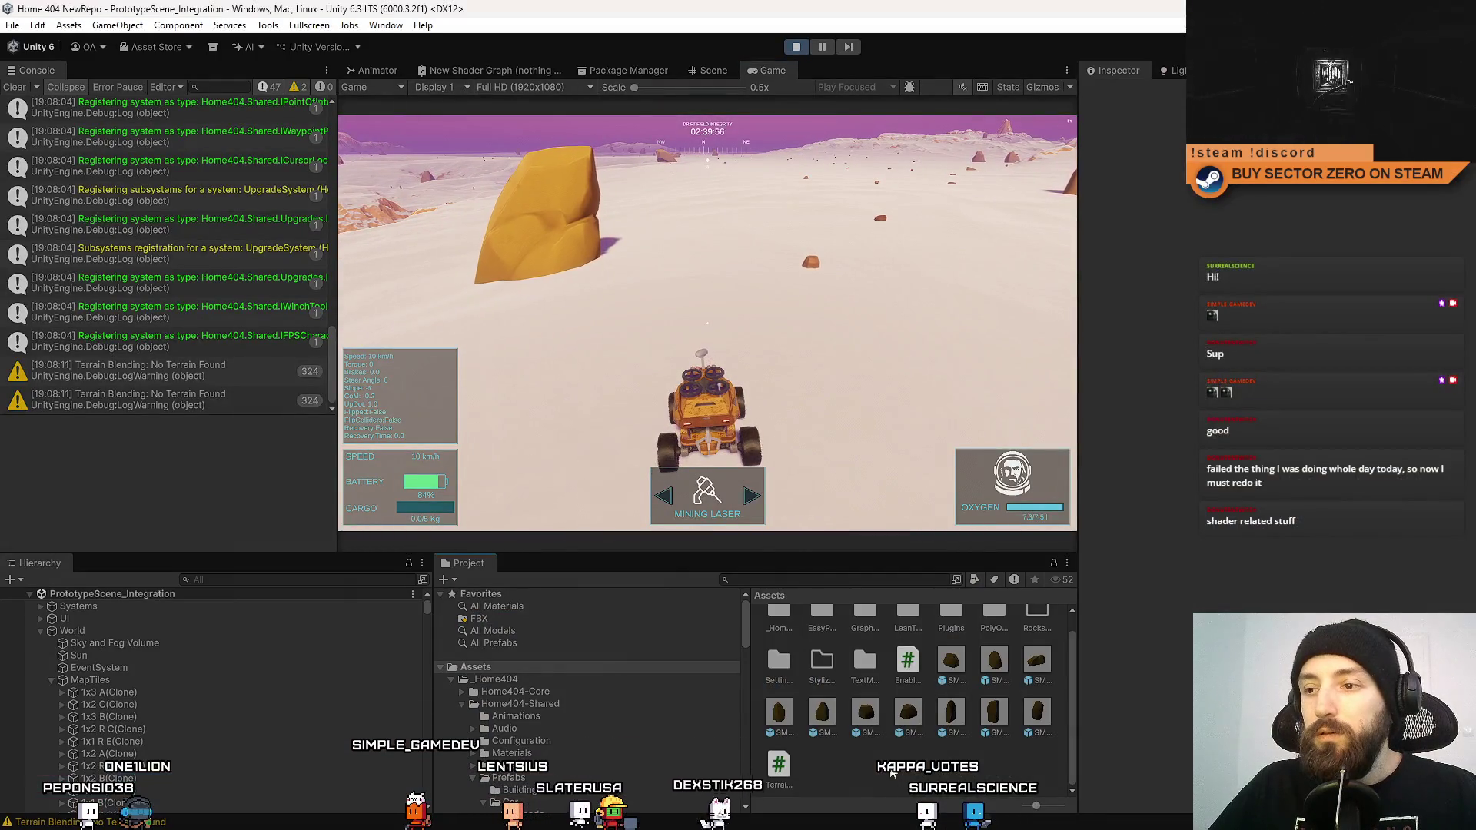
# Search the Hierarchy for the prototype car and select SimplePrototypeCar(Clone).
pyautogui.click(44, 630)
pyautogui.click(264, 582)
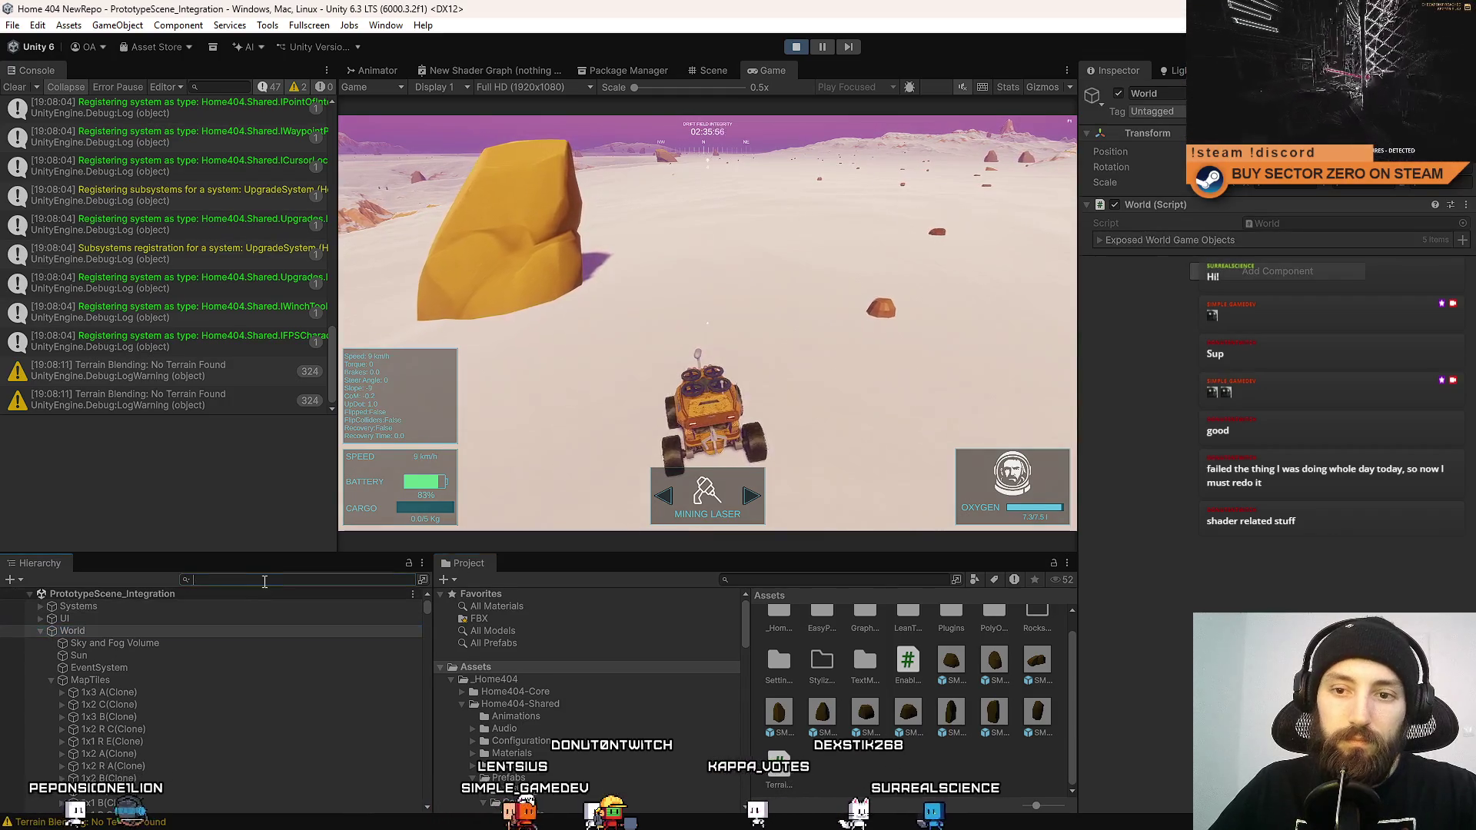
pyautogui.write('car ptoto')
pyautogui.press('BackSpace')
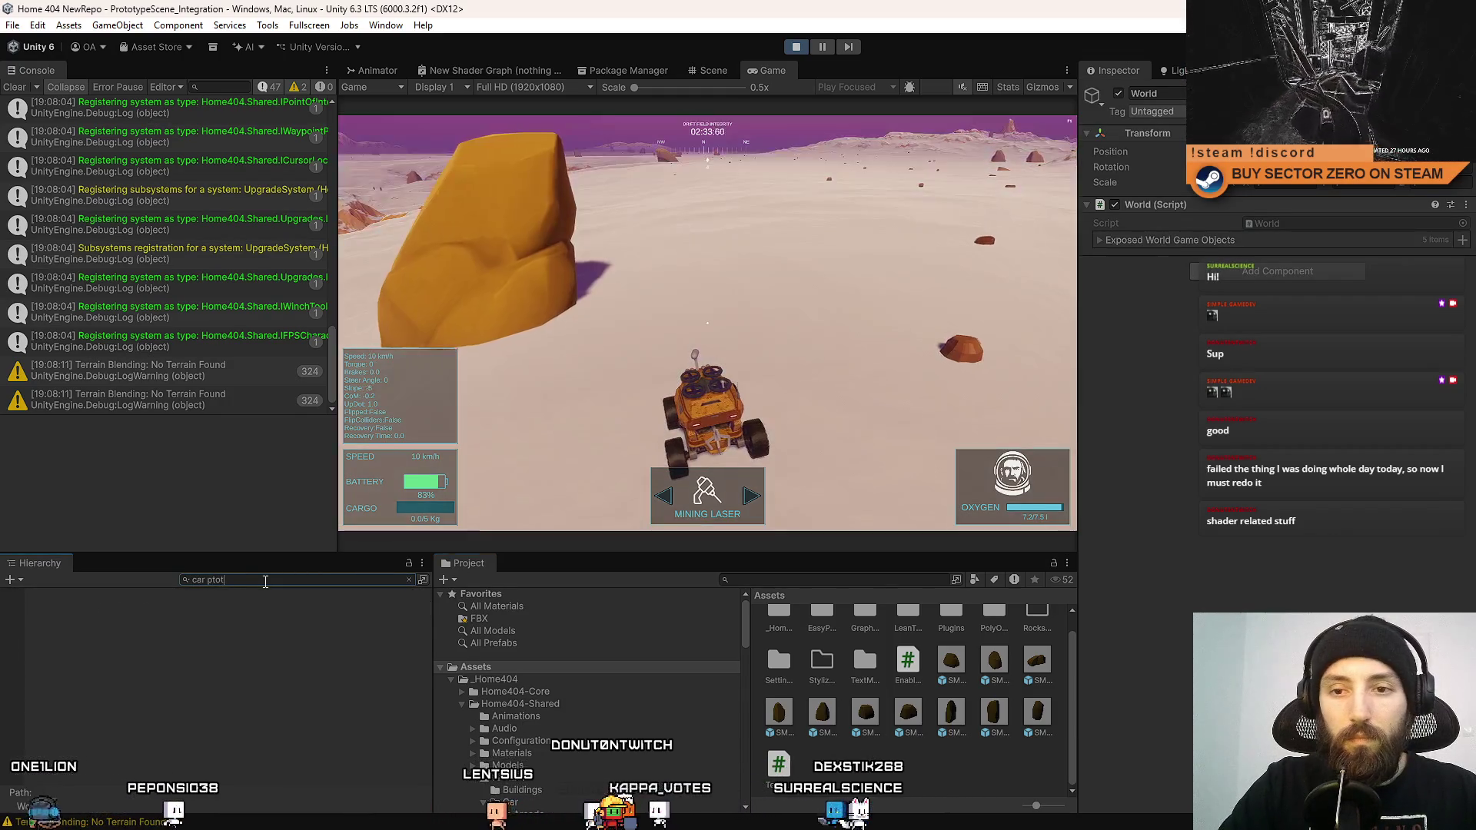
pyautogui.write('rototu')
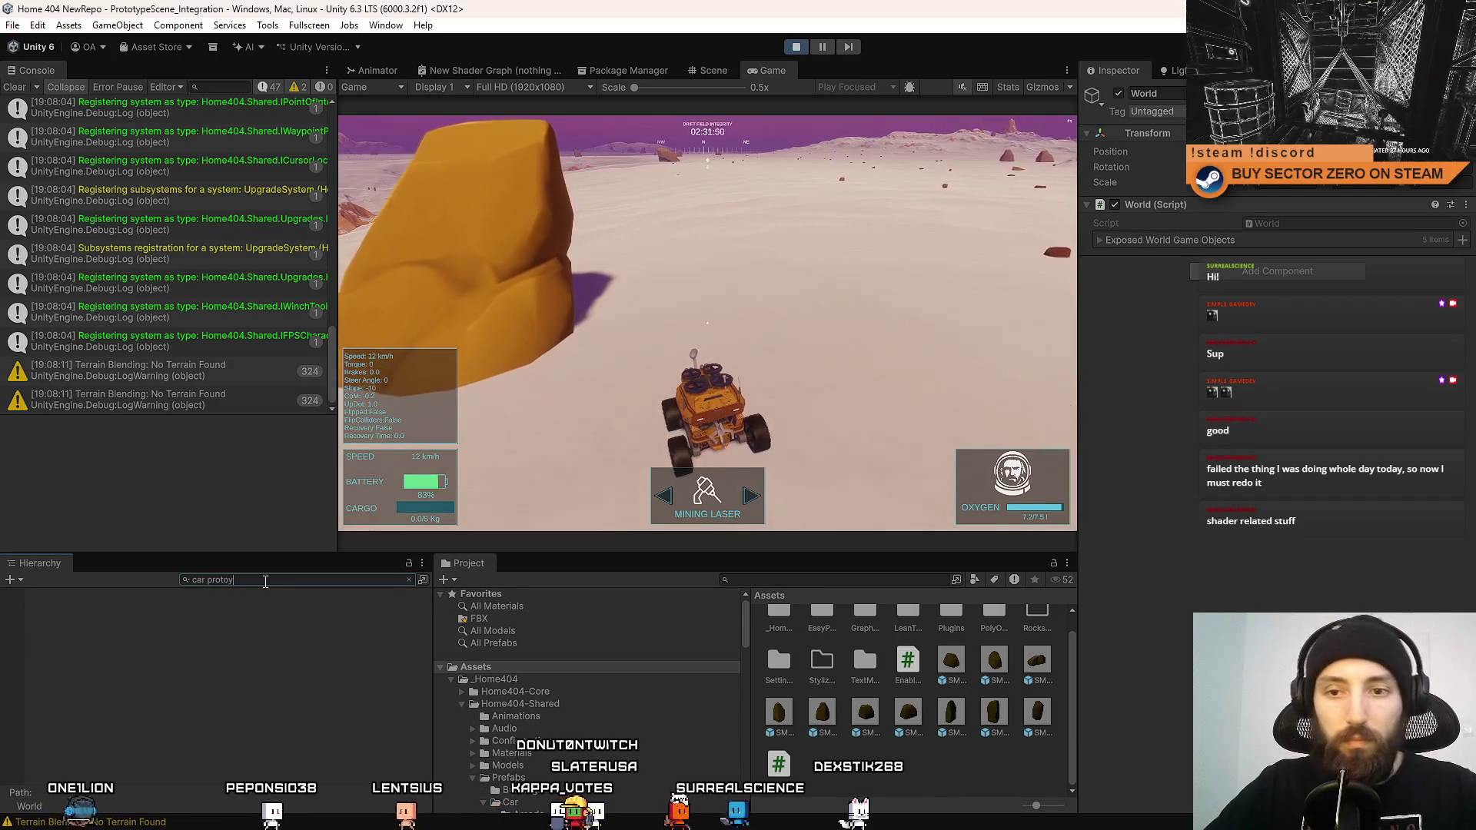
pyautogui.press('BackSpace')
pyautogui.write('yp')
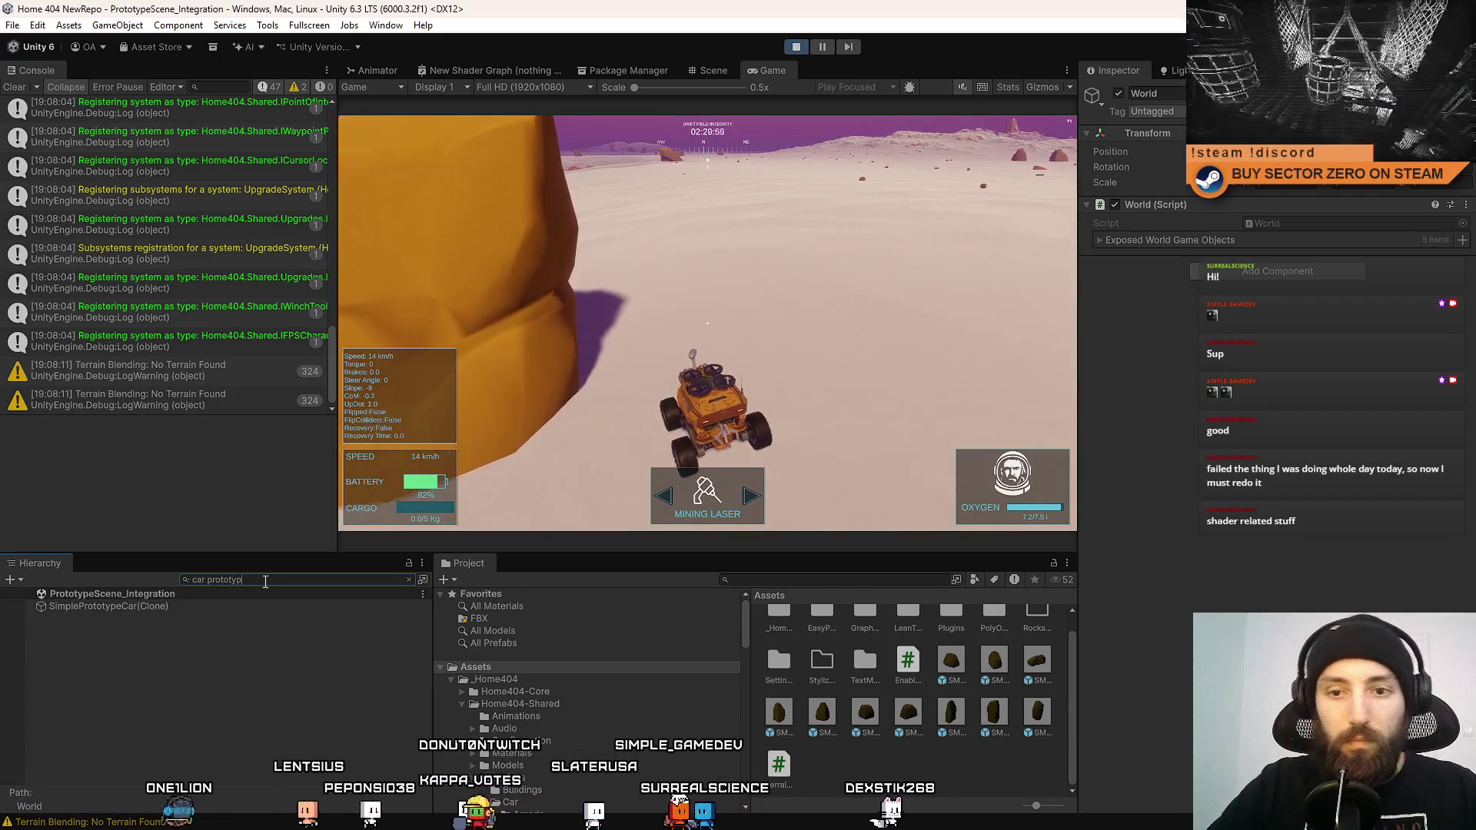
pyautogui.click(214, 605)
pyautogui.click(409, 579)
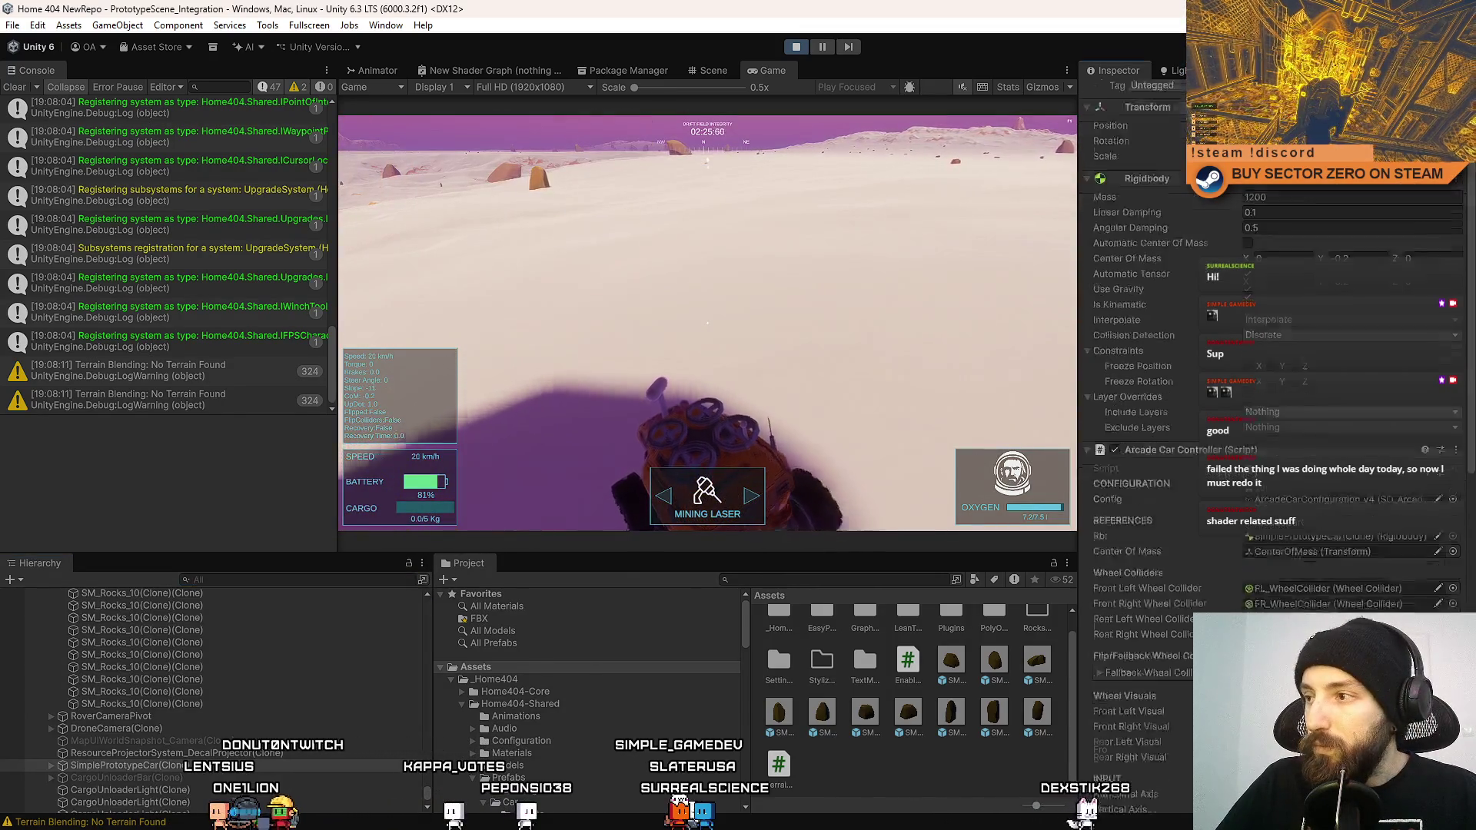
pyautogui.scroll(-10, 1272, 384)
# Steer the rover toward the large golden rock and brake to 0 km/h beside it.
pyautogui.press('d')
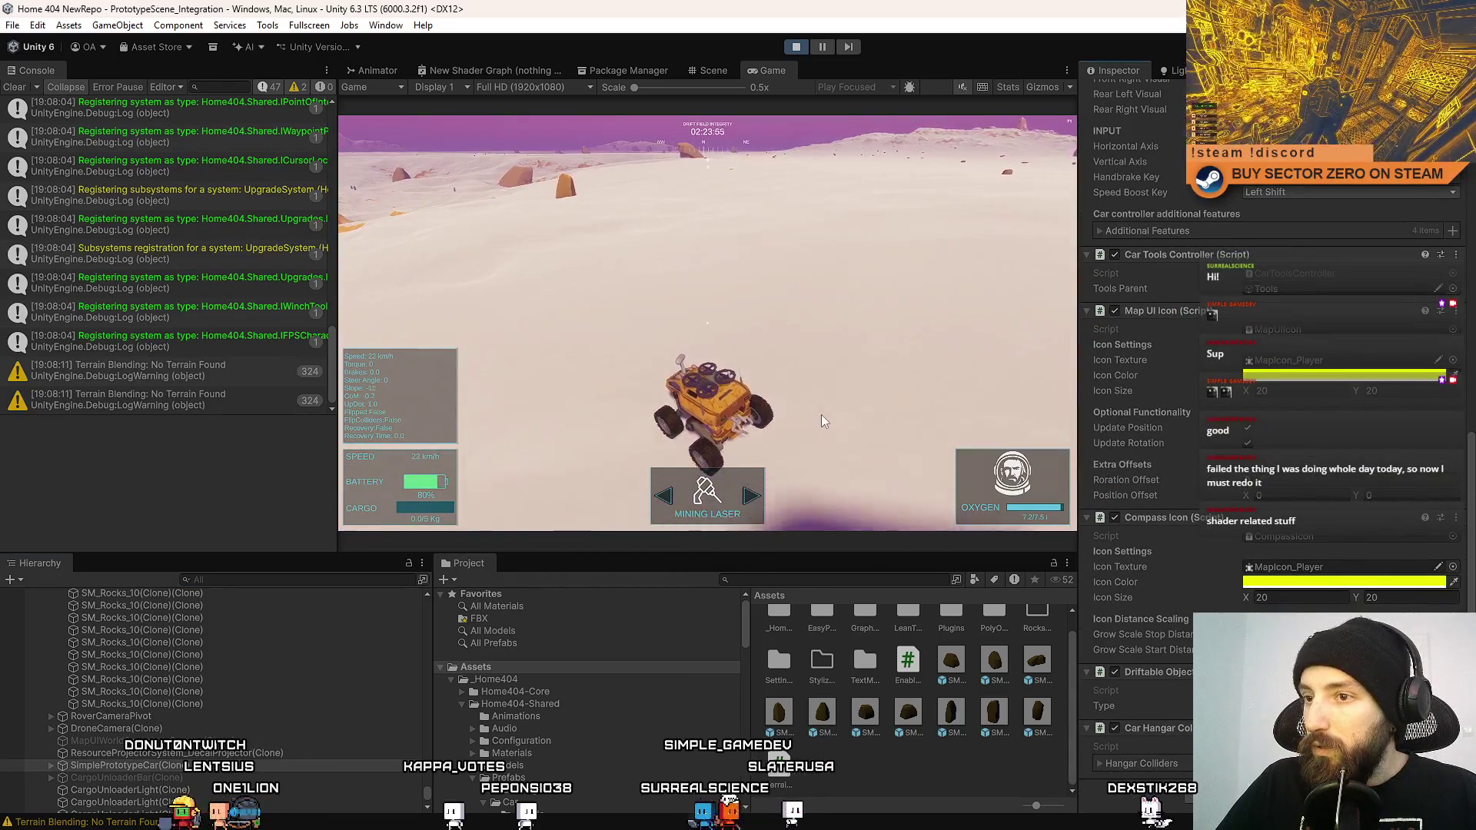
pyautogui.press('s')
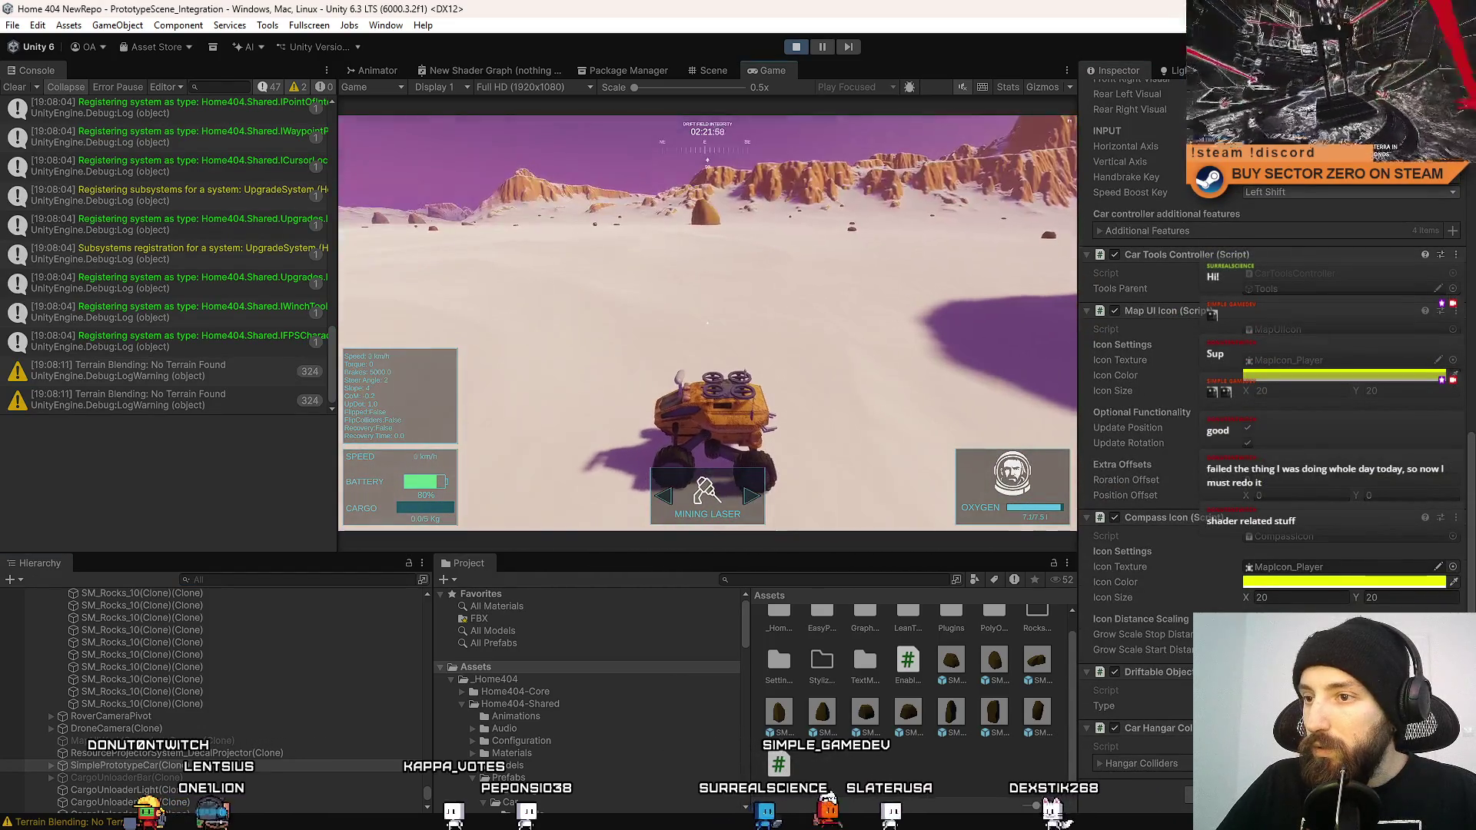
pyautogui.press('d')
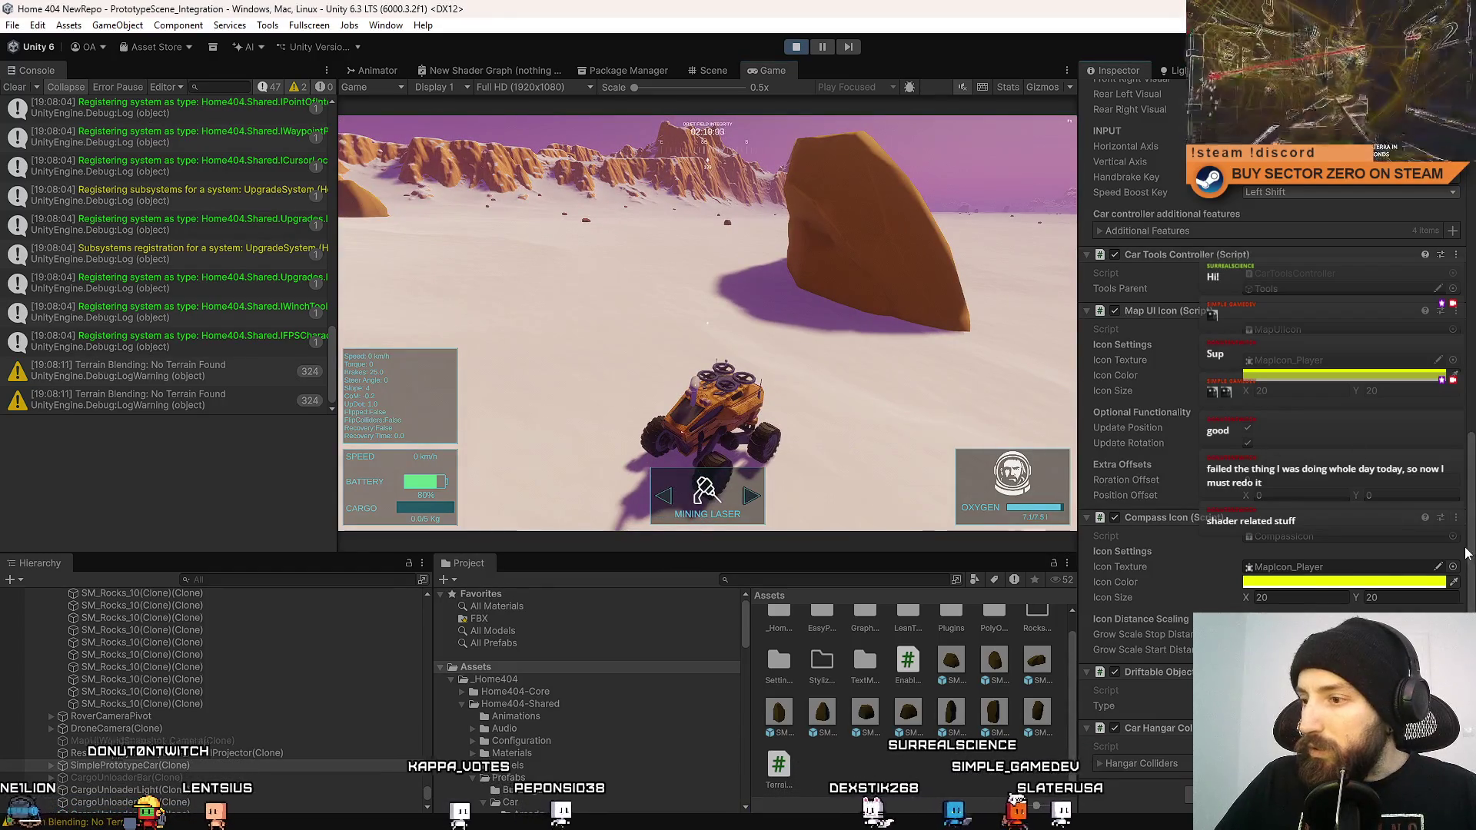
pyautogui.moveTo(1463, 546); pyautogui.dragTo(1465, 307)
pyautogui.scroll(-5, 1465, 307)
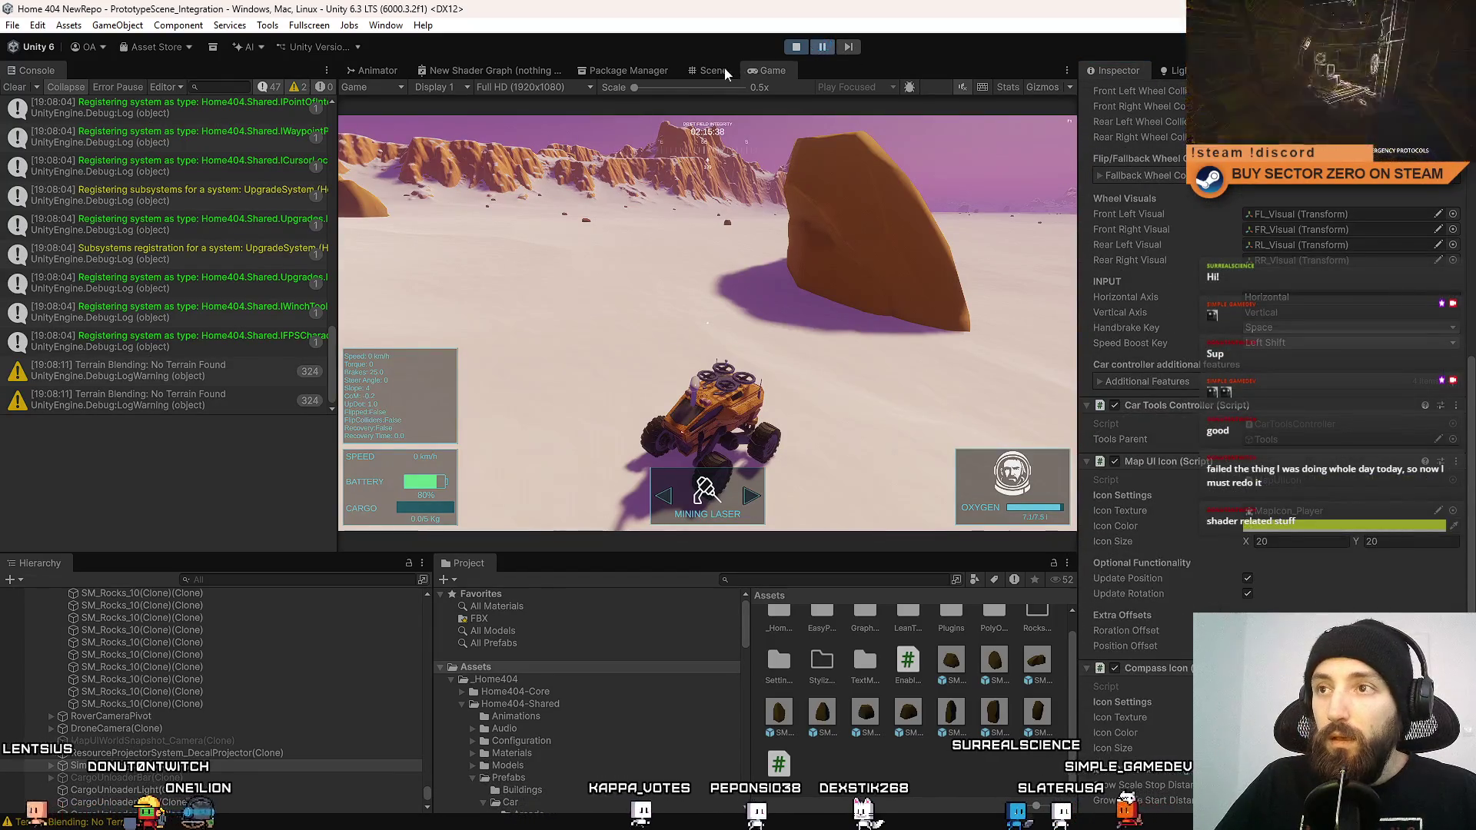
# Create a 3D Sphere as a child of the rover and frame it in the Scene view.
pyautogui.click(723, 70)
pyautogui.rightClick(183, 767)
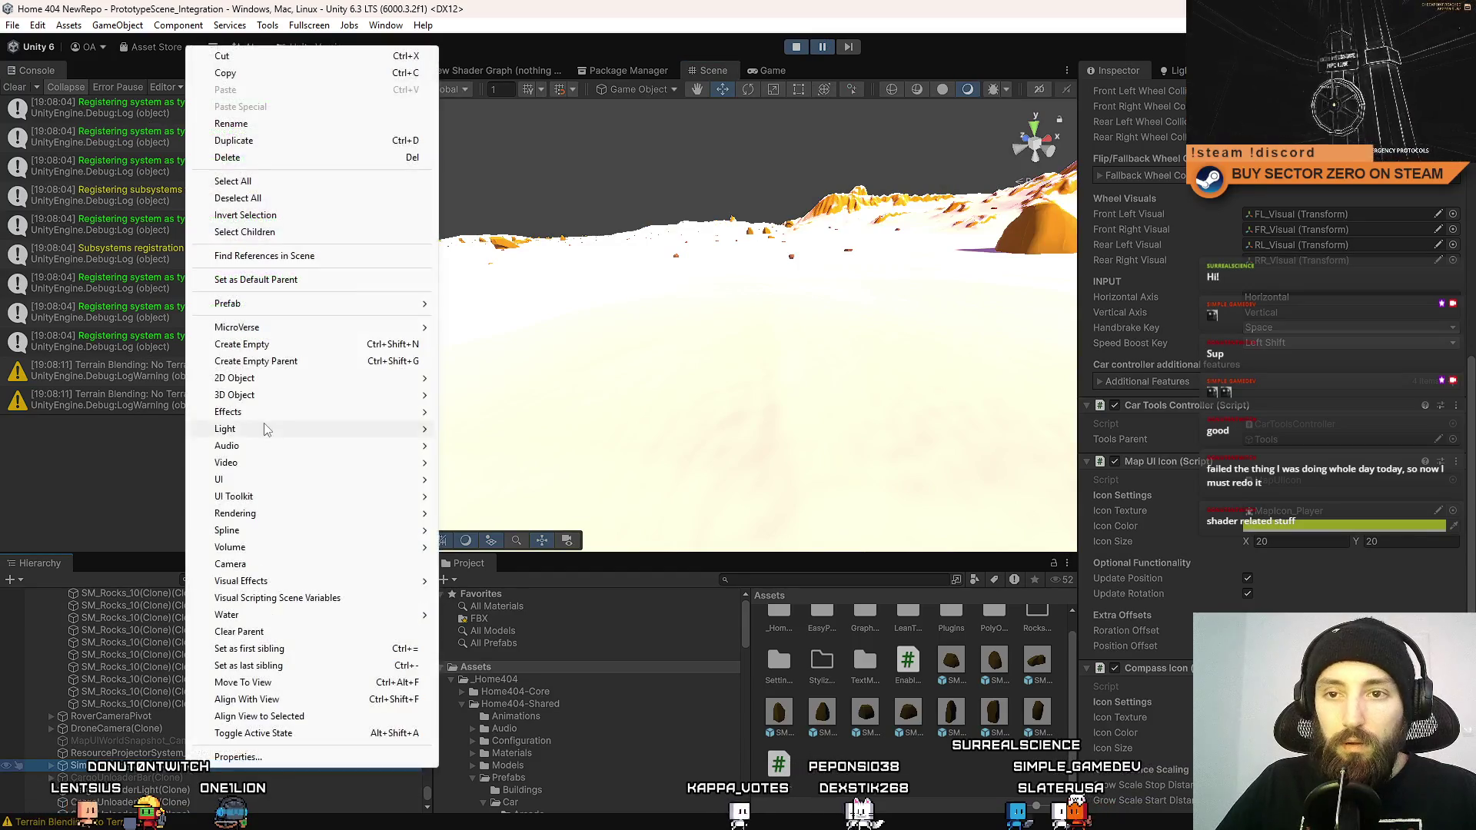
pyautogui.moveTo(265, 395)
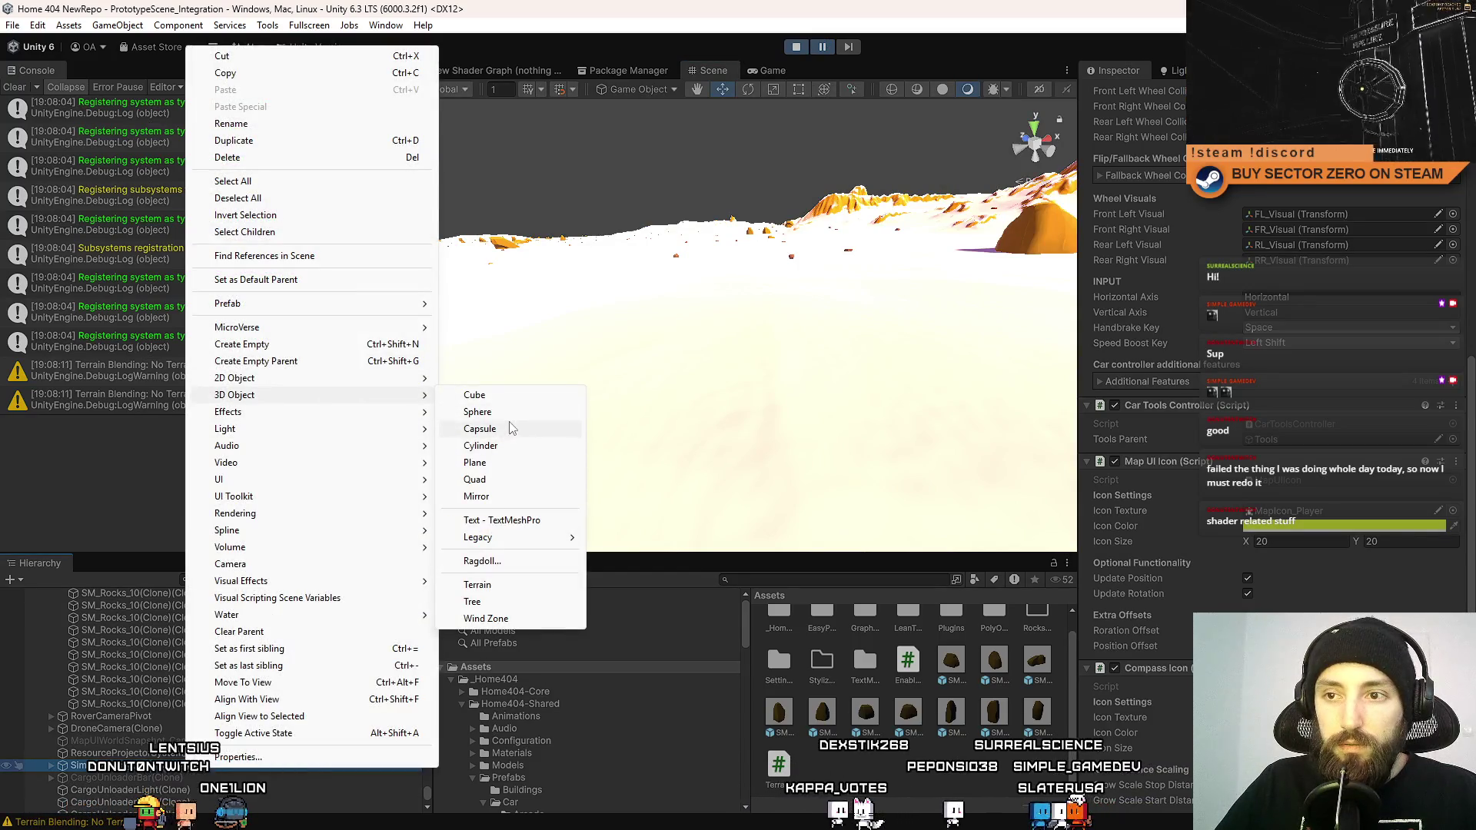
pyautogui.click(477, 412)
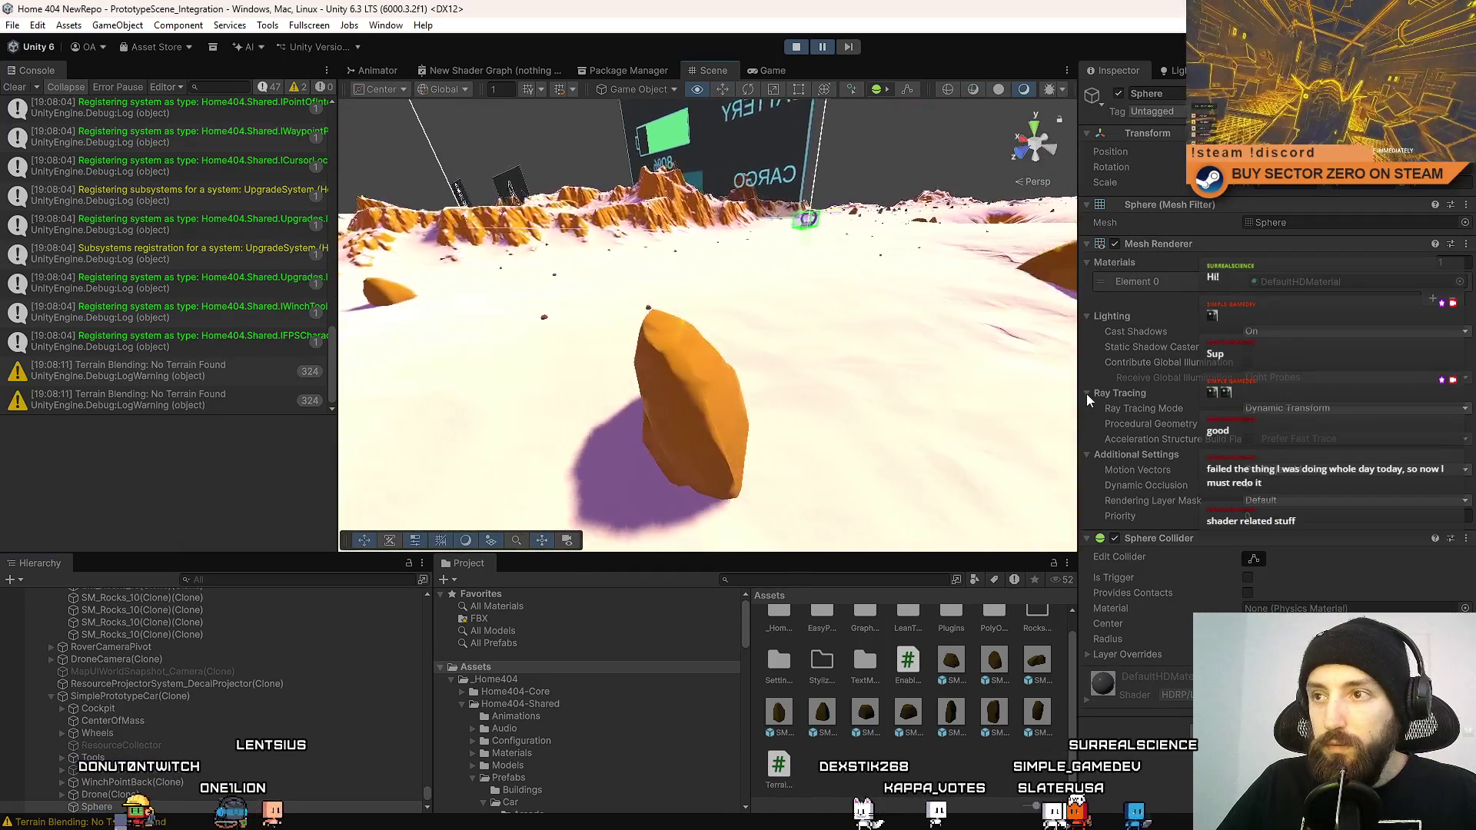
pyautogui.moveTo(1086, 393); pyautogui.dragTo(139, 757)
pyautogui.doubleClick(126, 811)
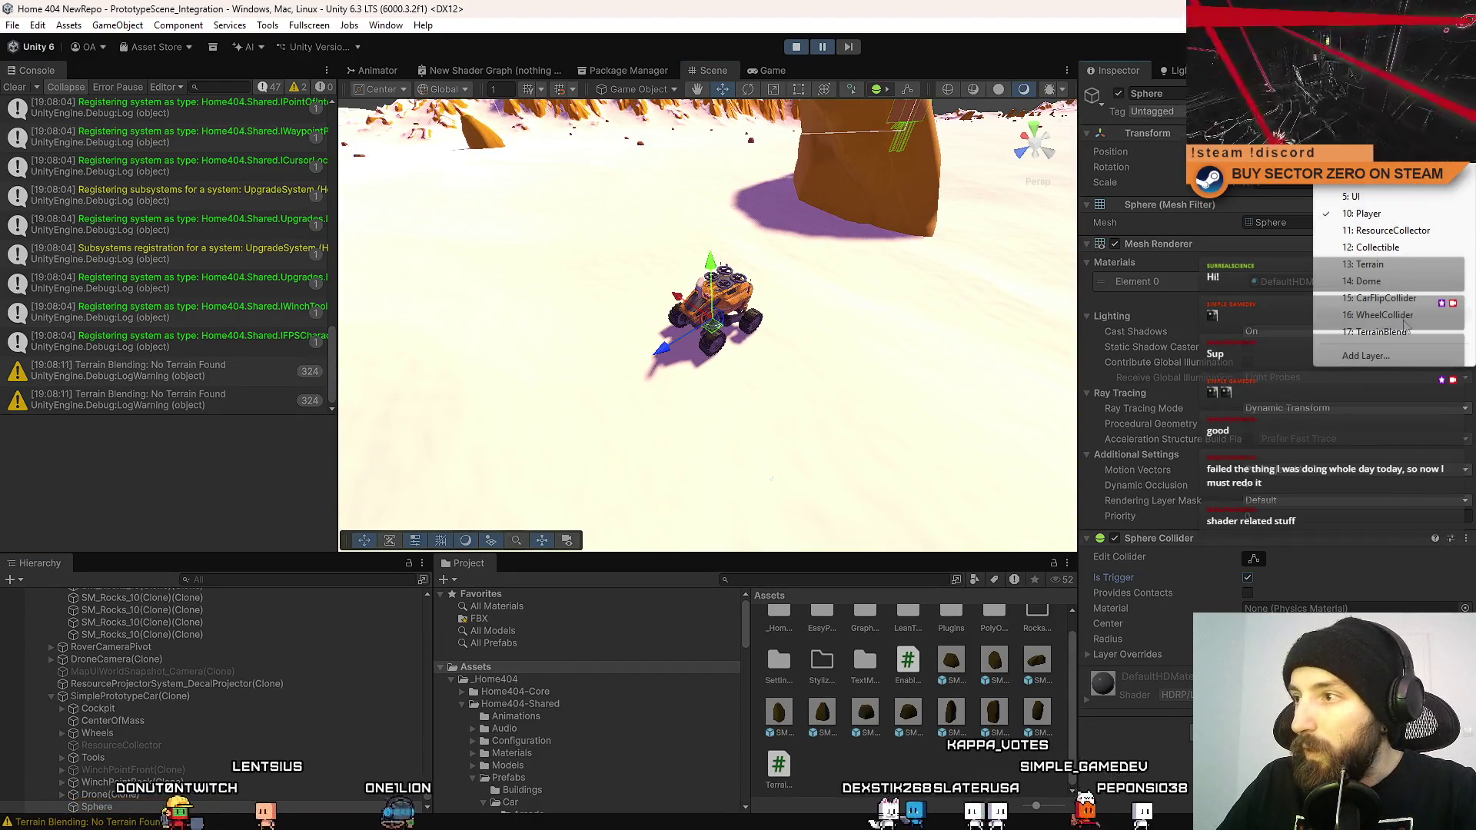
pyautogui.moveTo(711, 336)
pyautogui.mouseDown()
pyautogui.moveTo(906, 264)
pyautogui.moveTo(706, 254)
pyautogui.moveTo(807, 269)
pyautogui.mouseUp()
# Scale the sphere up to enclose the rover, disable its Mesh Renderer, and make its collider a trigger.
pyautogui.press('r')
pyautogui.moveTo(726, 326)
pyautogui.mouseDown()
pyautogui.moveTo(1078, 285)
pyautogui.moveTo(1065, 301)
pyautogui.moveTo(762, 395)
pyautogui.moveTo(1203, 276)
pyautogui.mouseUp()
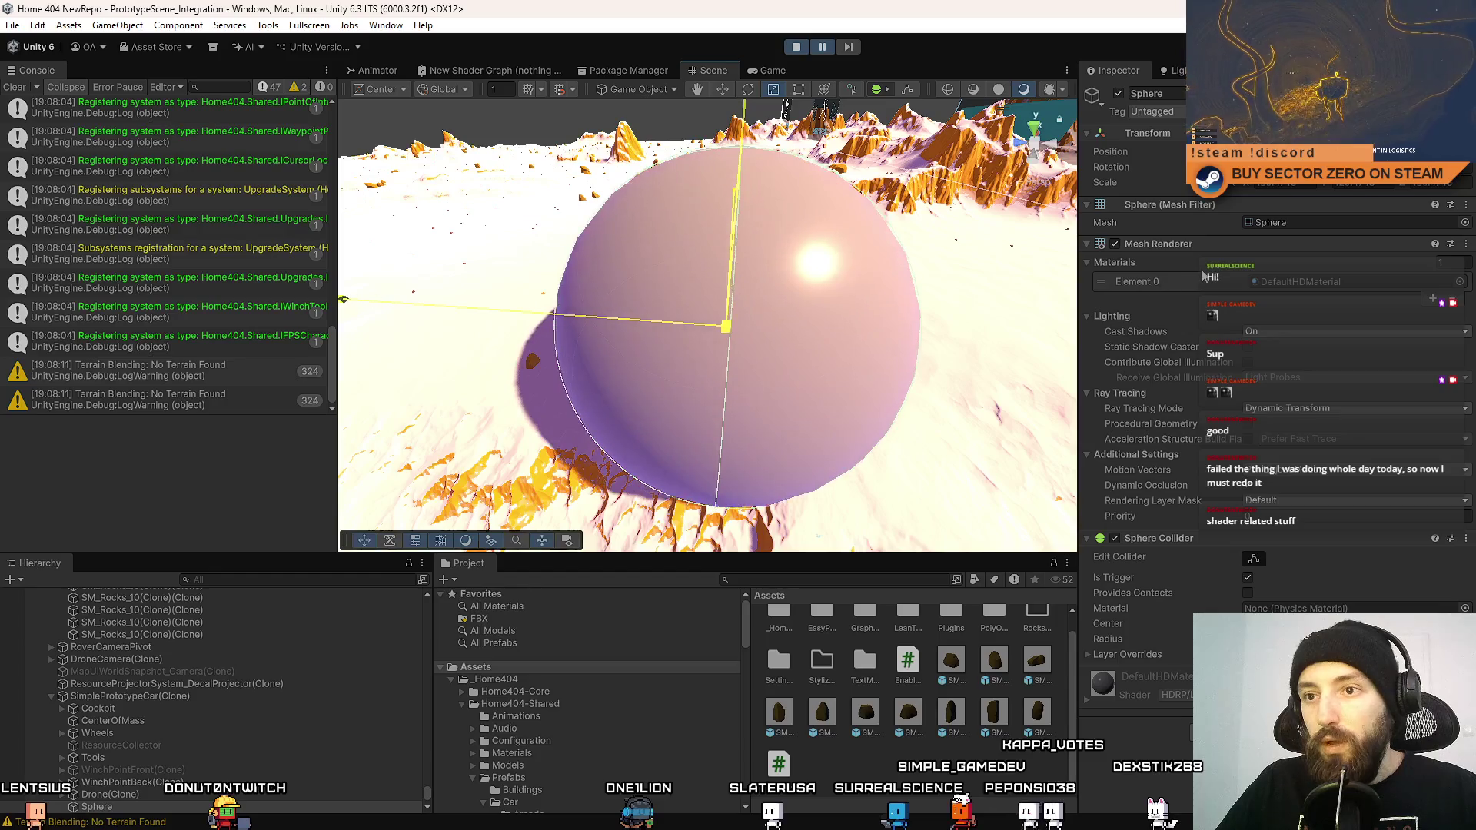
pyautogui.moveTo(713, 319)
pyautogui.mouseDown()
pyautogui.moveTo(1021, 391)
pyautogui.moveTo(1052, 380)
pyautogui.mouseUp()
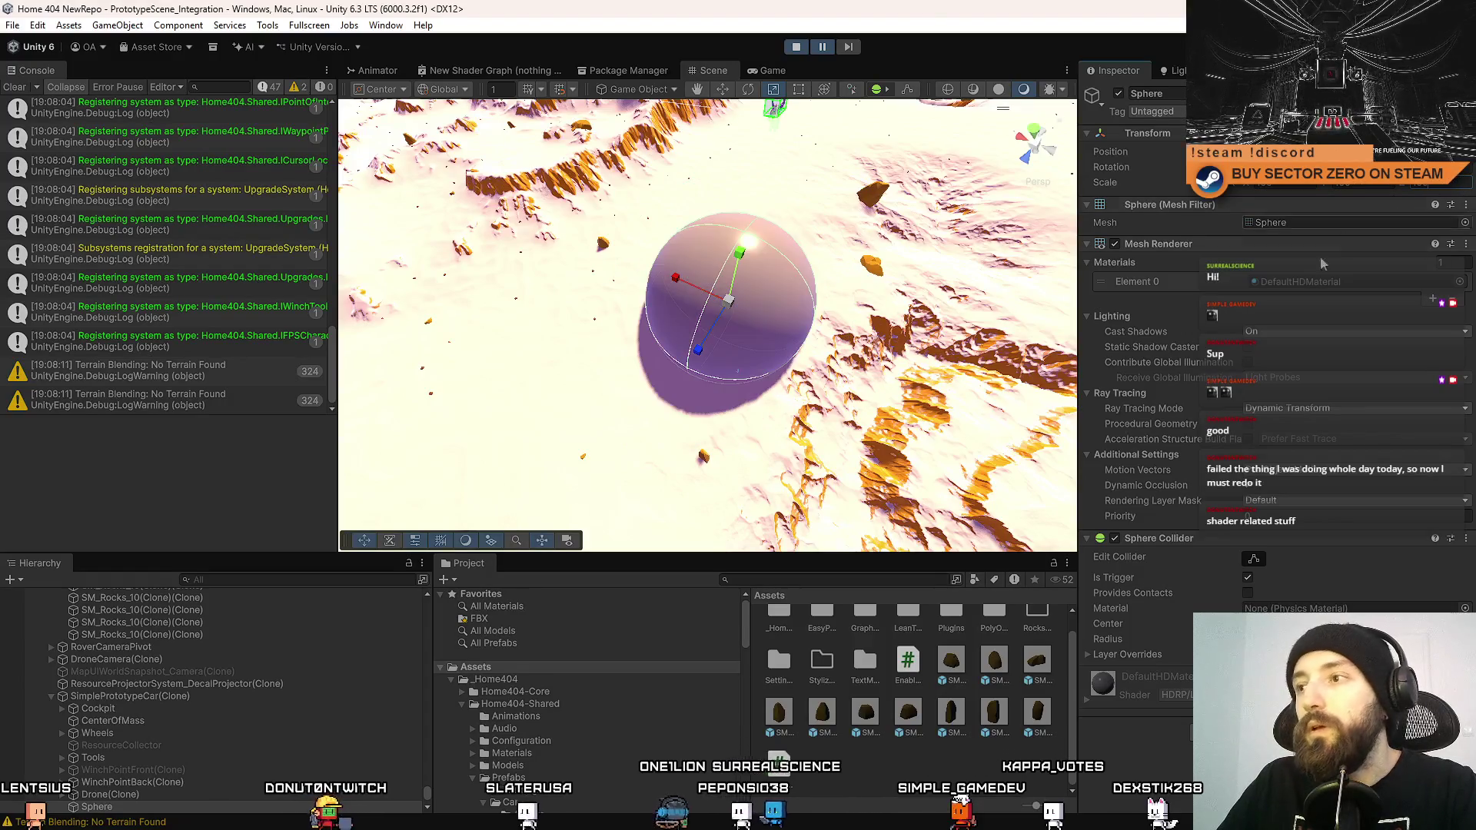
pyautogui.click(1114, 243)
pyautogui.moveTo(899, 308)
pyautogui.mouseDown()
pyautogui.moveTo(876, 315)
pyautogui.moveTo(531, 230)
pyautogui.mouseUp()
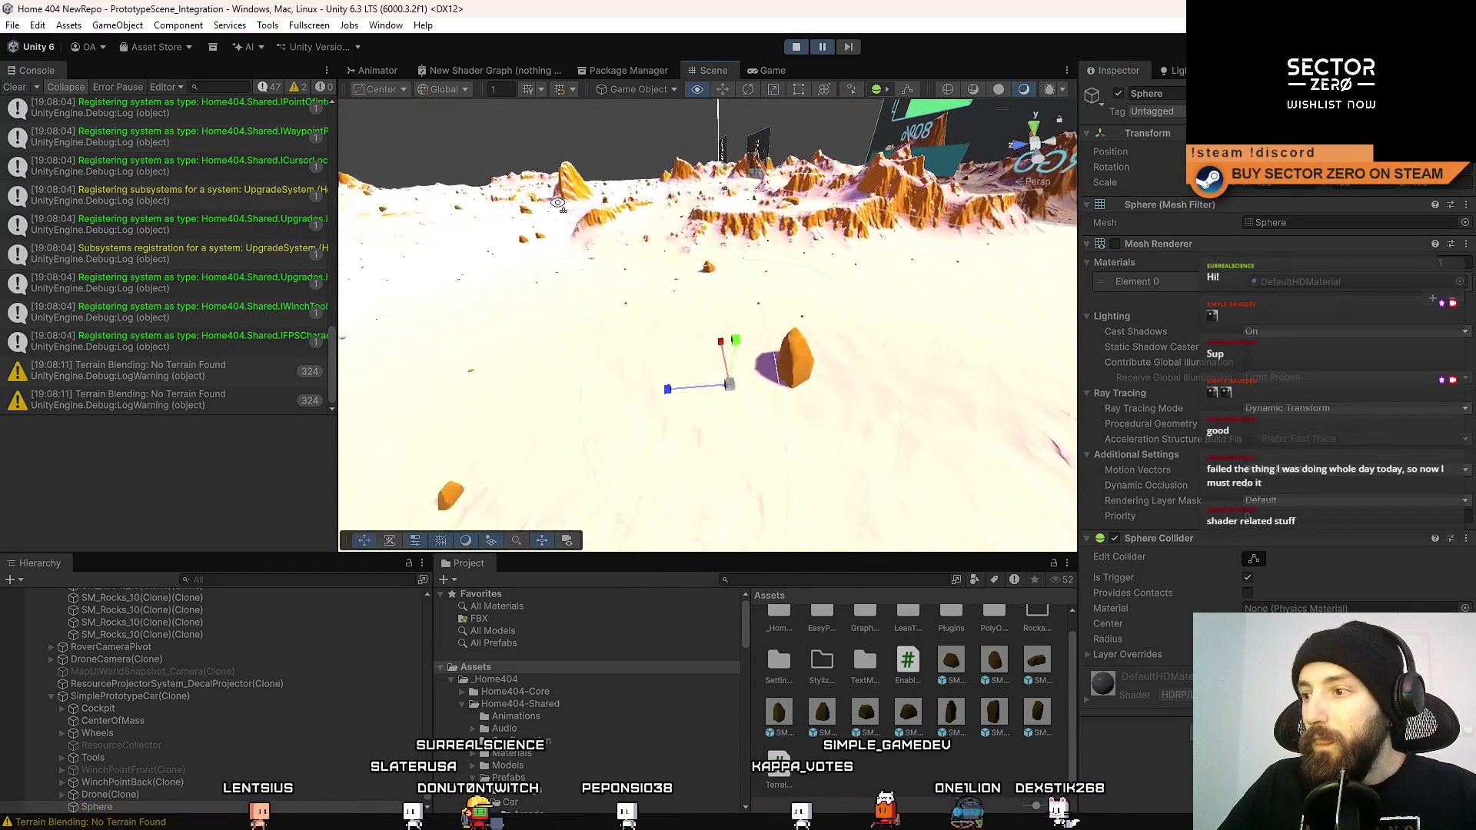
pyautogui.click(1464, 608)
pyautogui.write('terrain')
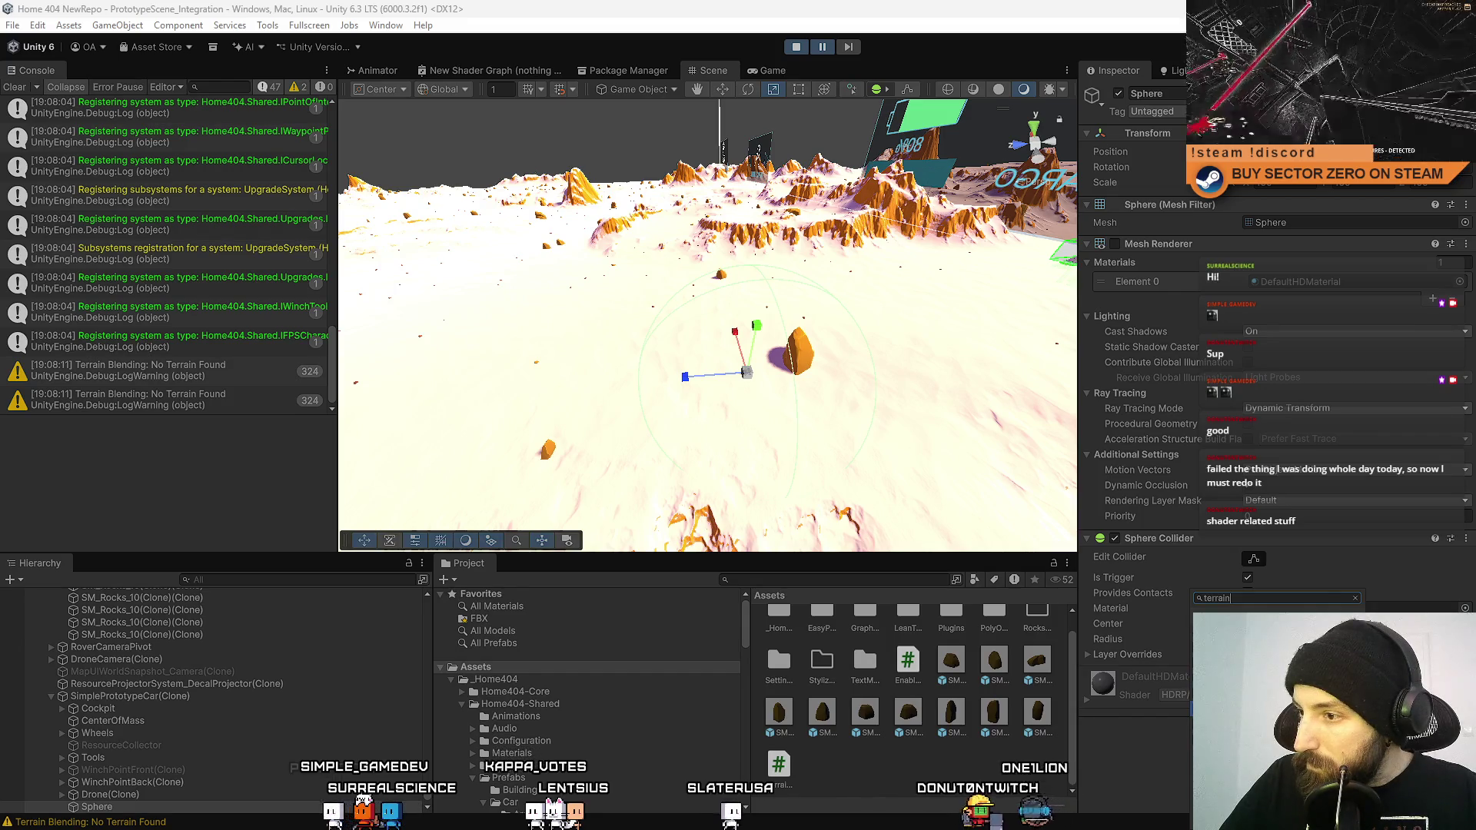
# Add the Terrain Blend Zone component to the rover's Sphere via the component search.
pyautogui.click(924, 782)
pyautogui.scroll(-3, 901, 772)
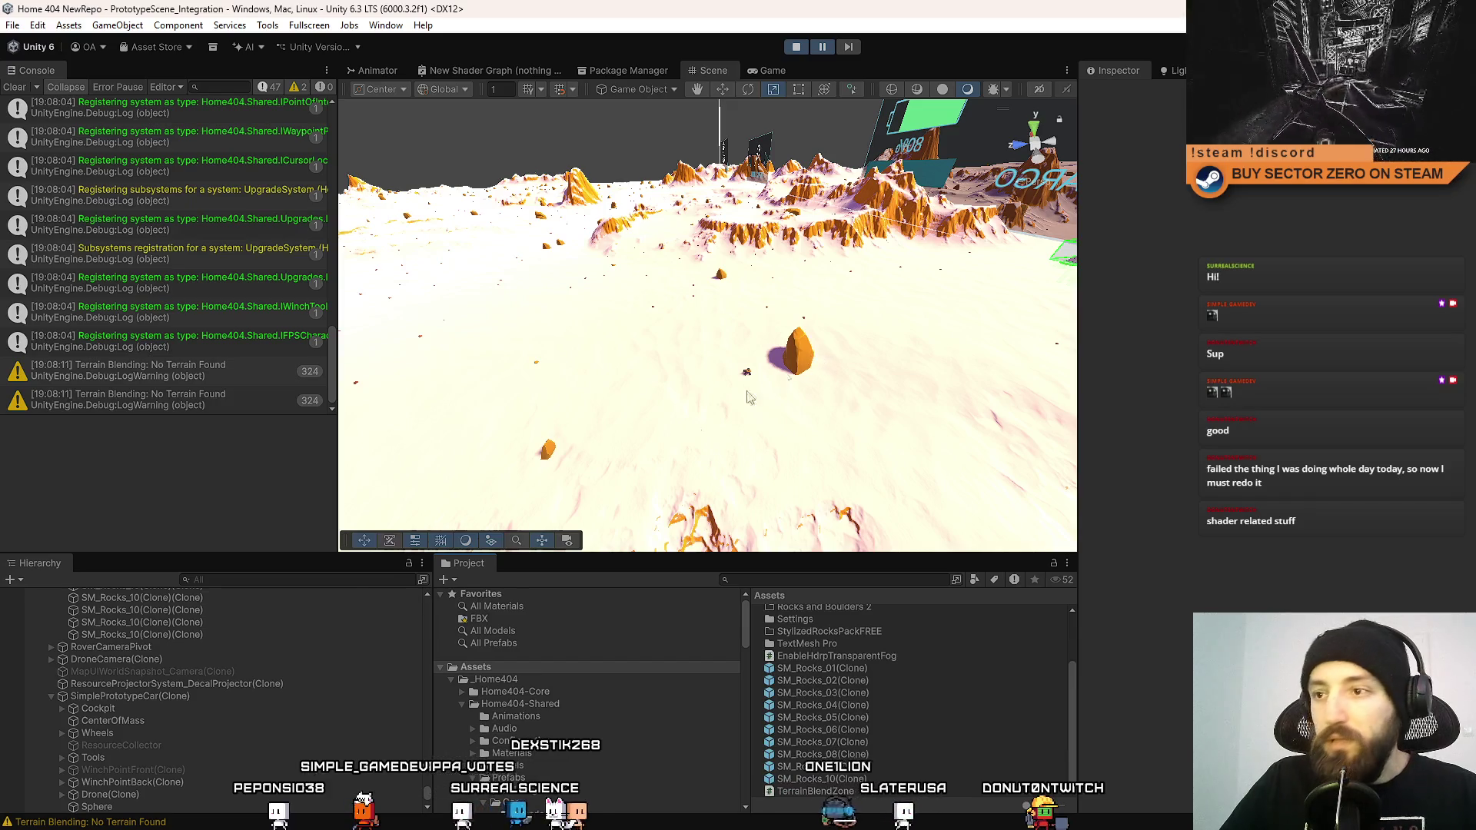
pyautogui.scroll(-15, 1281, 412)
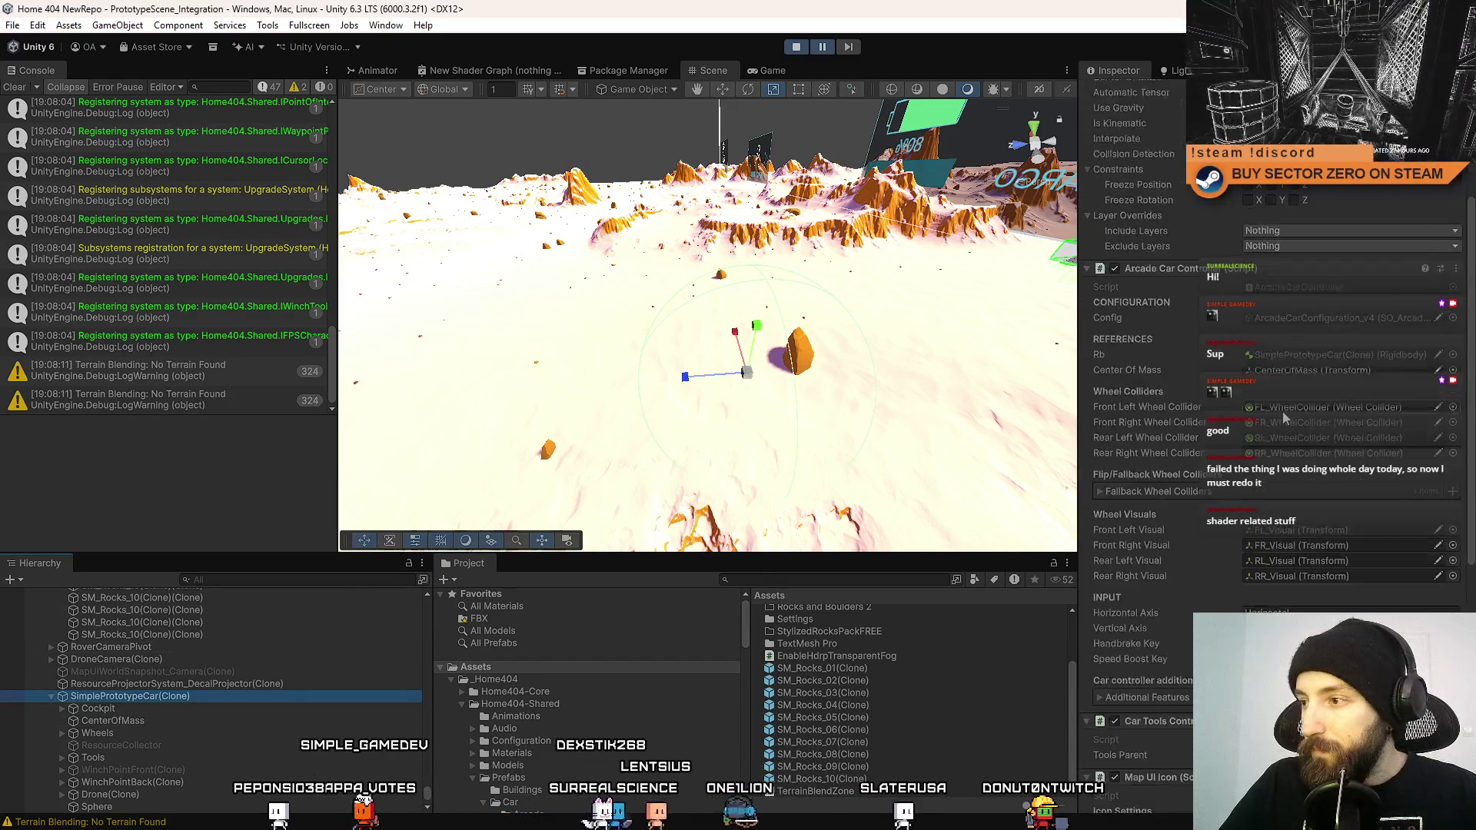
pyautogui.scroll(-4, 251, 690)
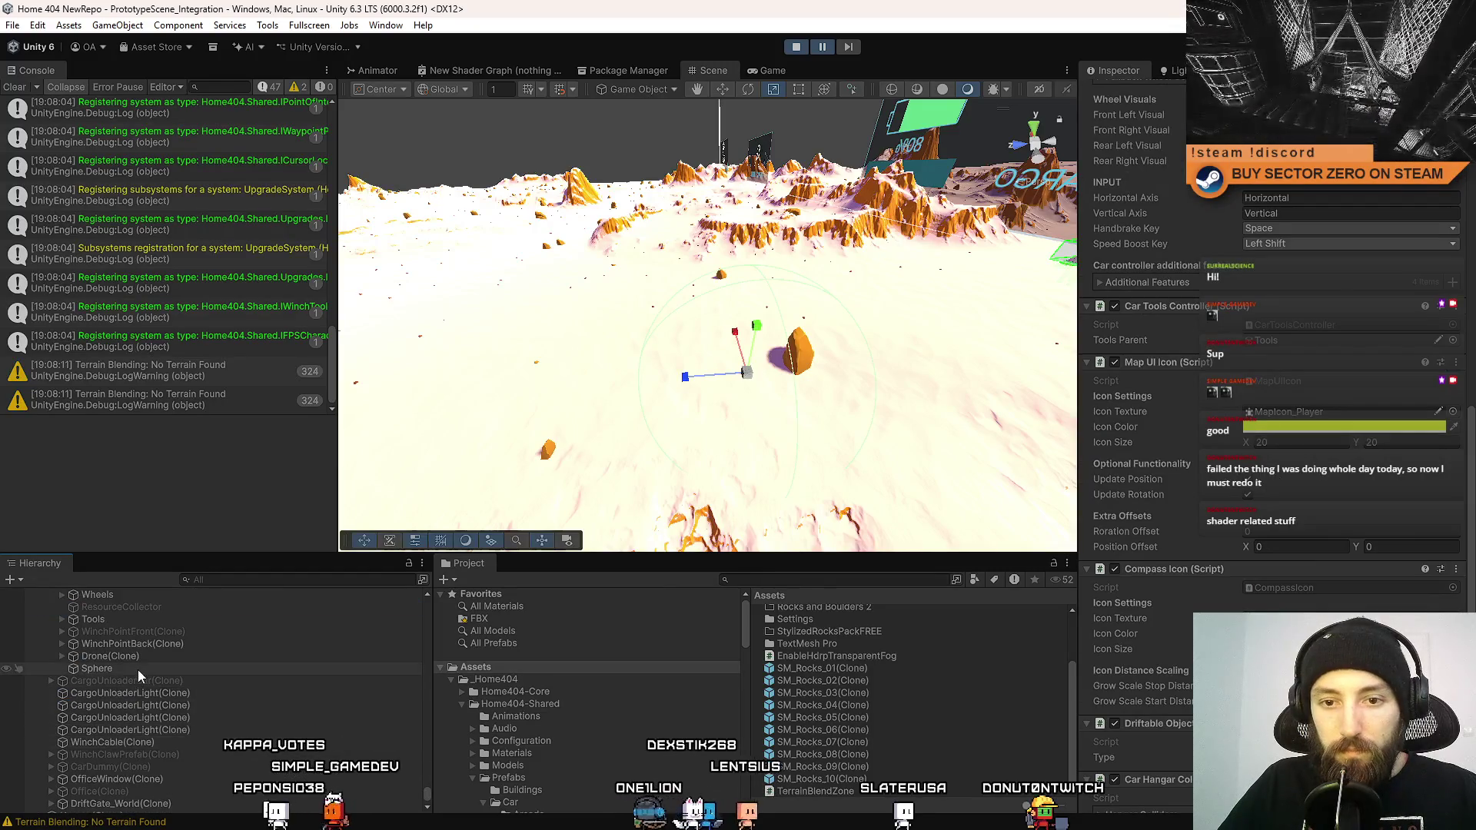
pyautogui.click(137, 669)
pyautogui.hotkey('ctrl', 'shift', 'a')
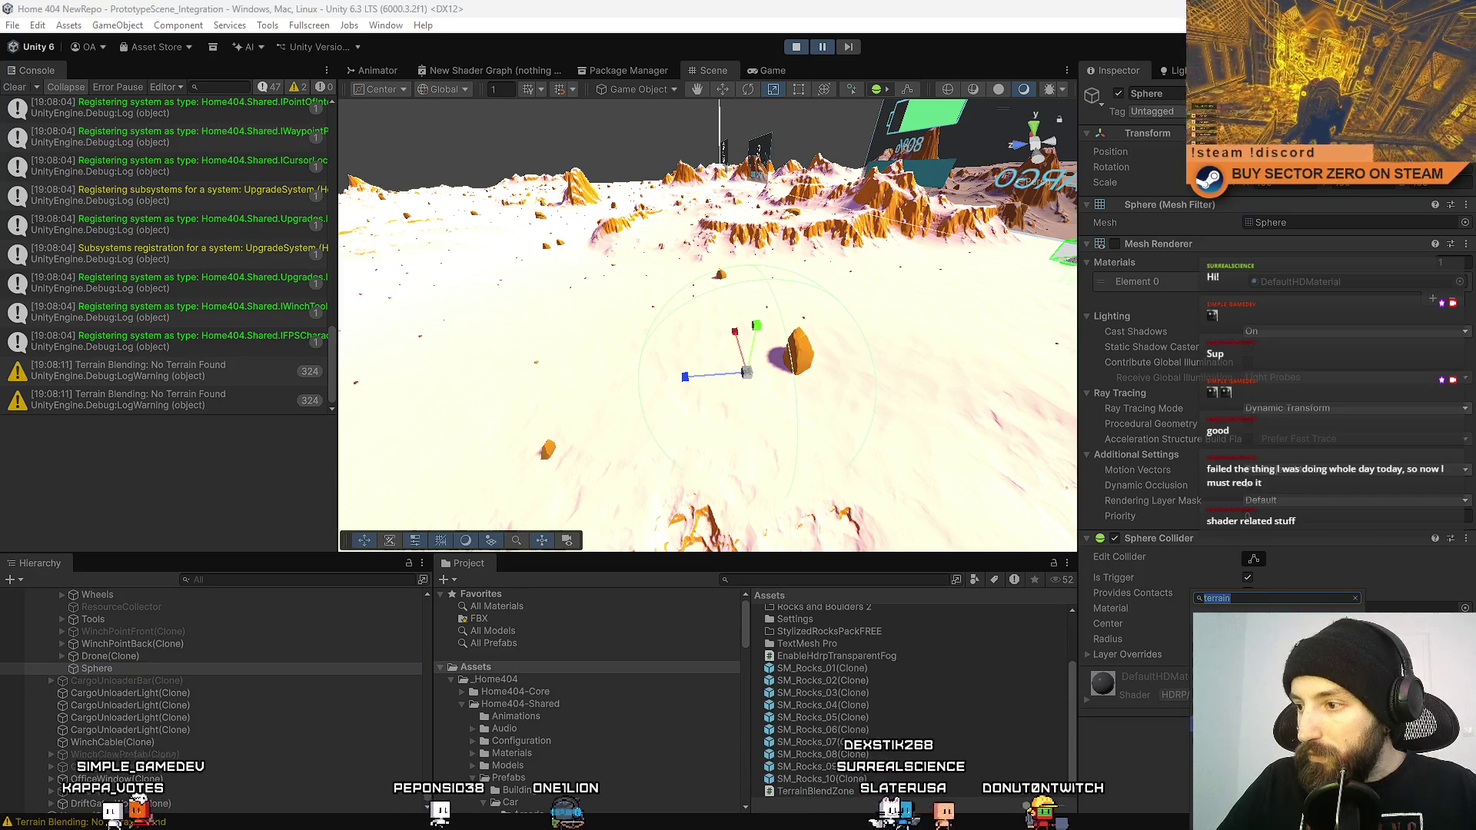
pyautogui.press('Return')
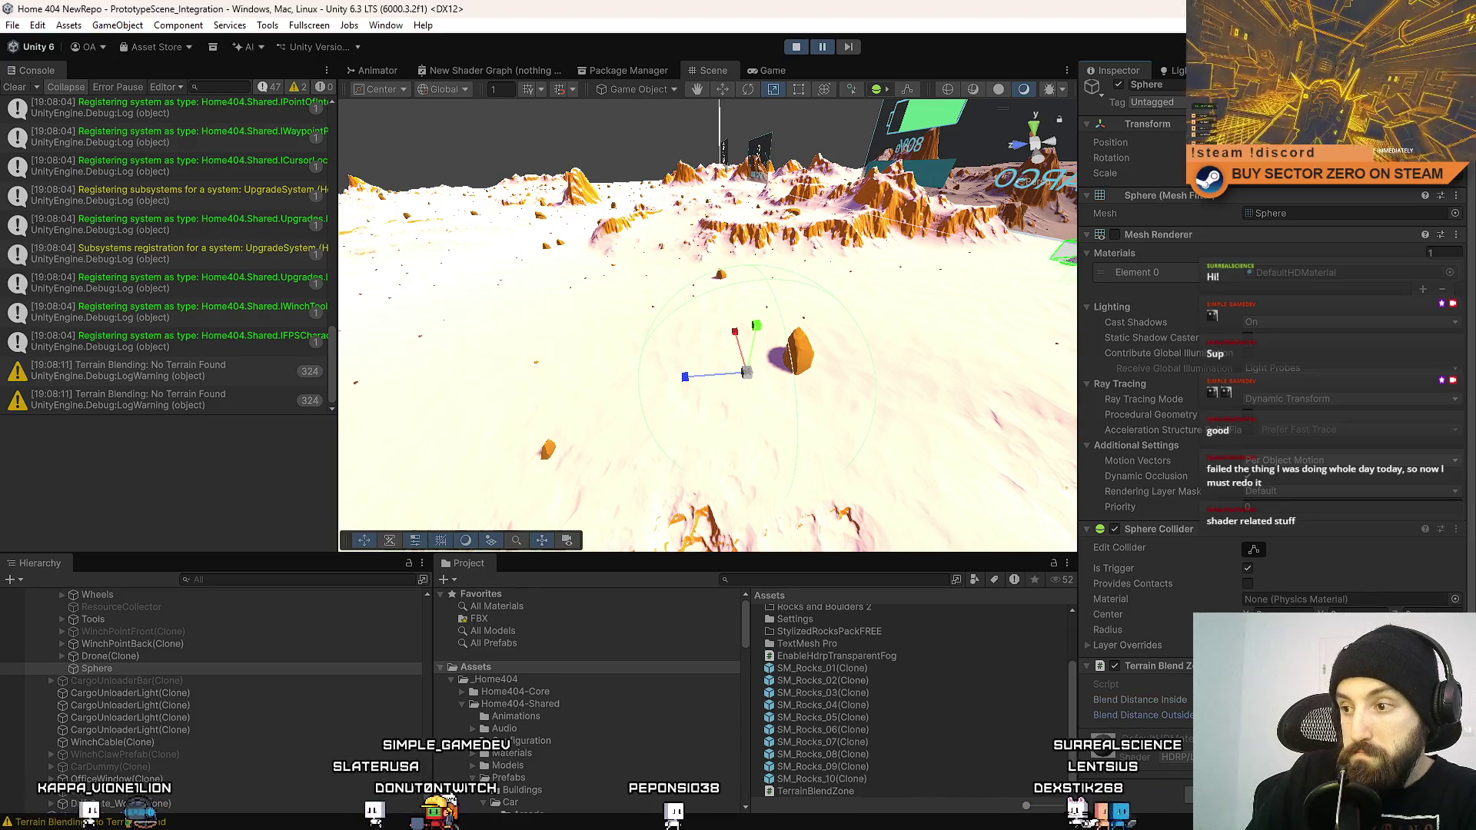
# Orbit the Scene view around the rover, then pause and resume Play mode.
pyautogui.moveTo(815, 362)
pyautogui.mouseDown()
pyautogui.moveTo(858, 366)
pyautogui.moveTo(814, 356)
pyautogui.moveTo(725, 273)
pyautogui.moveTo(664, 326)
pyautogui.mouseUp()
pyautogui.press('s')
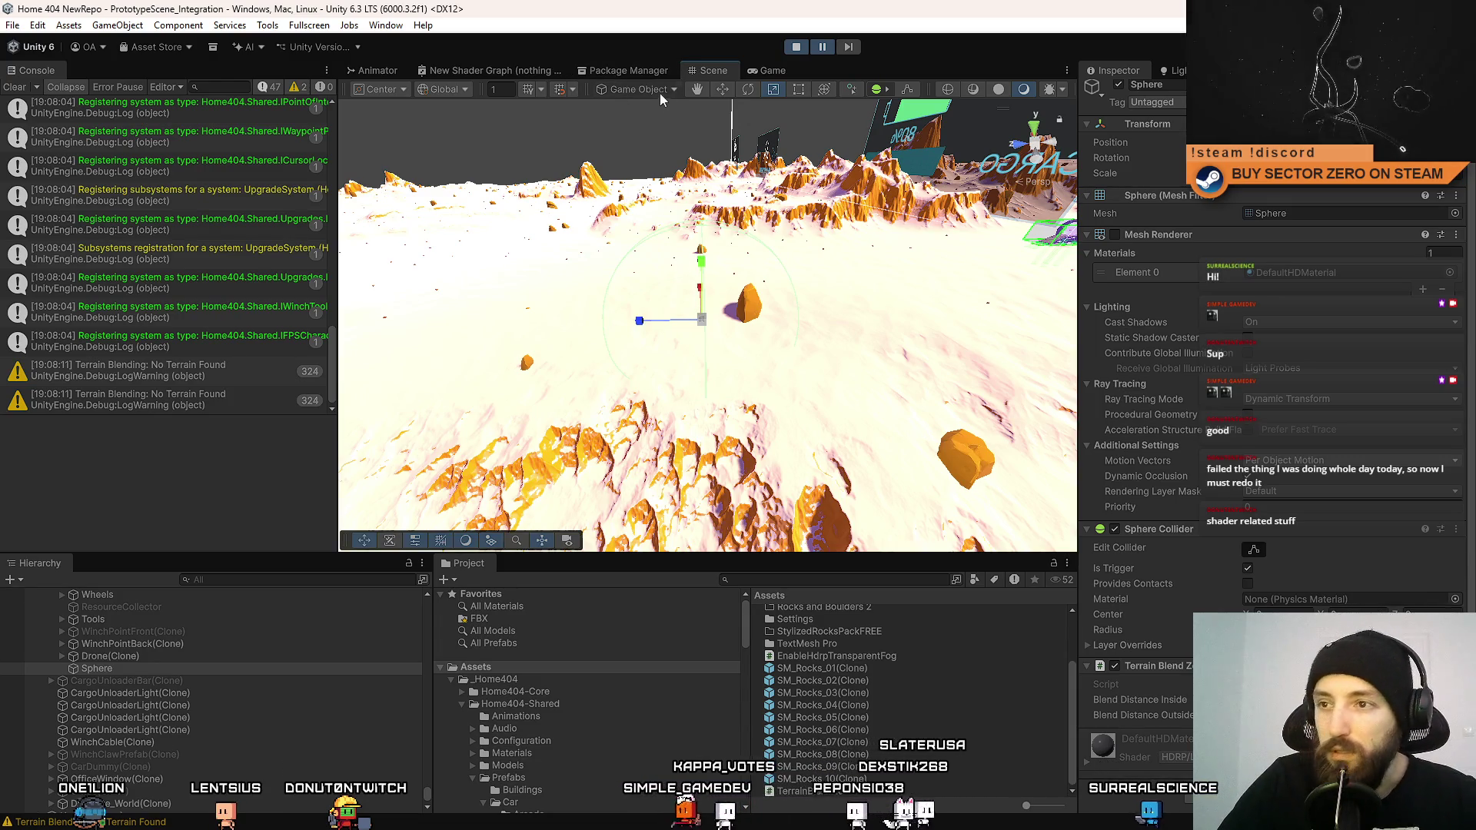
pyautogui.click(822, 46)
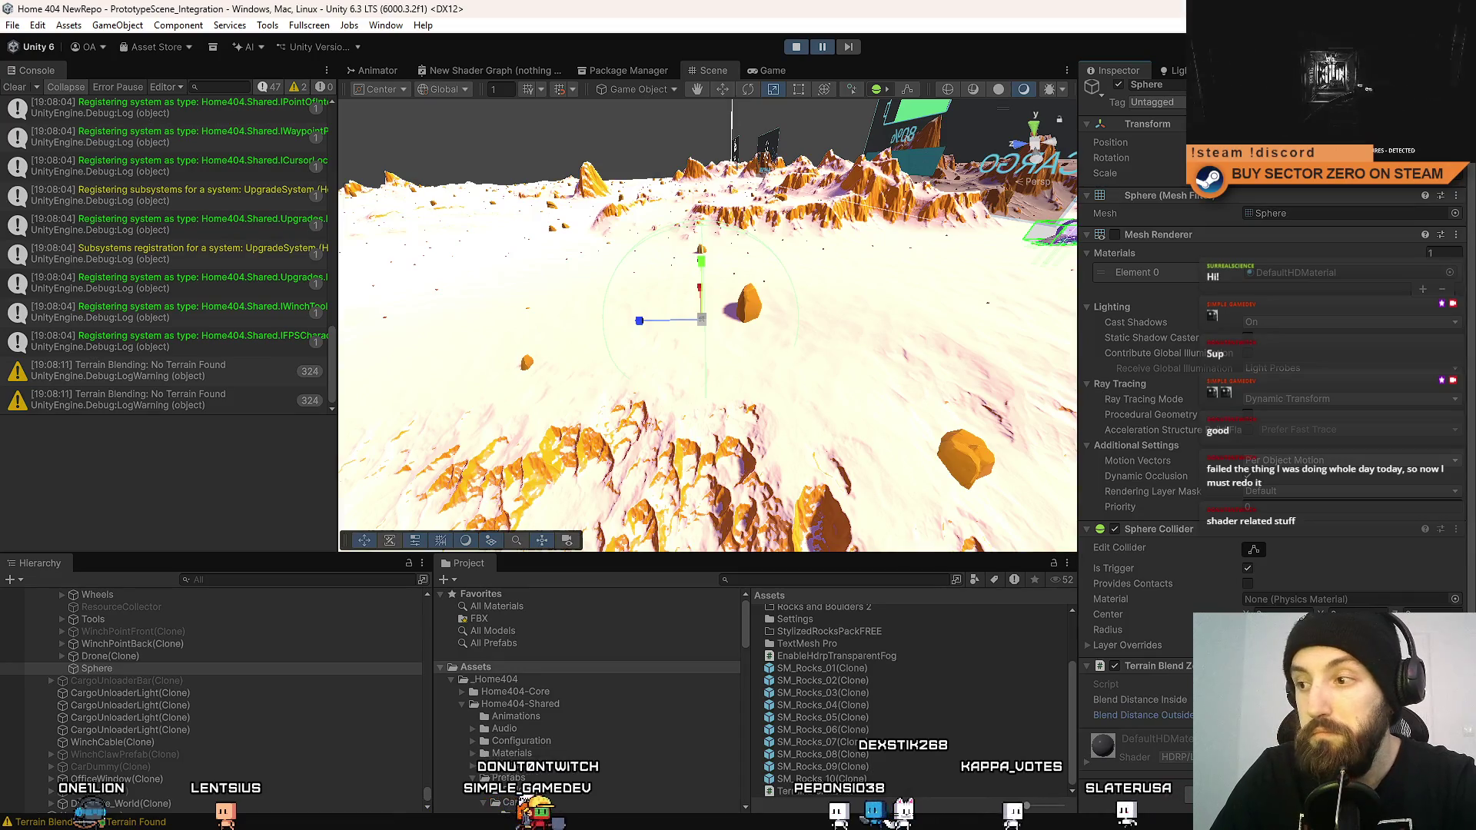
pyautogui.click(820, 46)
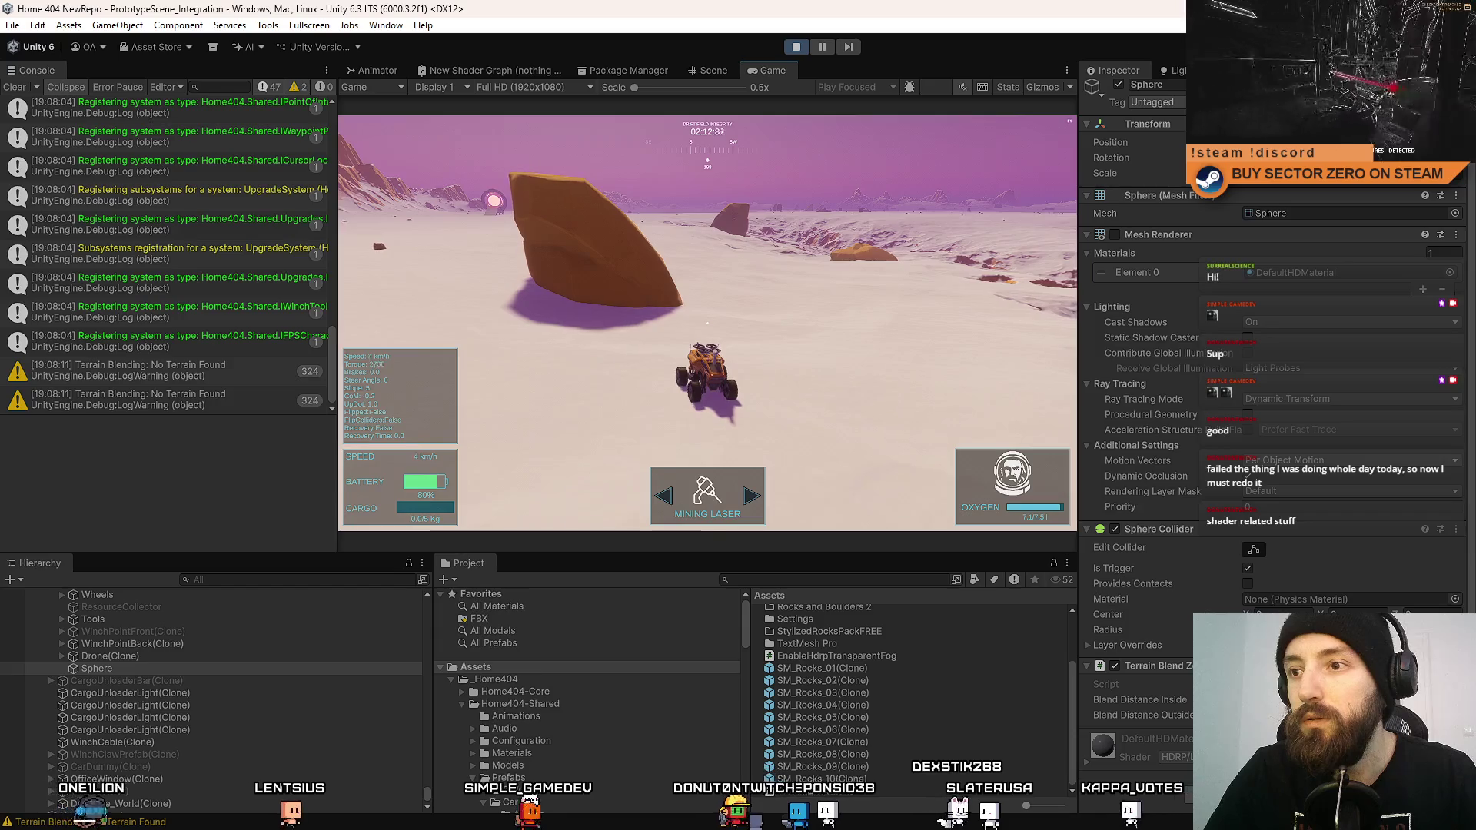
# Drive the rover with W, D and S while re-enabling the trigger sphere's Mesh Renderer, then pause.
pyautogui.press('w')
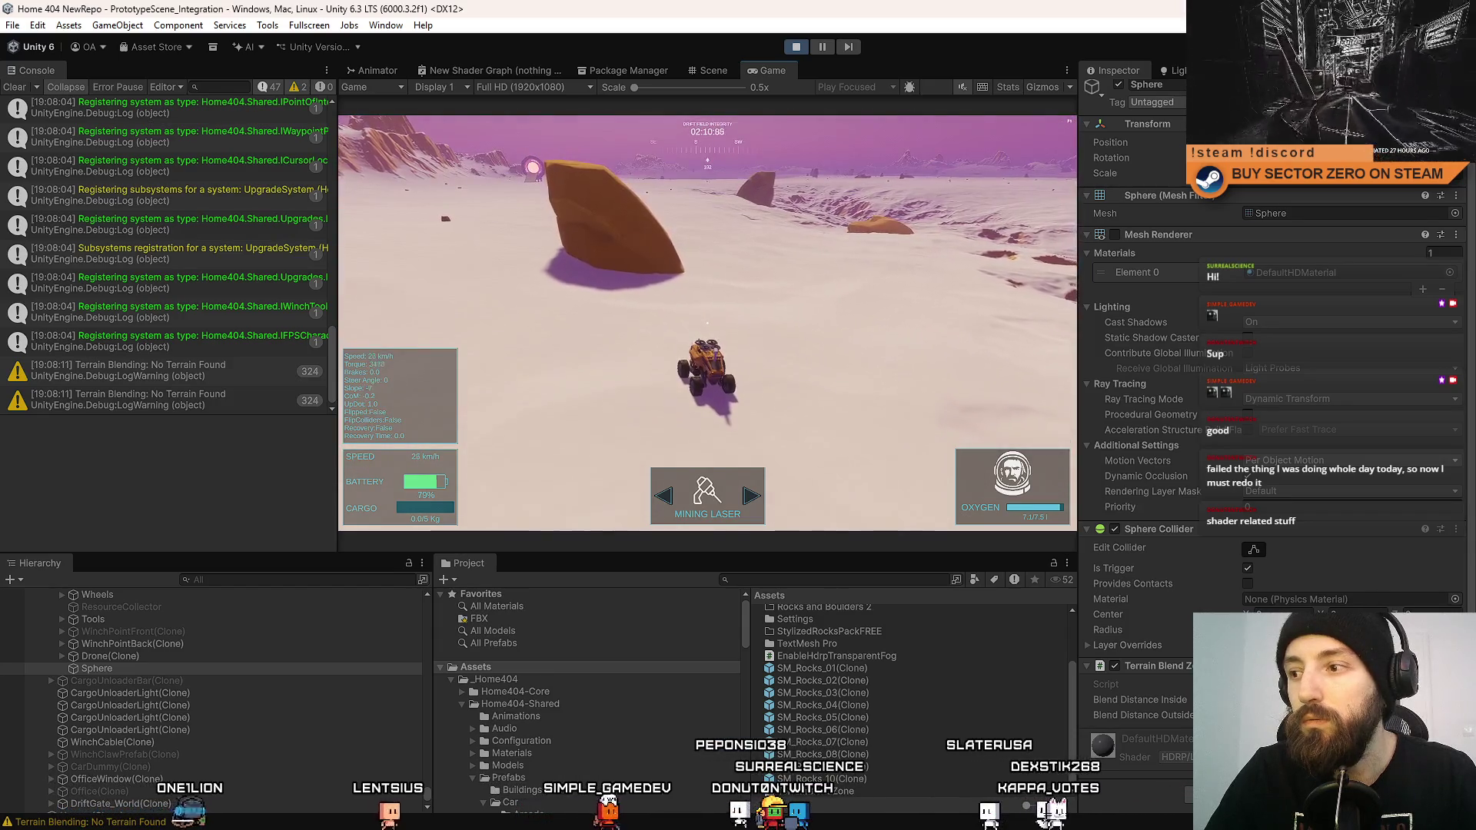
pyautogui.press('w')
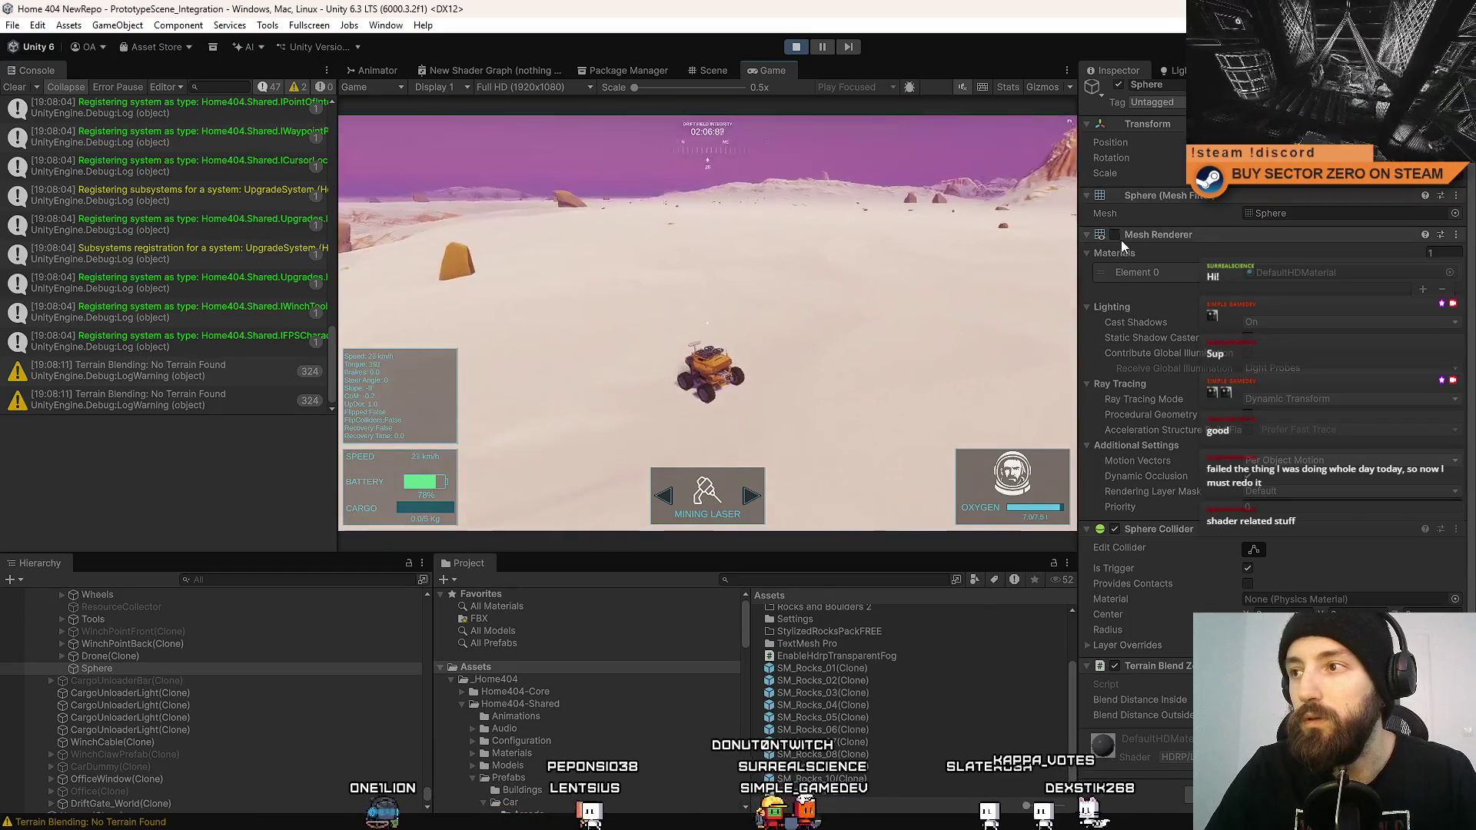
pyautogui.click(1114, 234)
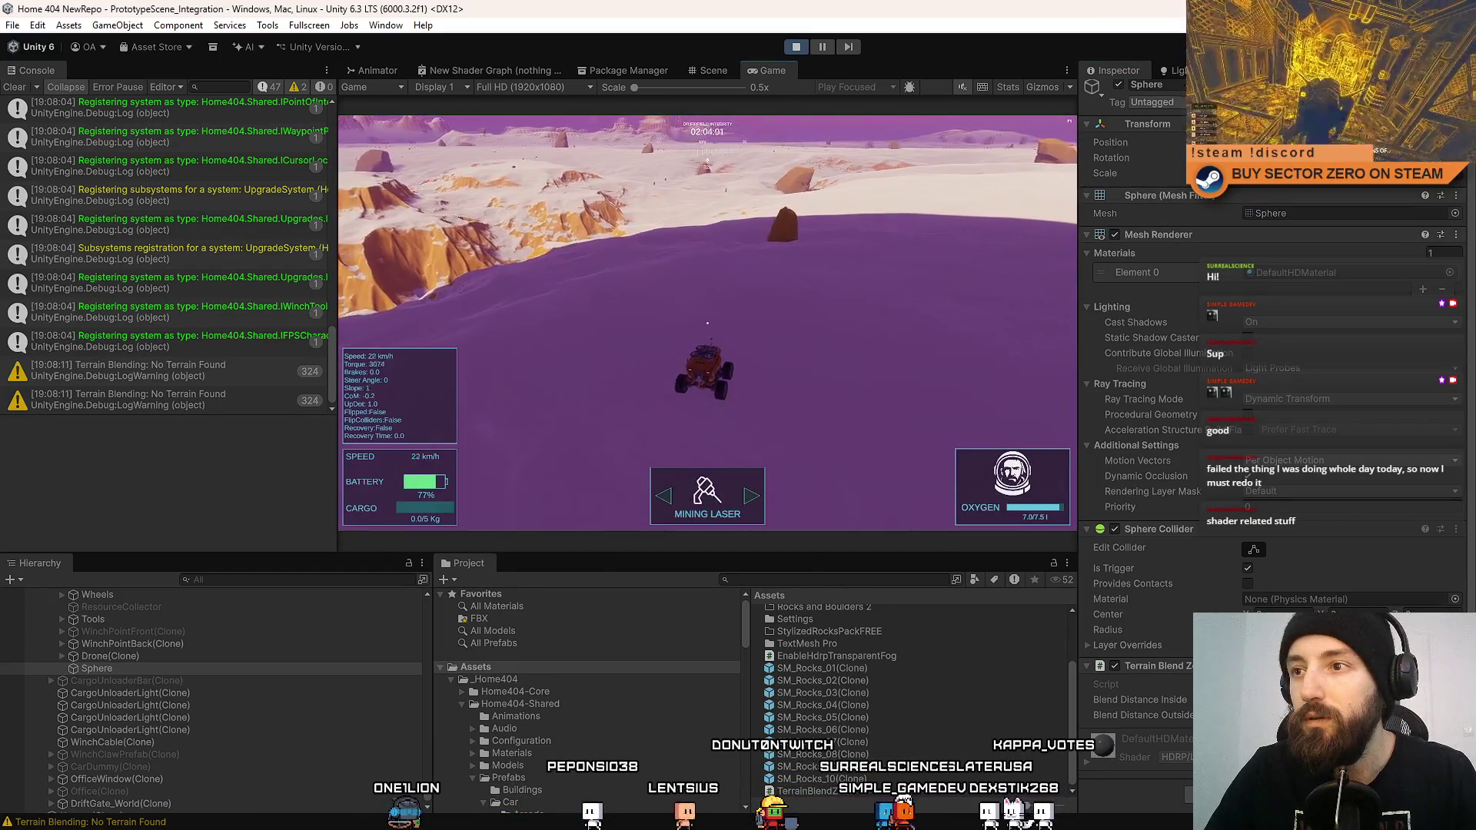
pyautogui.press('d')
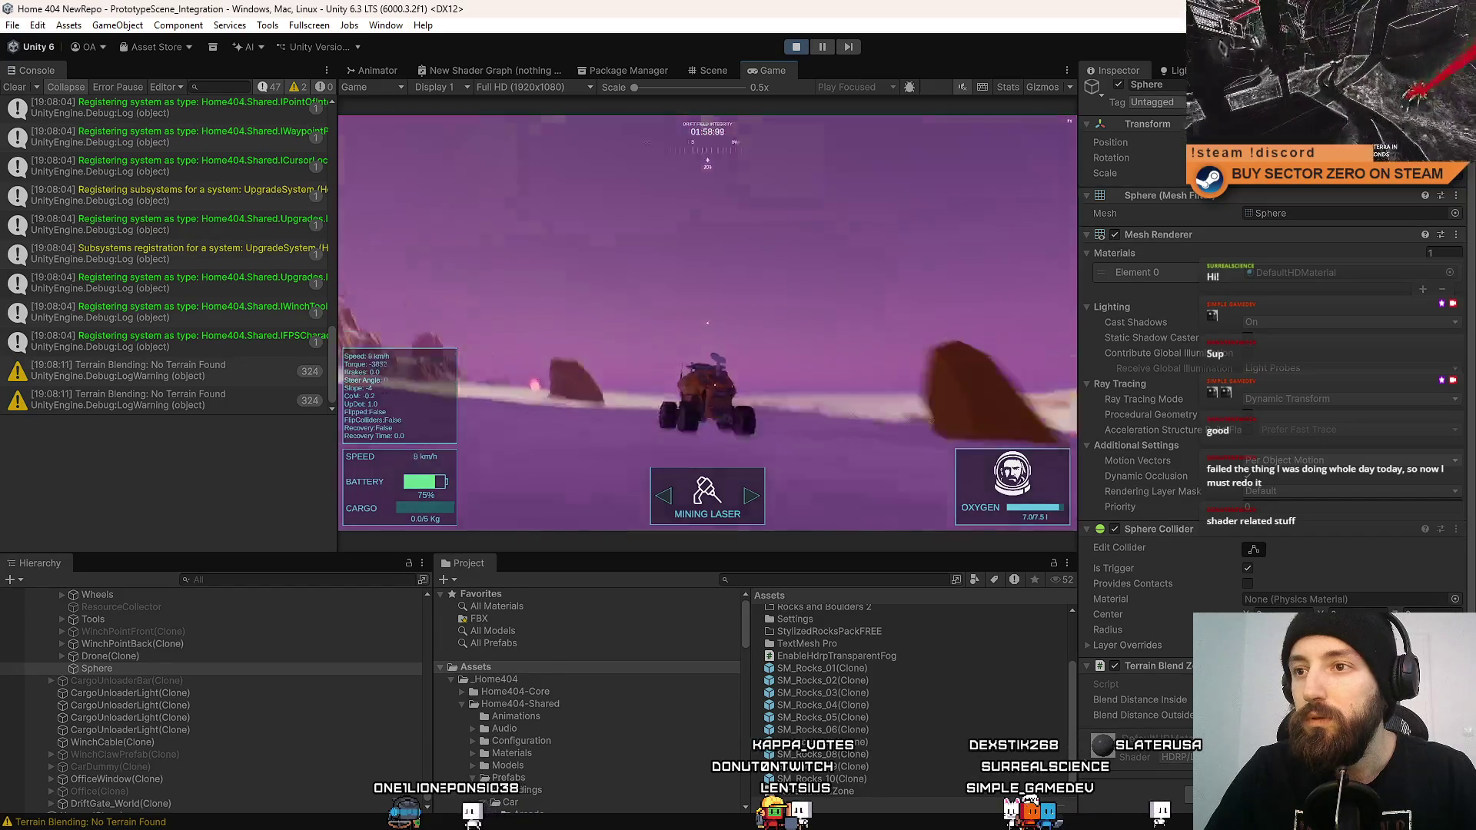
pyautogui.press('s')
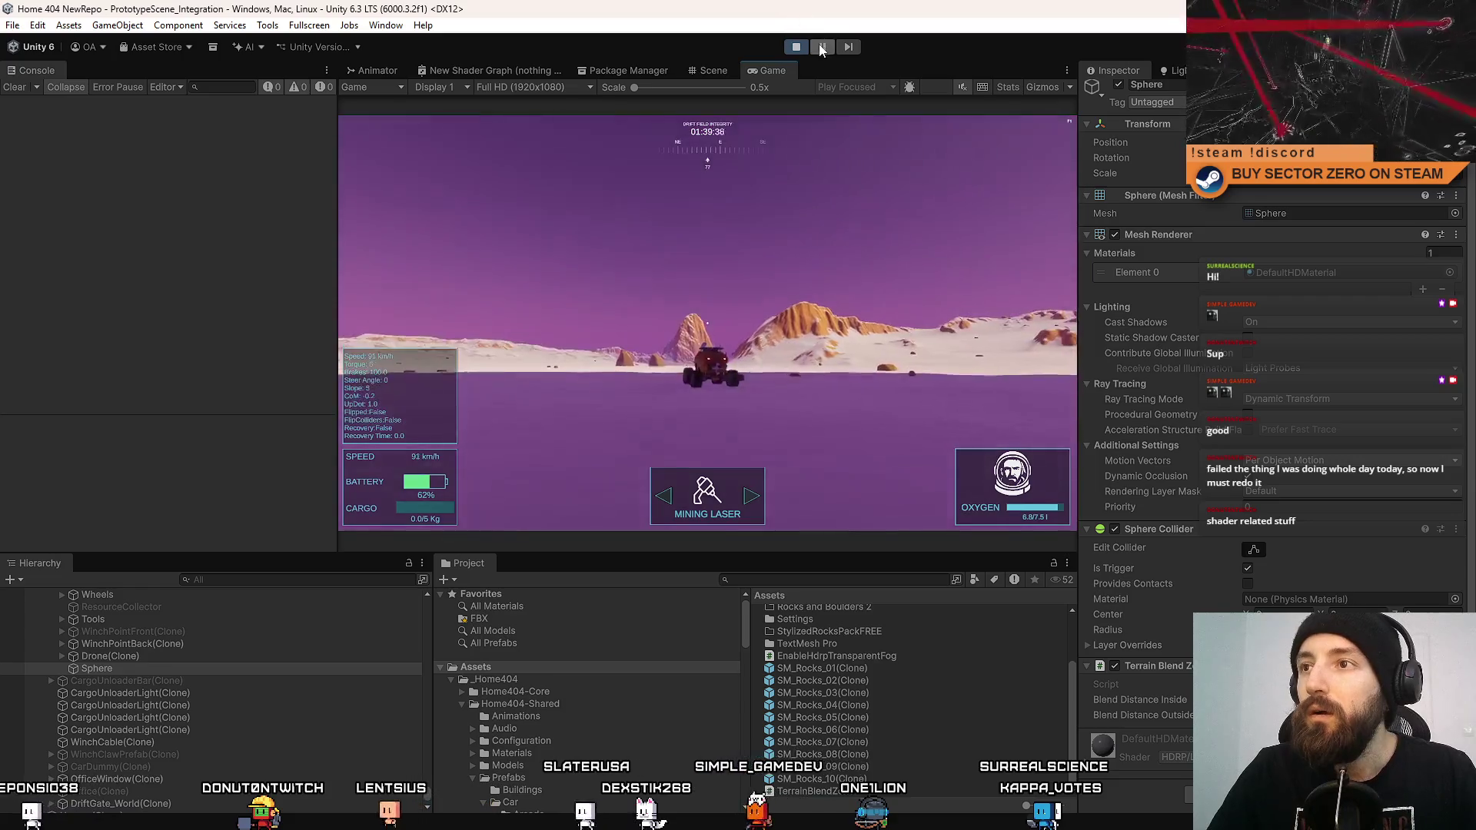
pyautogui.click(821, 47)
pyautogui.click(708, 70)
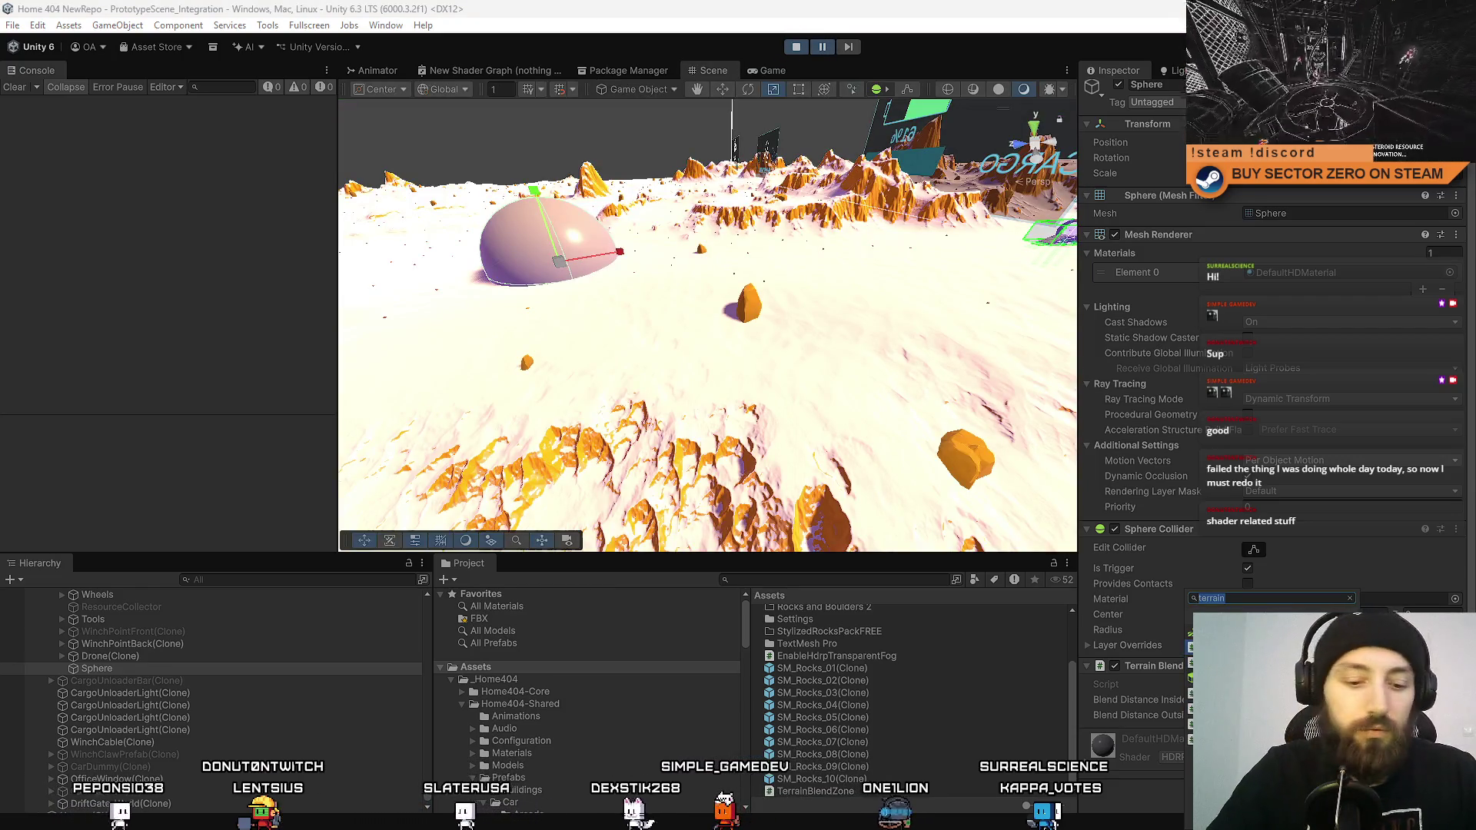
# Add a Rigidbody to the trigger sphere and unpause Play mode.
pyautogui.press('Return')
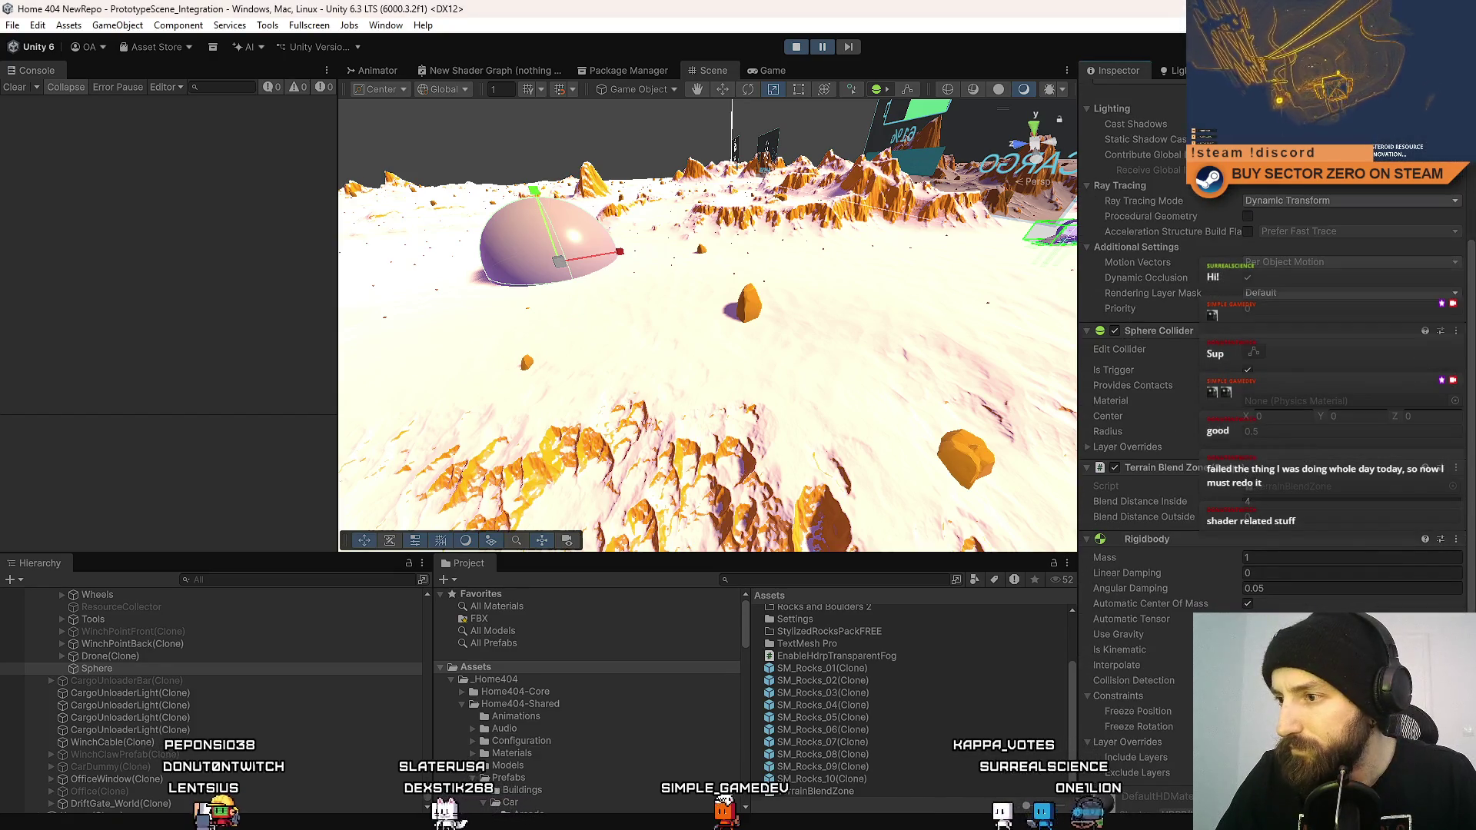
pyautogui.click(821, 46)
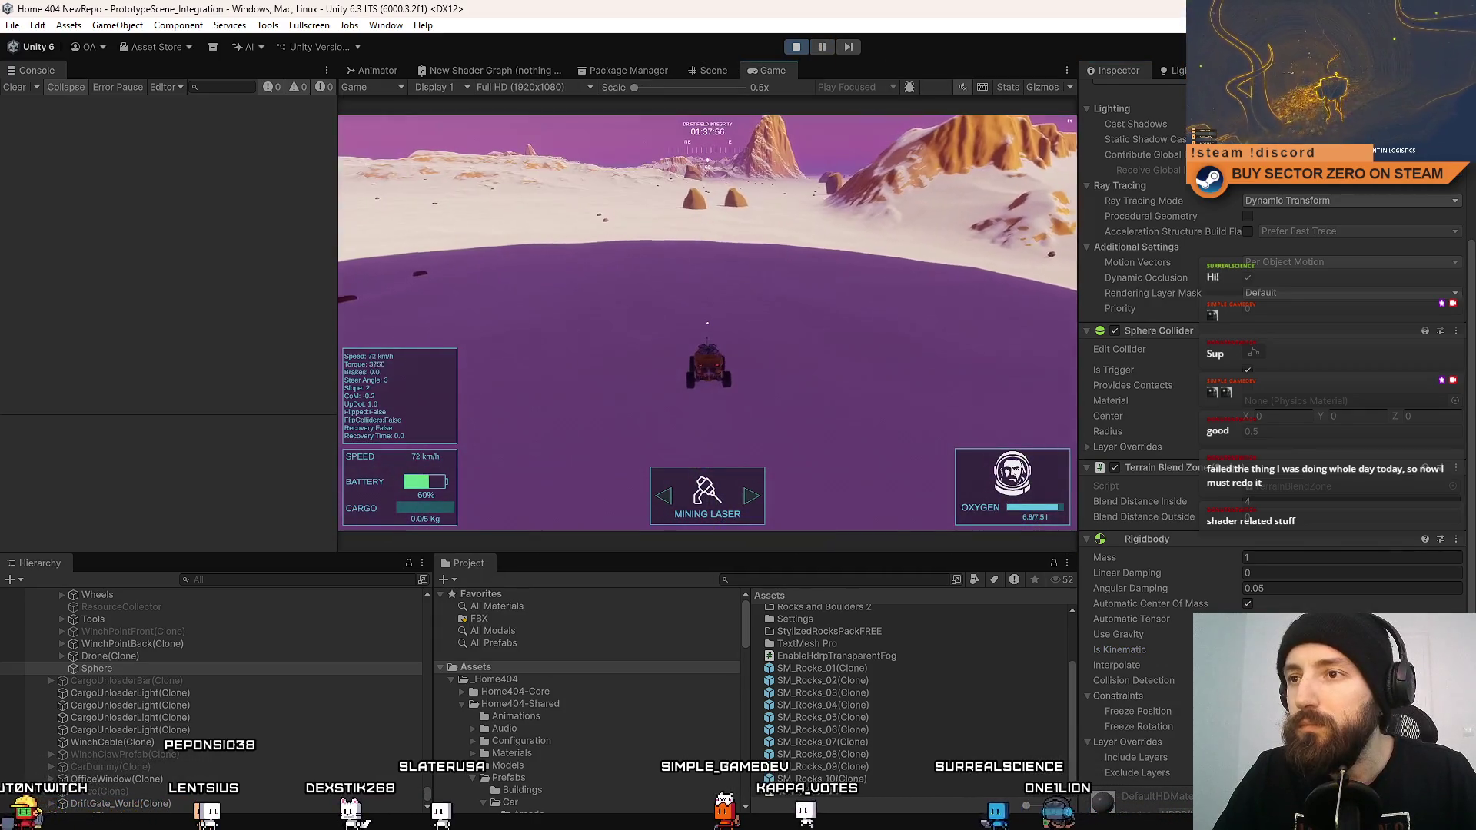
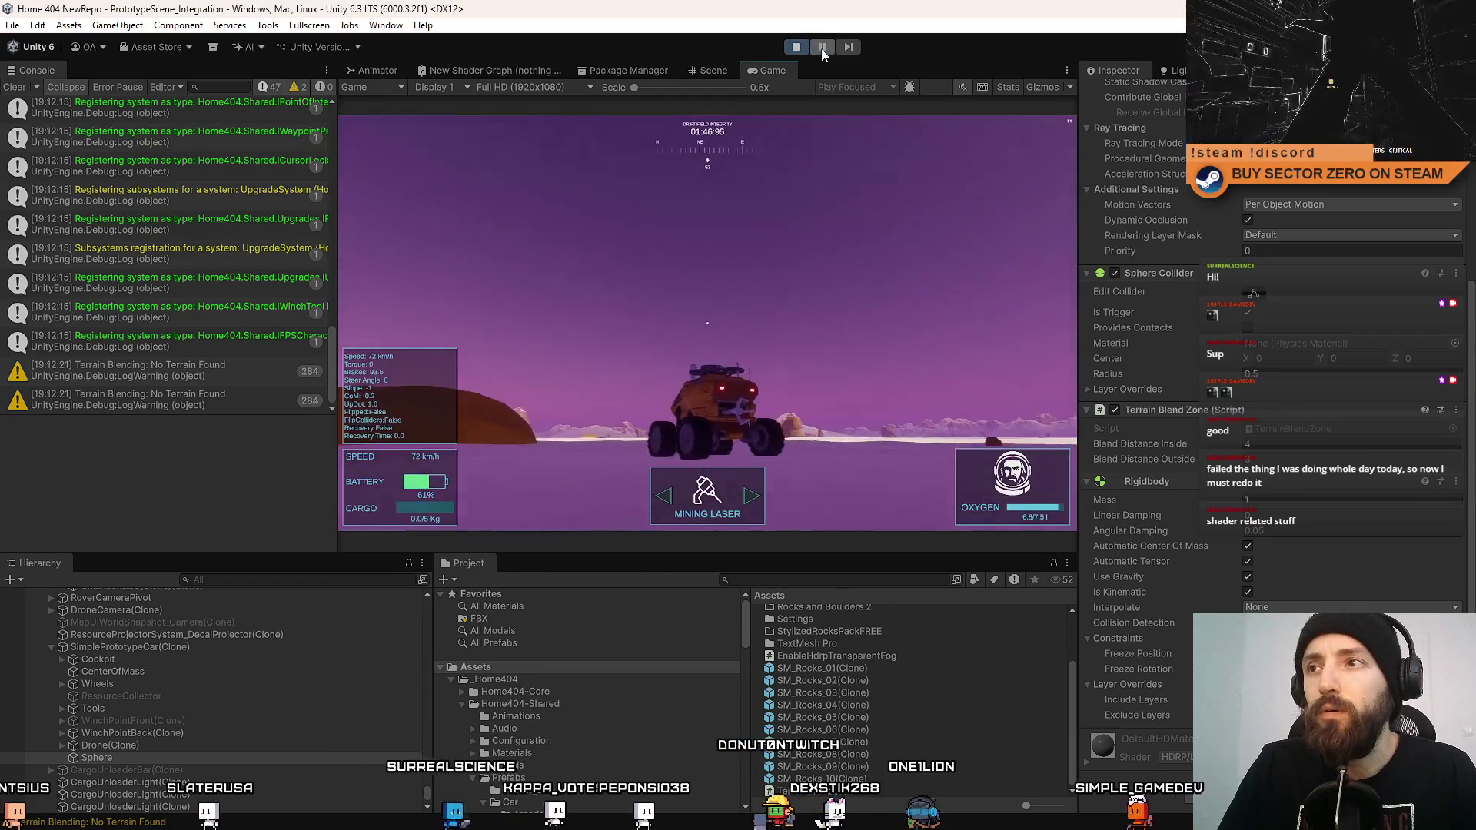
# Exit Play mode and open TerrainBlendZone.cs in Visual Studio from the Project window.
pyautogui.click(796, 47)
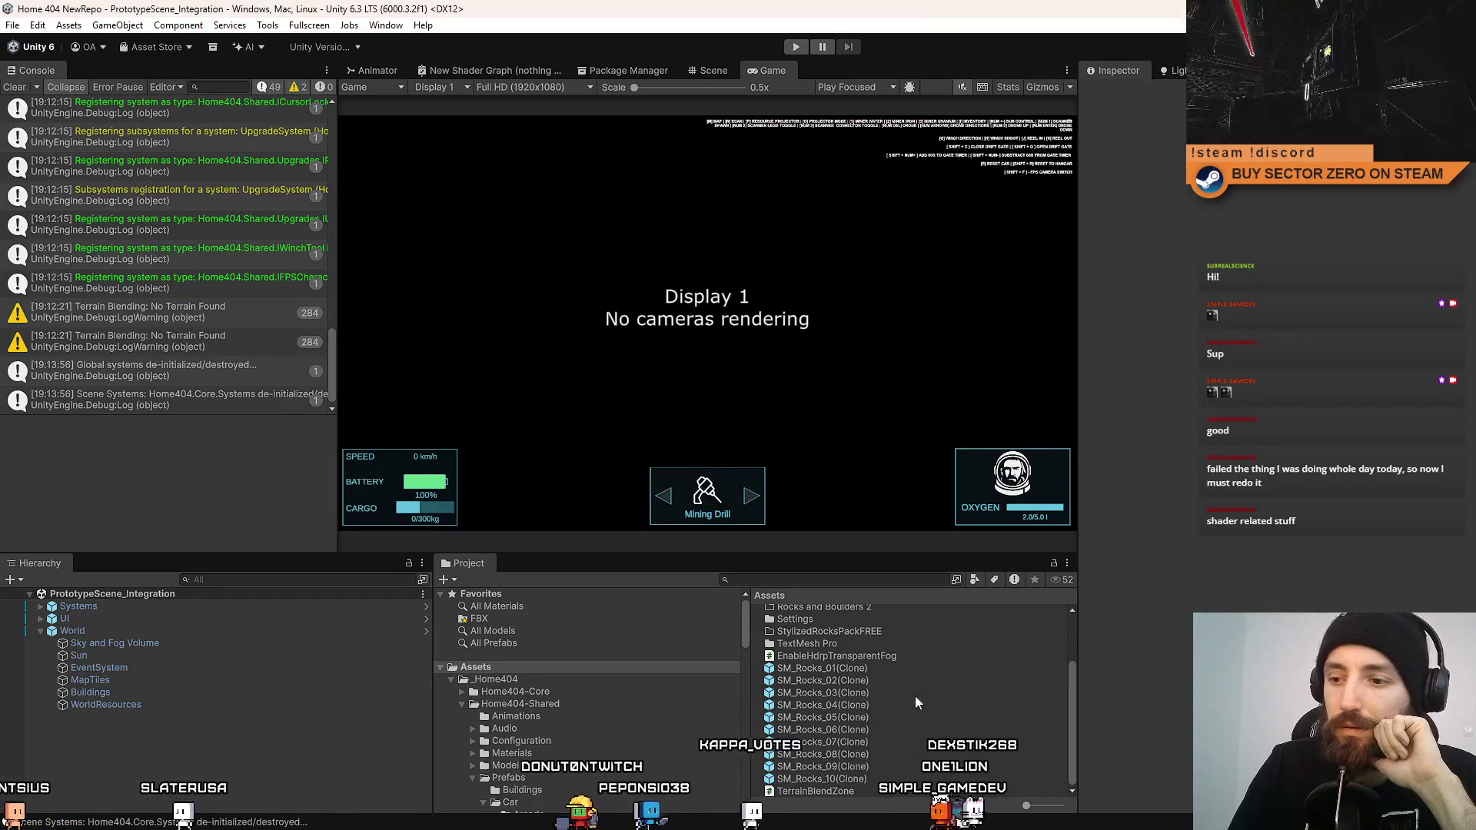
pyautogui.doubleClick(815, 790)
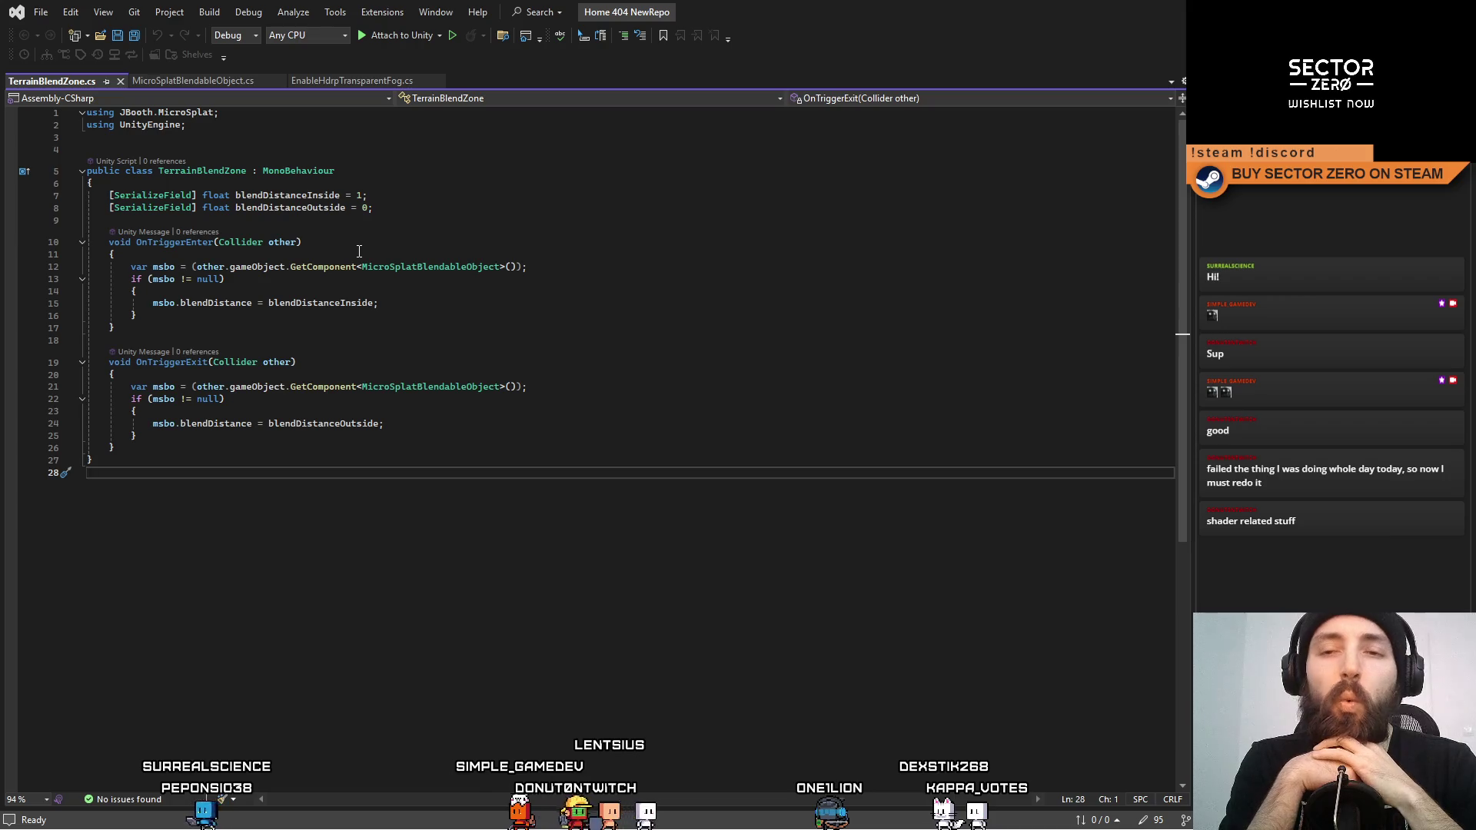
# Insert Debug.Log(other); as OnTriggerEnter's first line, save the script, and return to Unity.
pyautogui.click(284, 242)
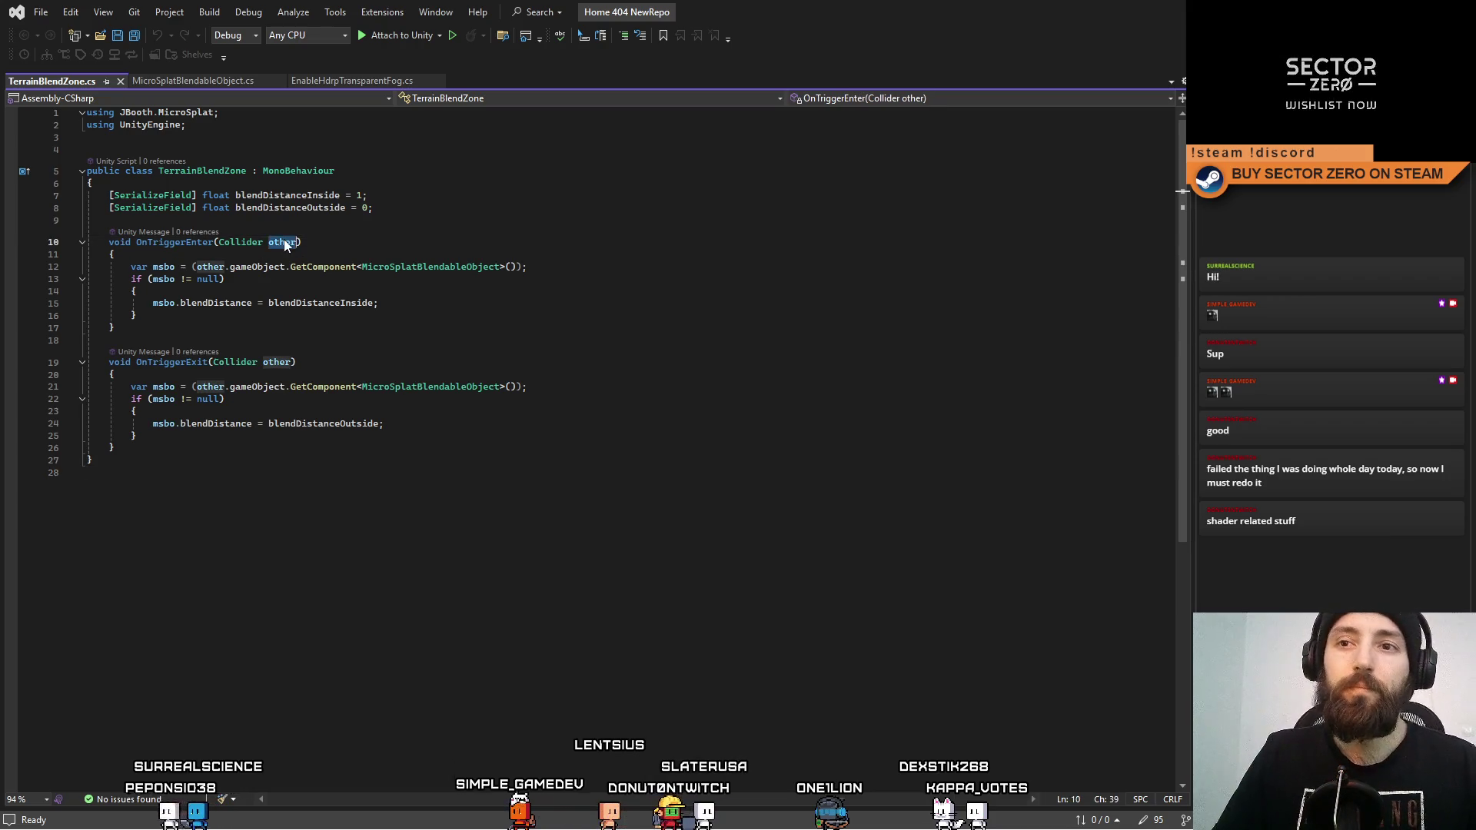
pyautogui.click(238, 254)
pyautogui.press('Return')
pyautogui.write('Debug')
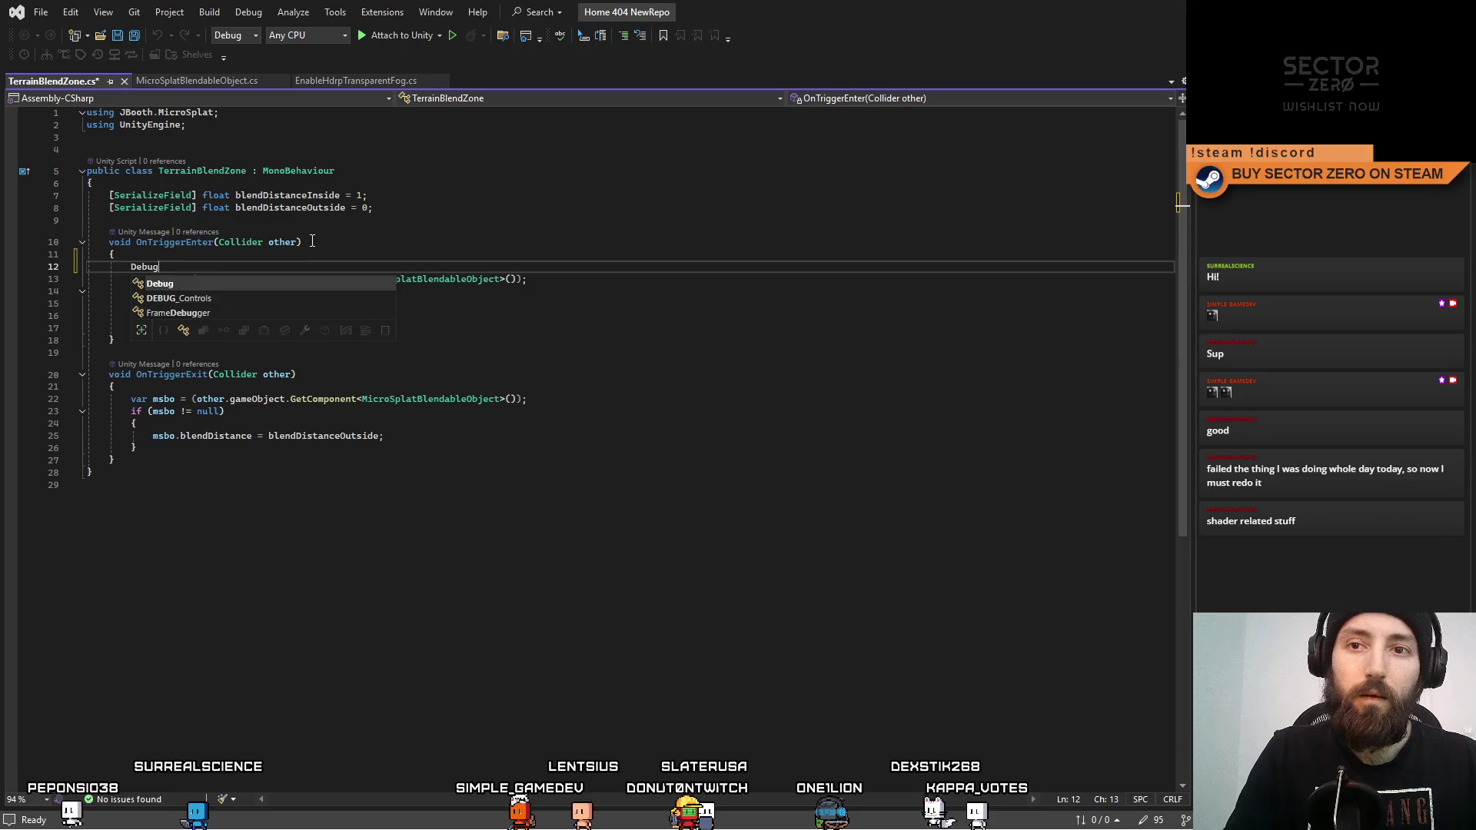
pyautogui.write('.Log(other')
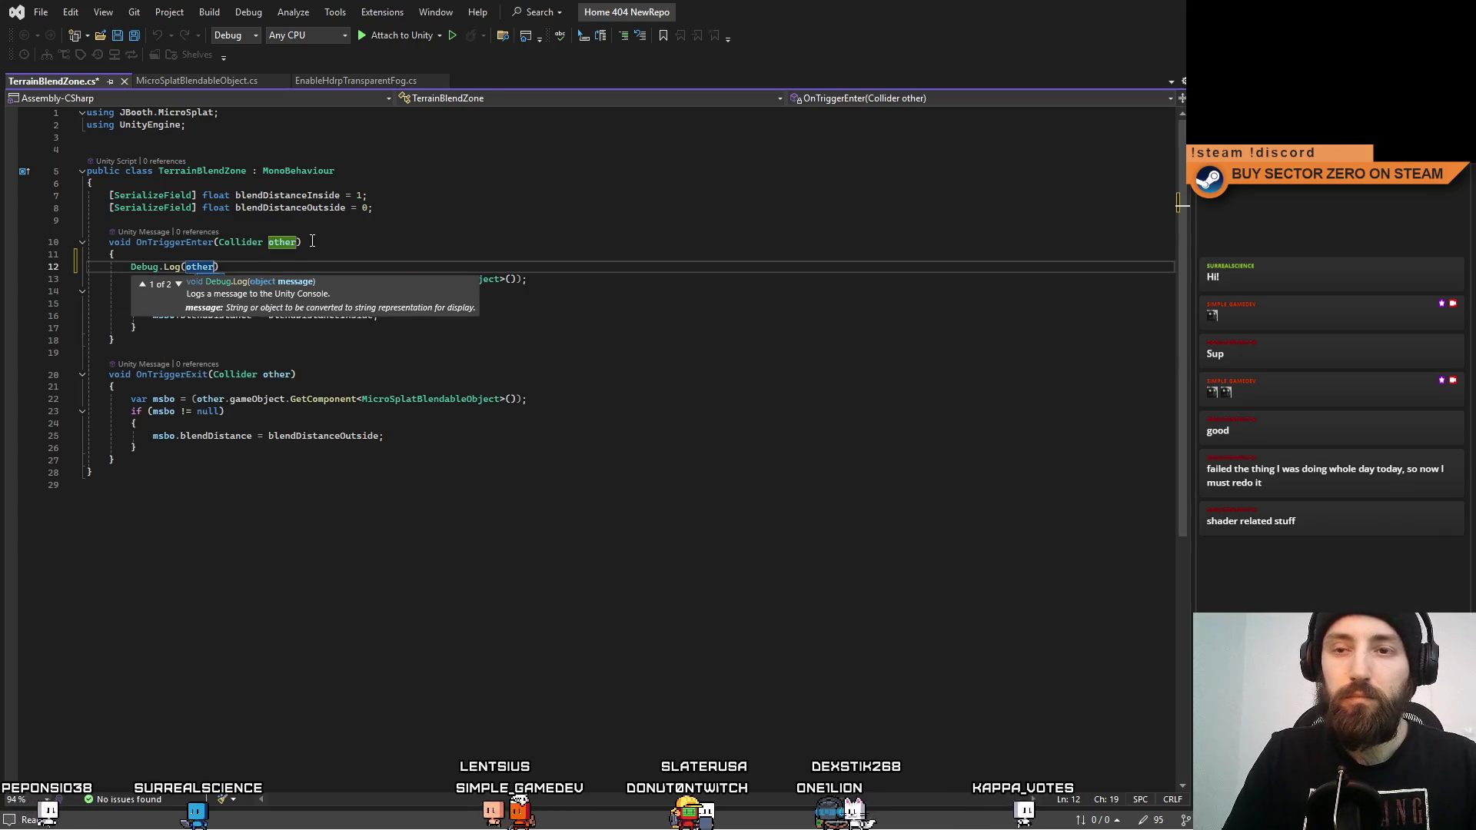
pyautogui.press('Tab')
pyautogui.write(');')
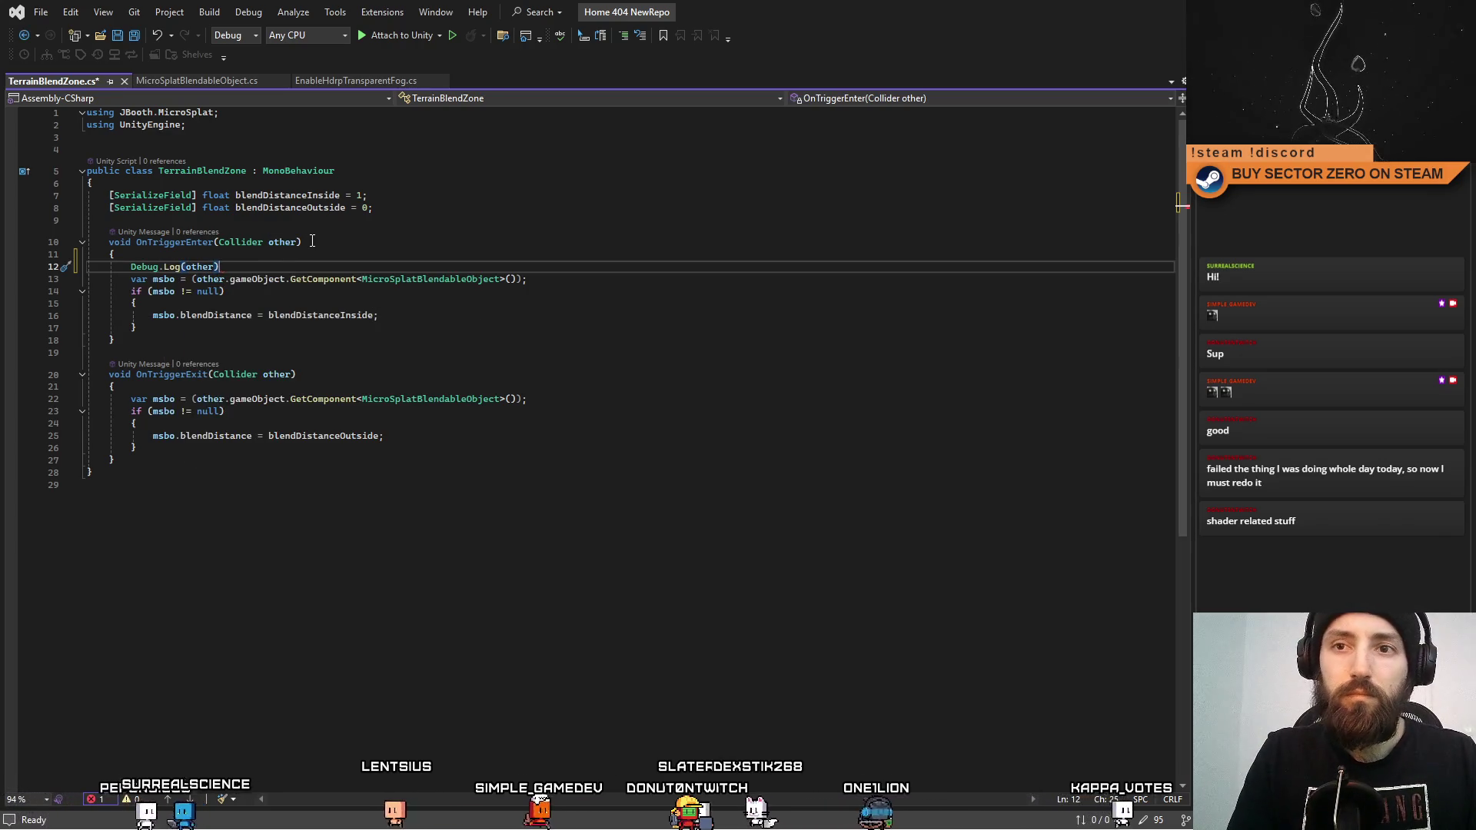
pyautogui.hotkey('ctrl', 's')
pyautogui.press('Down')
pyautogui.press('Down')
pyautogui.press('Down')
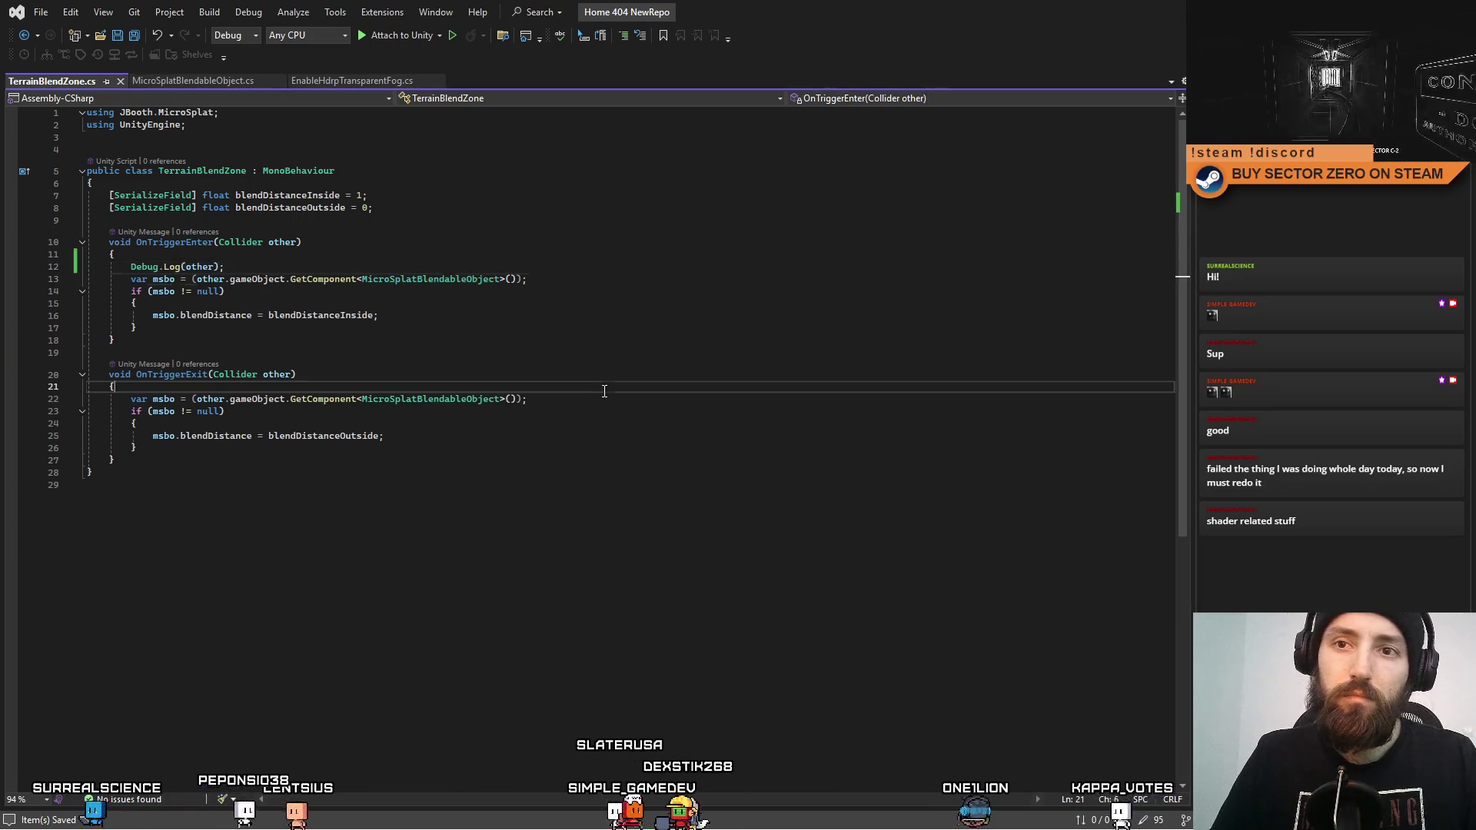
pyautogui.hotkey('alt', 'Tab')
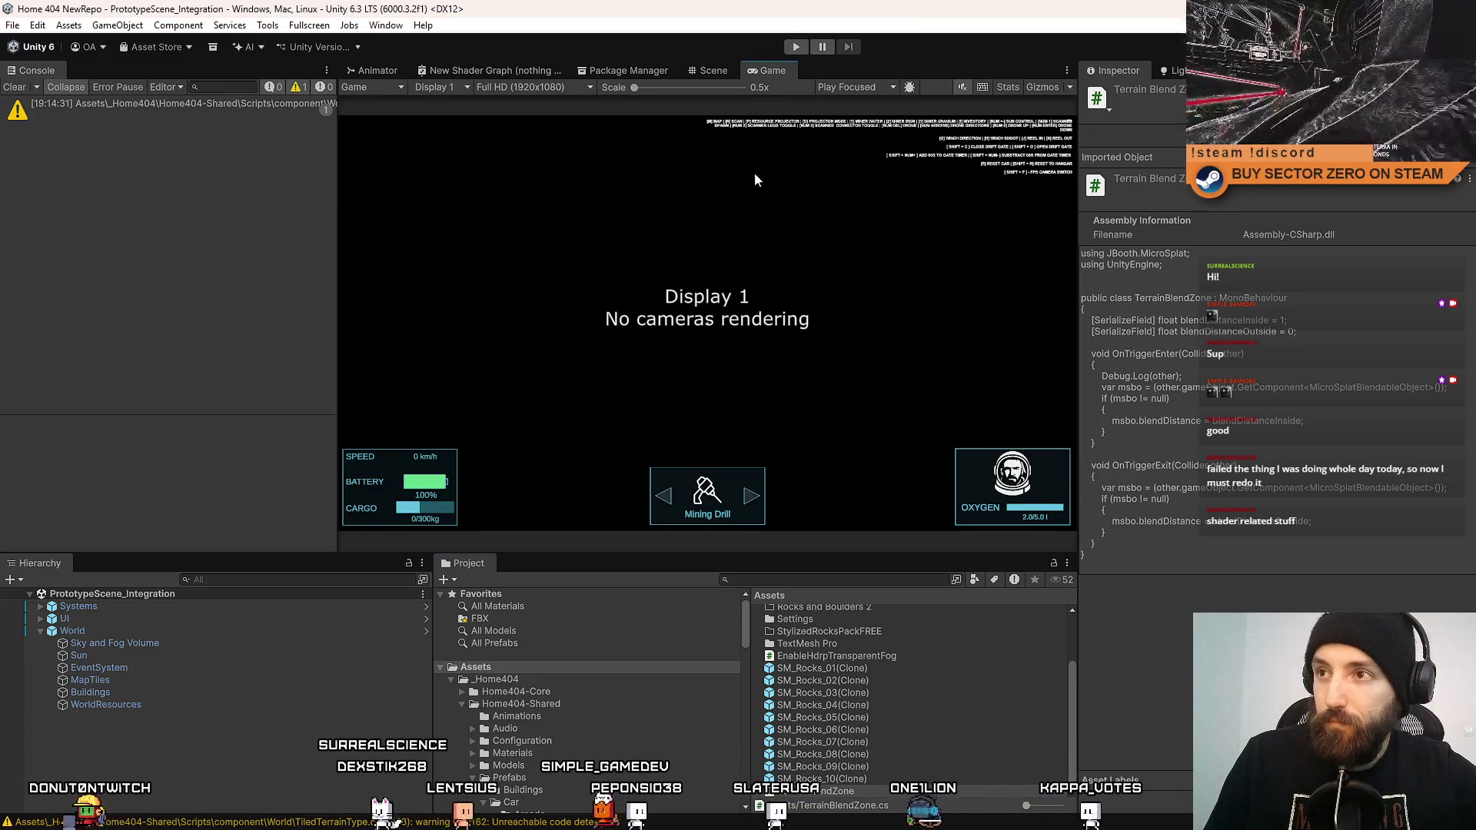
# Play the game, drive the rover out of the tunnel toward the rocks, and view the Scene.
pyautogui.click(792, 50)
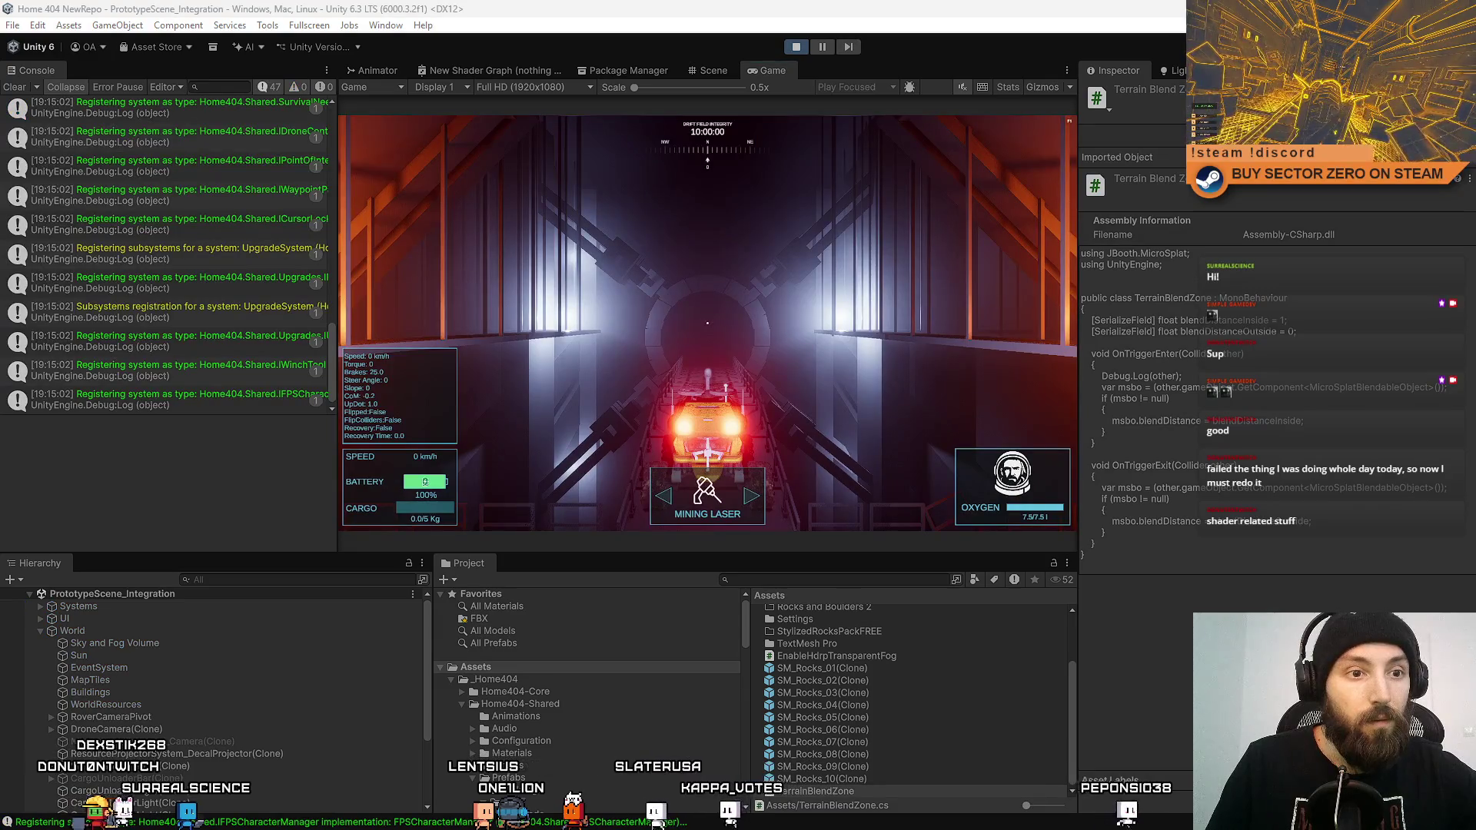
pyautogui.press('w')
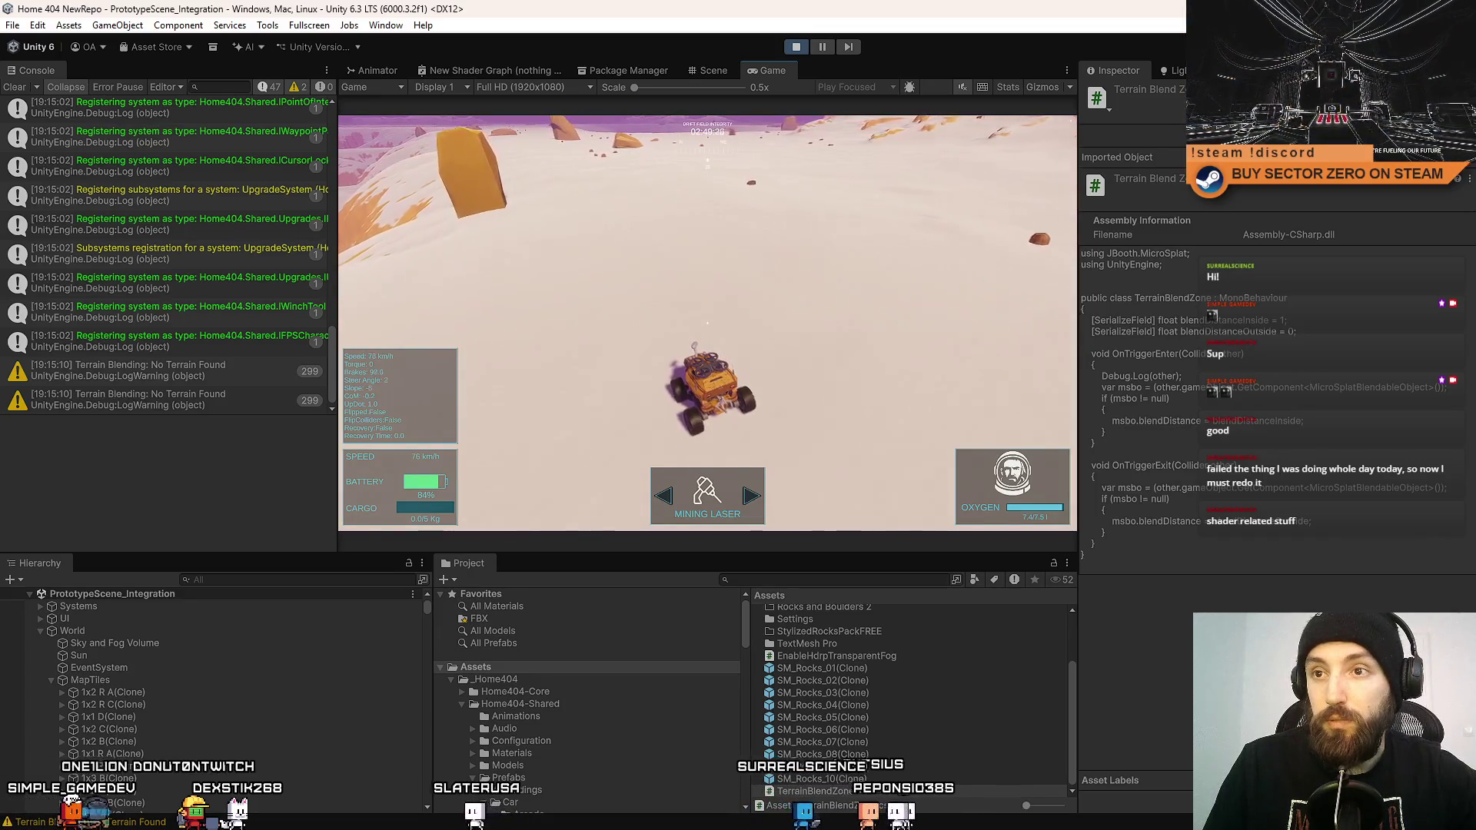
pyautogui.press('Escape')
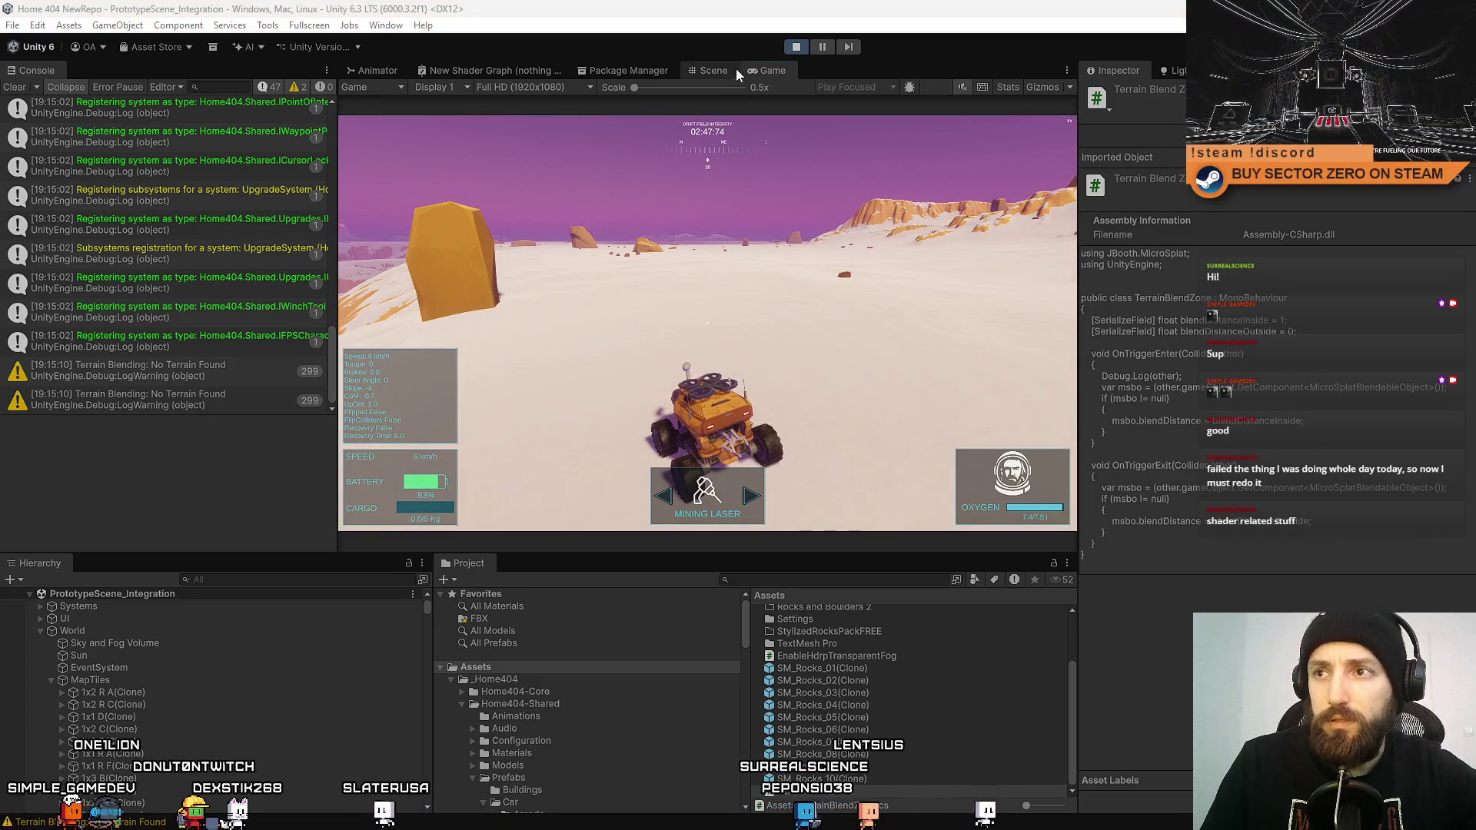
pyautogui.click(726, 69)
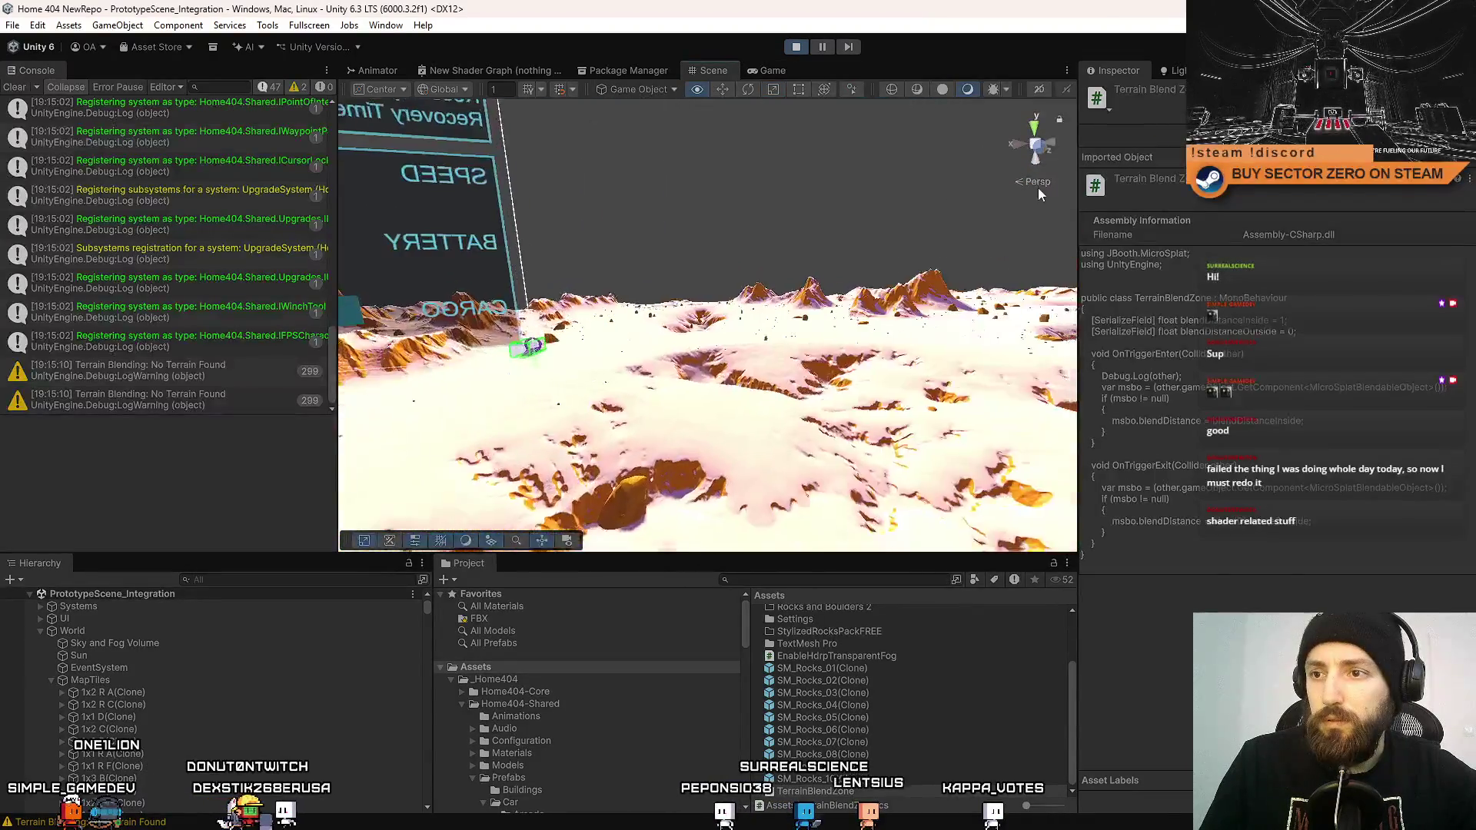
# Select a rock on the terrain and set its Micro Splat Blend Distance to 4.
pyautogui.click(572, 288)
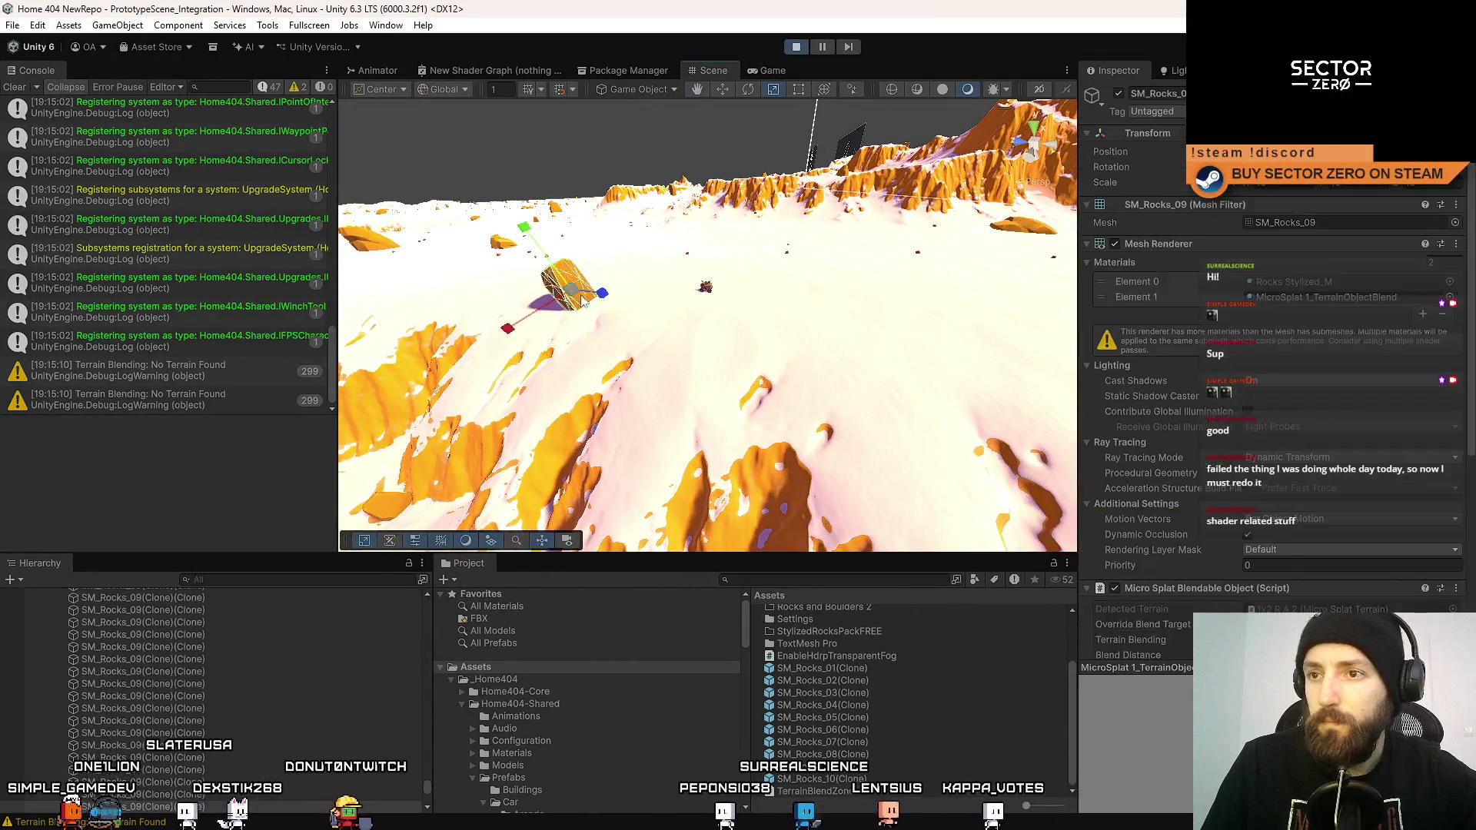
pyautogui.scroll(-5, 1268, 384)
pyautogui.moveTo(876, 231)
pyautogui.mouseDown()
pyautogui.moveTo(865, 182)
pyautogui.moveTo(791, 323)
pyautogui.mouseUp()
pyautogui.click(761, 300)
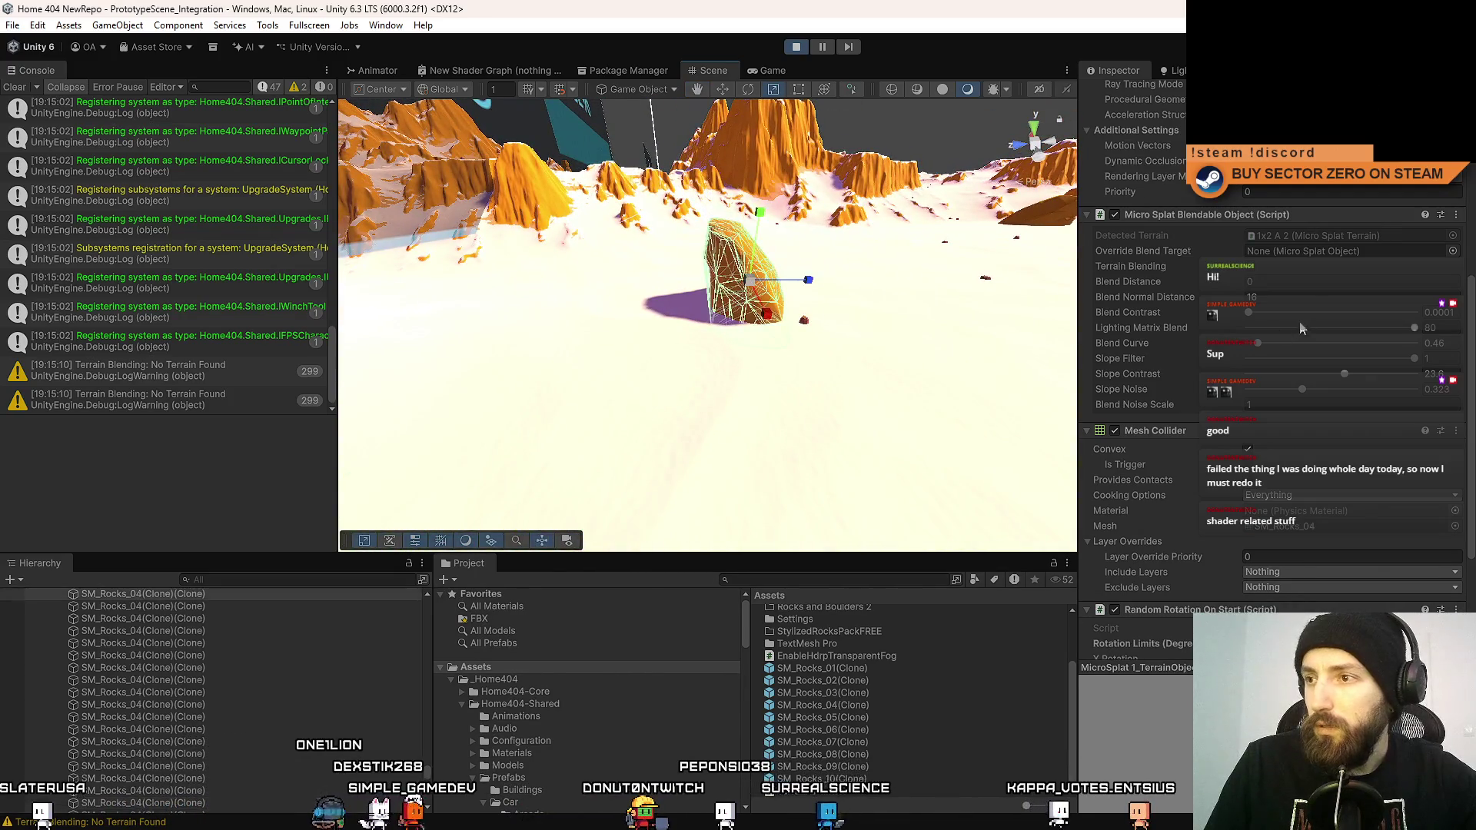
pyautogui.click(1279, 281)
pyautogui.write('4')
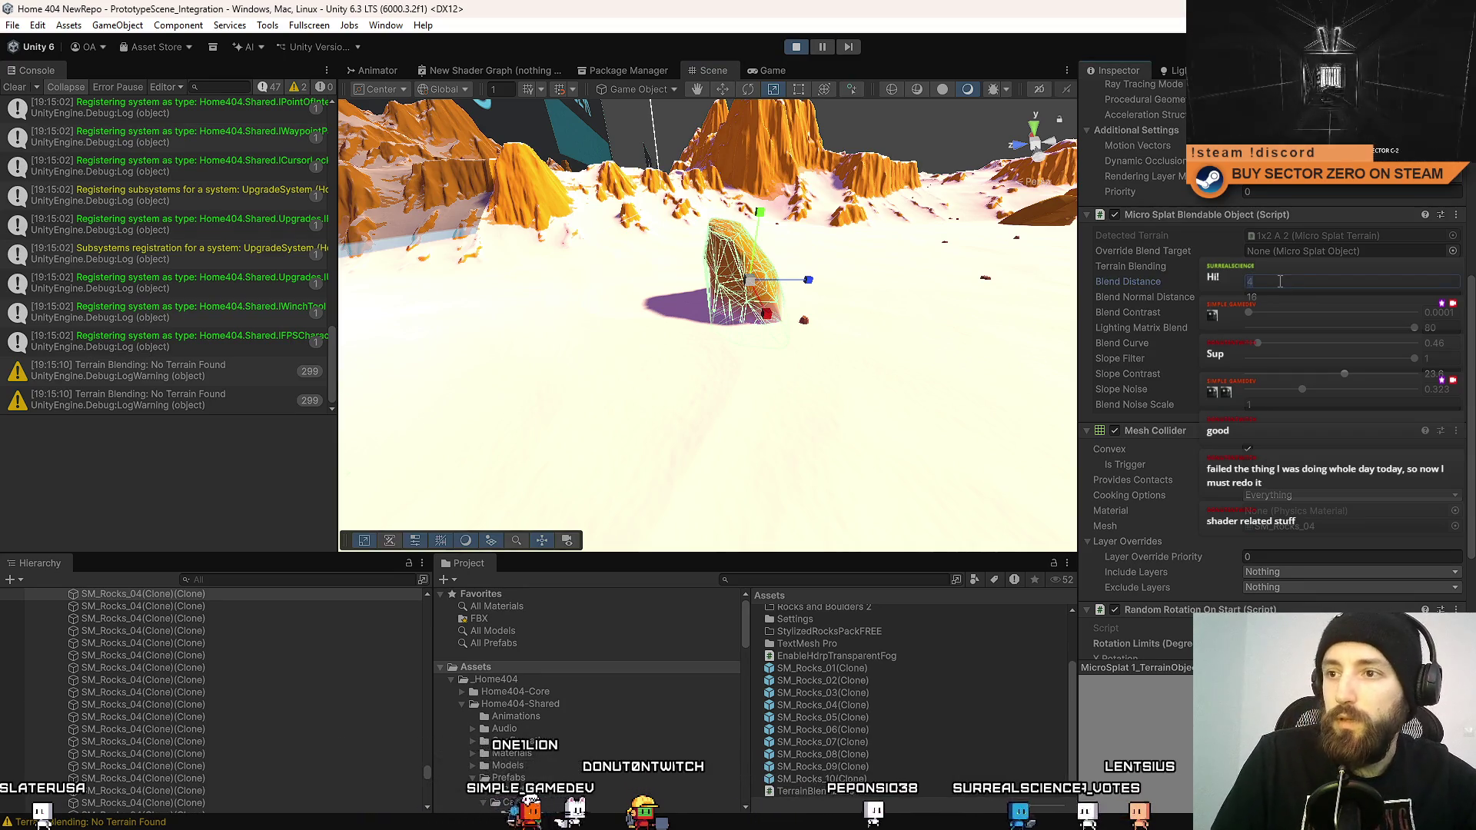
# Select the rock near the view centre and orbit down to look at it.
pyautogui.click(764, 405)
pyautogui.moveTo(764, 405)
pyautogui.mouseDown()
pyautogui.moveTo(833, 372)
pyautogui.moveTo(789, 382)
pyautogui.mouseUp()
pyautogui.click(745, 336)
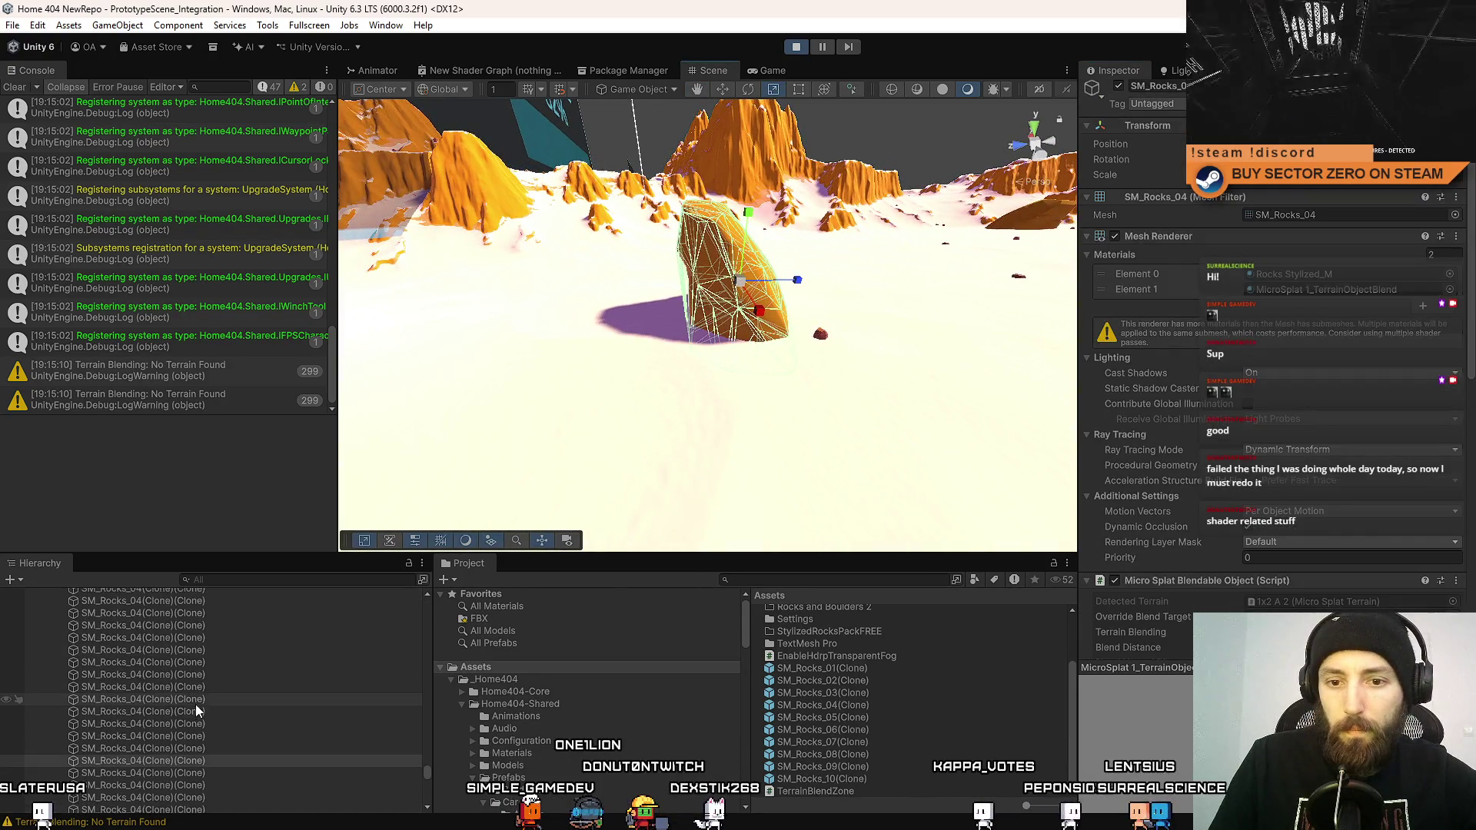
pyautogui.scroll(-3, 1364, 405)
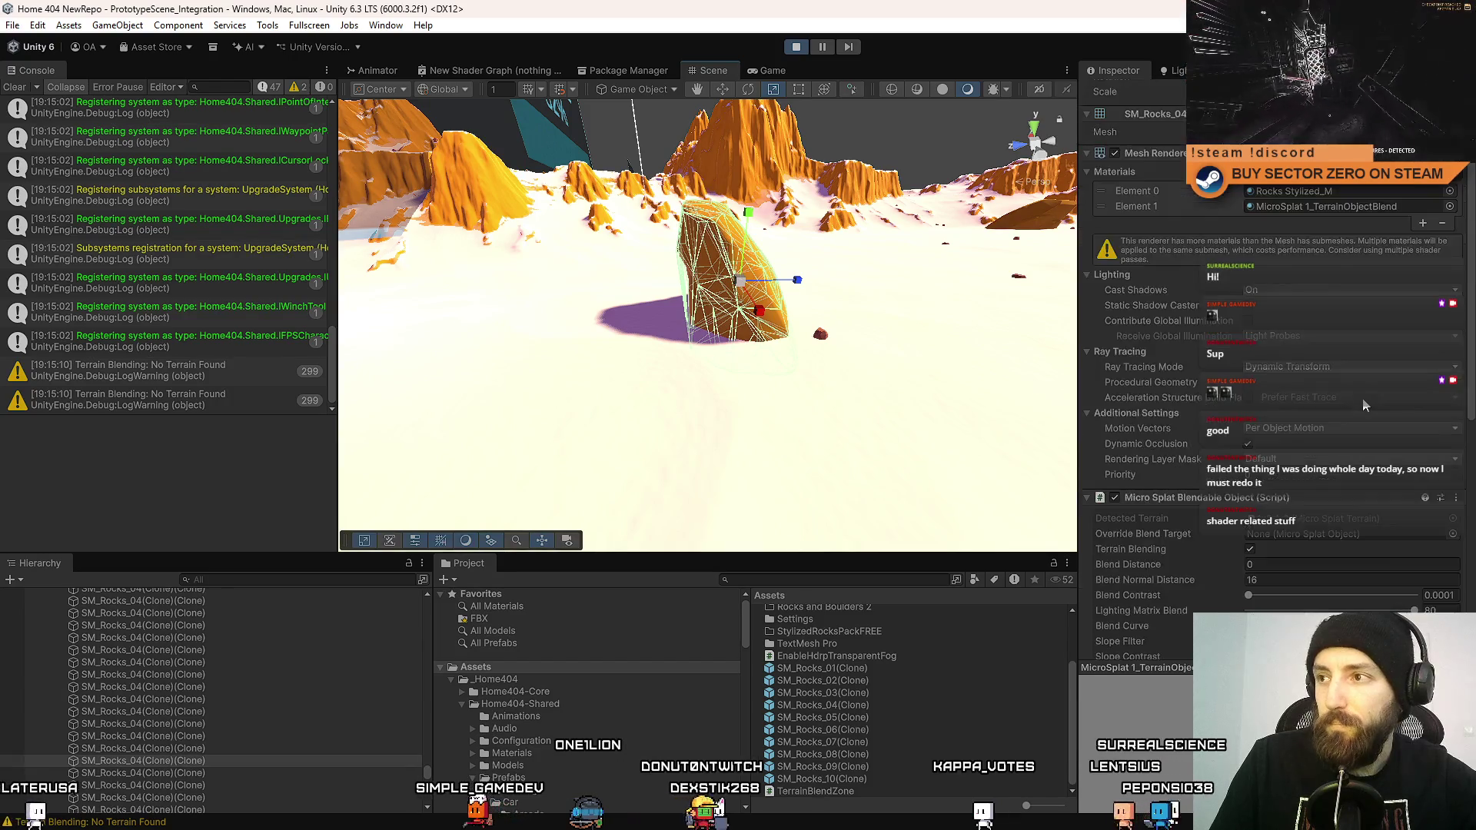
pyautogui.scroll(-5, 1364, 405)
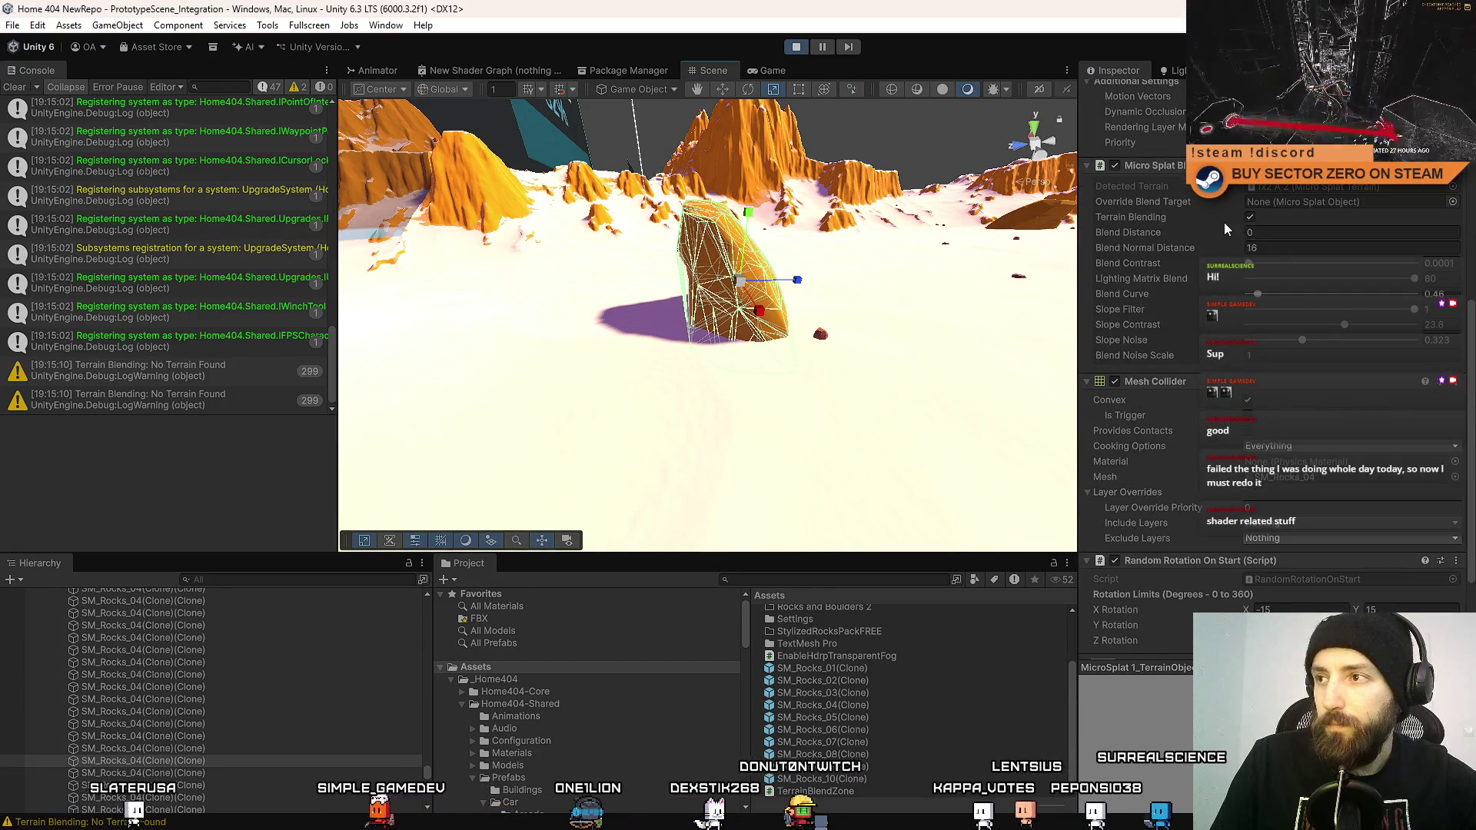
pyautogui.moveTo(736, 369)
pyautogui.mouseDown()
pyautogui.moveTo(739, 344)
pyautogui.moveTo(638, 325)
pyautogui.mouseUp()
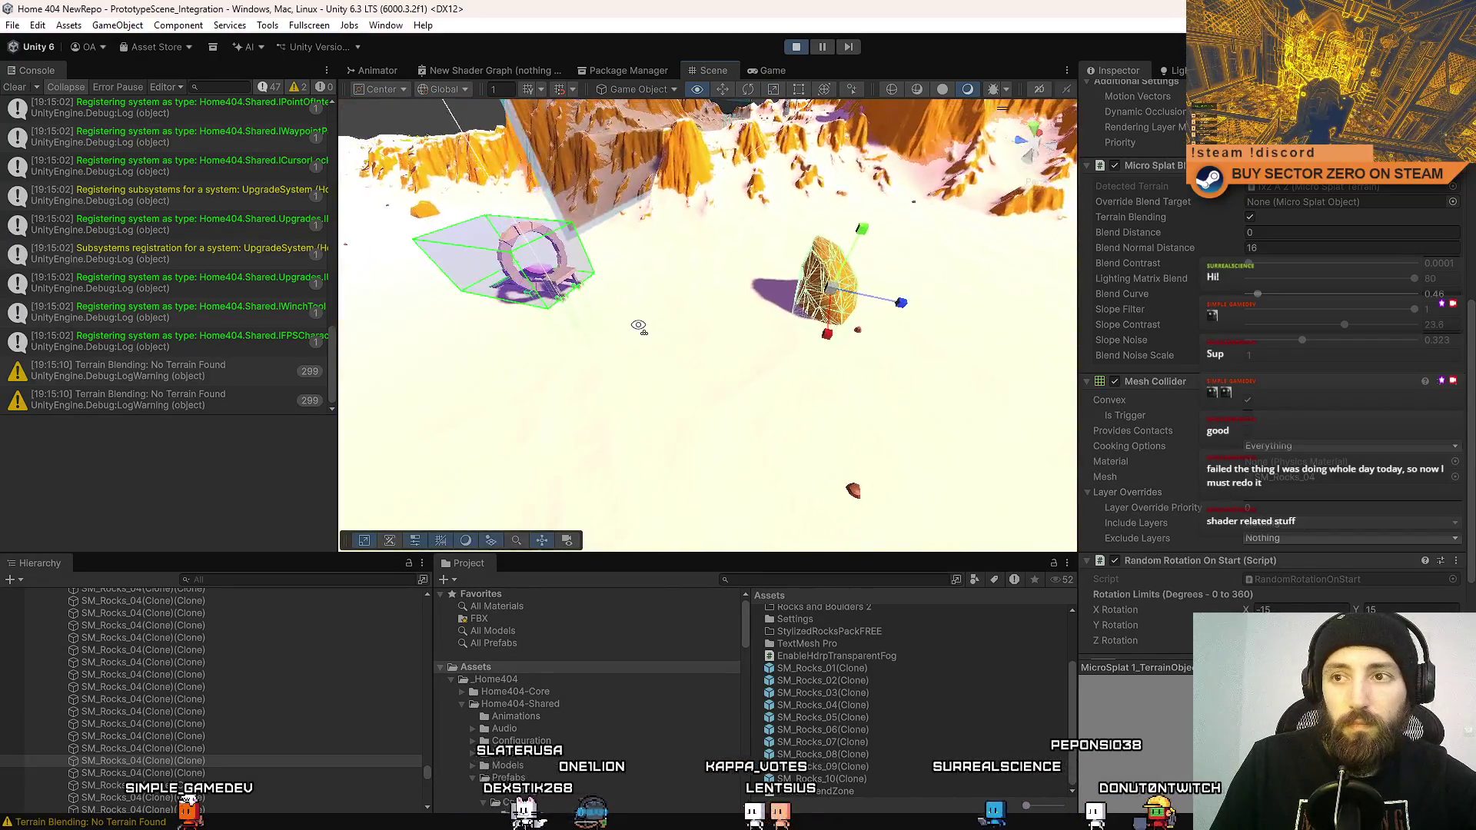
pyautogui.click(118, 25)
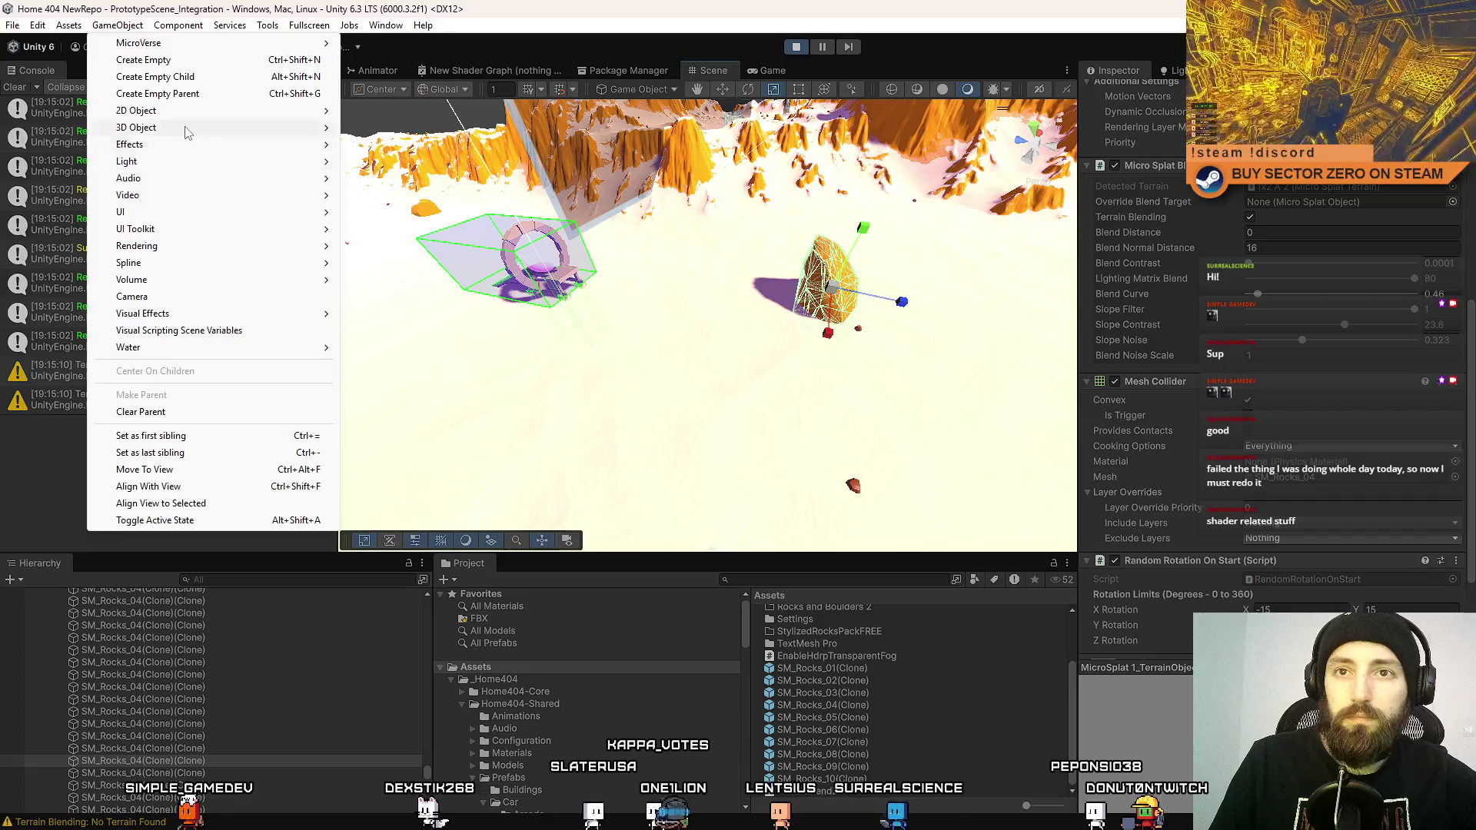
# Create a sphere named 'ww', scale it up, and give it a Rigidbody.
pyautogui.moveTo(184, 131)
pyautogui.click(377, 145)
pyautogui.write('ww')
pyautogui.press('Return')
pyautogui.press('w')
pyautogui.moveTo(722, 311)
pyautogui.mouseDown()
pyautogui.moveTo(662, 200)
pyautogui.moveTo(846, 192)
pyautogui.moveTo(1085, 133)
pyautogui.mouseUp()
pyautogui.press('r')
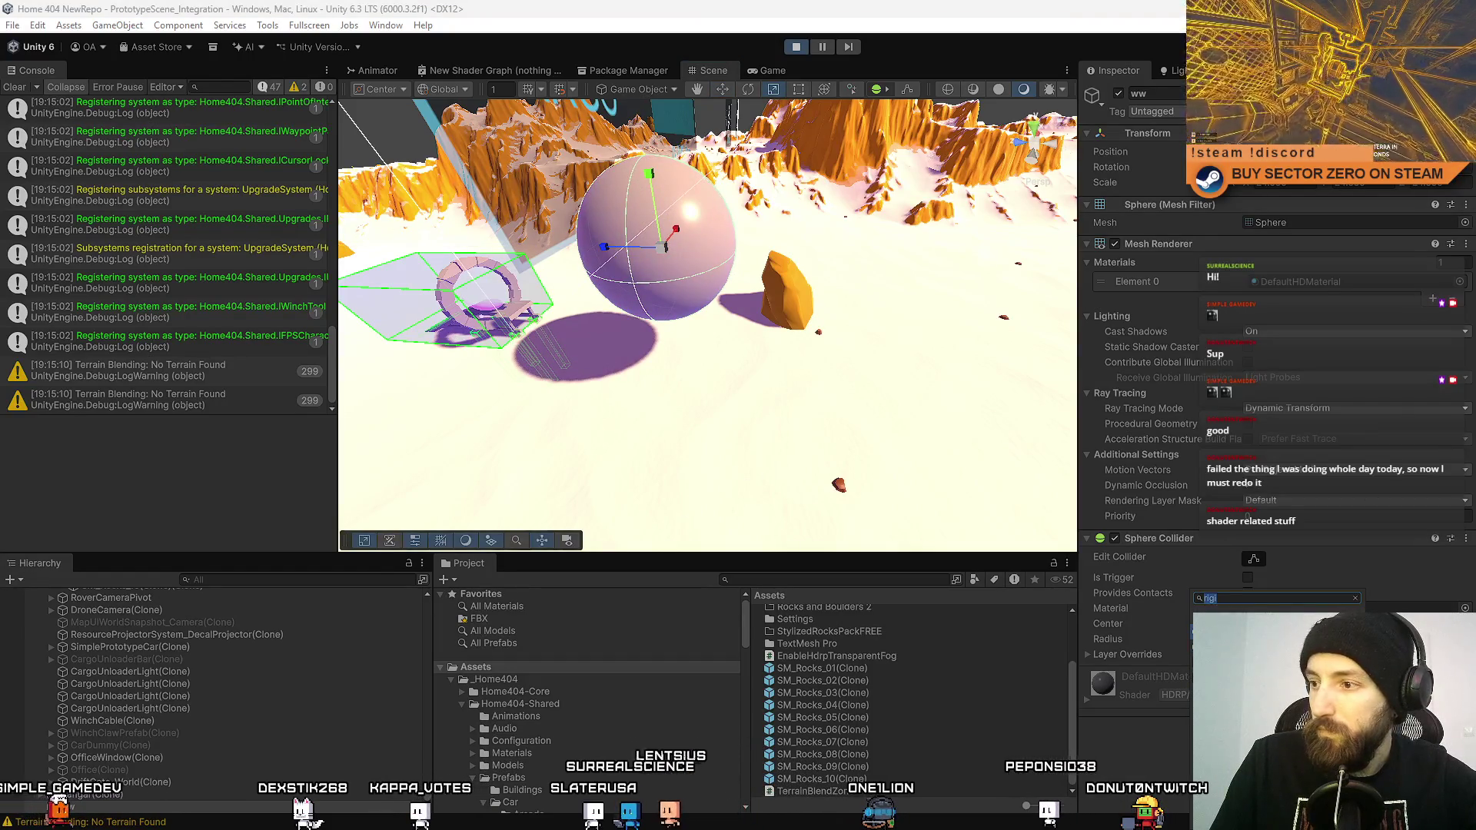
pyautogui.press('Return')
pyautogui.scroll(-2, 1268, 346)
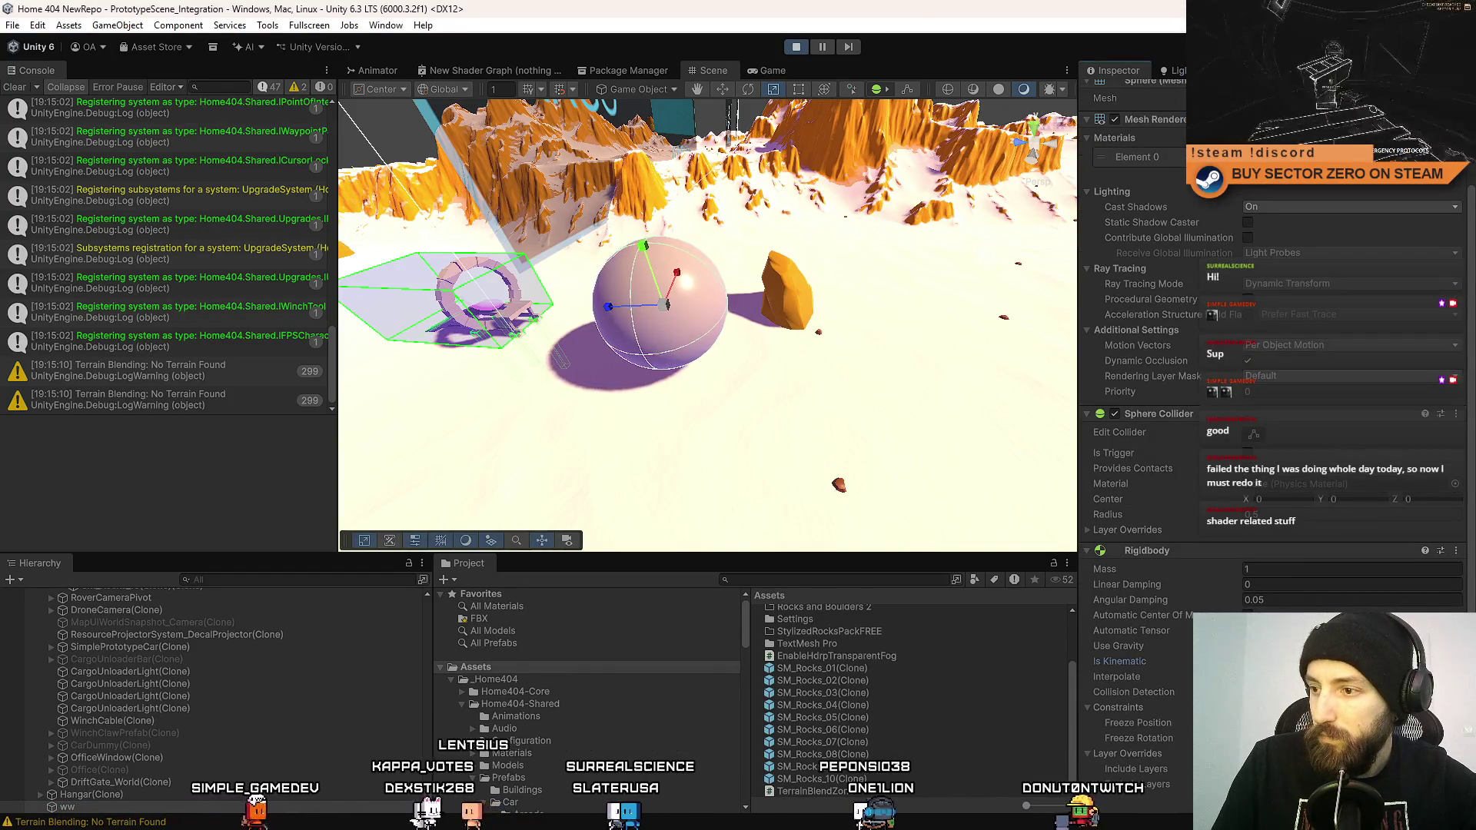
pyautogui.scroll(-1, 1268, 461)
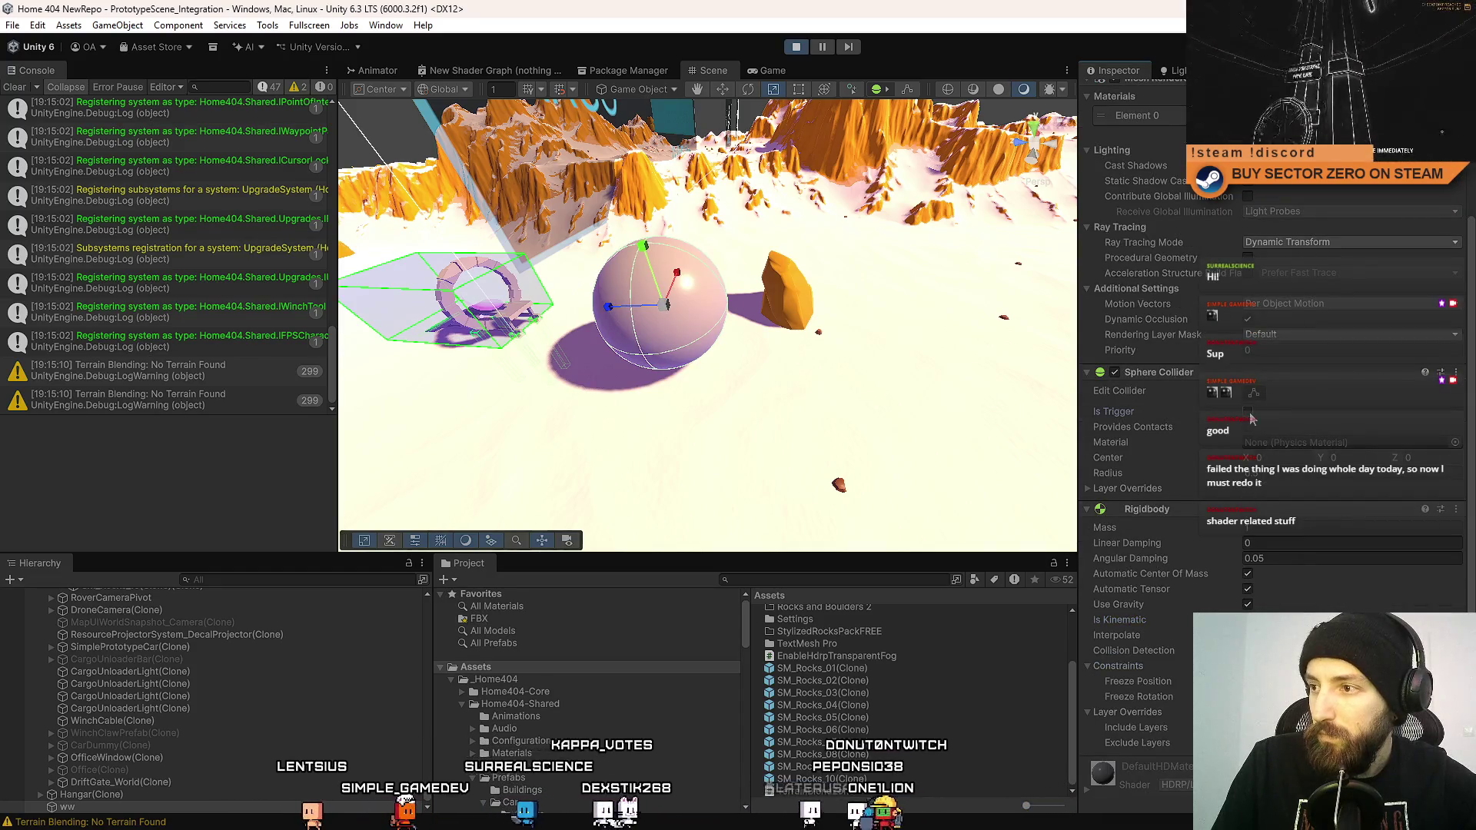
pyautogui.scroll(-1, 1251, 418)
# Add the Terrain Blend Zone component to ww and move the sphere onto the orange rock.
pyautogui.click(1272, 778)
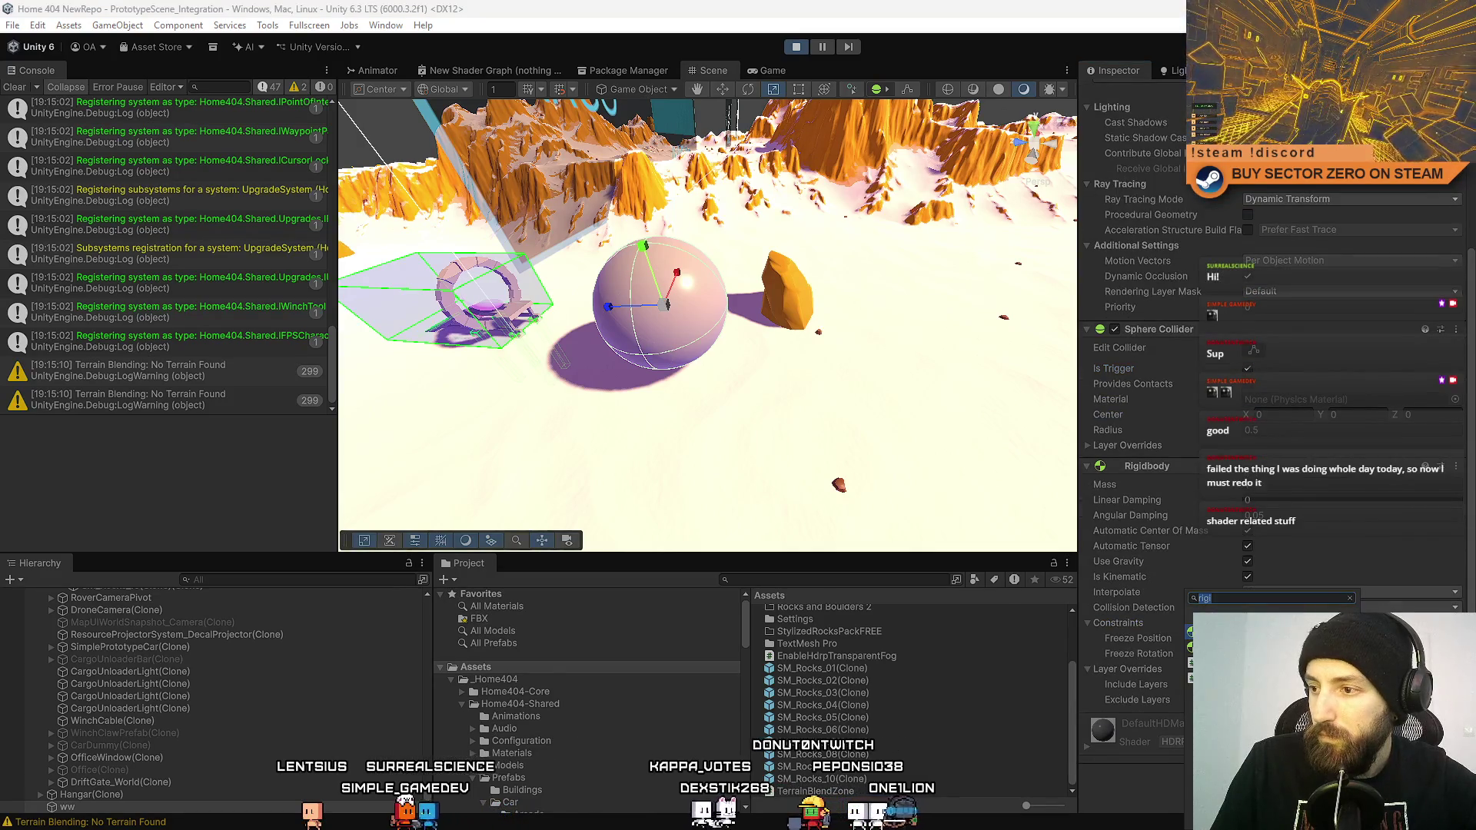
pyautogui.write('terra')
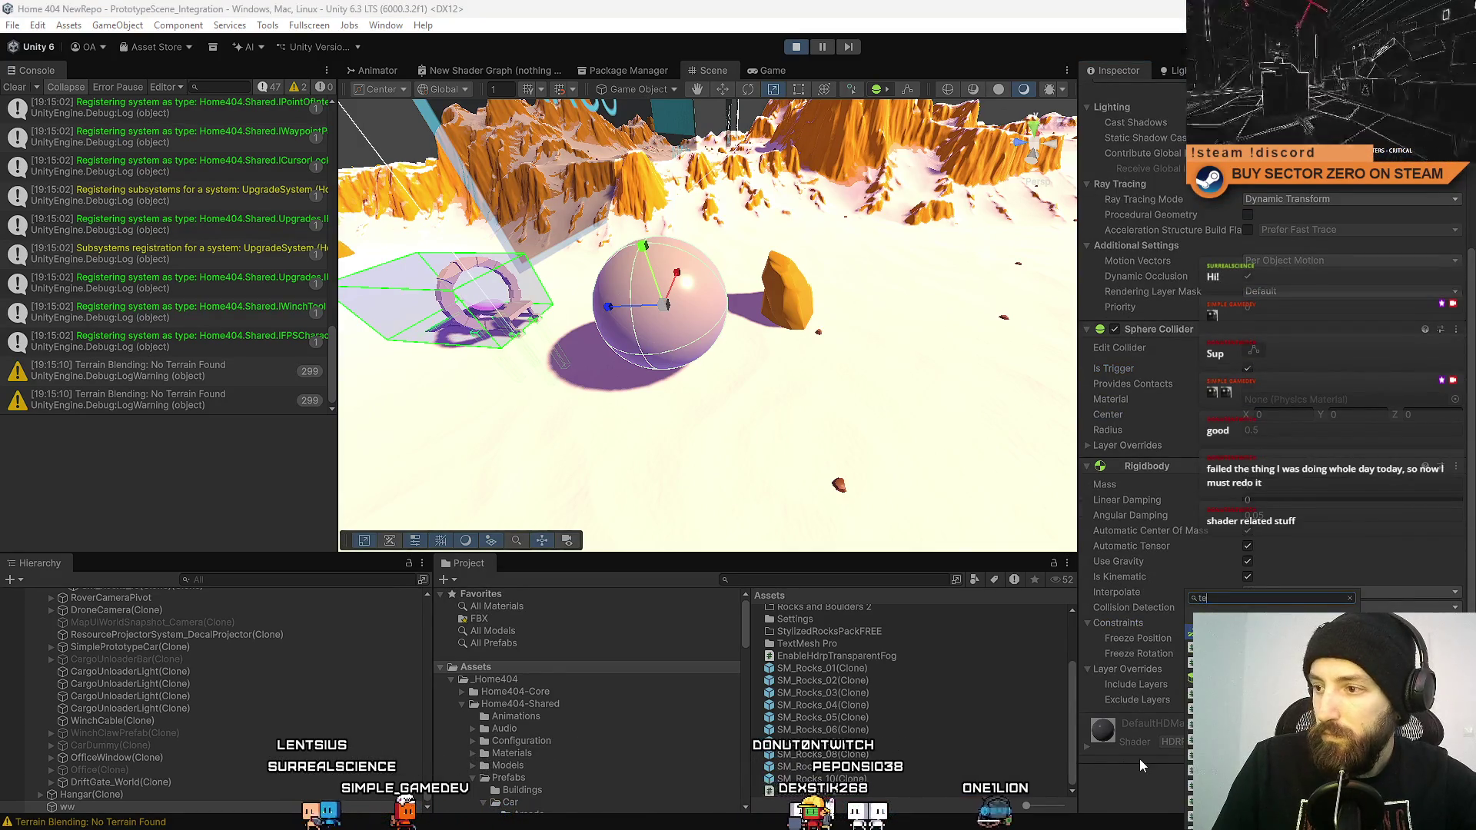
pyautogui.press('Return')
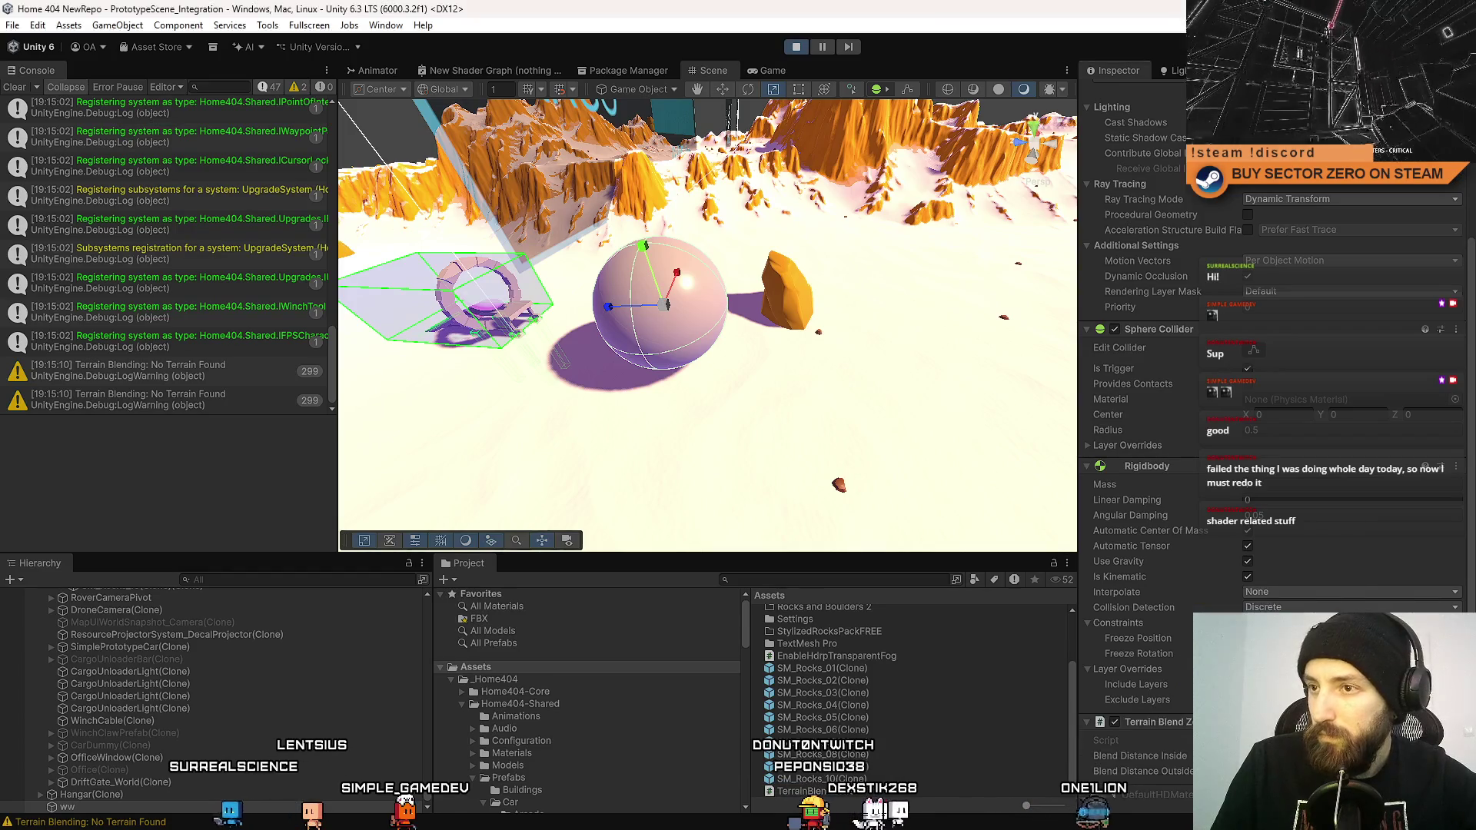
pyautogui.scroll(-2, 1246, 537)
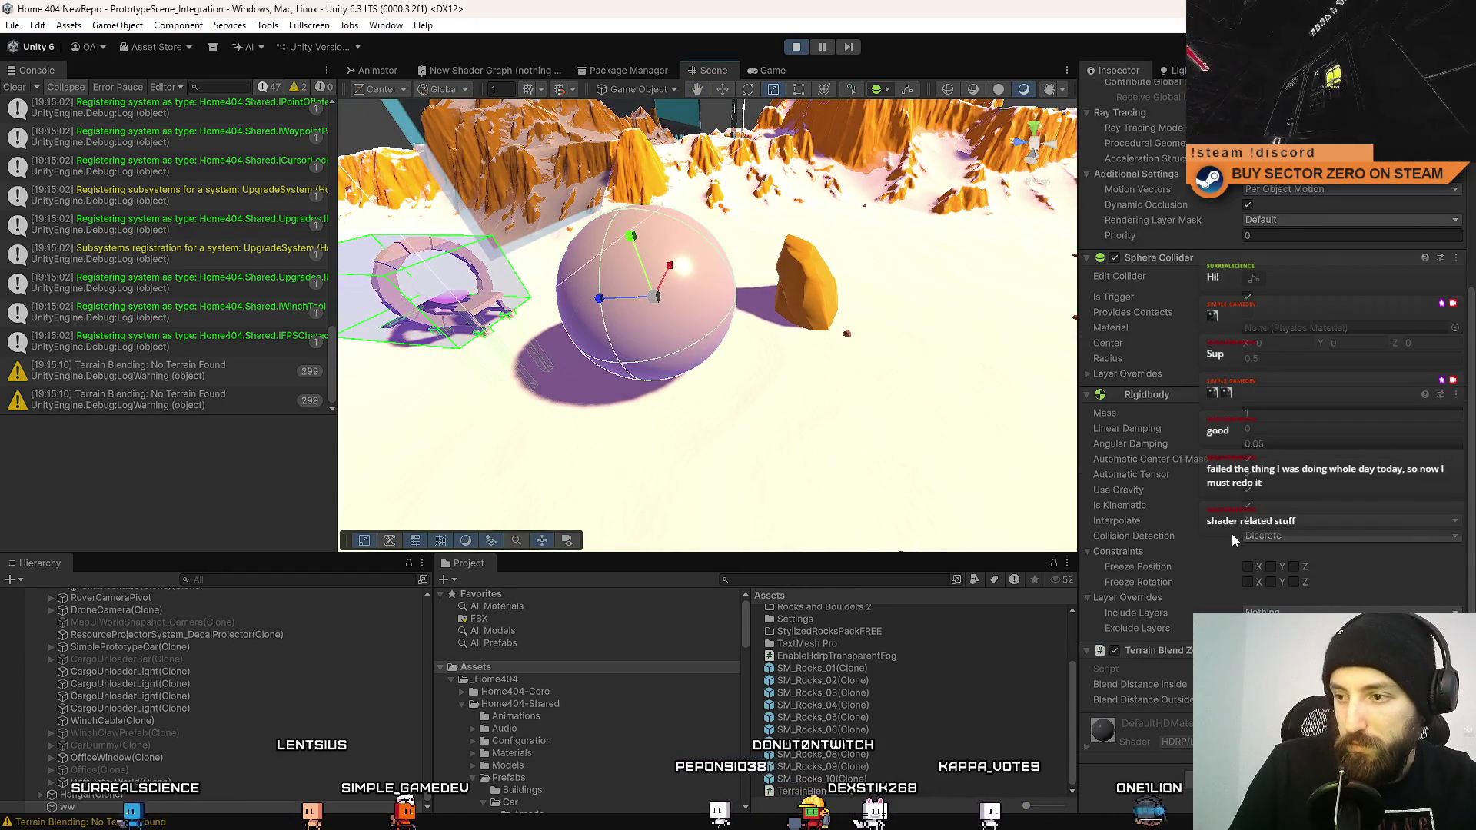
pyautogui.moveTo(866, 484)
pyautogui.mouseDown()
pyautogui.moveTo(770, 371)
pyautogui.moveTo(711, 480)
pyautogui.mouseUp()
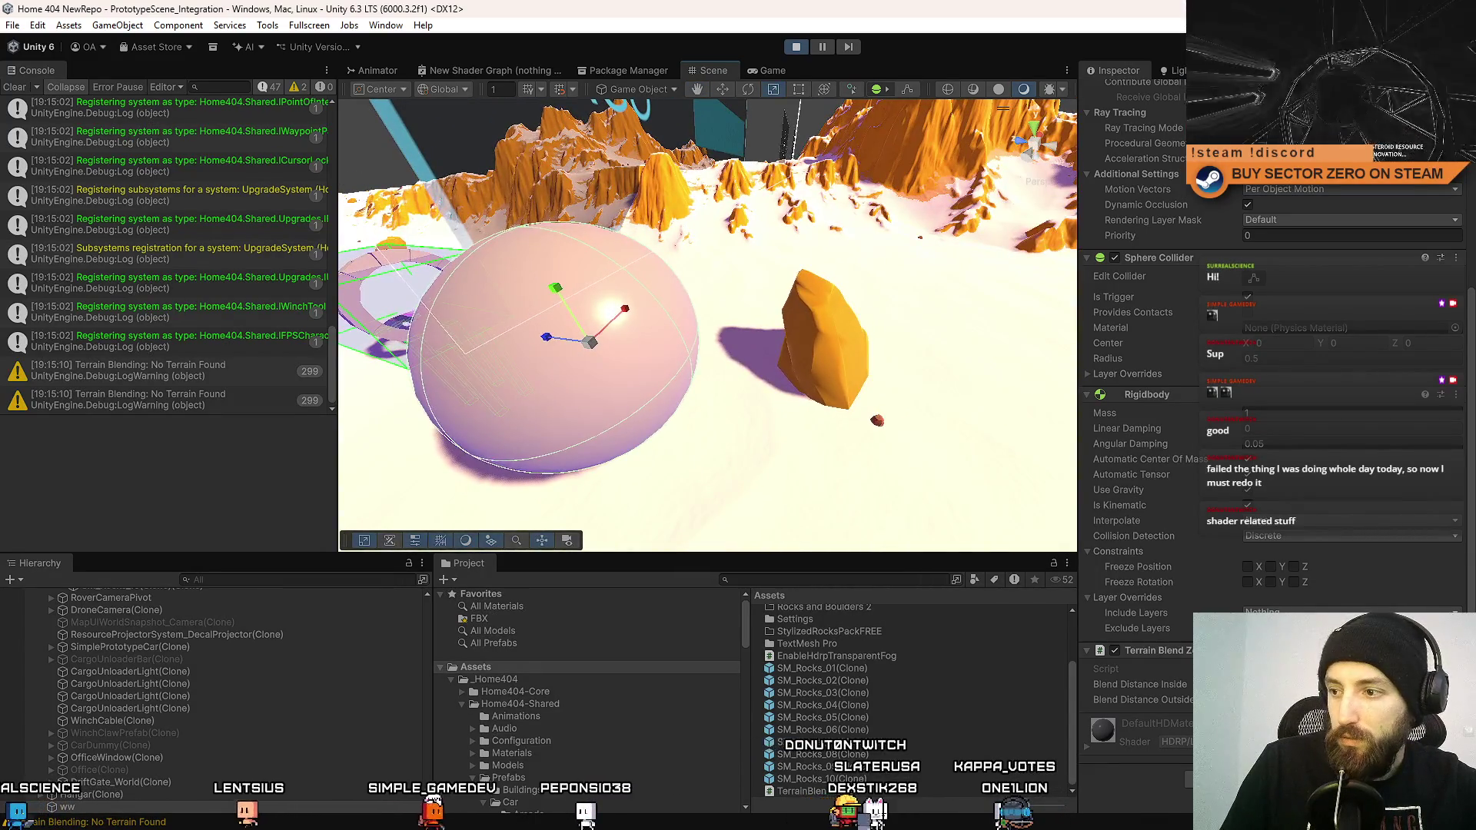
pyautogui.click(1140, 684)
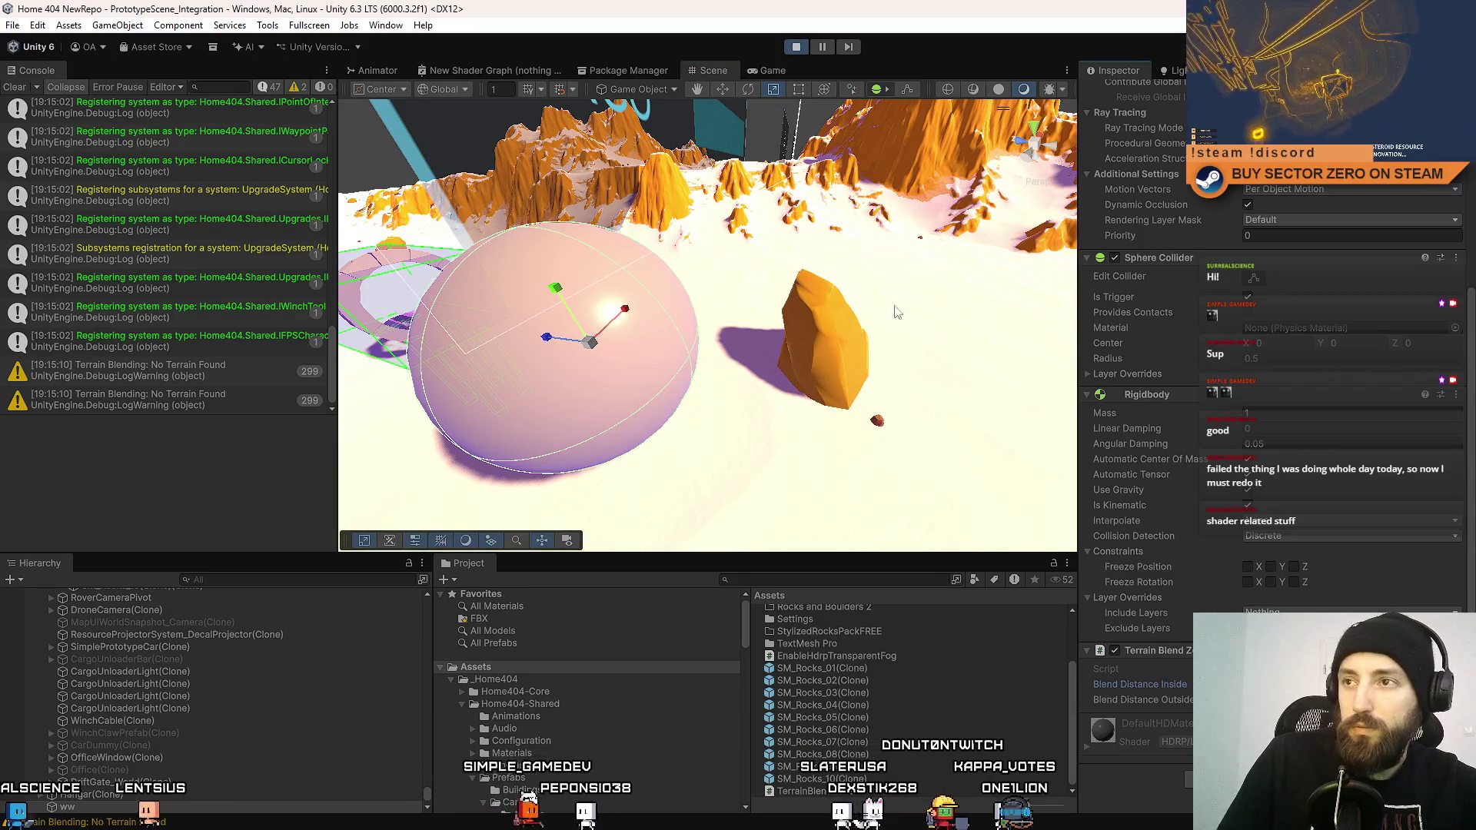
pyautogui.press('w')
pyautogui.moveTo(548, 372)
pyautogui.mouseDown()
pyautogui.moveTo(680, 301)
pyautogui.moveTo(797, 291)
pyautogui.moveTo(614, 308)
pyautogui.moveTo(830, 302)
pyautogui.moveTo(584, 311)
pyautogui.moveTo(608, 261)
pyautogui.moveTo(800, 261)
pyautogui.moveTo(507, 265)
pyautogui.moveTo(822, 265)
pyautogui.moveTo(780, 248)
pyautogui.moveTo(687, 285)
pyautogui.mouseUp()
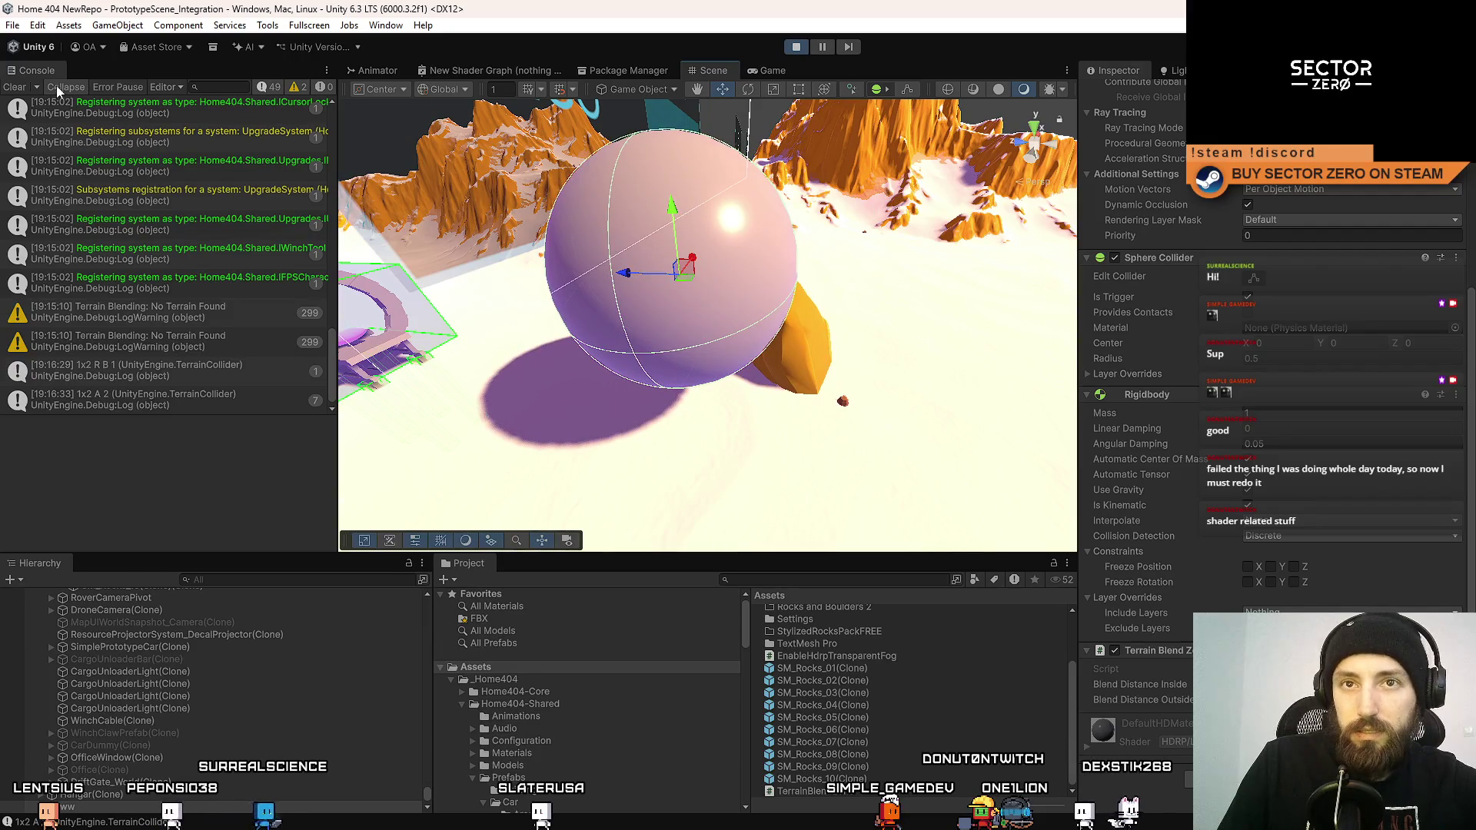
# Clear the Console and drag the sphere into the rock to log the contact.
pyautogui.click(17, 87)
pyautogui.scroll(5, 1366, 299)
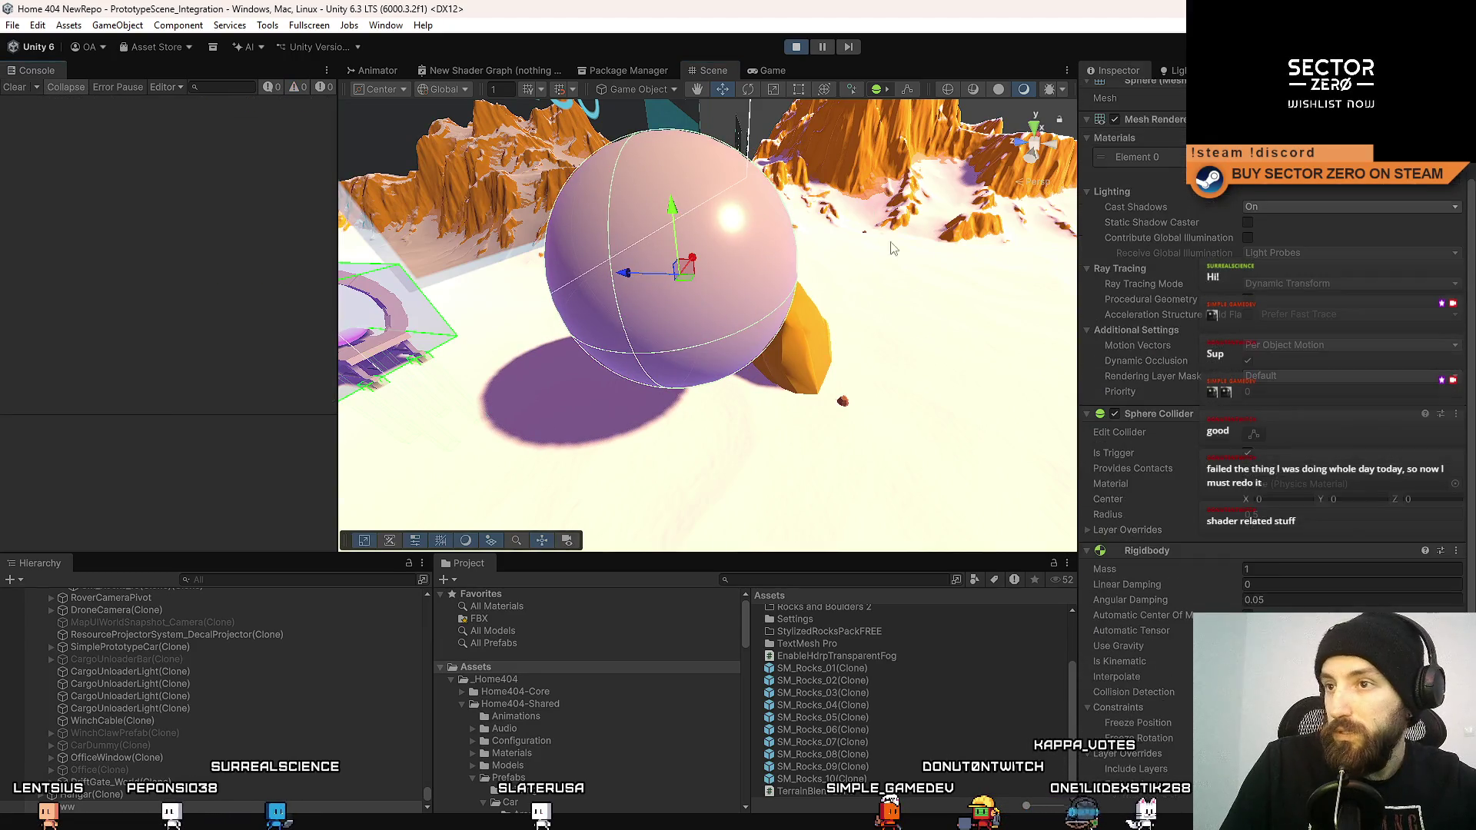
pyautogui.moveTo(679, 285); pyautogui.dragTo(611, 288)
pyautogui.scroll(3, 1431, 231)
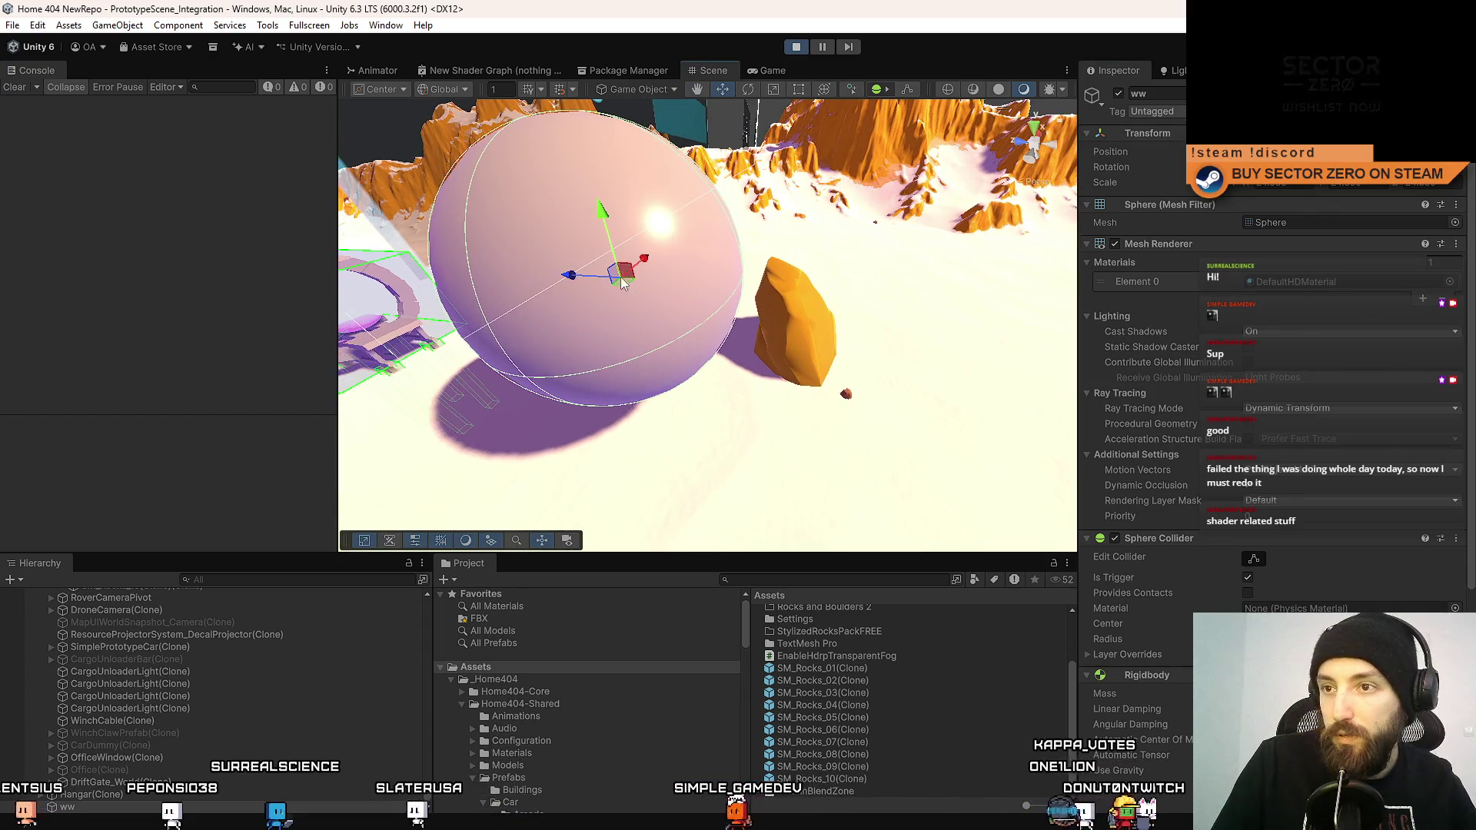
pyautogui.moveTo(622, 285)
pyautogui.mouseDown()
pyautogui.moveTo(771, 246)
pyautogui.moveTo(538, 250)
pyautogui.moveTo(800, 244)
pyautogui.moveTo(625, 283)
pyautogui.moveTo(807, 244)
pyautogui.moveTo(803, 228)
pyautogui.moveTo(607, 257)
pyautogui.moveTo(778, 231)
pyautogui.mouseUp()
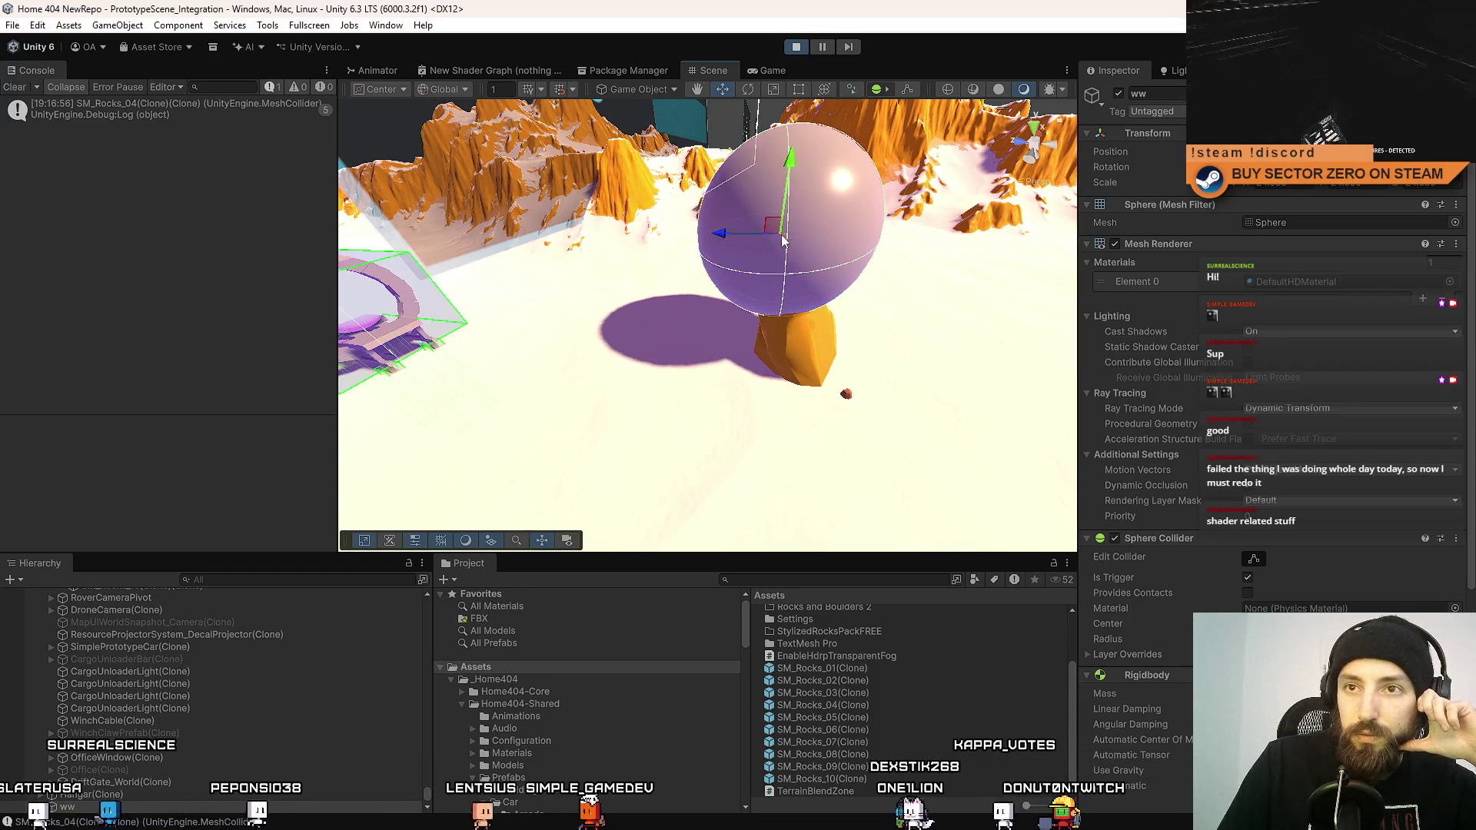
# Clear the log again, move the sphere left, reselect ww, and stop Play mode.
pyautogui.click(13, 89)
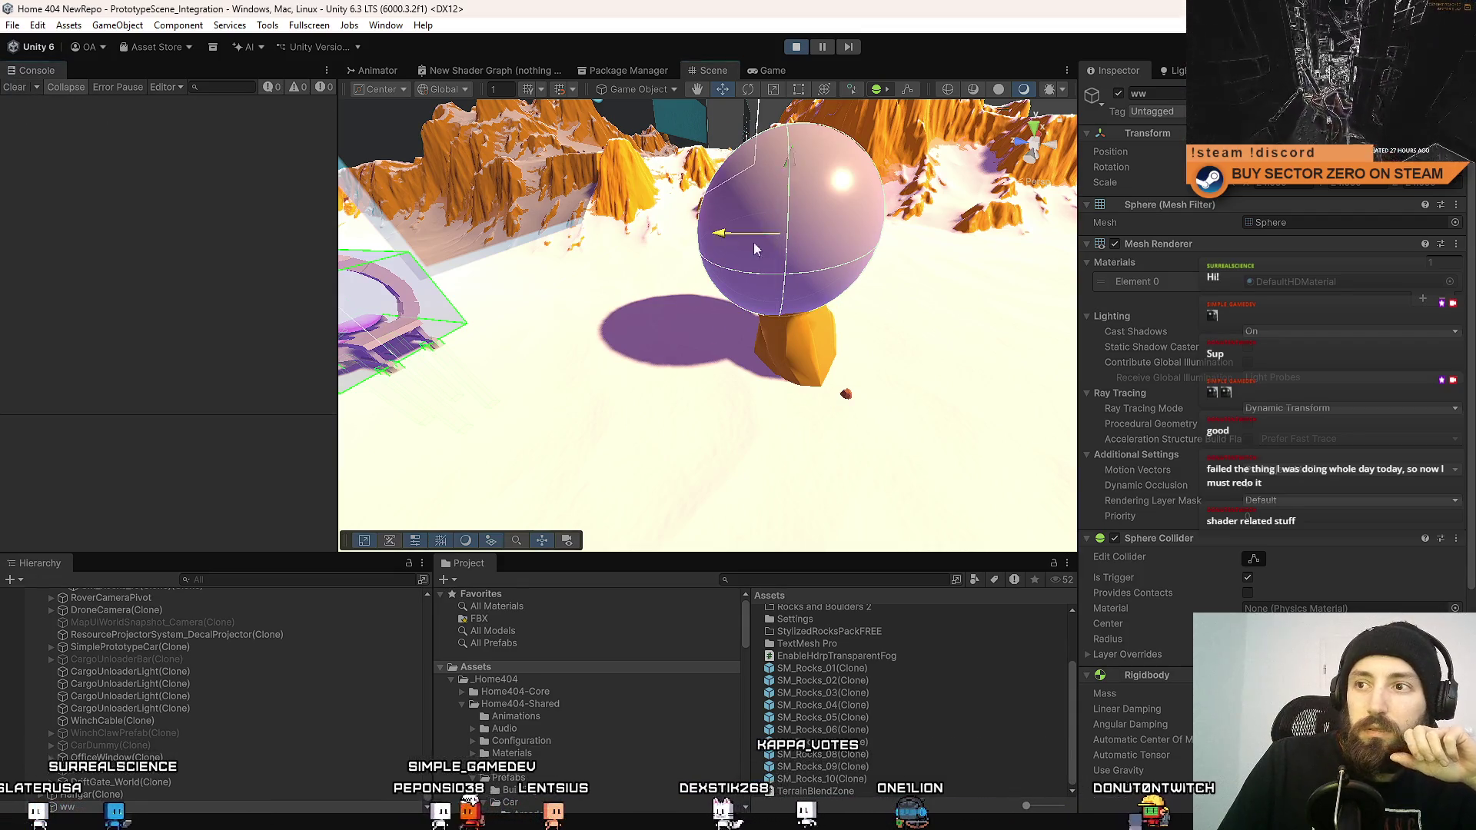
pyautogui.moveTo(753, 242); pyautogui.dragTo(635, 305)
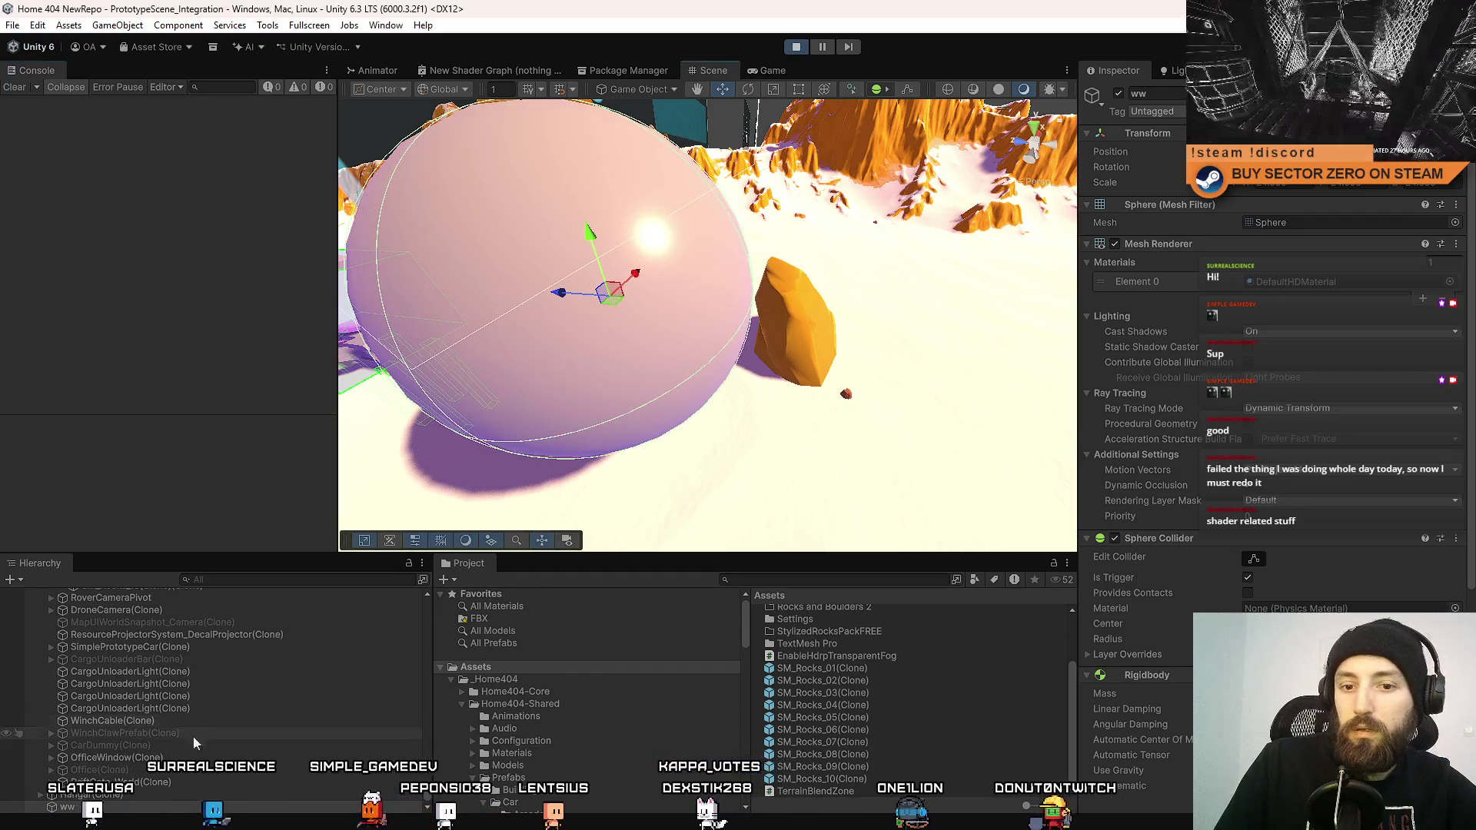
pyautogui.click(134, 769)
pyautogui.click(102, 808)
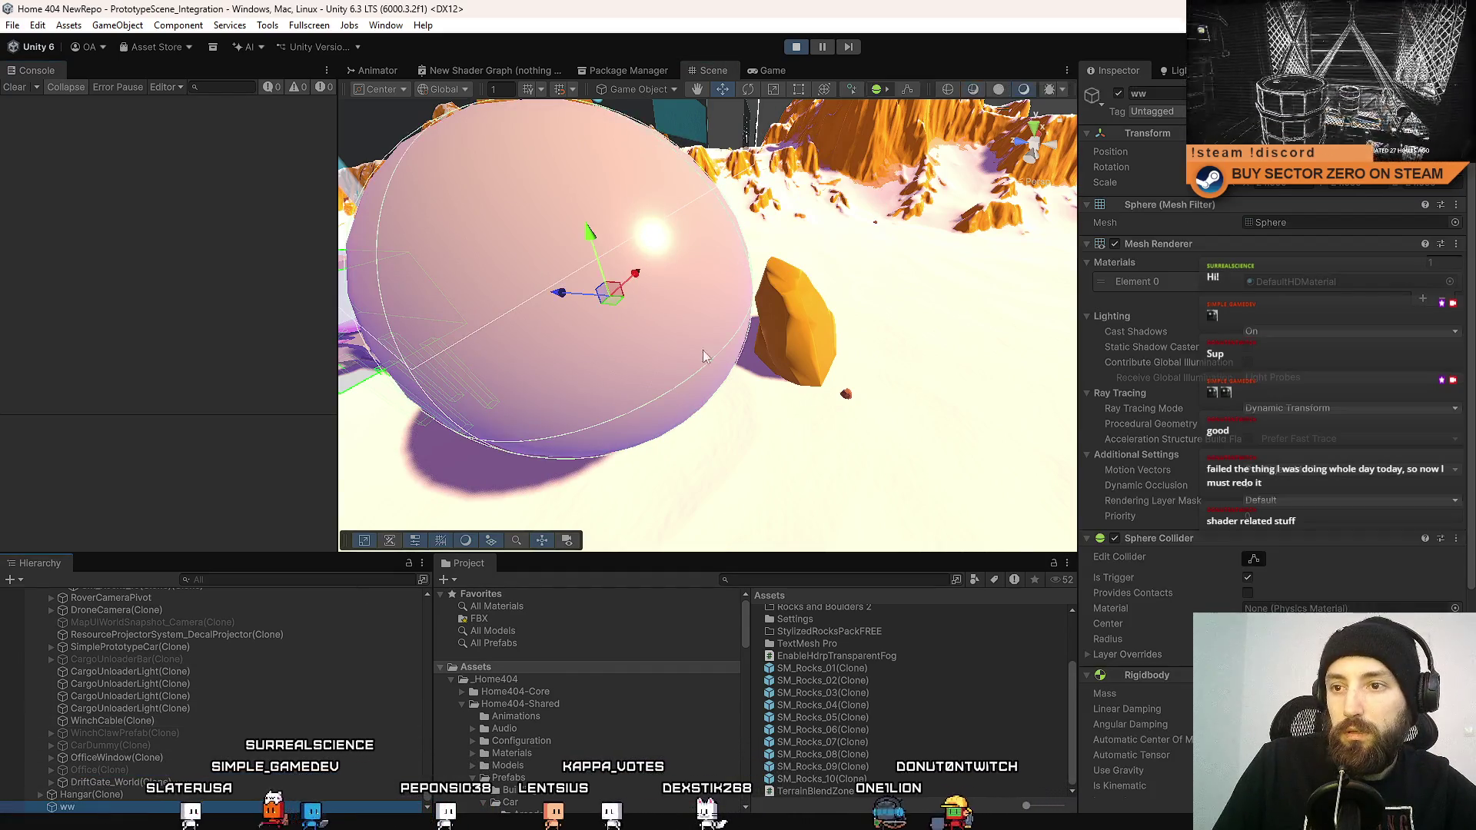
pyautogui.click(795, 47)
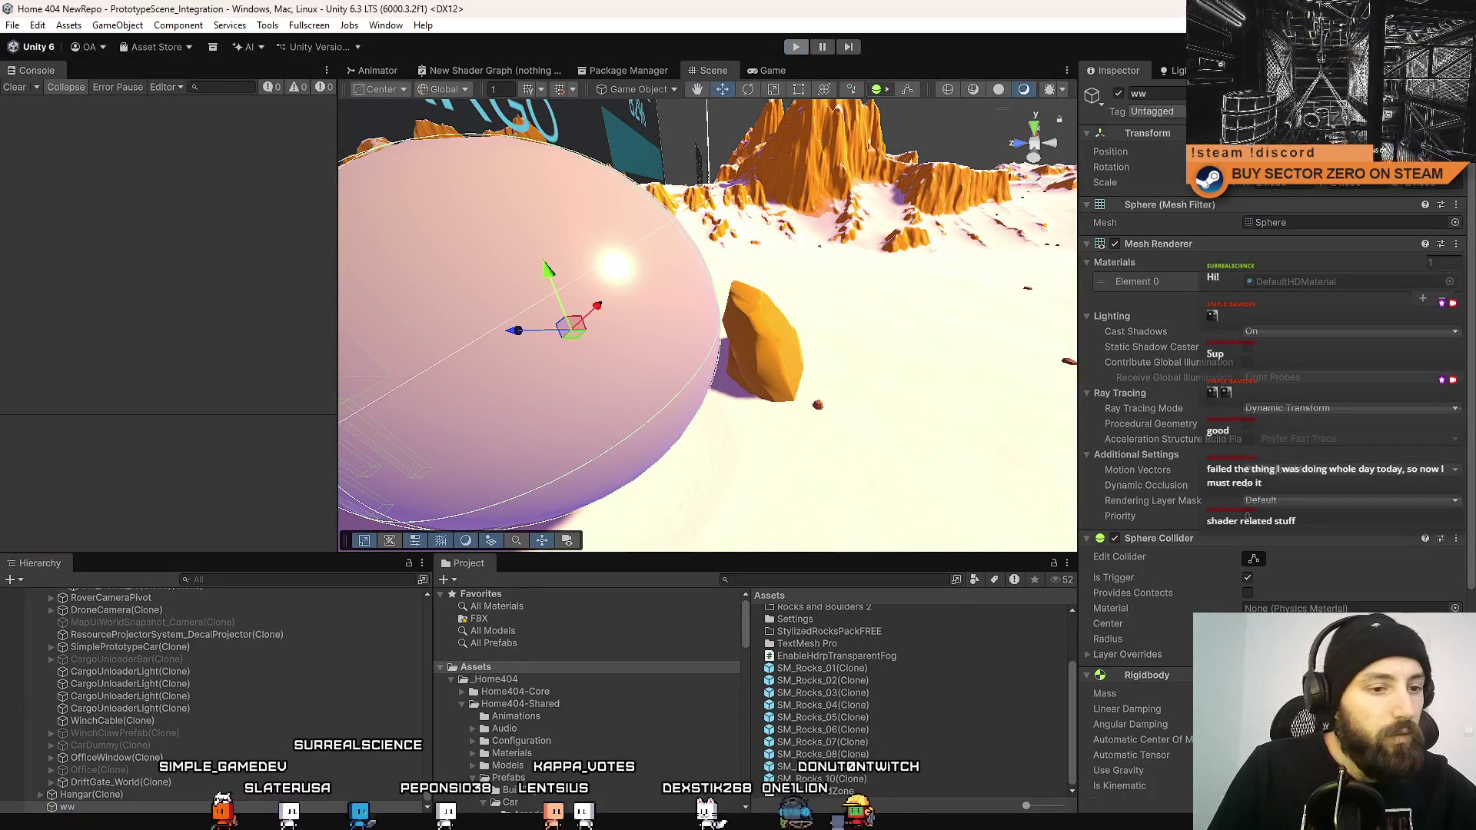
pyautogui.hotkey('alt', 'Tab')
# Edit line 13 to drop the outer parentheses around the GetComponent<MicroSplatBlendableObject>() call.
pyautogui.click(224, 267)
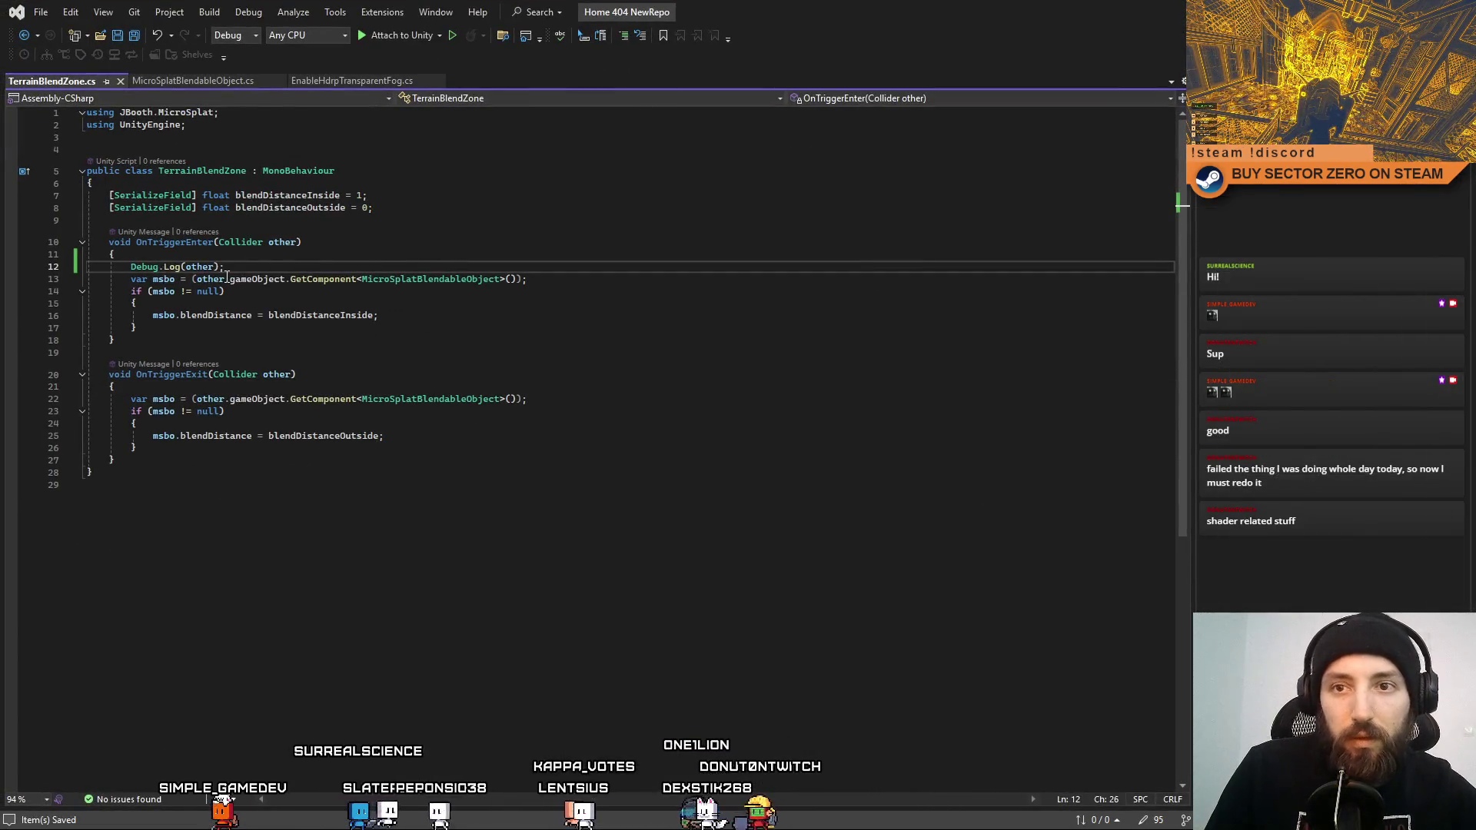
pyautogui.press('Down')
pyautogui.press('Down')
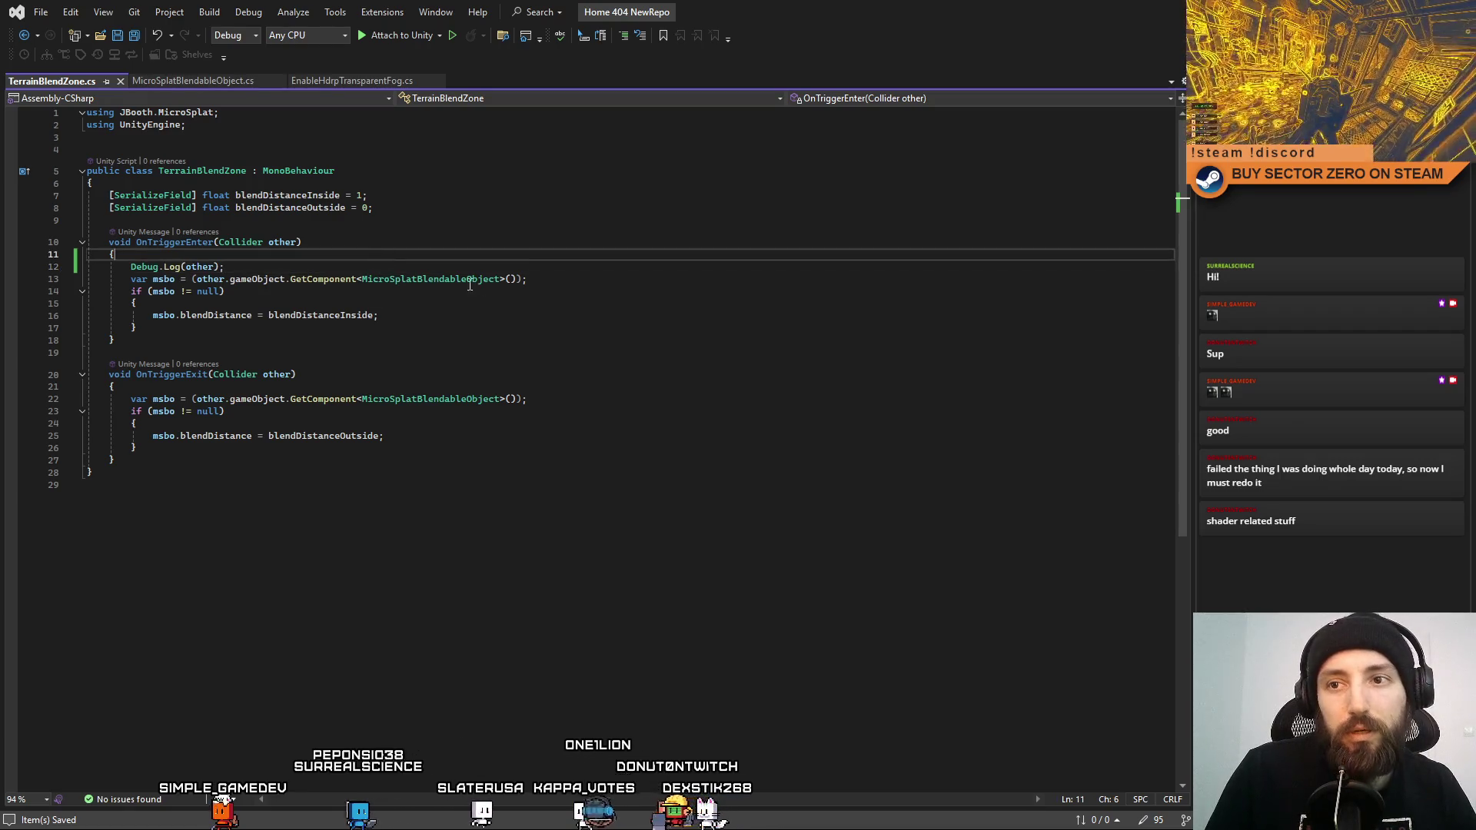
pyautogui.doubleClick(469, 282)
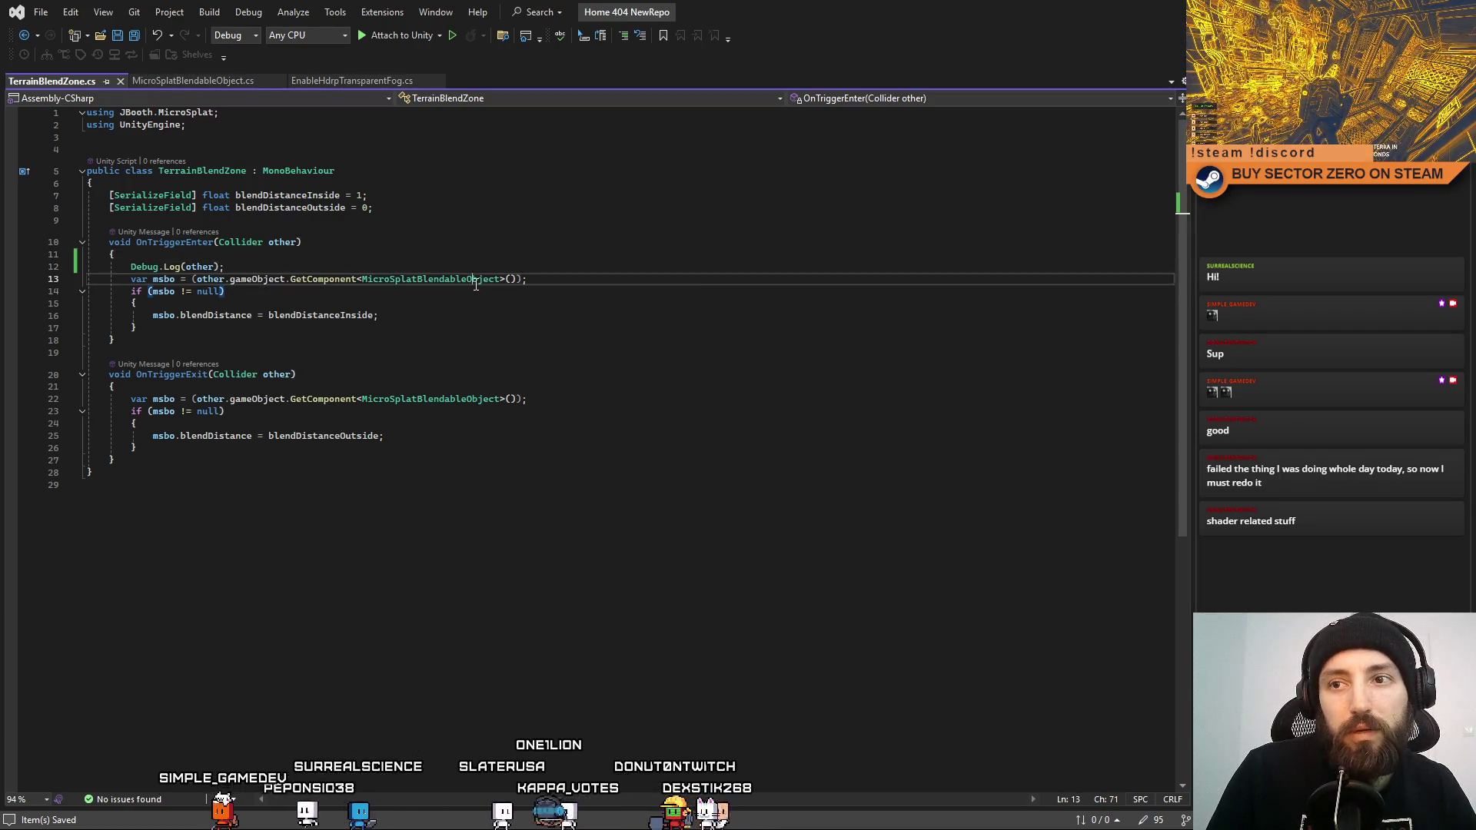
pyautogui.click(586, 350)
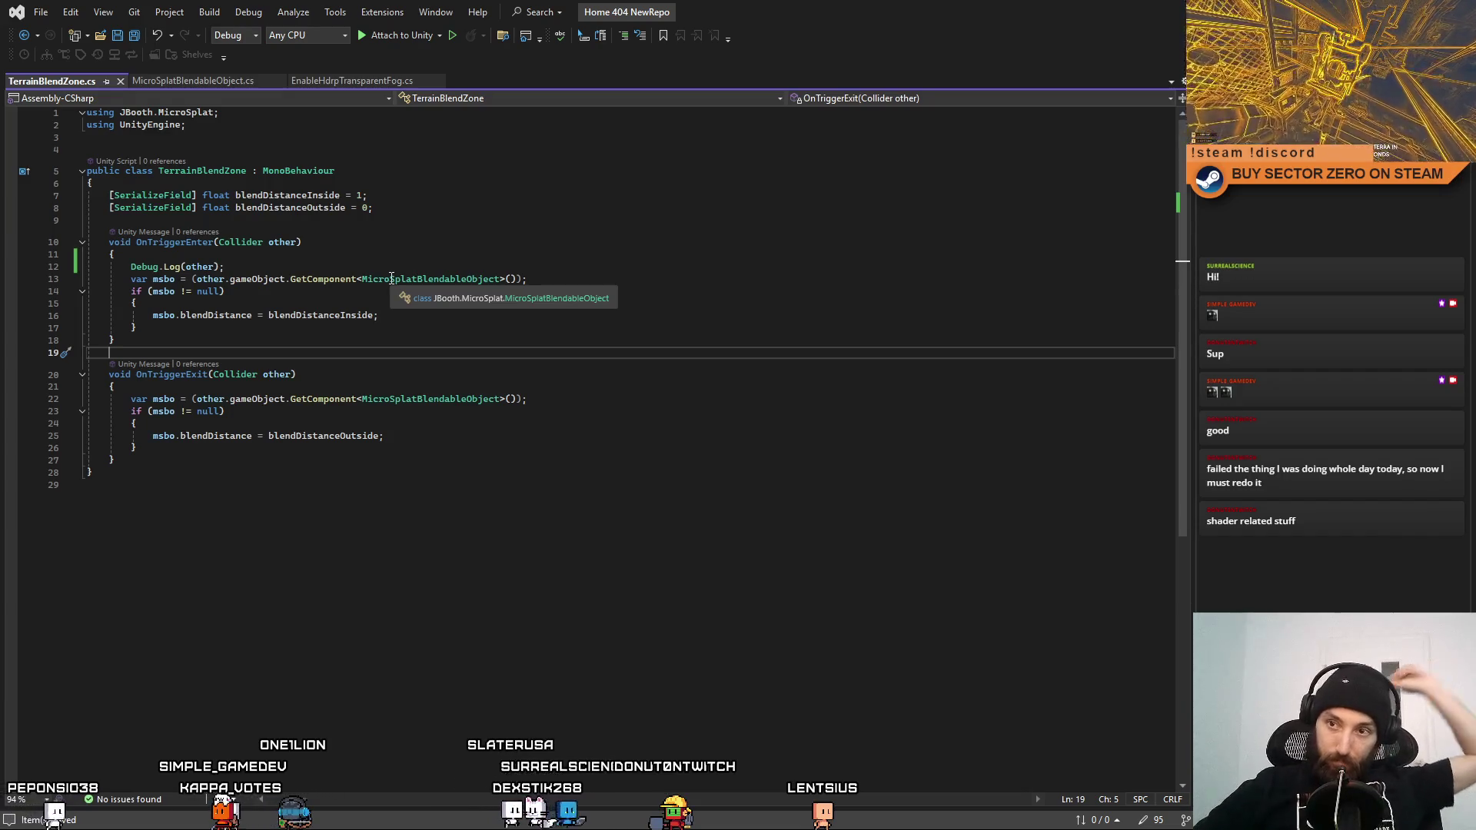
pyautogui.click(510, 279)
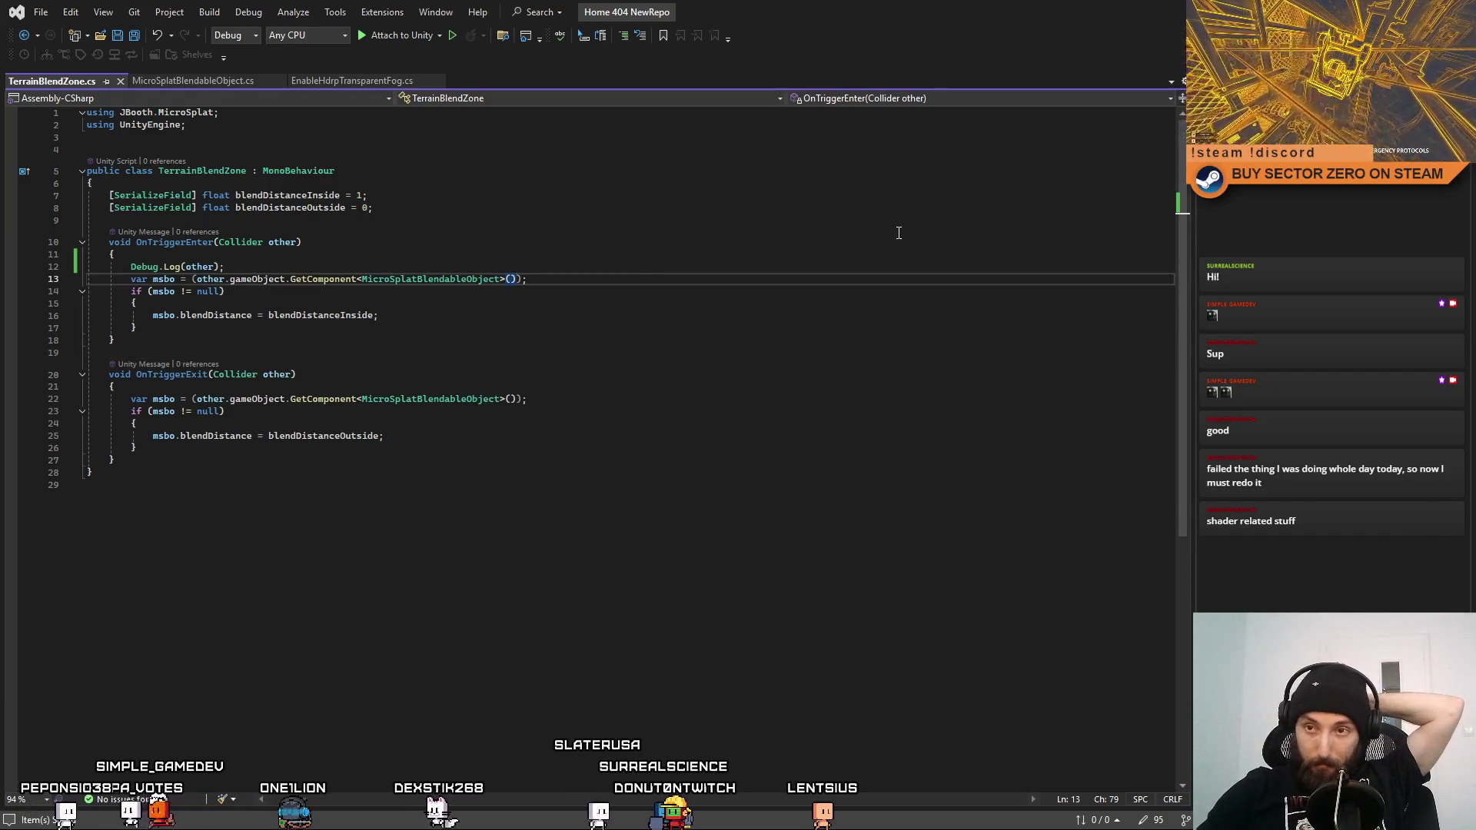
pyautogui.press('alt')
pyautogui.click(791, 316)
pyautogui.click(829, 275)
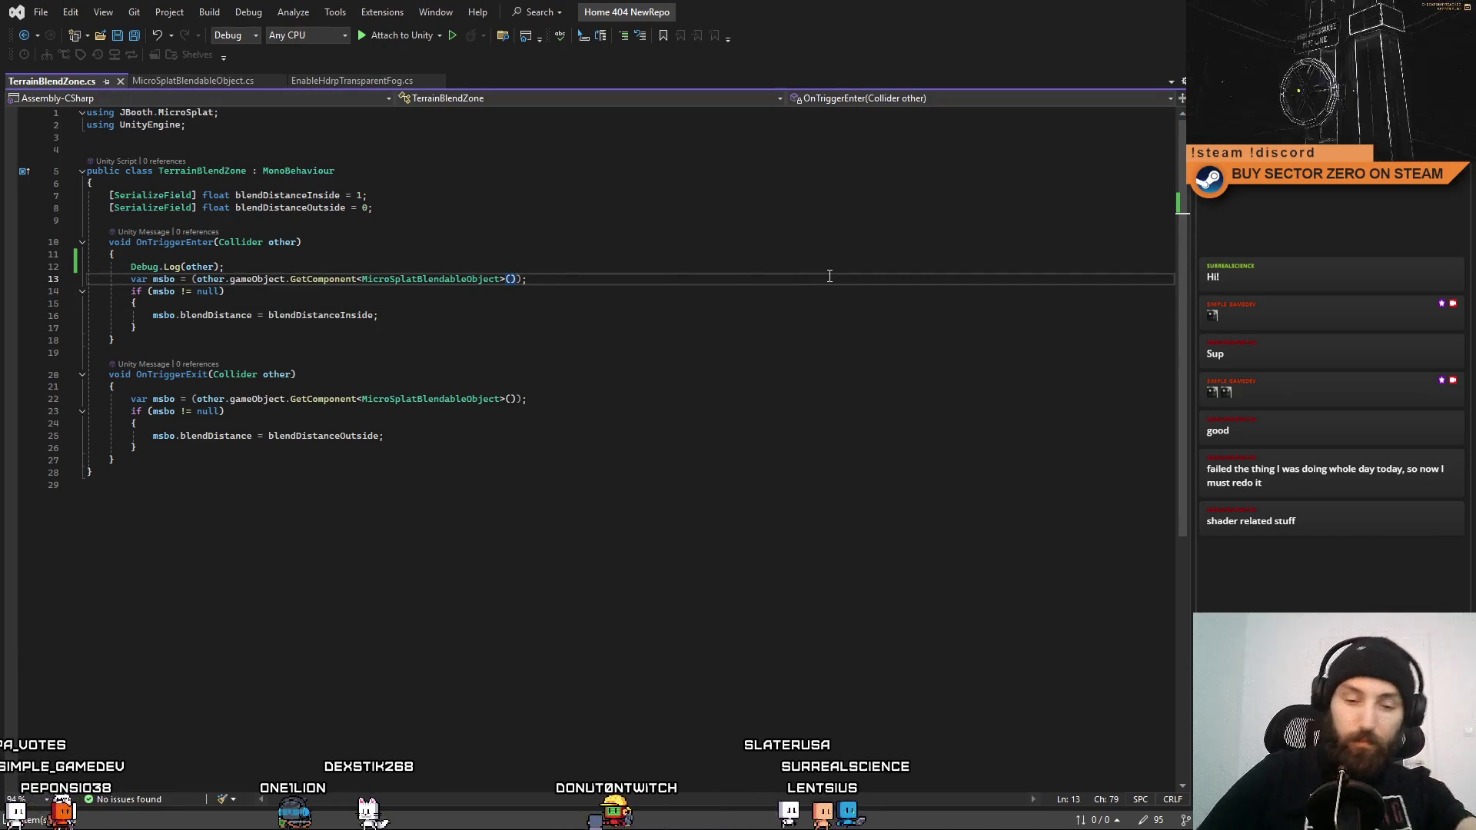
pyautogui.write('.')
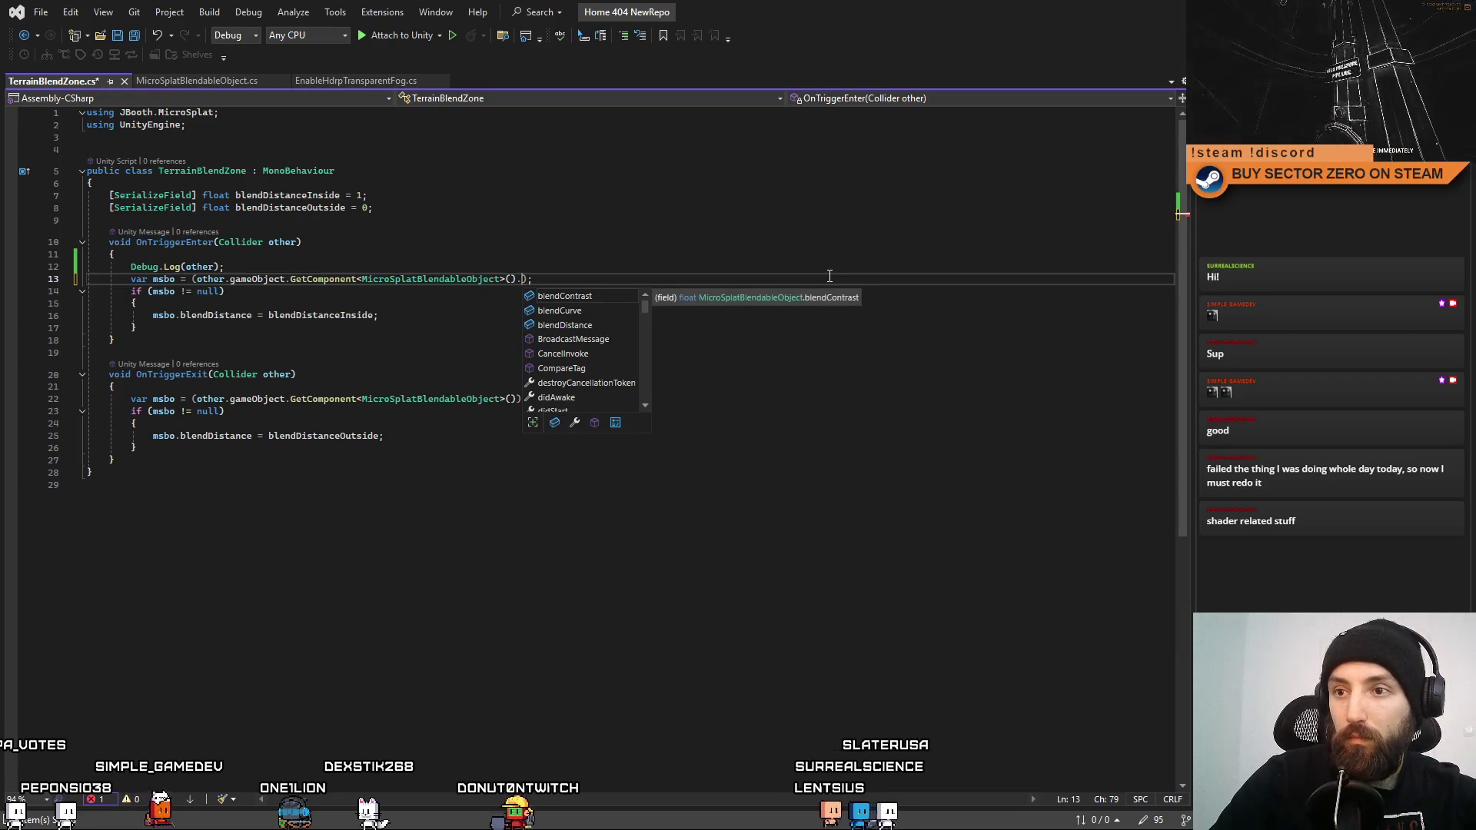
pyautogui.press('BackSpace')
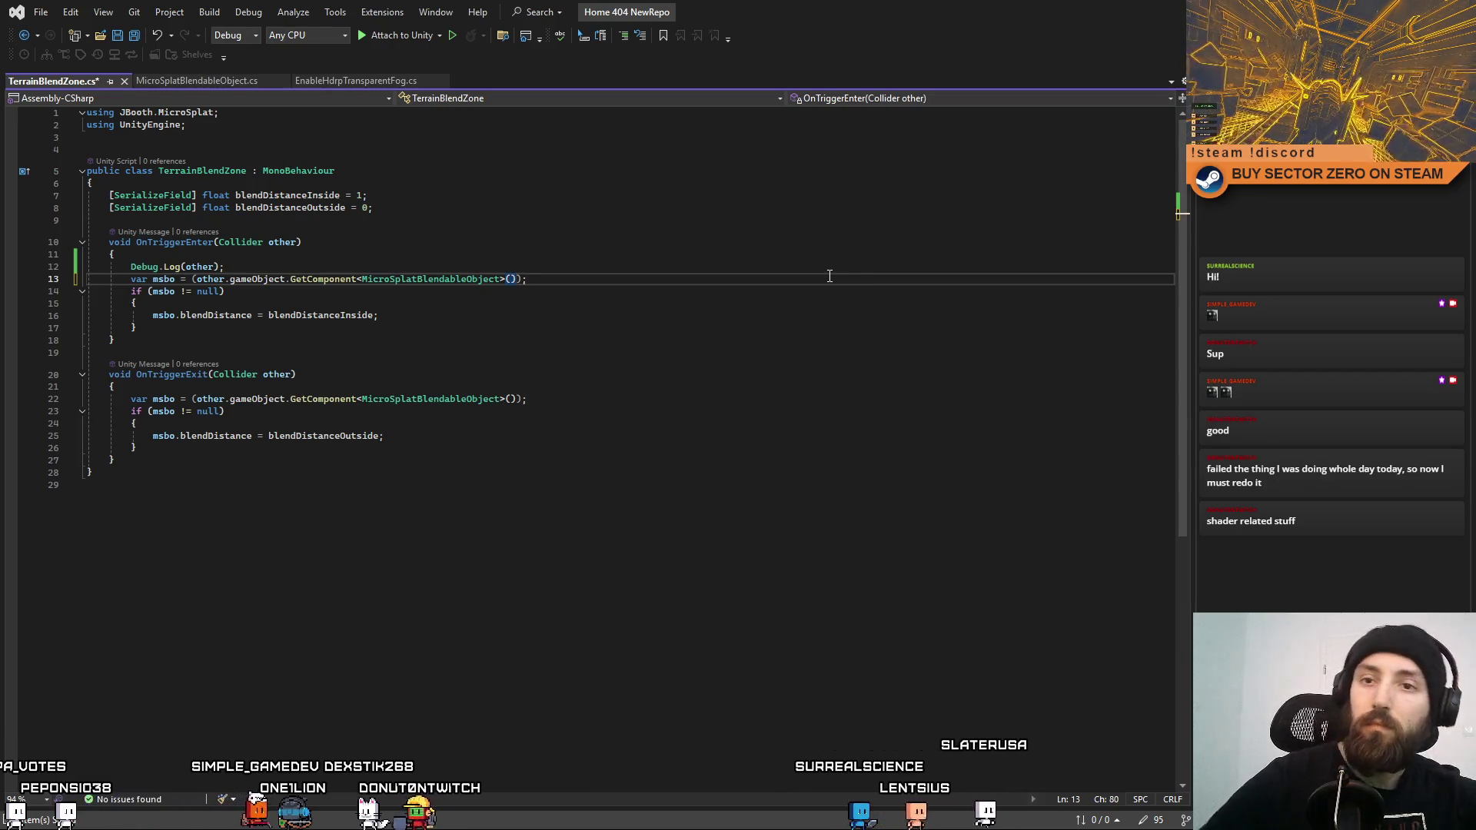
pyautogui.click(274, 315)
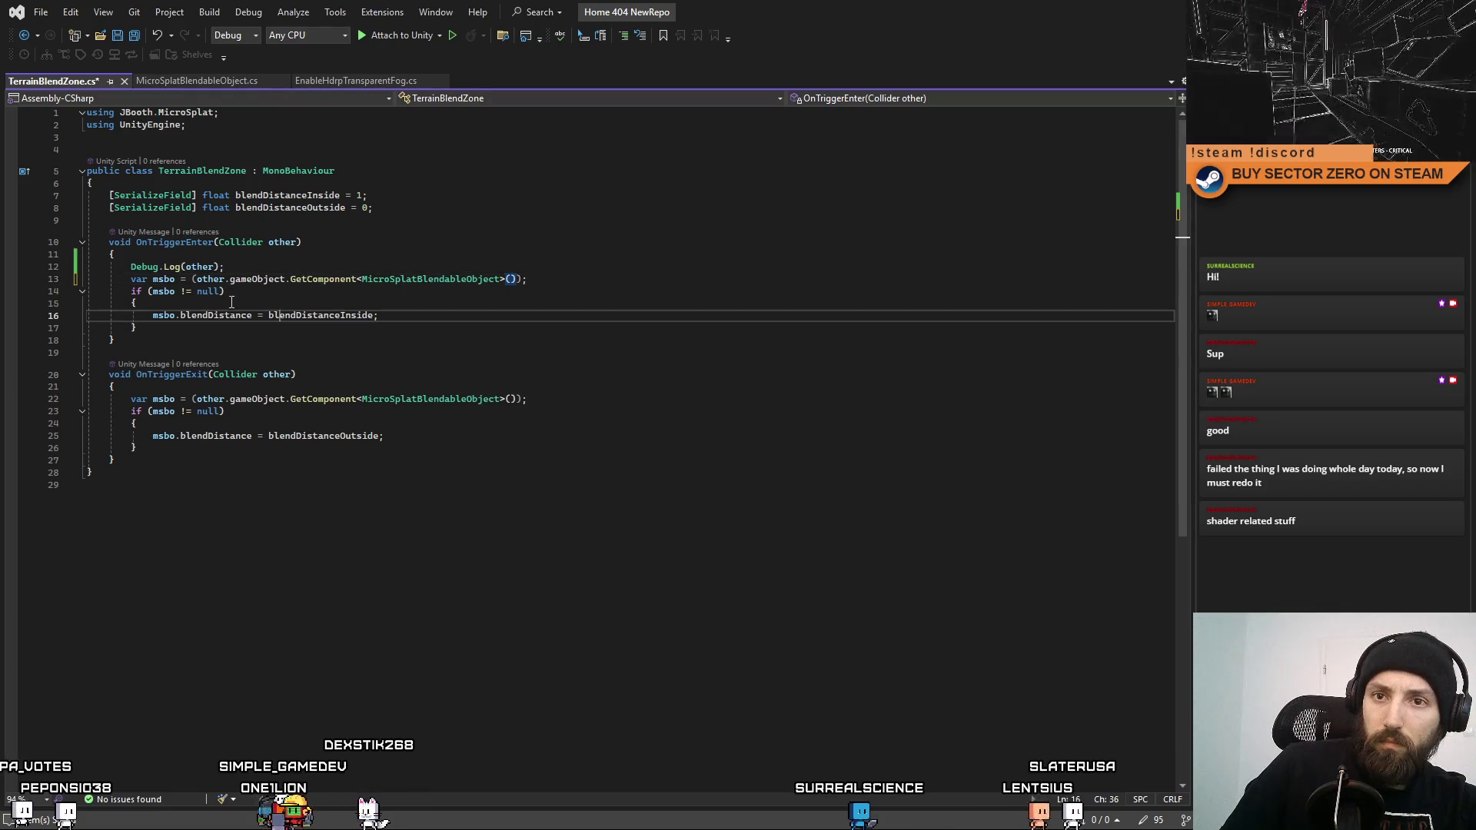
pyautogui.click(195, 279)
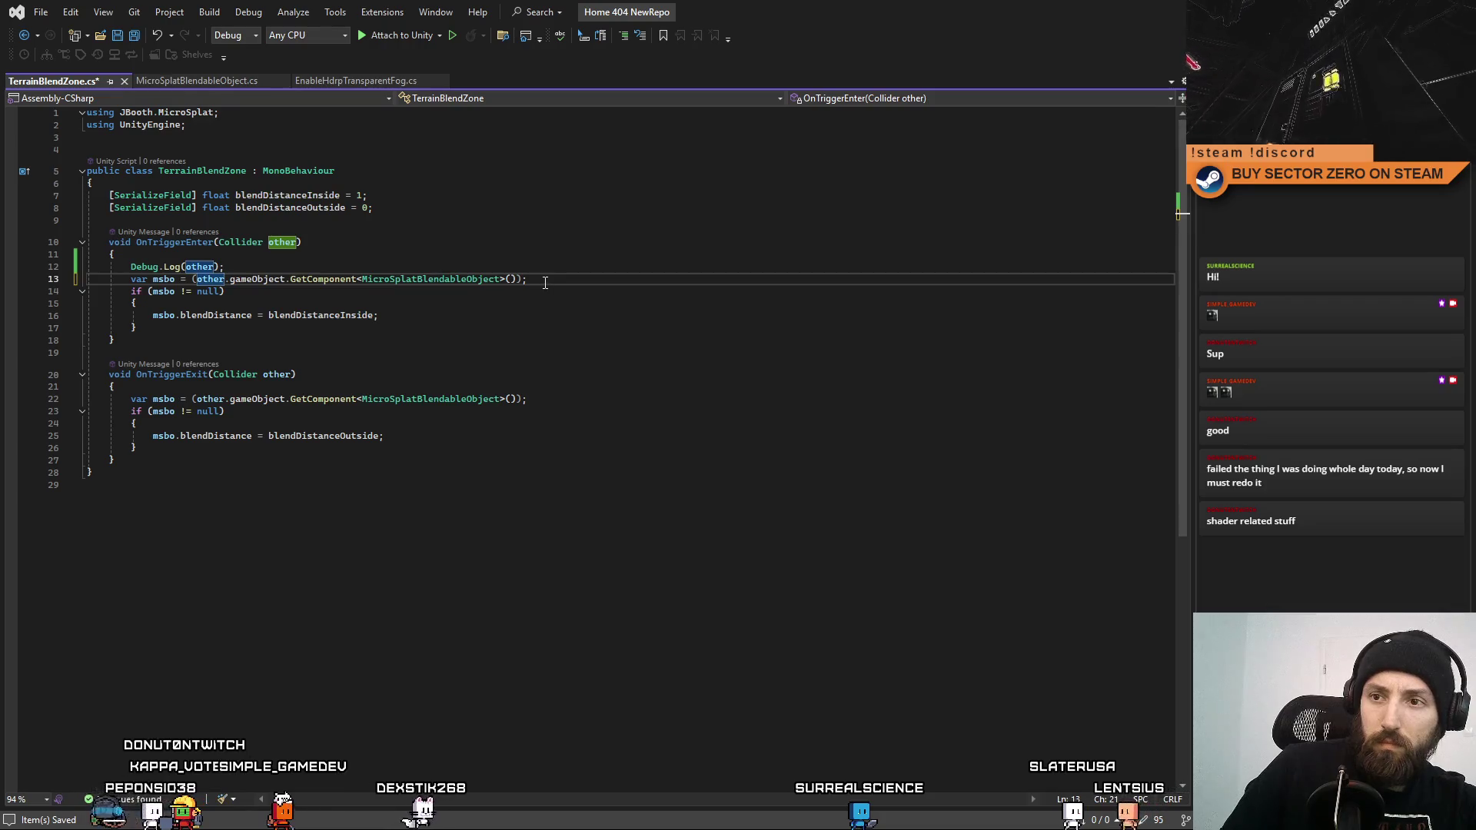